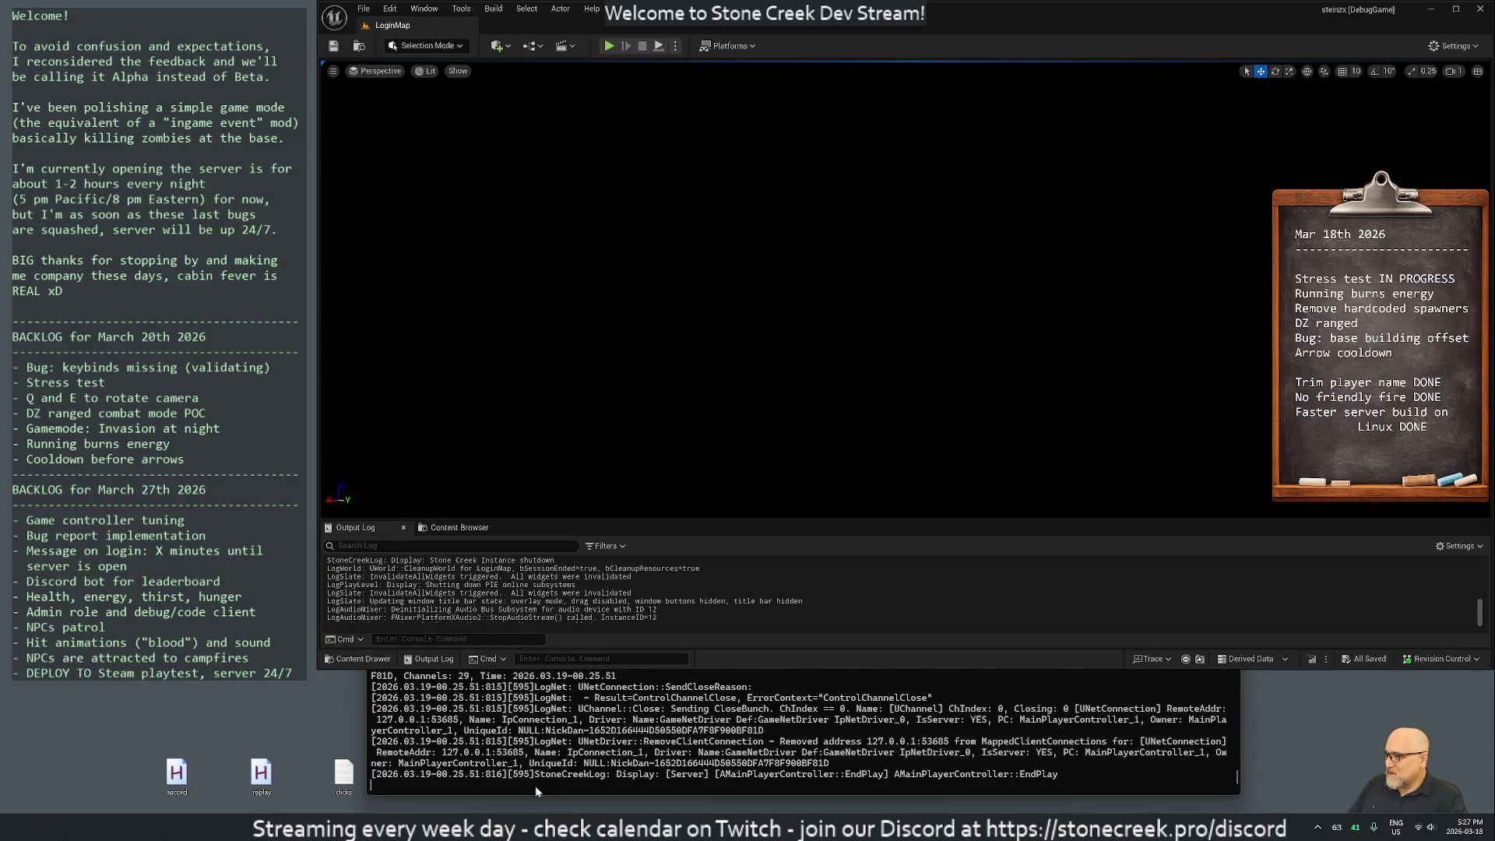
Move the server console up and group the record, replay and clicks files together on the desktop.
left_click(535, 787)
mouse_move(740, 269)
left_mouse_down()
mouse_move(818, 203)
mouse_move(823, 93)
left_mouse_up()
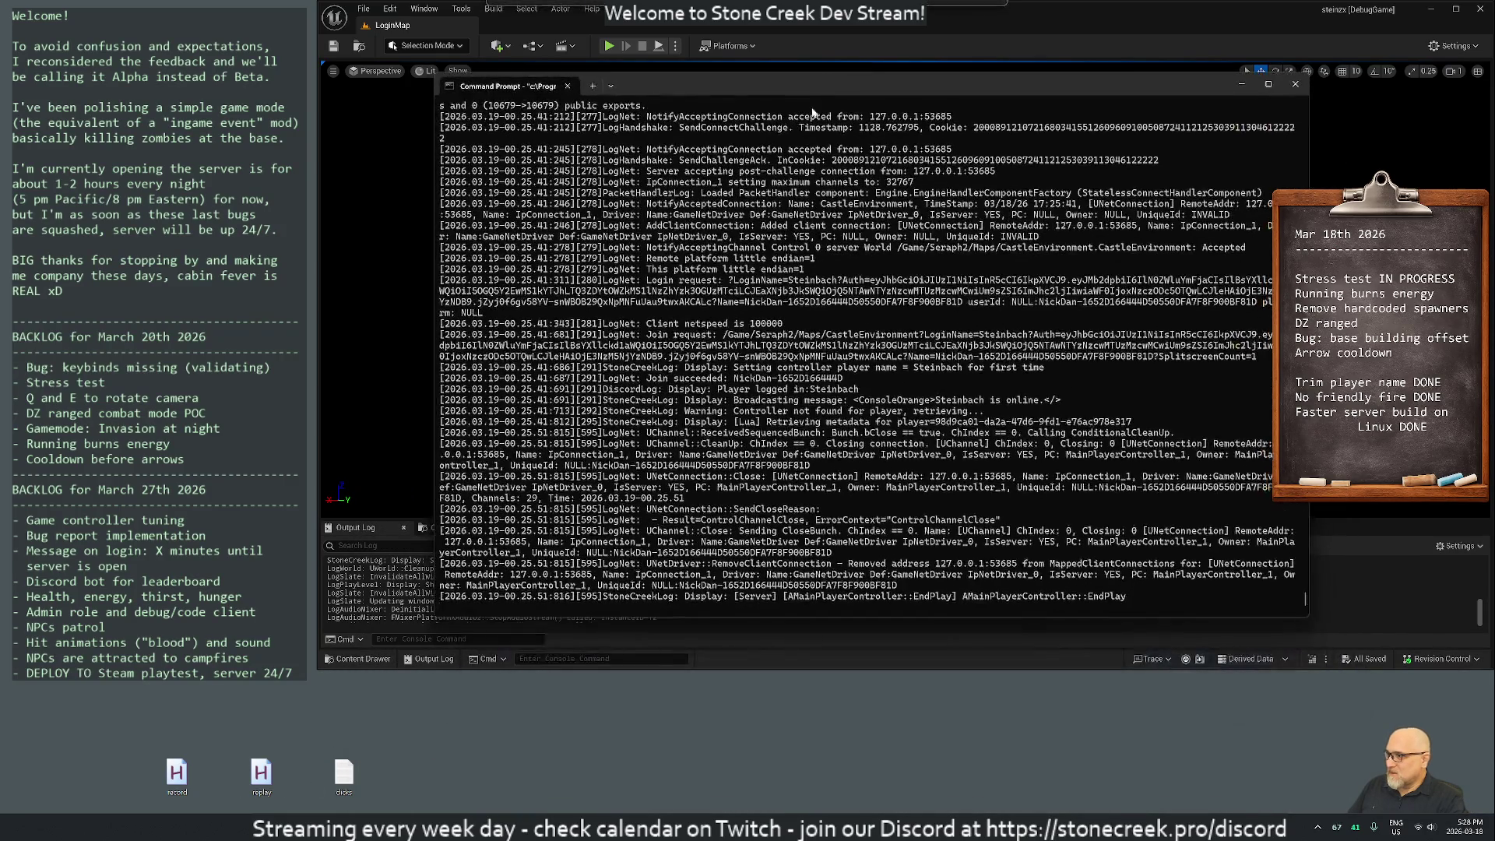
mouse_move(145, 708)
left_mouse_down()
mouse_move(304, 791)
mouse_move(374, 791)
mouse_move(592, 736)
mouse_move(572, 755)
left_mouse_up()
left_click(465, 753)
left_click_drag(465, 754, 420, 756)
left_click_drag(545, 754, 455, 761)
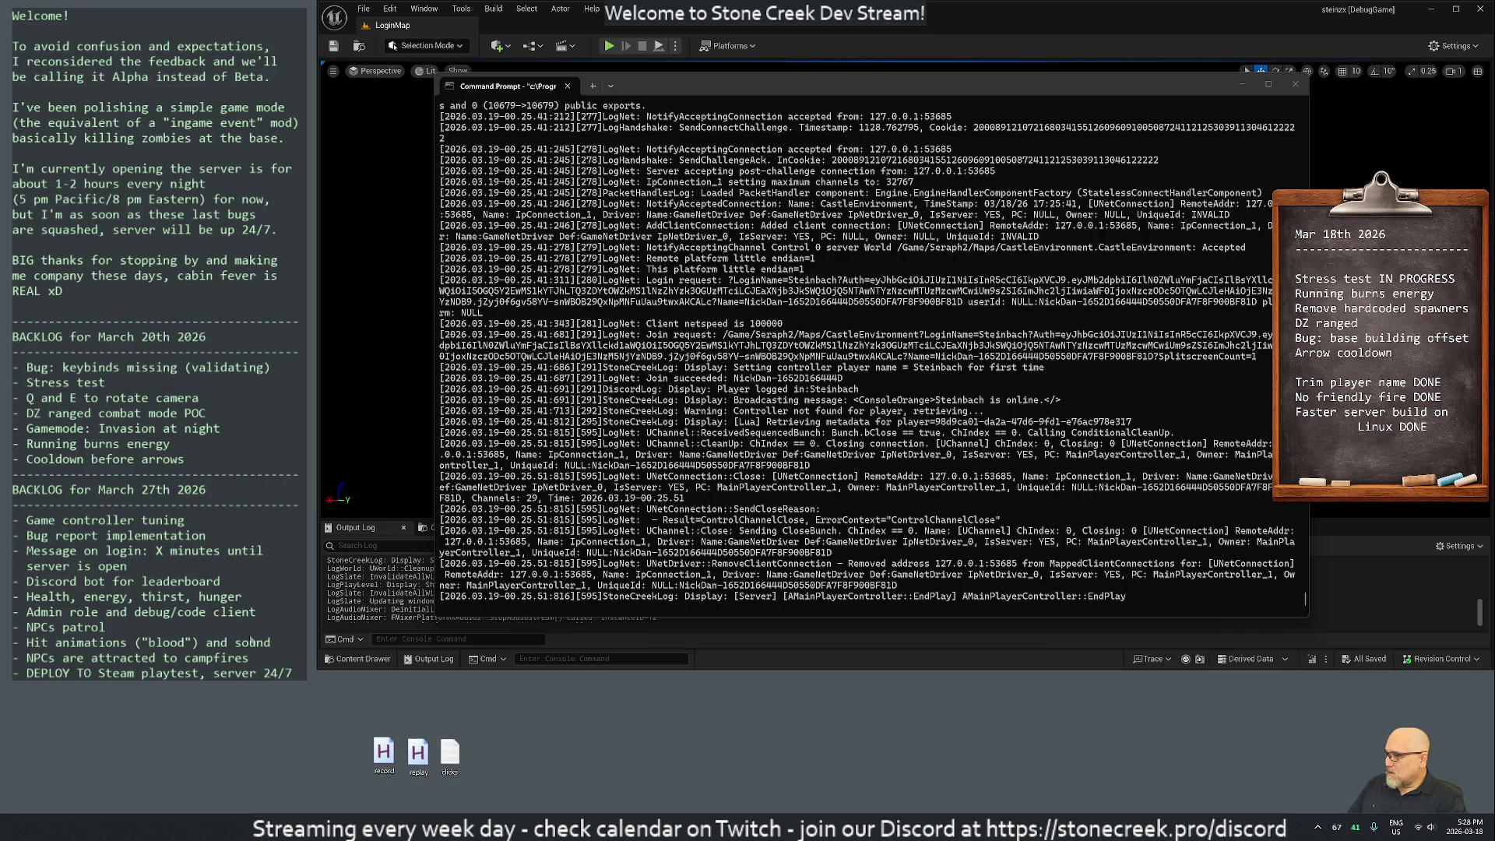
Copy the replay file and paste a duplicate into the lower-left of the desktop.
right_click(243, 614)
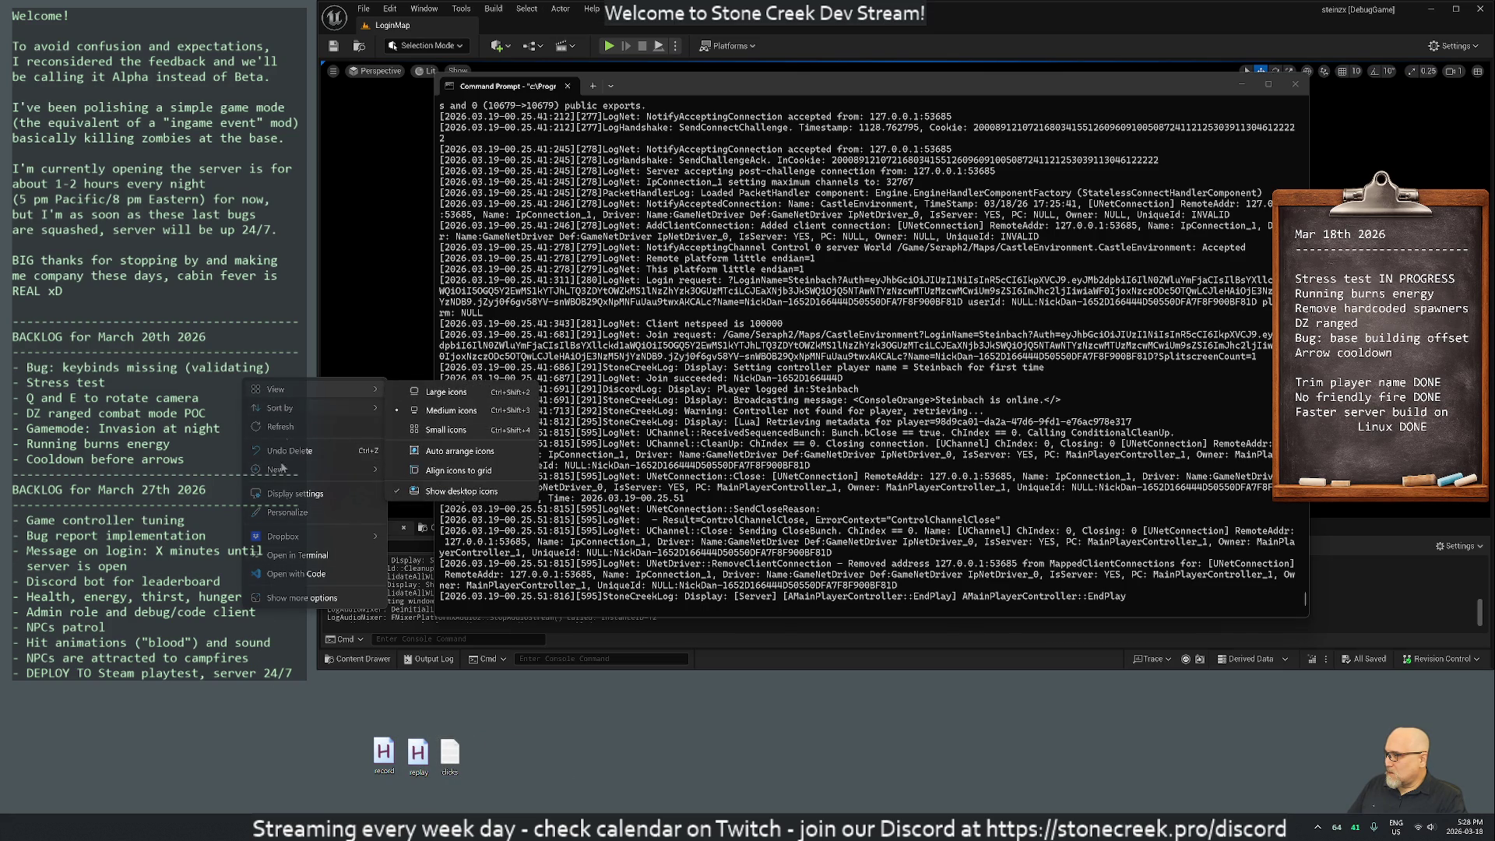
left_click(392, 748)
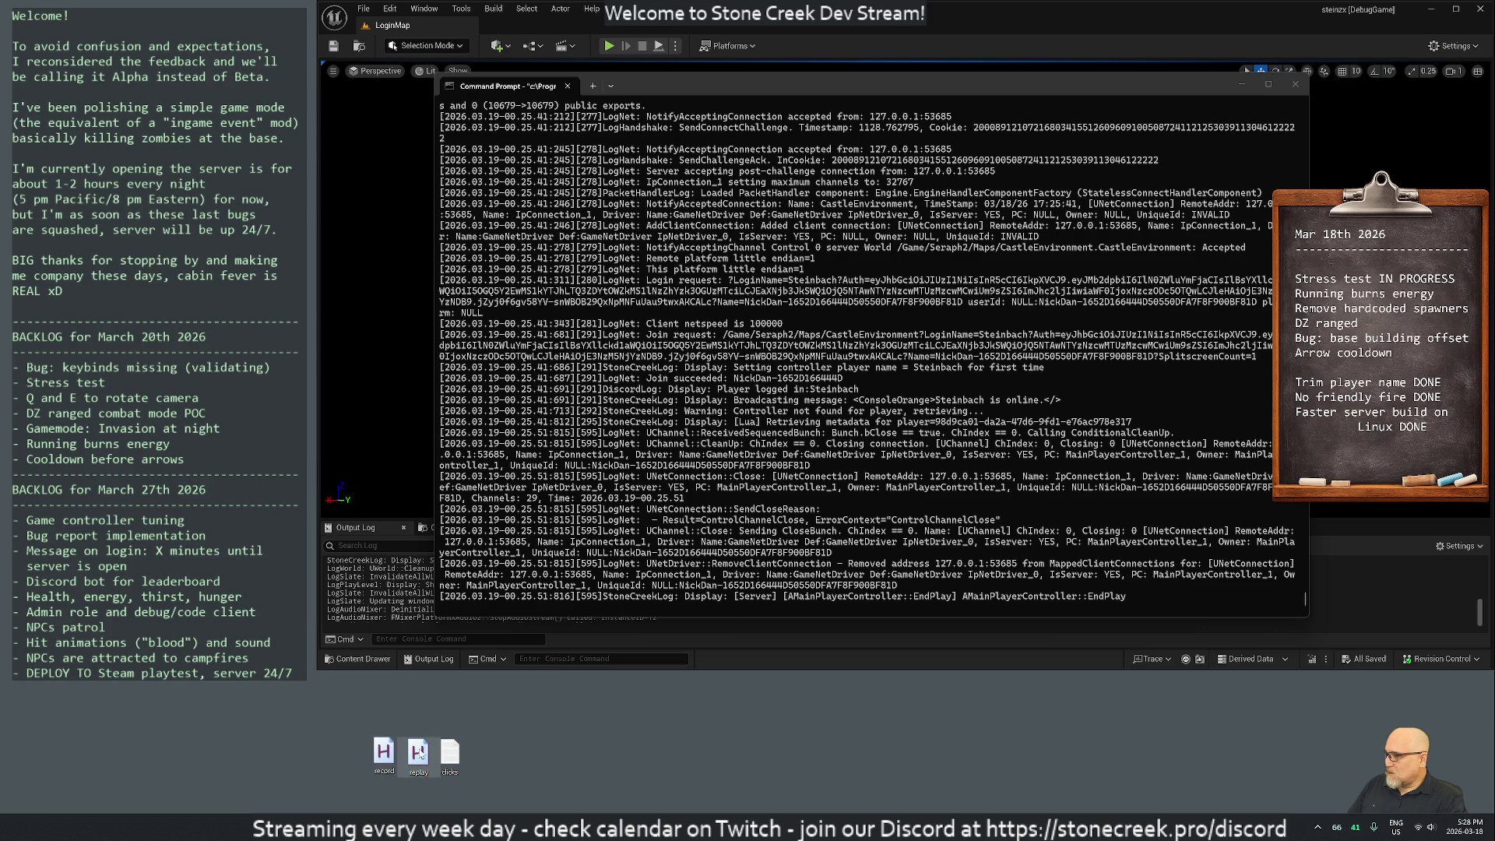
right_click(418, 753)
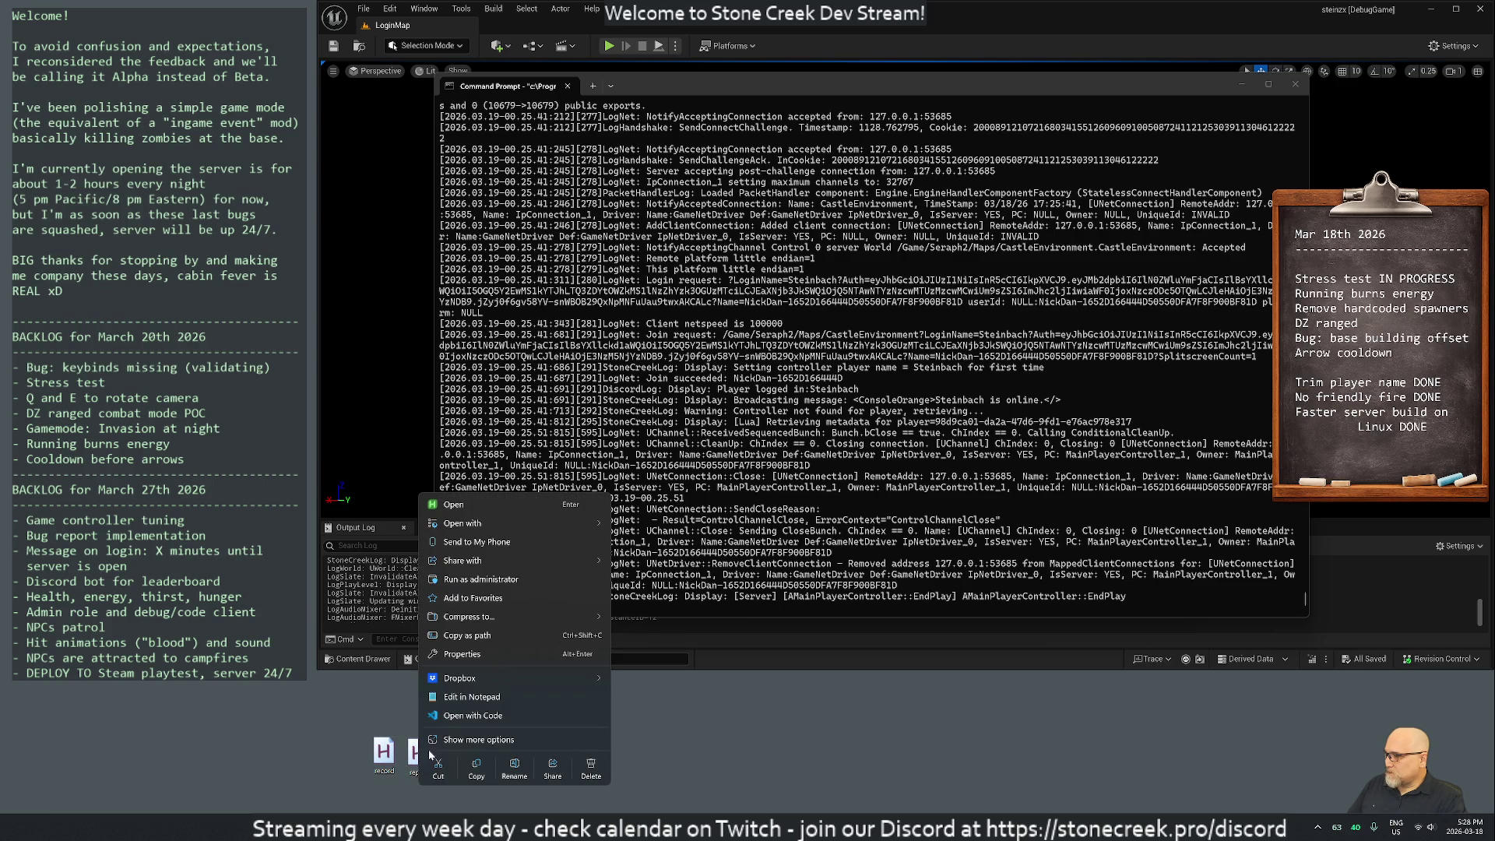
left_click(475, 767)
right_click(601, 741)
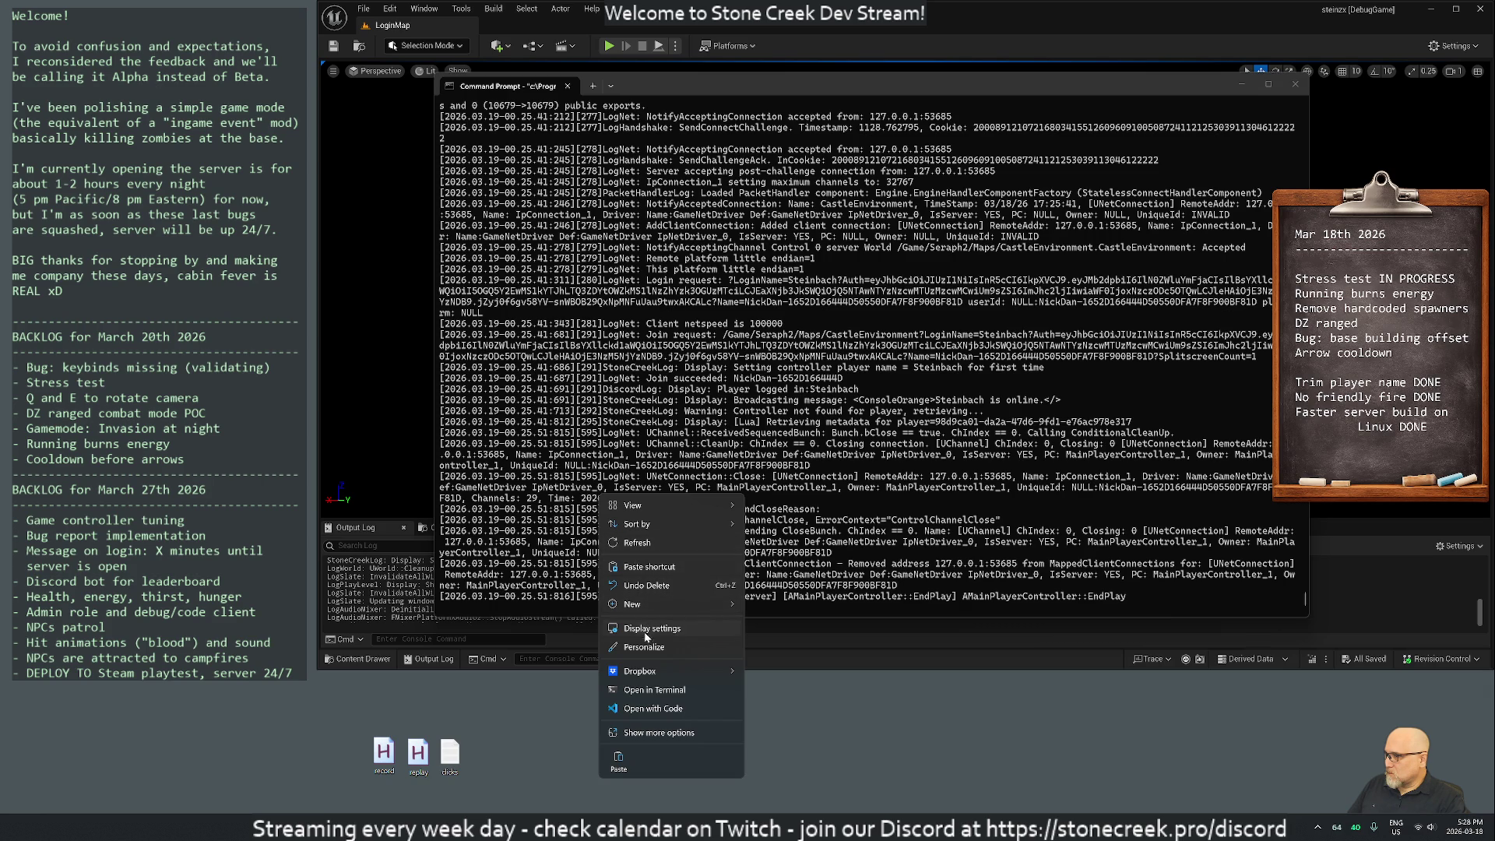
left_click(624, 761)
mouse_move(21, 21)
left_mouse_down()
mouse_move(282, 471)
mouse_move(261, 690)
mouse_move(274, 782)
left_mouse_up()
Rename the duplicate to 'stress test' and bring the Unreal editor to the front.
left_click(274, 793)
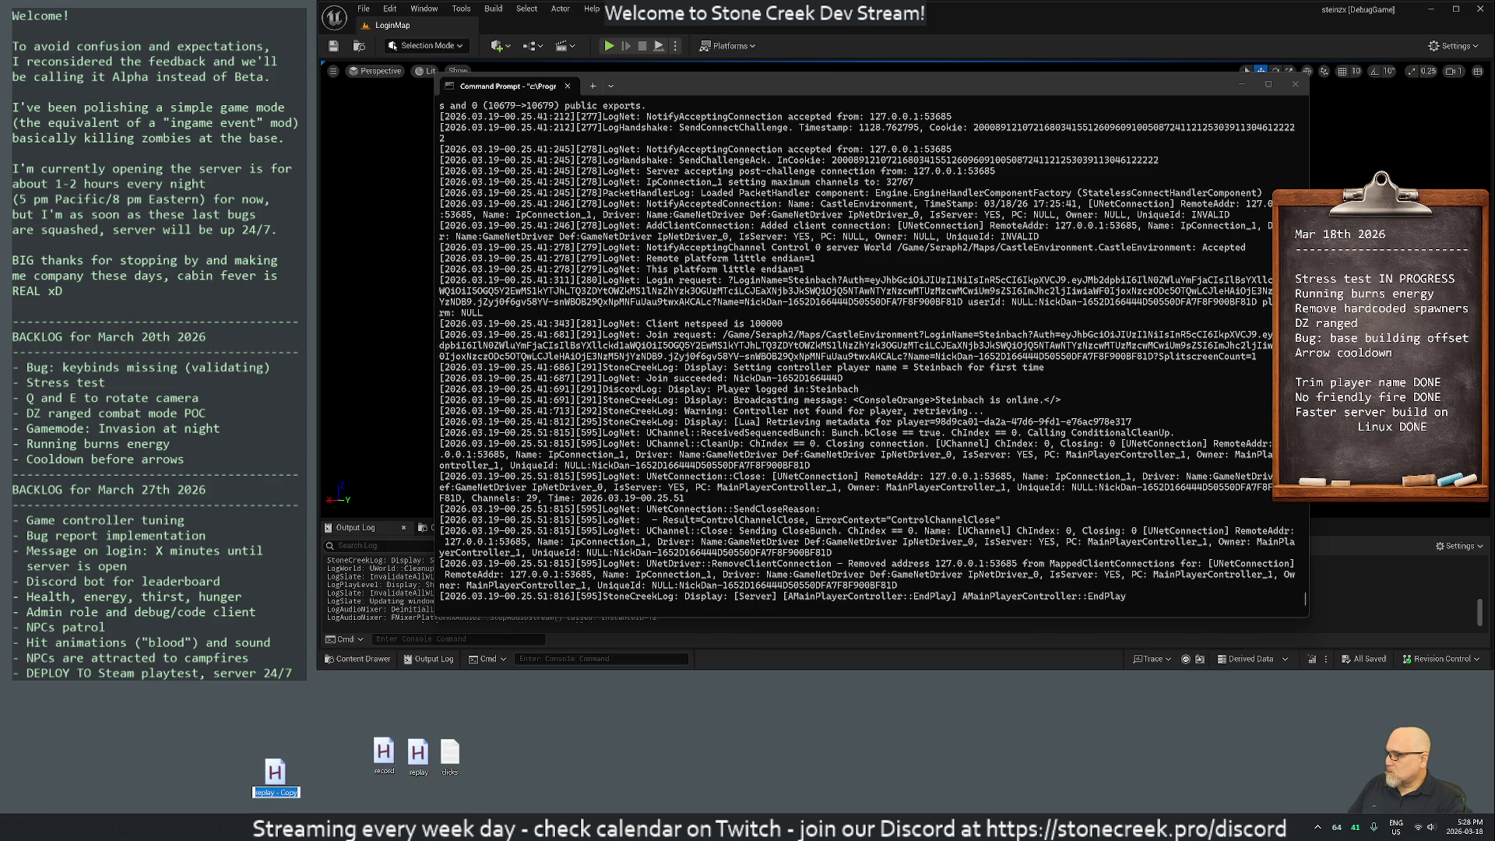
type("stress test")
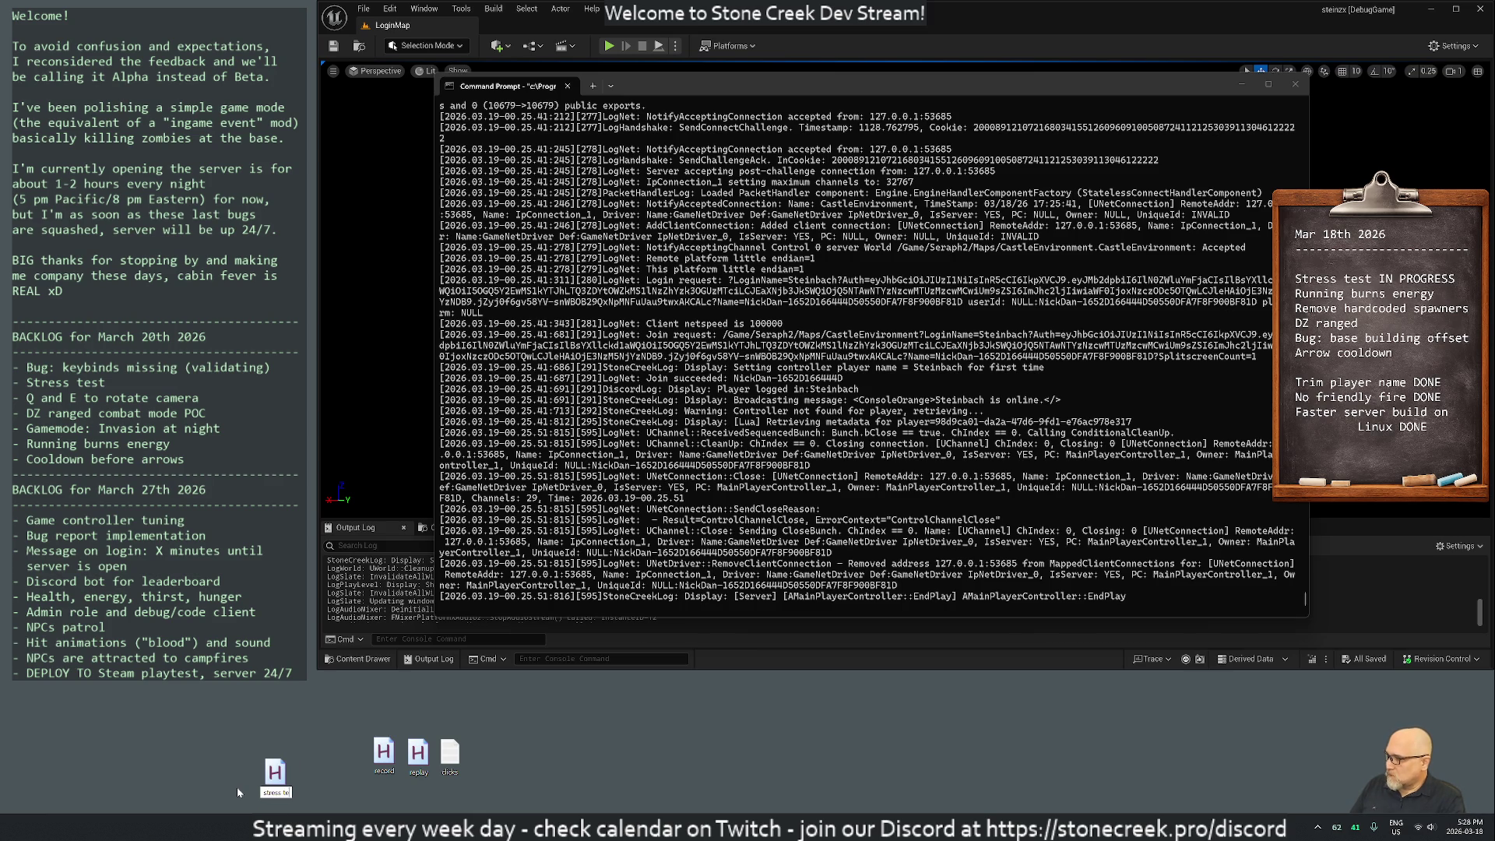
key("Return")
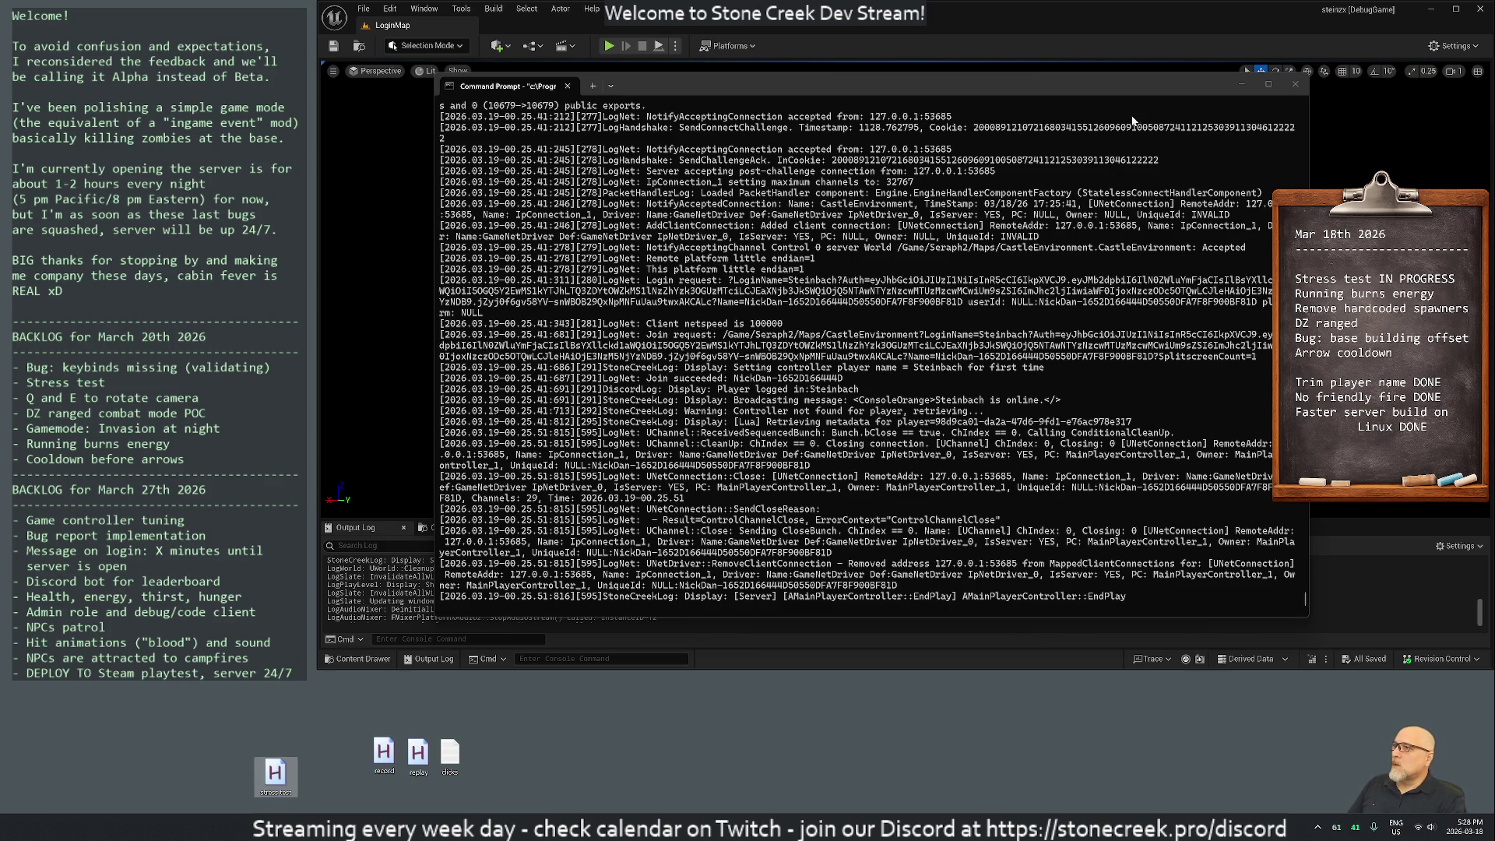
left_click(1197, 19)
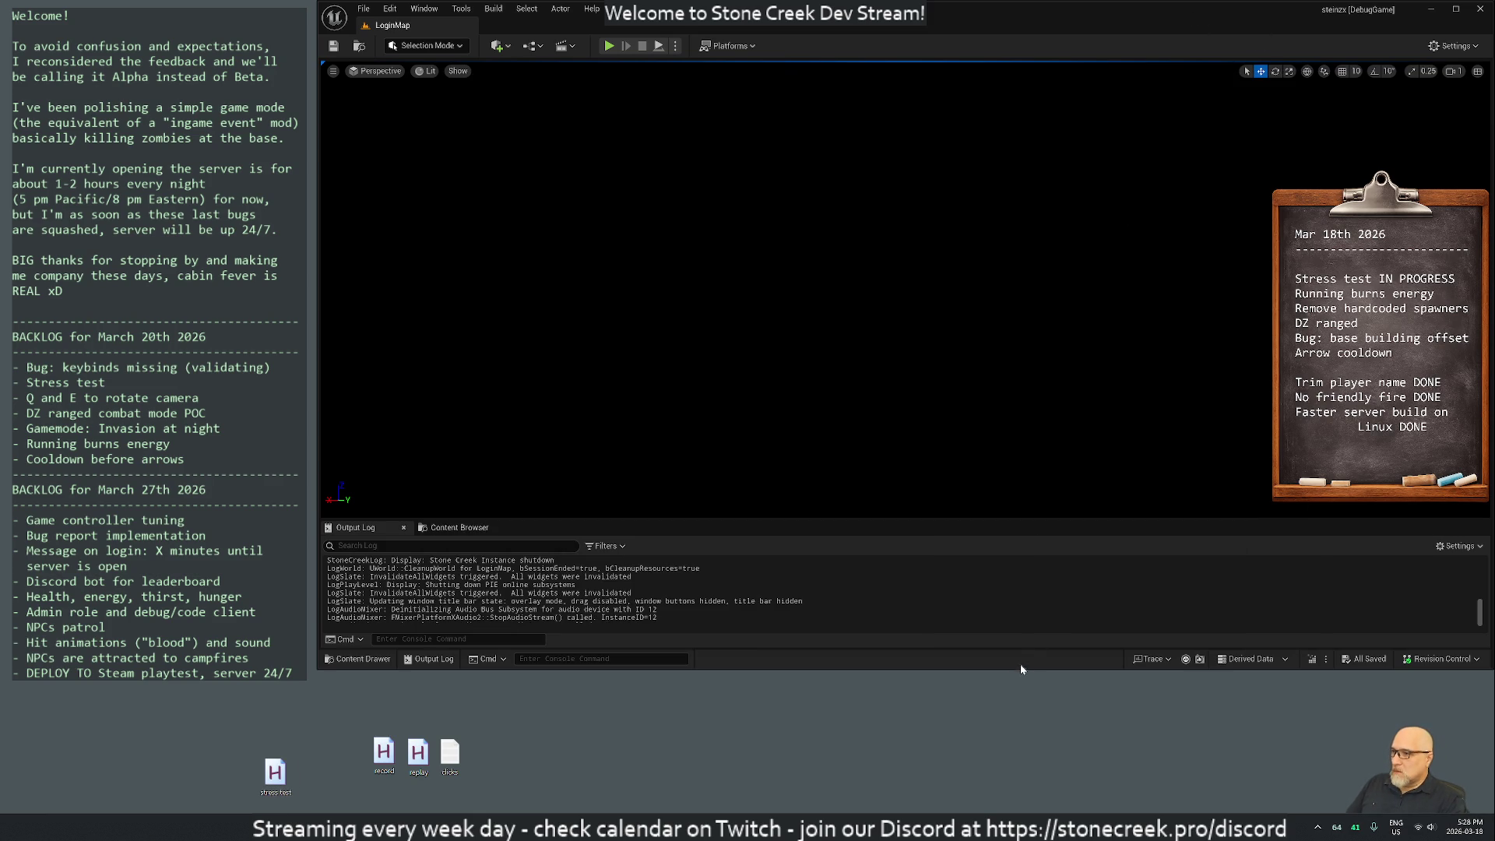
Drag the Unreal Editor's bottom edge down so the viewport and Output Log get more height.
left_click_drag(1018, 668, 1039, 810)
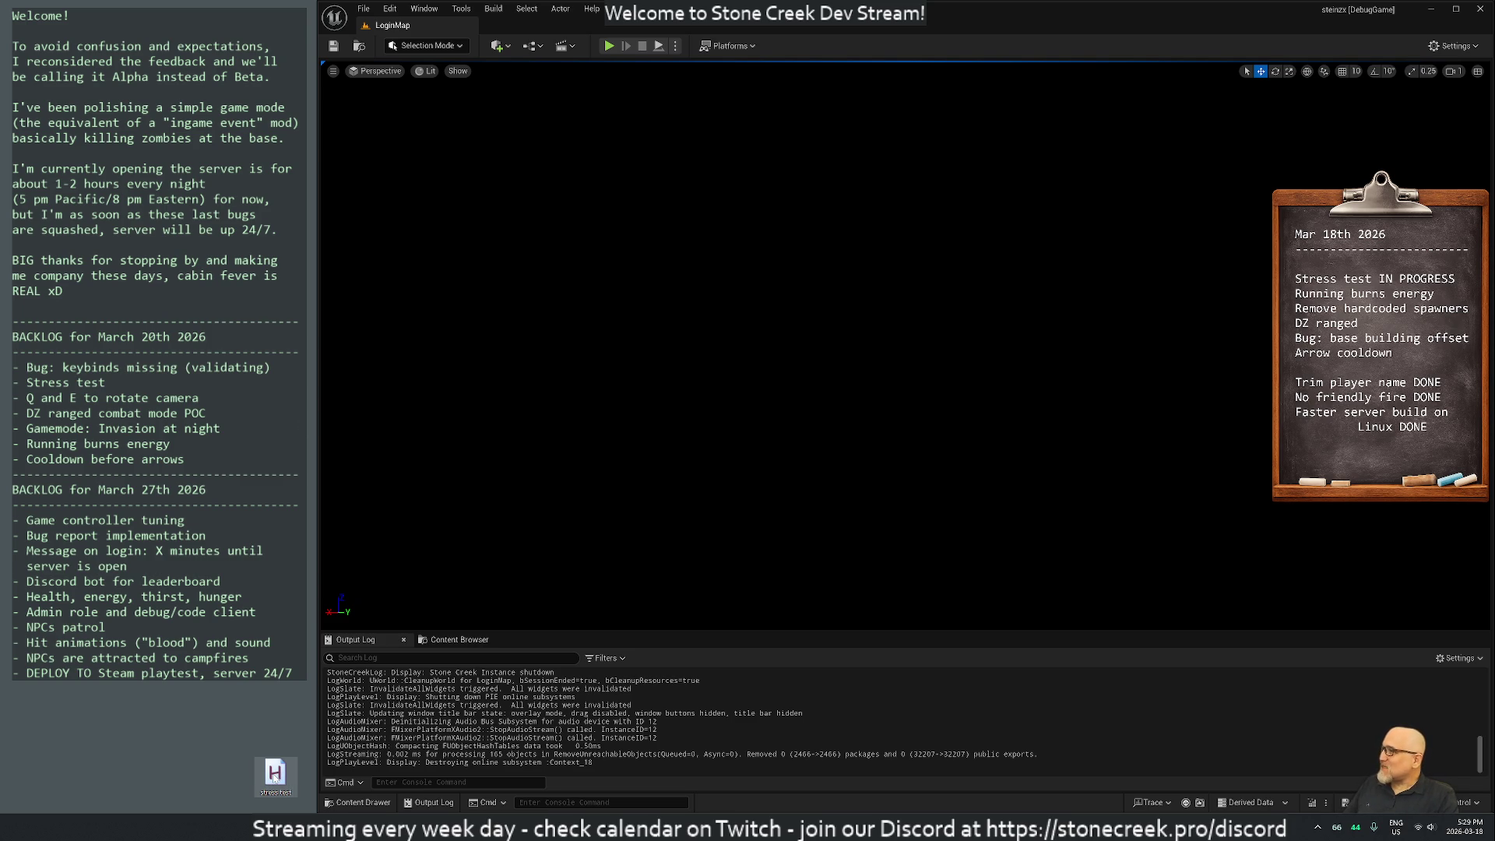
Edit stress test.ahk in Notepad and centre the Notepad window on screen.
right_click(275, 777)
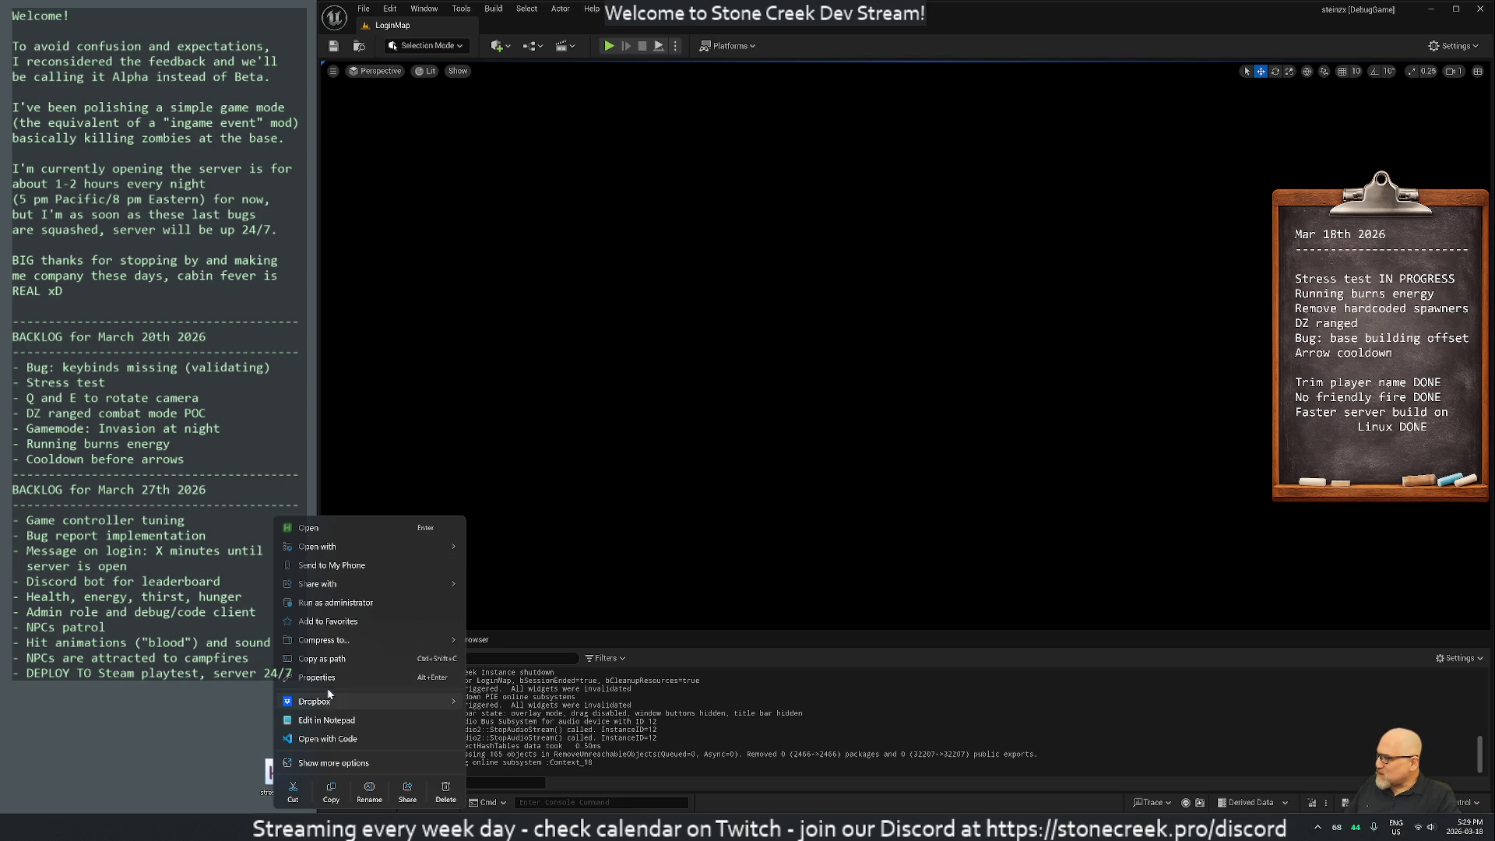
left_click(343, 719)
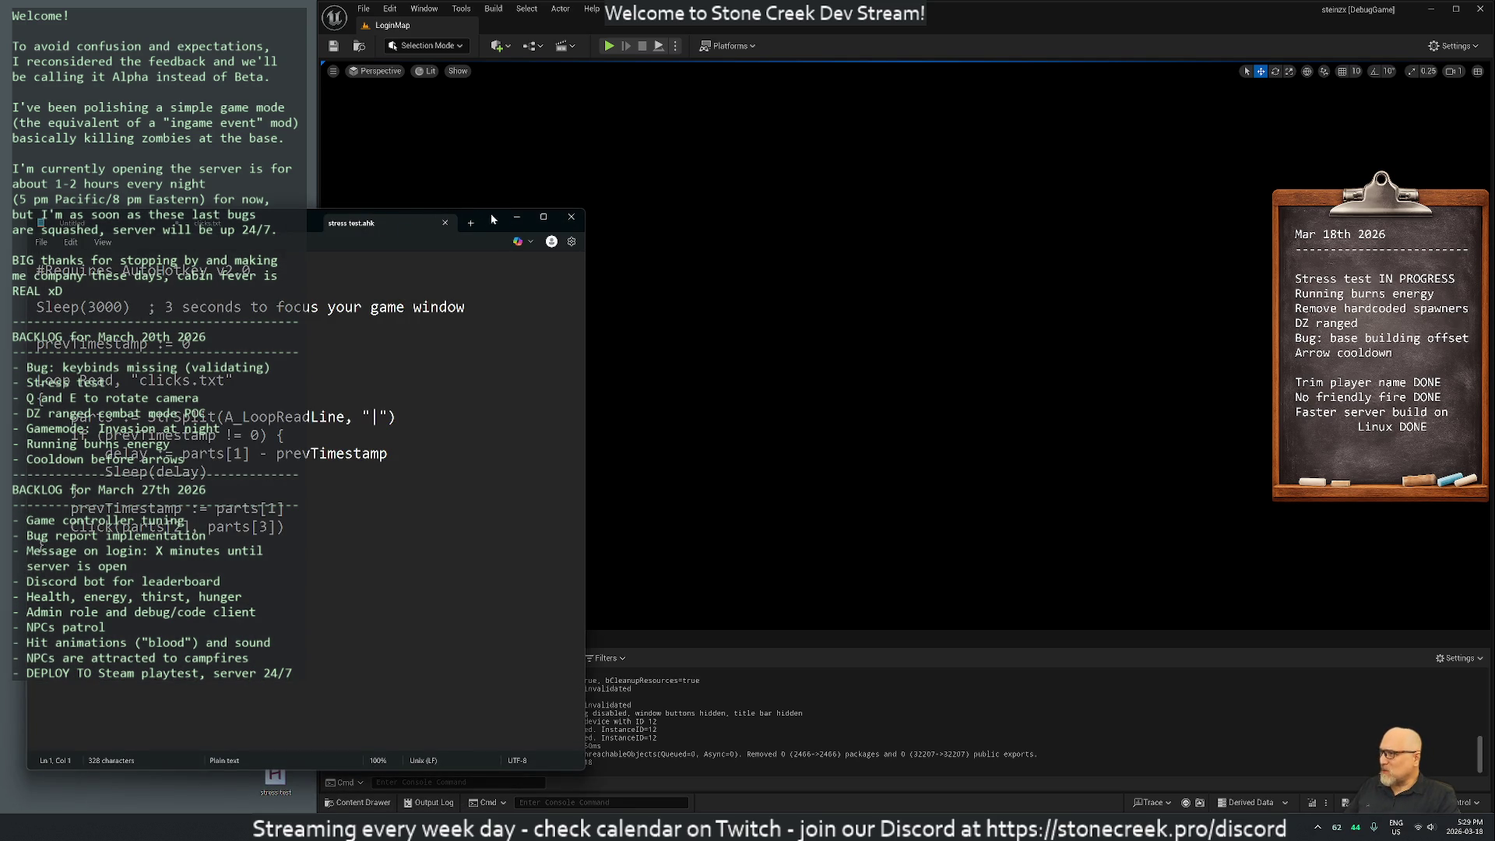
mouse_move(500, 224)
left_mouse_down()
mouse_move(1100, 191)
mouse_move(1075, 204)
left_mouse_up()
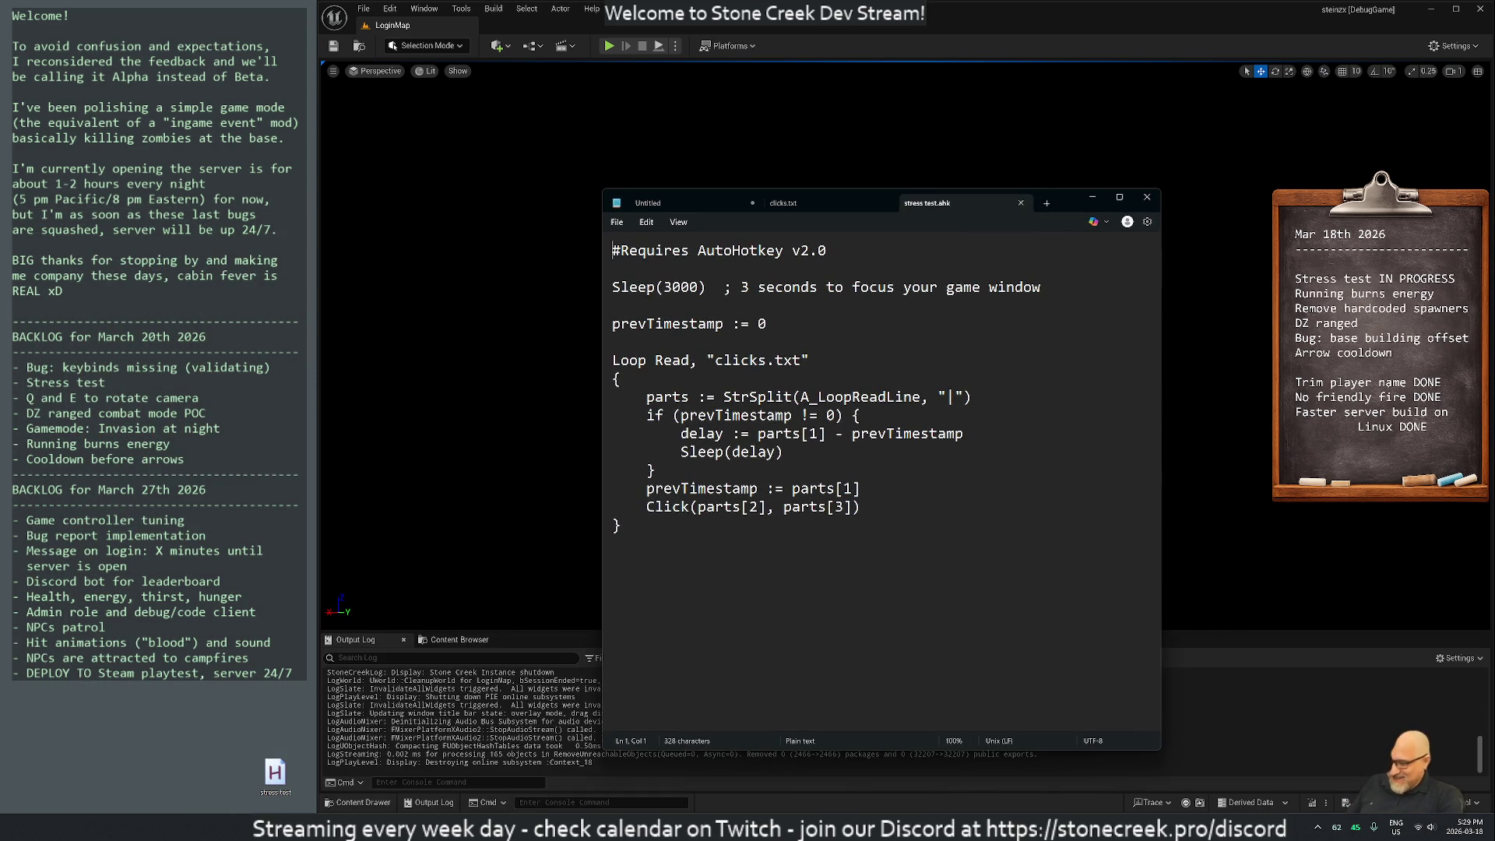
key("super")
Launch Window Spy from AutoHotkey Dash, close Dash, and park Window Spy in the bottom-left.
type("ahsp")
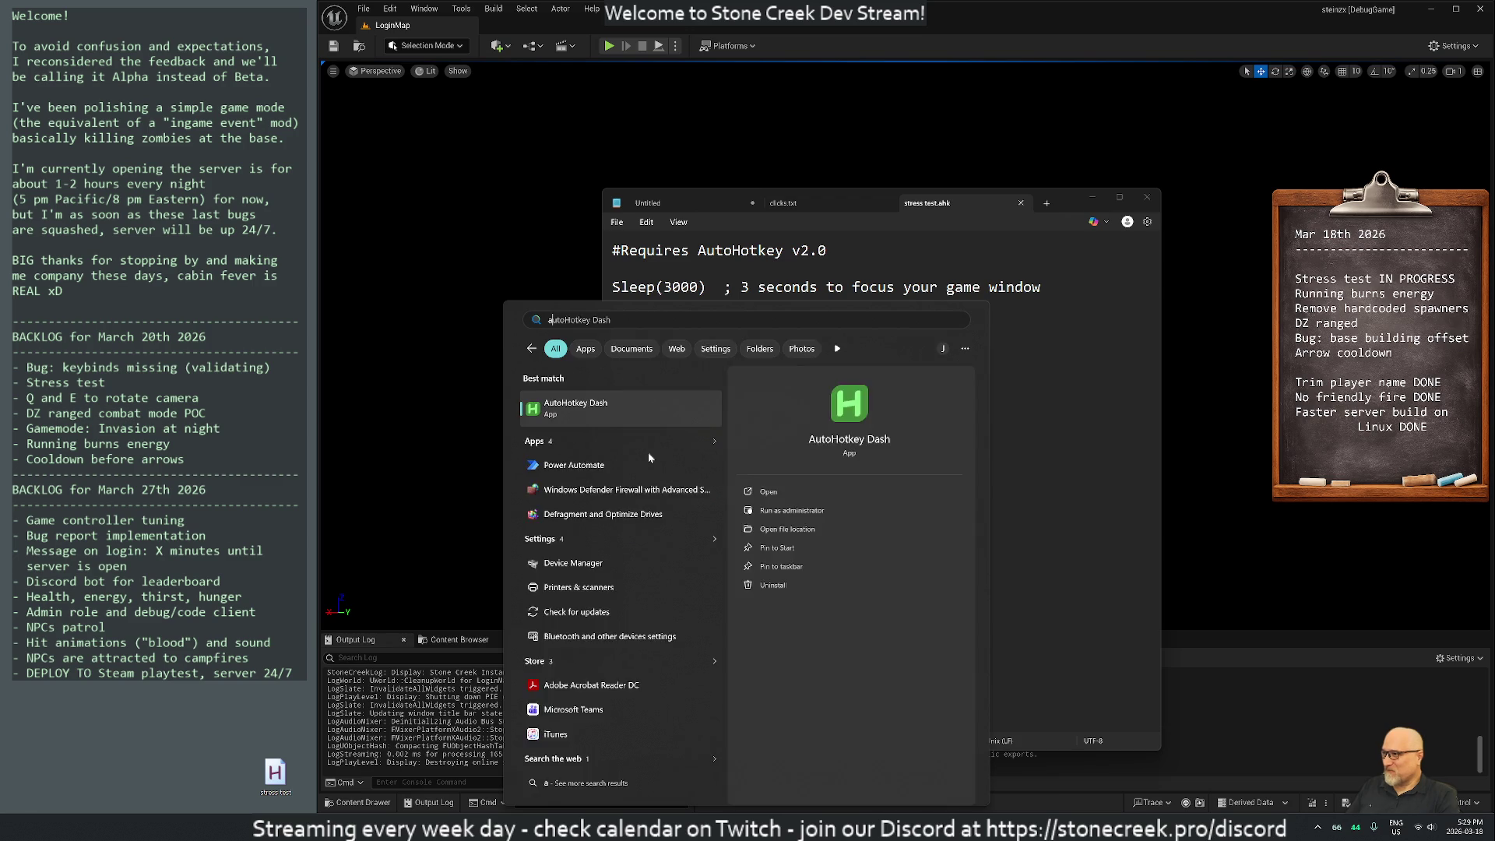
key("BackSpace")
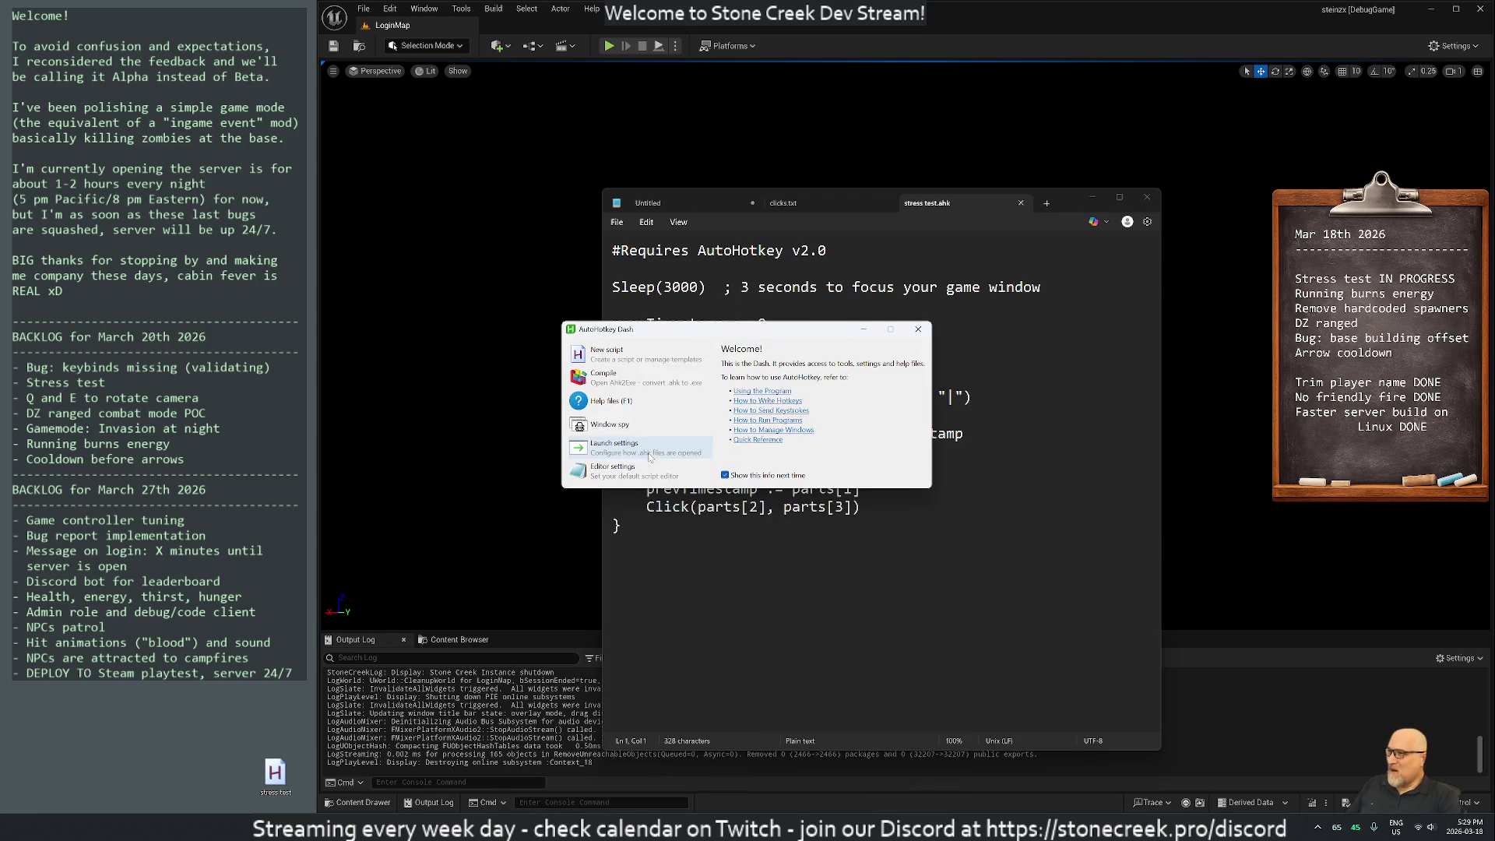
left_click(611, 424)
left_click(918, 333)
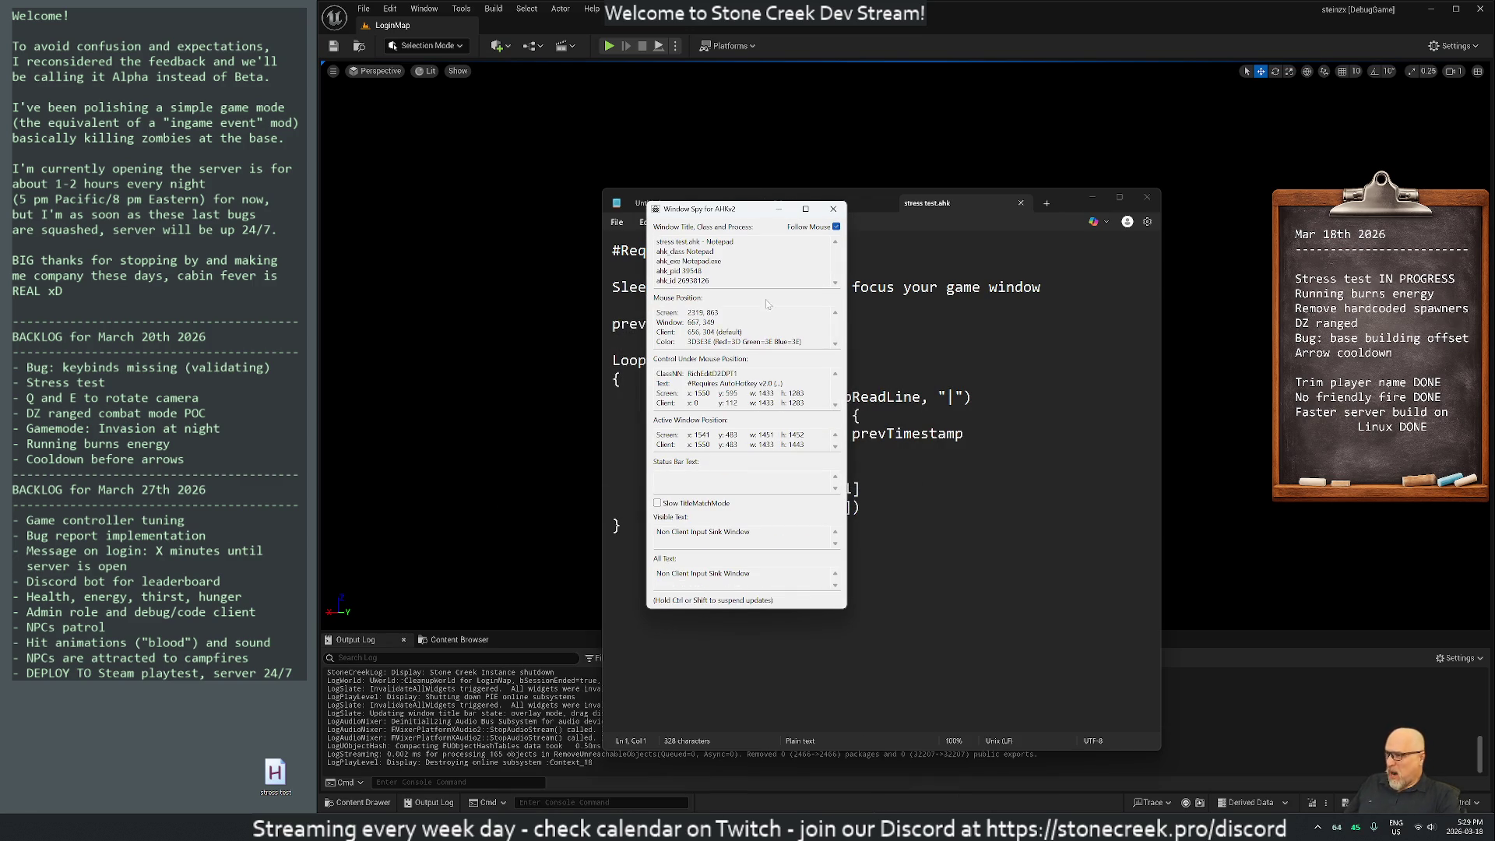
mouse_move(737, 210)
left_mouse_down()
mouse_move(199, 384)
mouse_move(130, 385)
mouse_move(178, 557)
mouse_move(110, 735)
left_mouse_up()
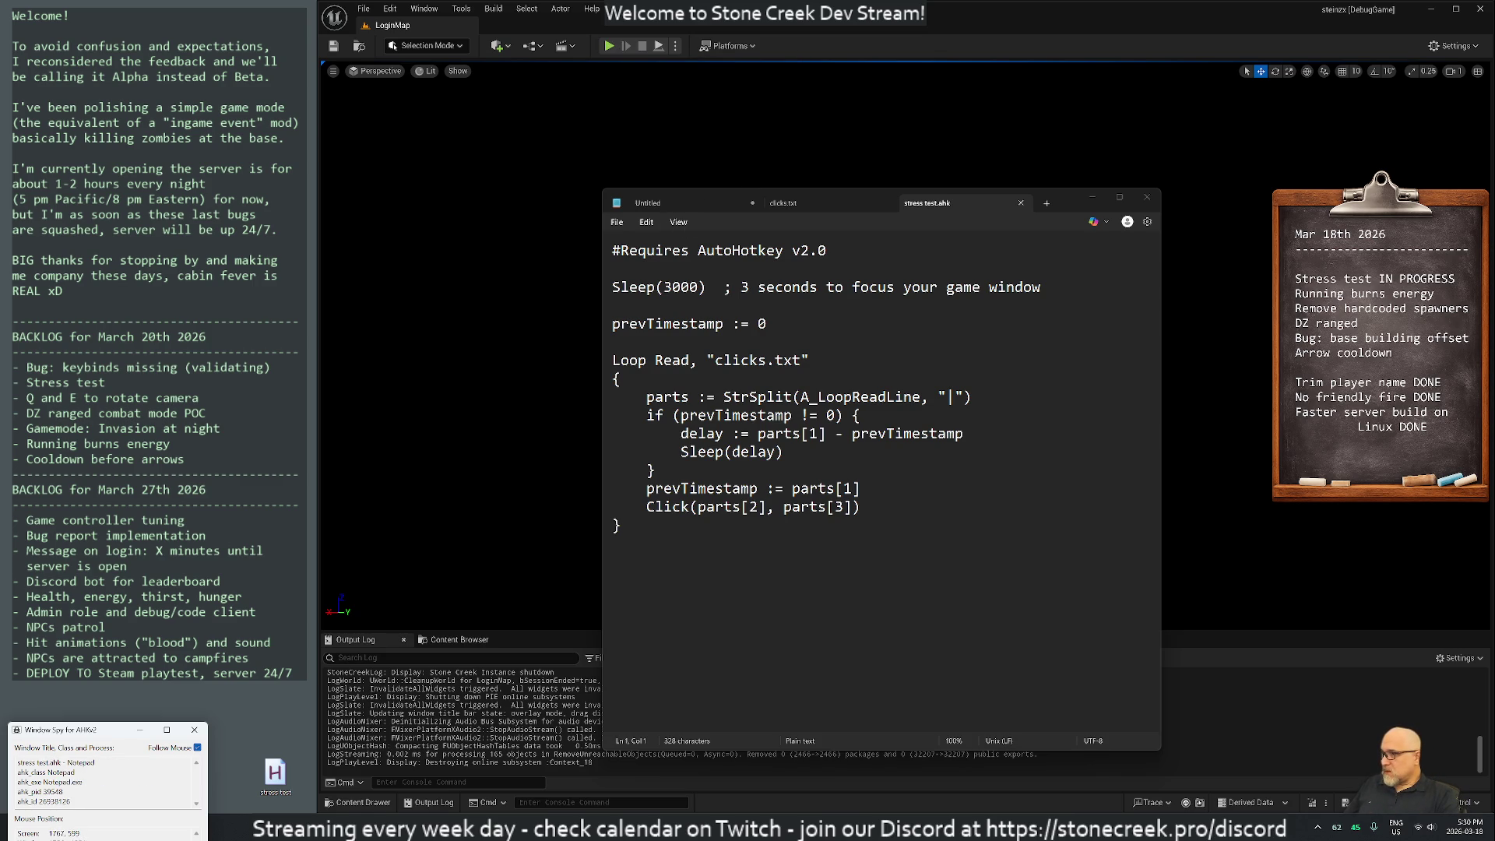
Paste Claude's AHK example (click, wait, send 1234, click) below the existing script.
left_click(621, 379)
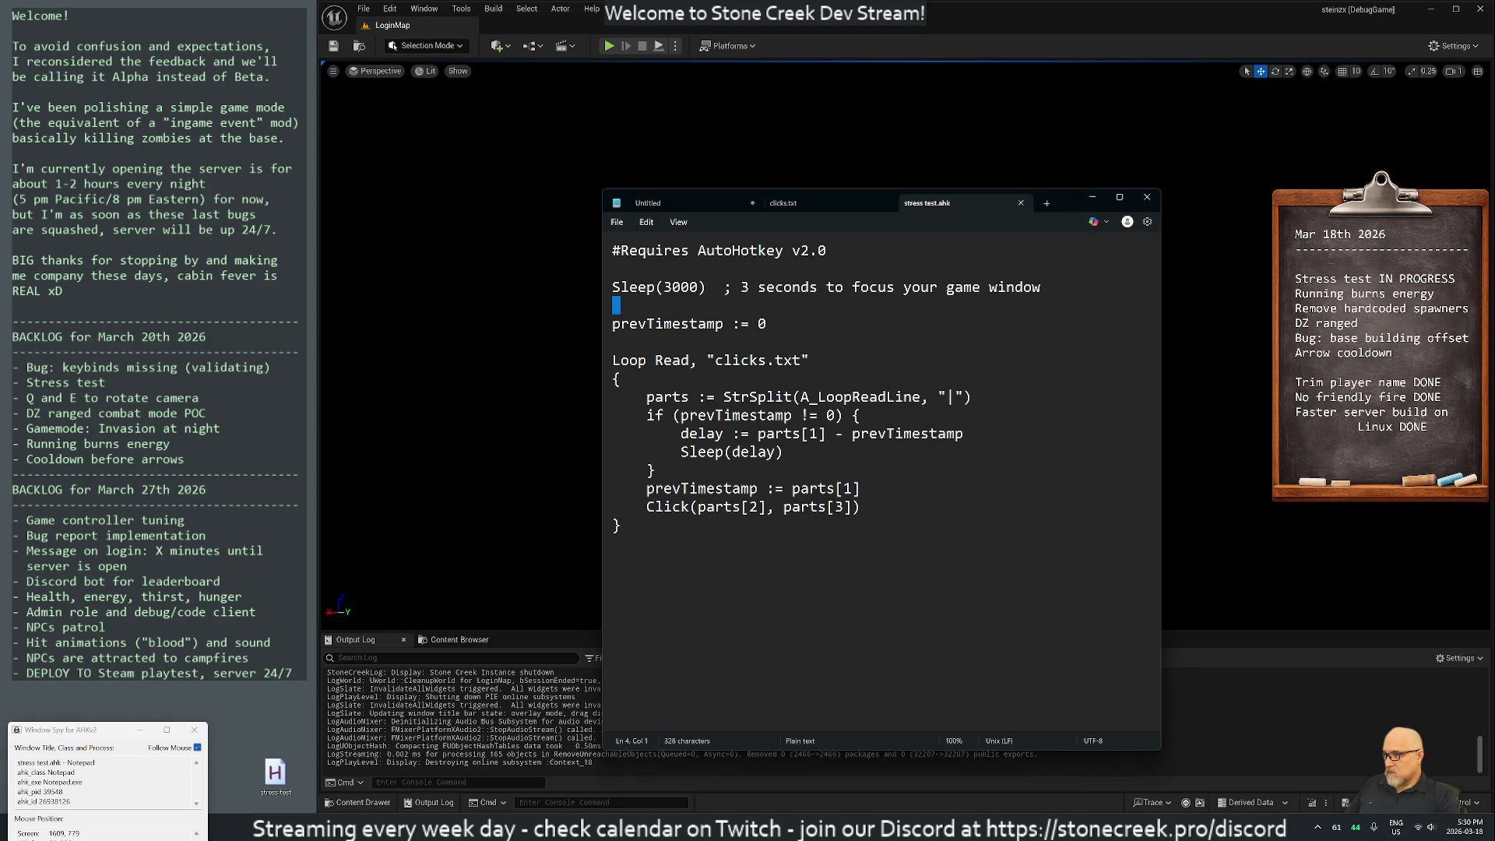
key("shift+Down")
key("shift+Down")
key("shift+Down")
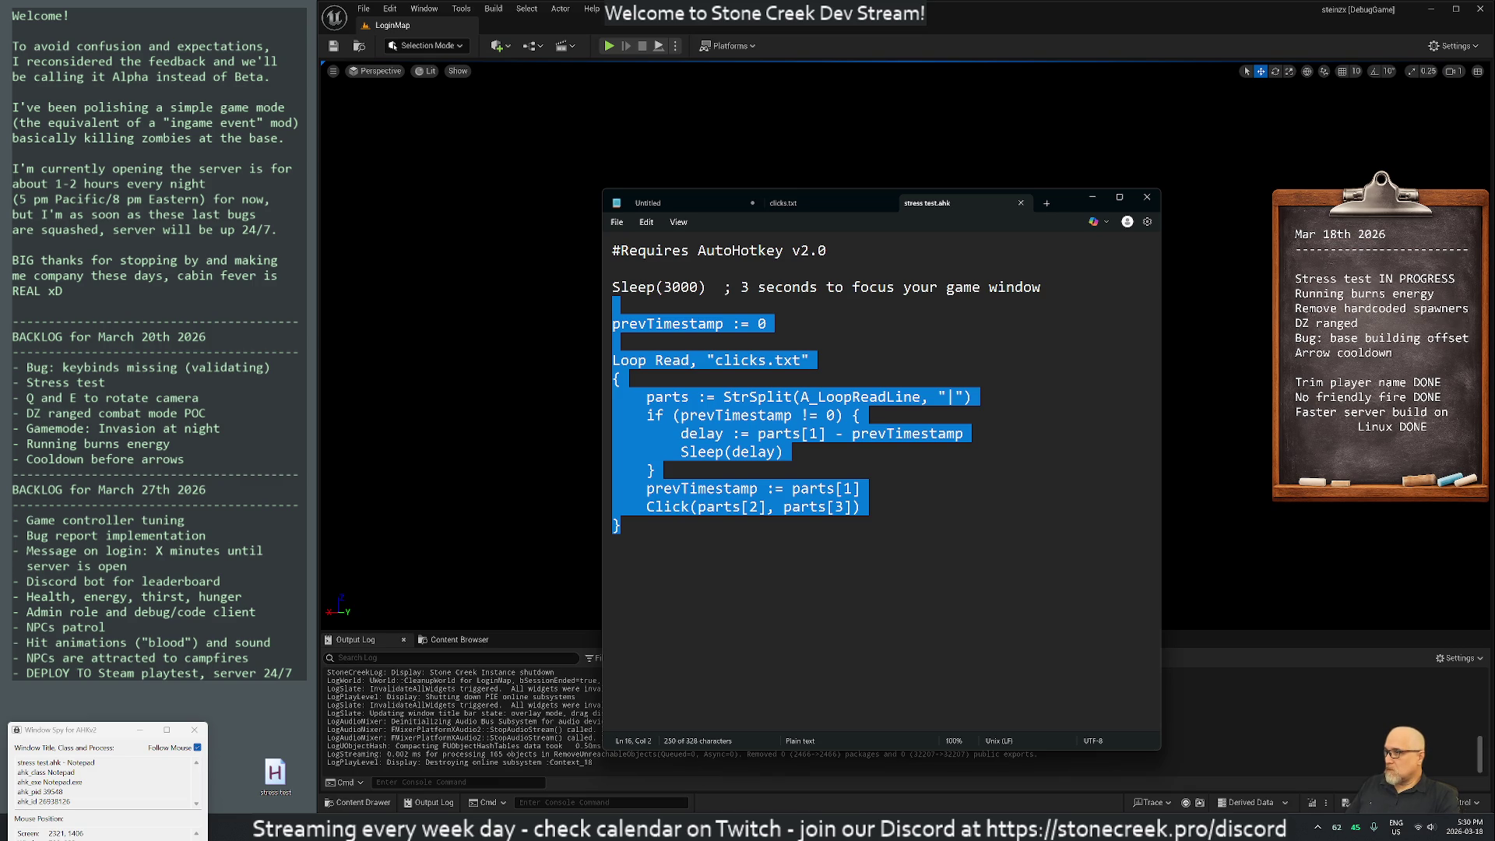
key("ctrl+End")
key("Return")
key("Return")
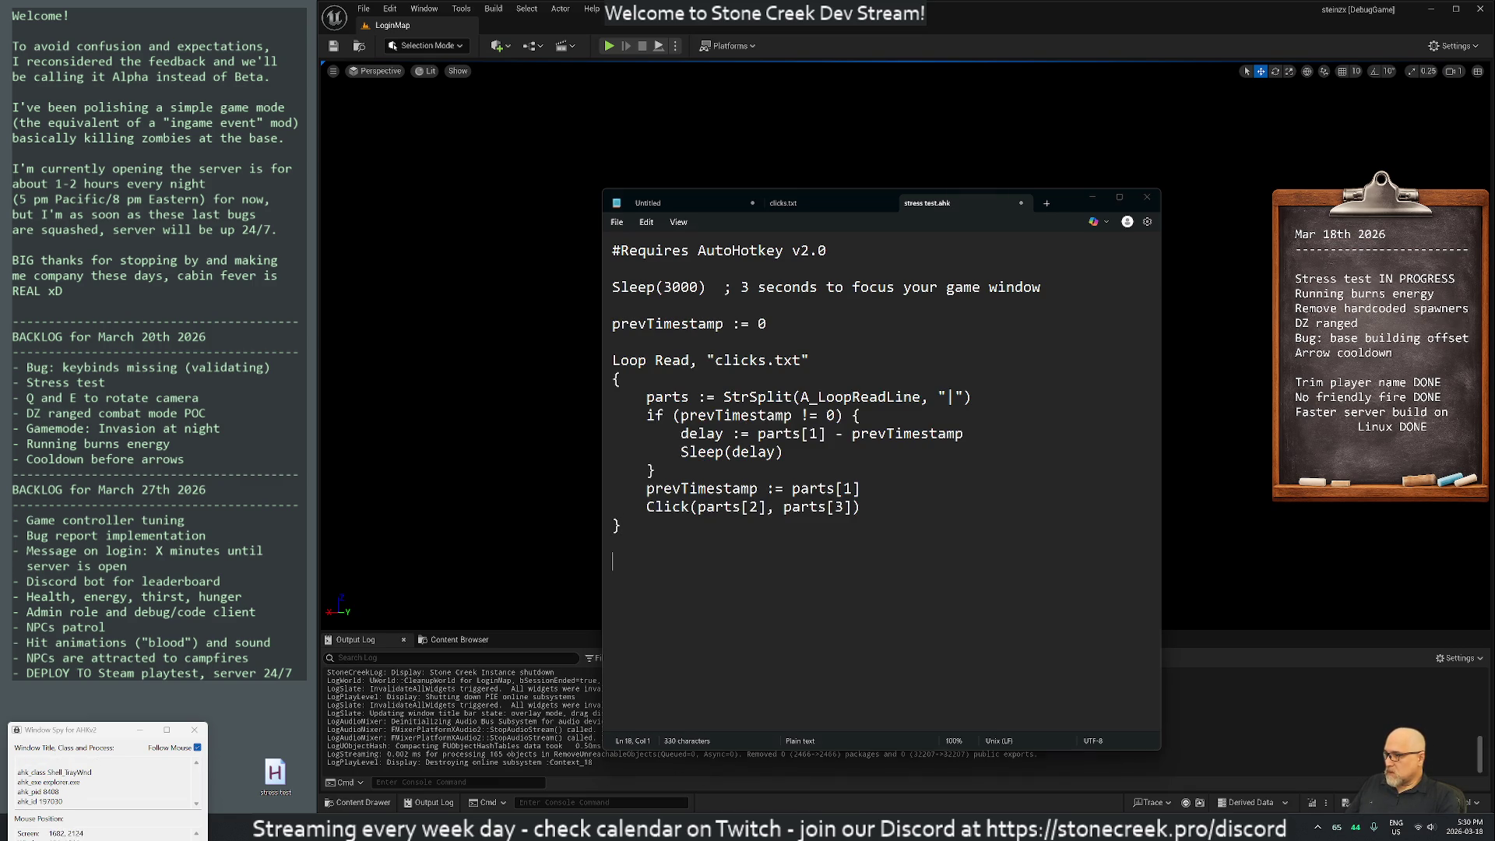
key("alt+Tab")
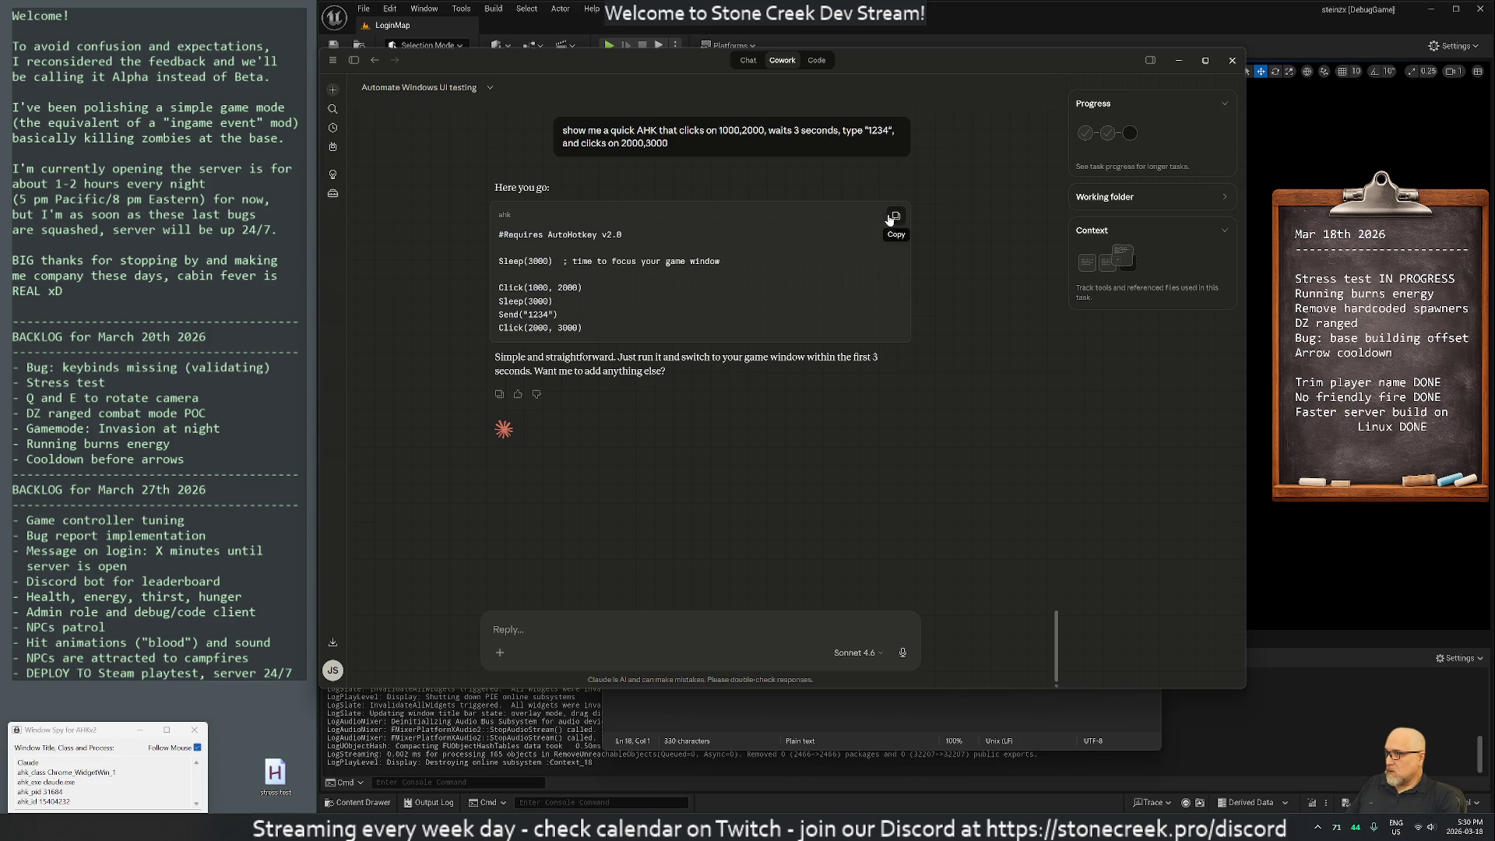
left_click(1232, 60)
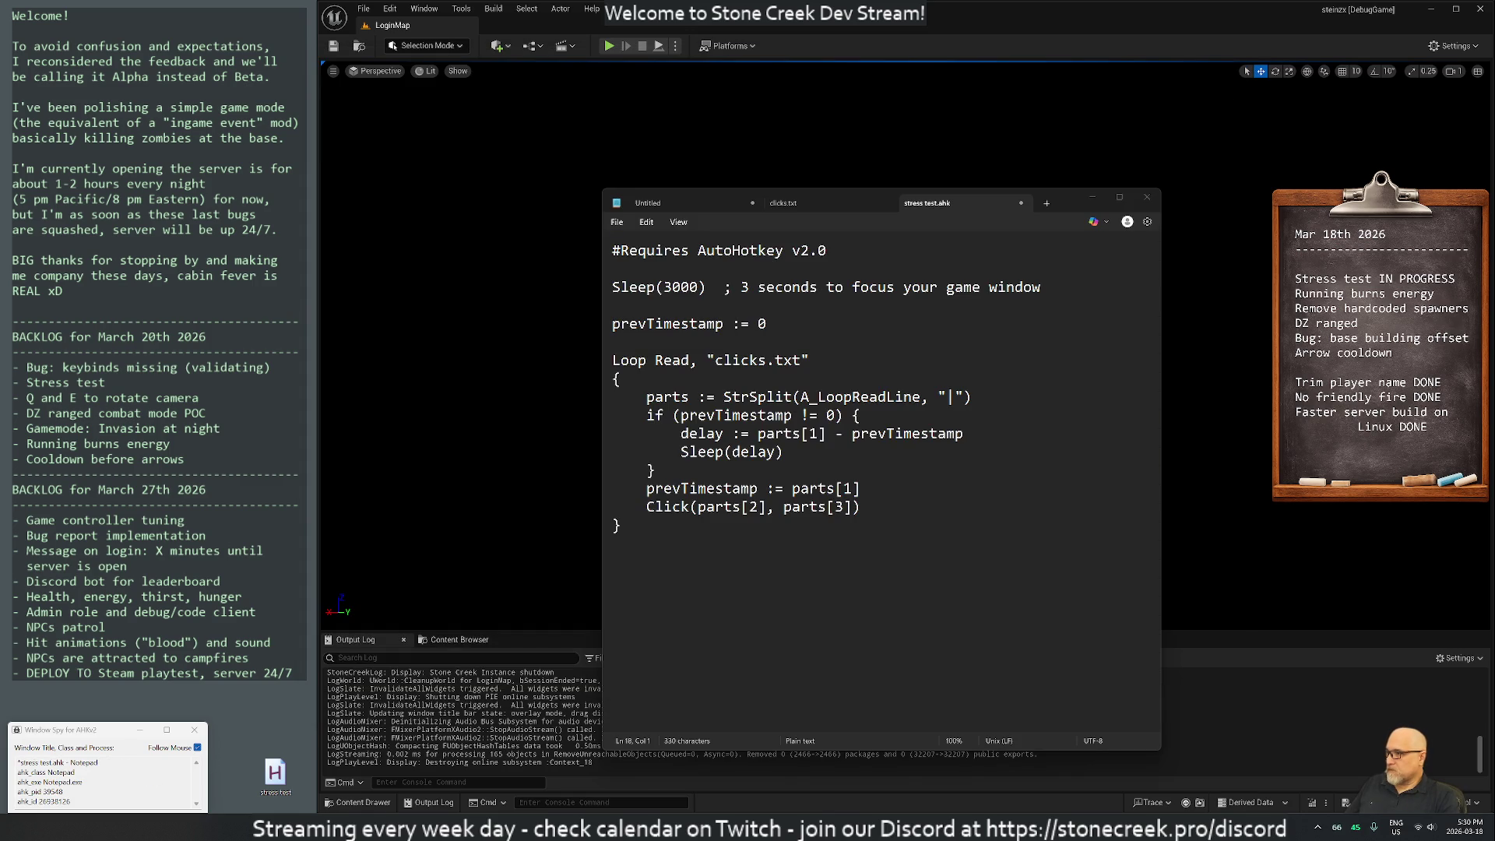
key("alt+Tab")
type("#Requires AutoHotkey v2.0  Sleep(3000)  ; time to focus your game window  Click(1000, 2000) Sleep(3000) Send(\"1234\") Click(2000, 3000)")
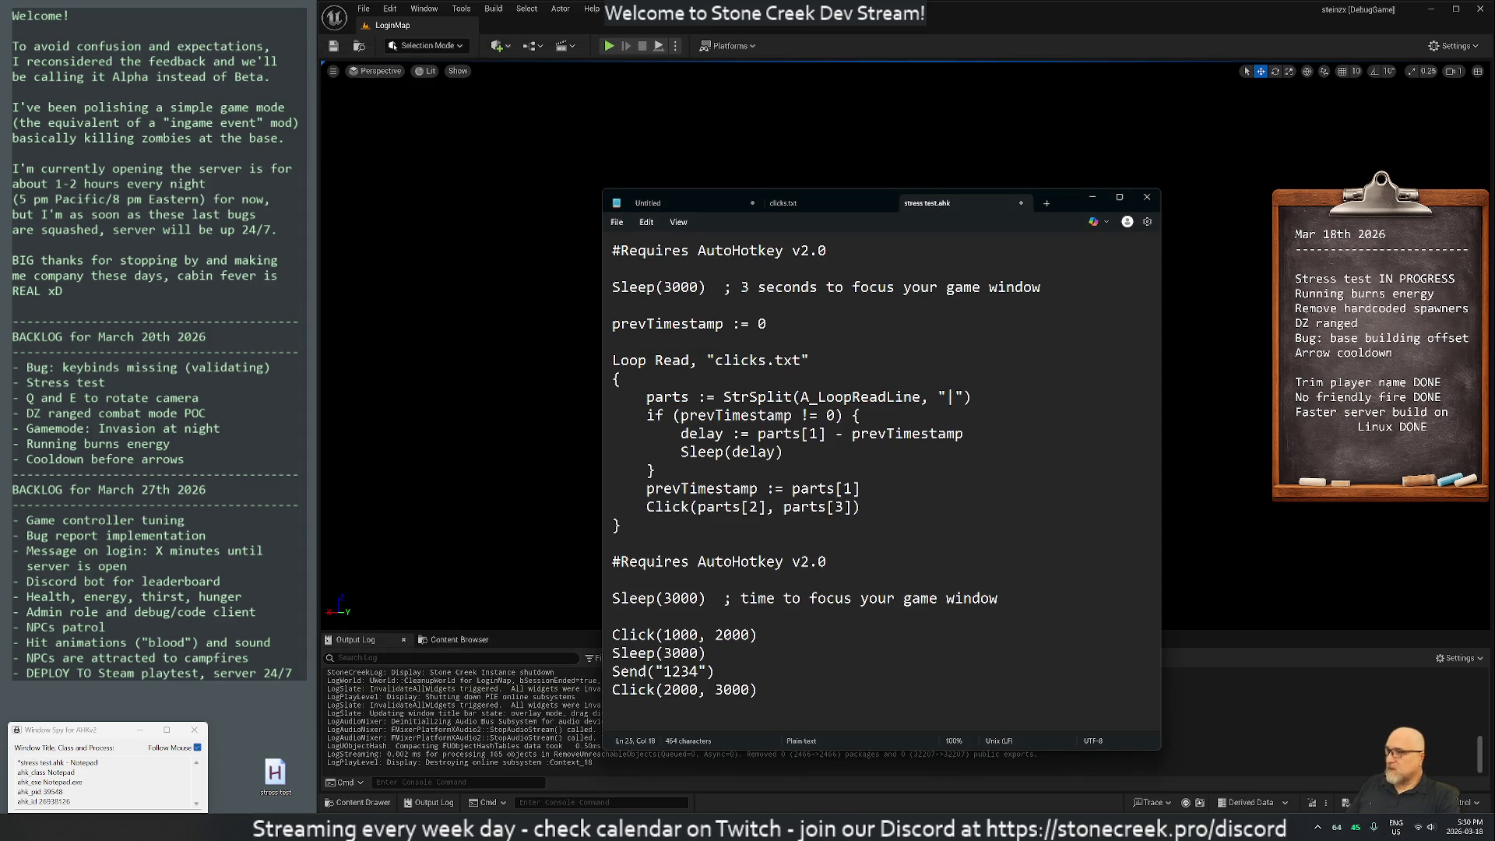
Delete the old replay loop code above the pasted snippet.
left_click(608, 567)
key("shift+Up")
key("shift+Up")
key("shift+Up")
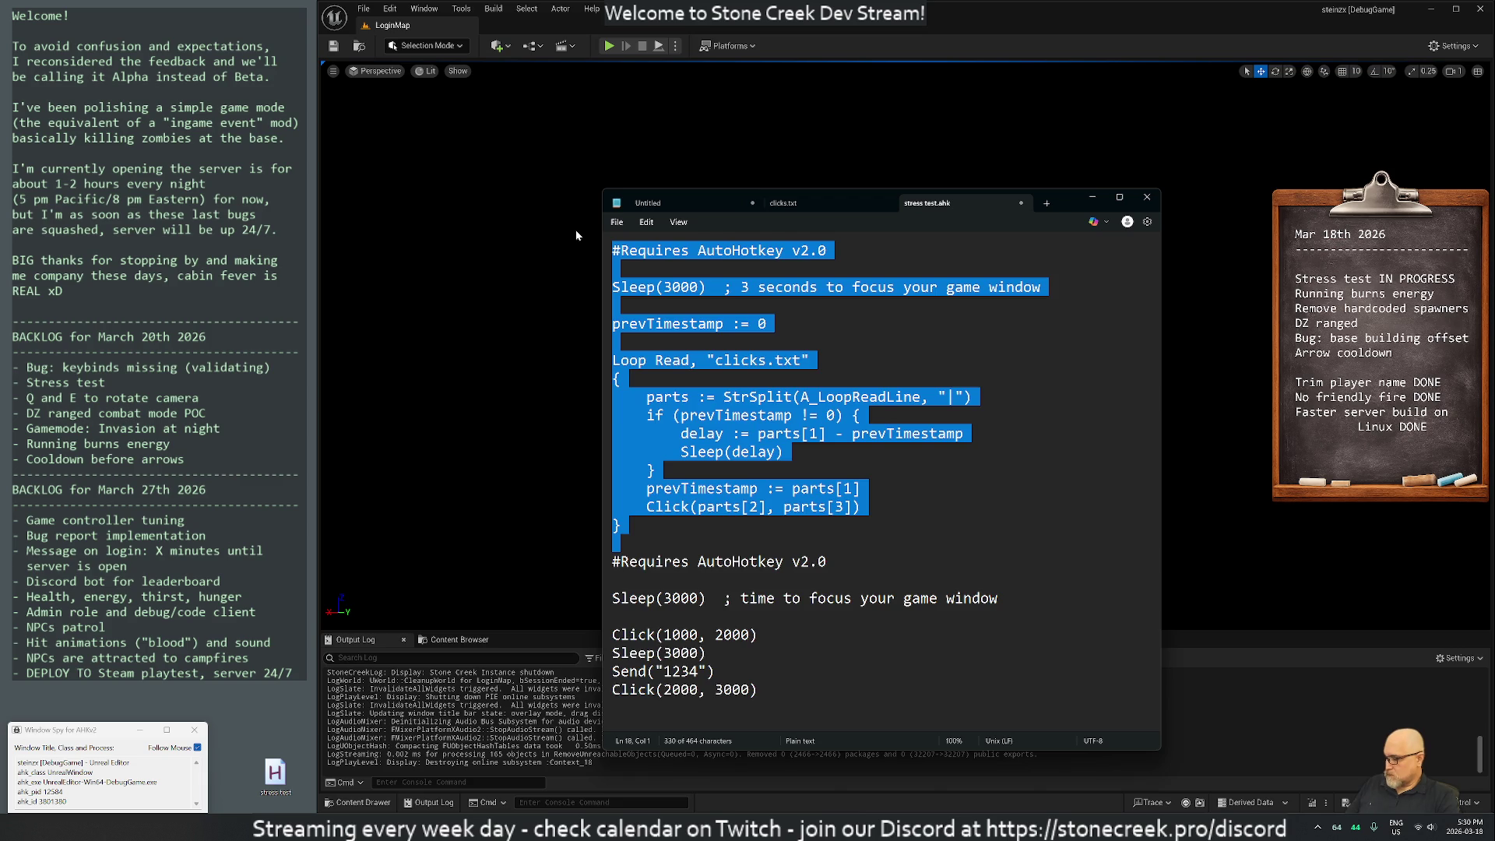
key("Delete")
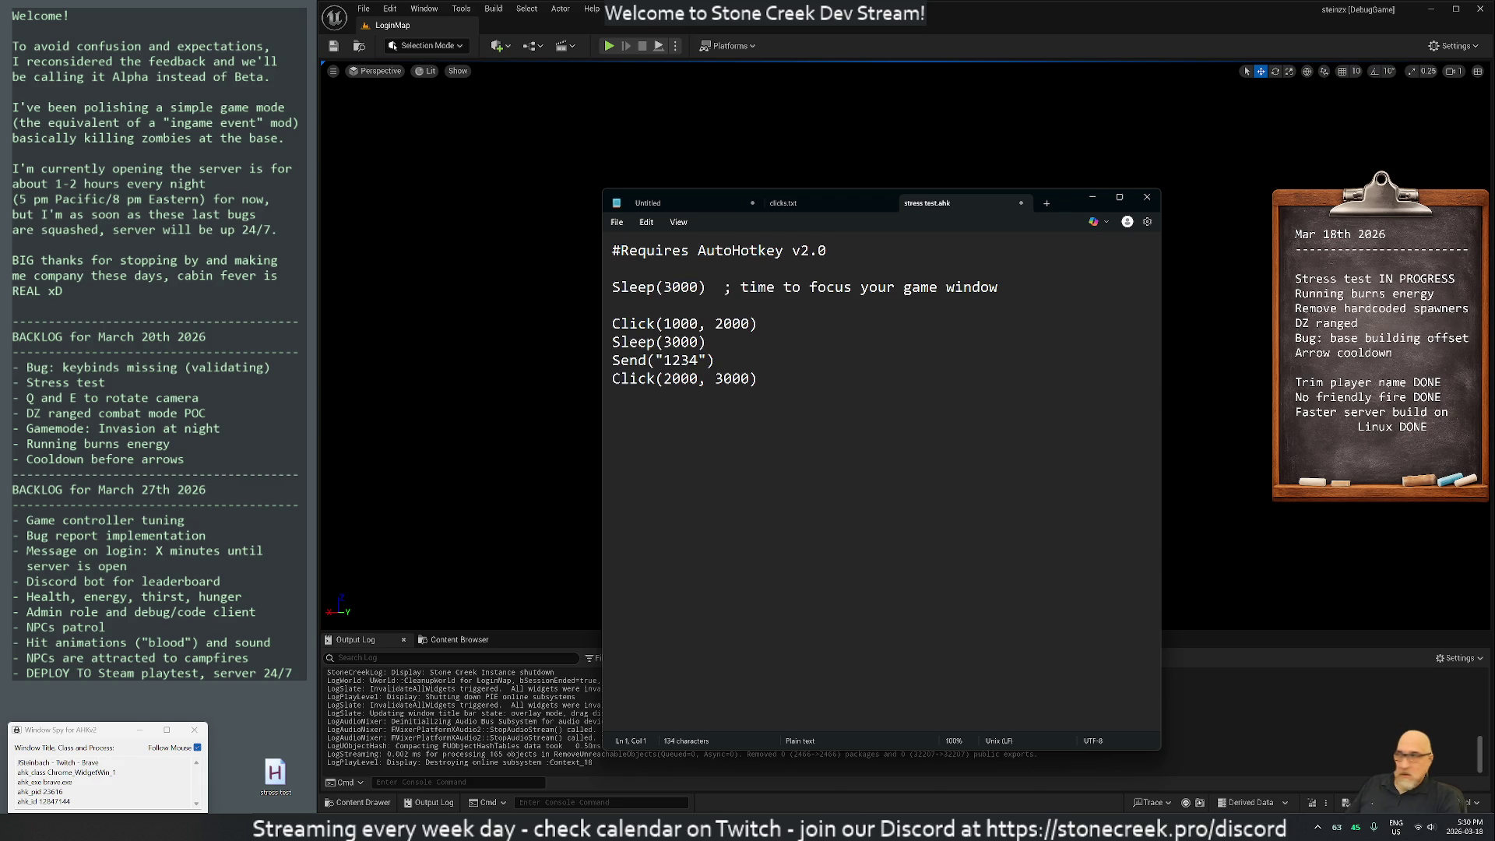
Set the first Click to 1562, 115 and add the comment '; run/play on PIE'.
double_click(678, 323)
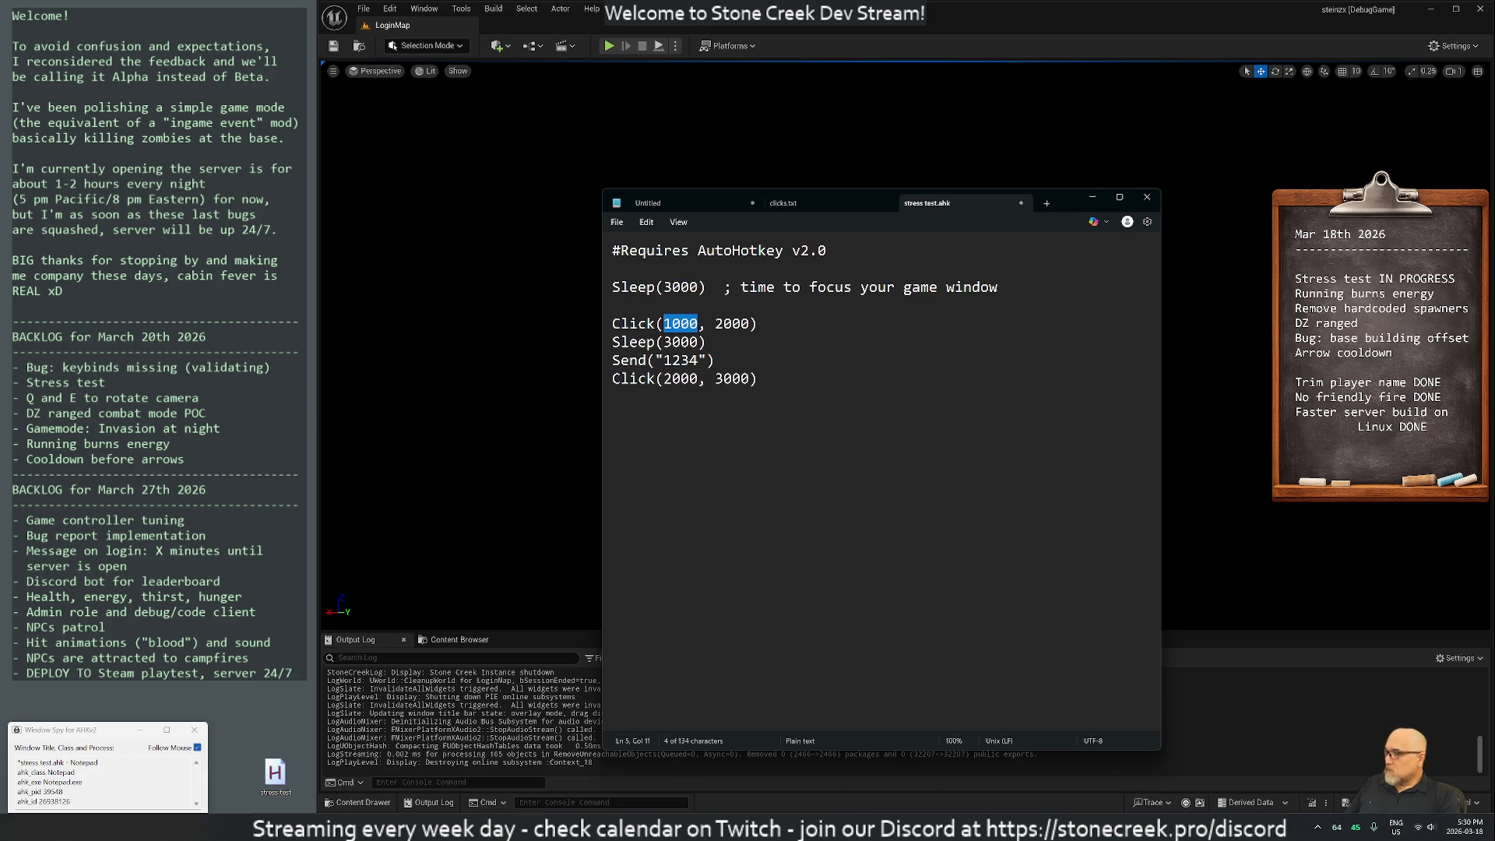
type("1562")
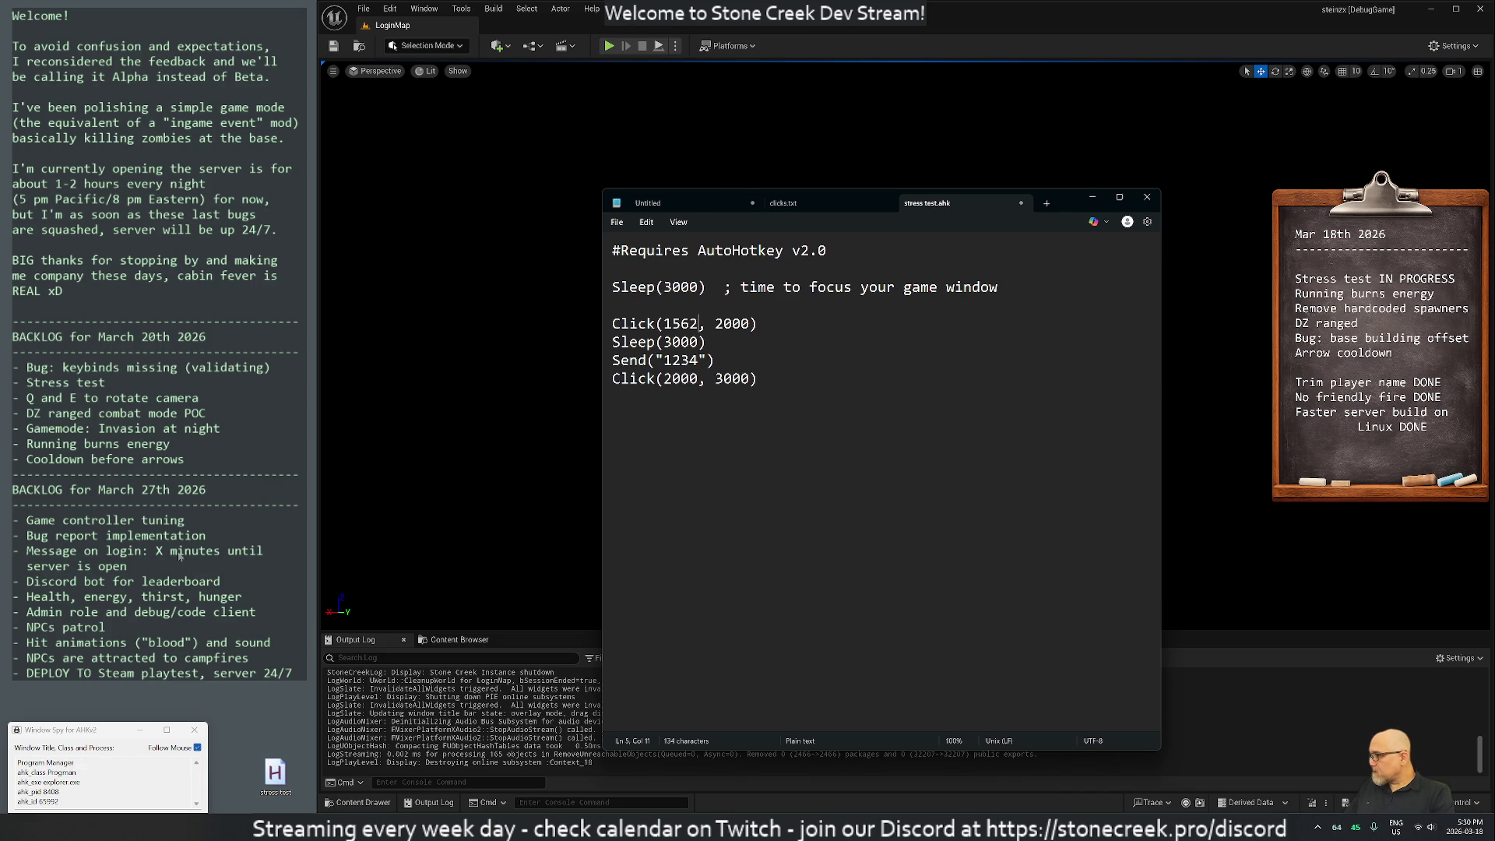
left_click(103, 735)
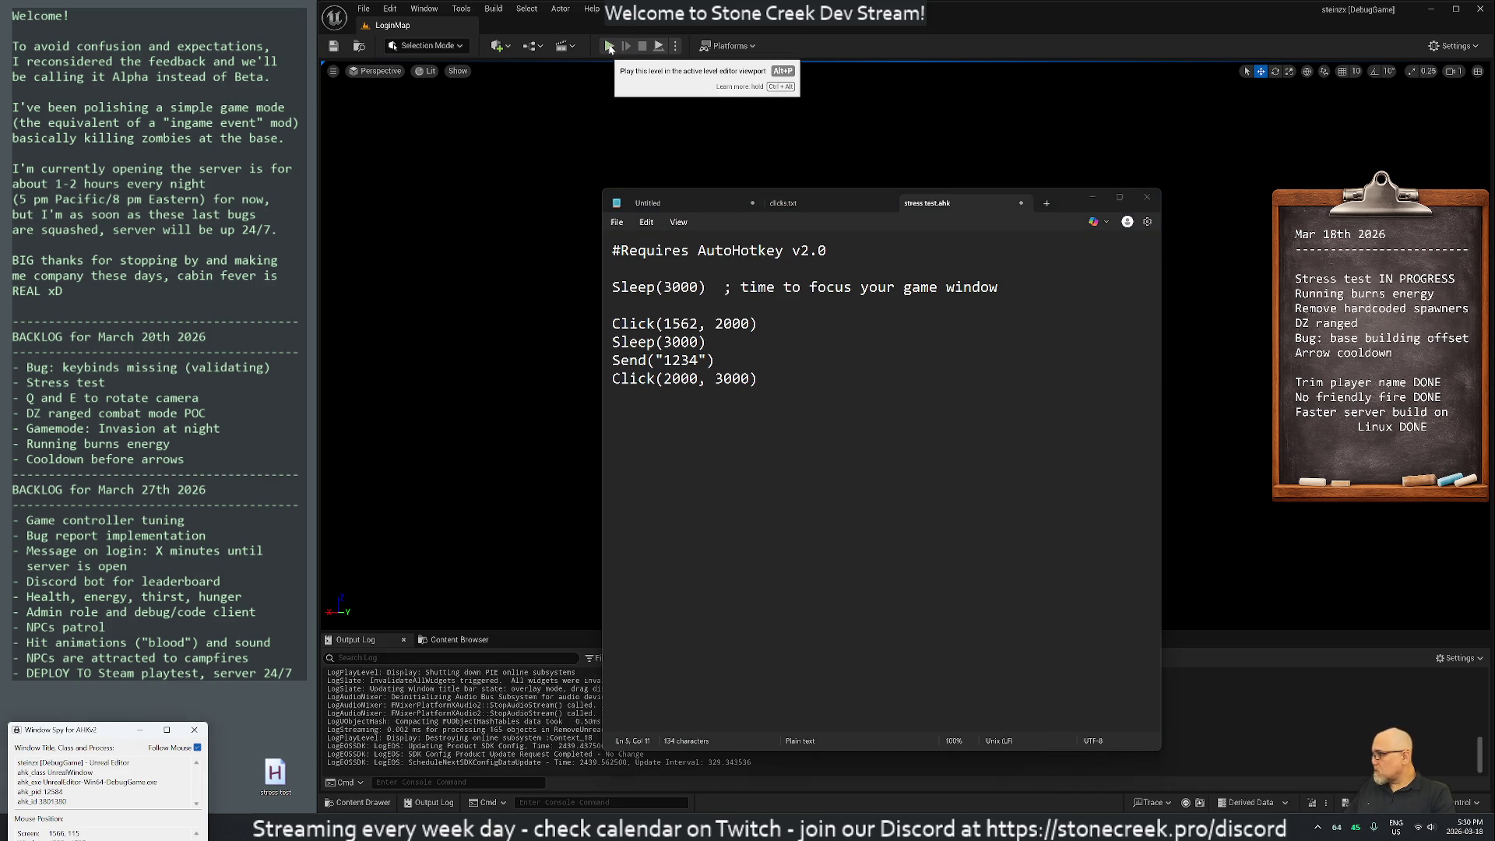
left_click(733, 323)
double_click(733, 323)
type("115")
key("End")
key("Right")
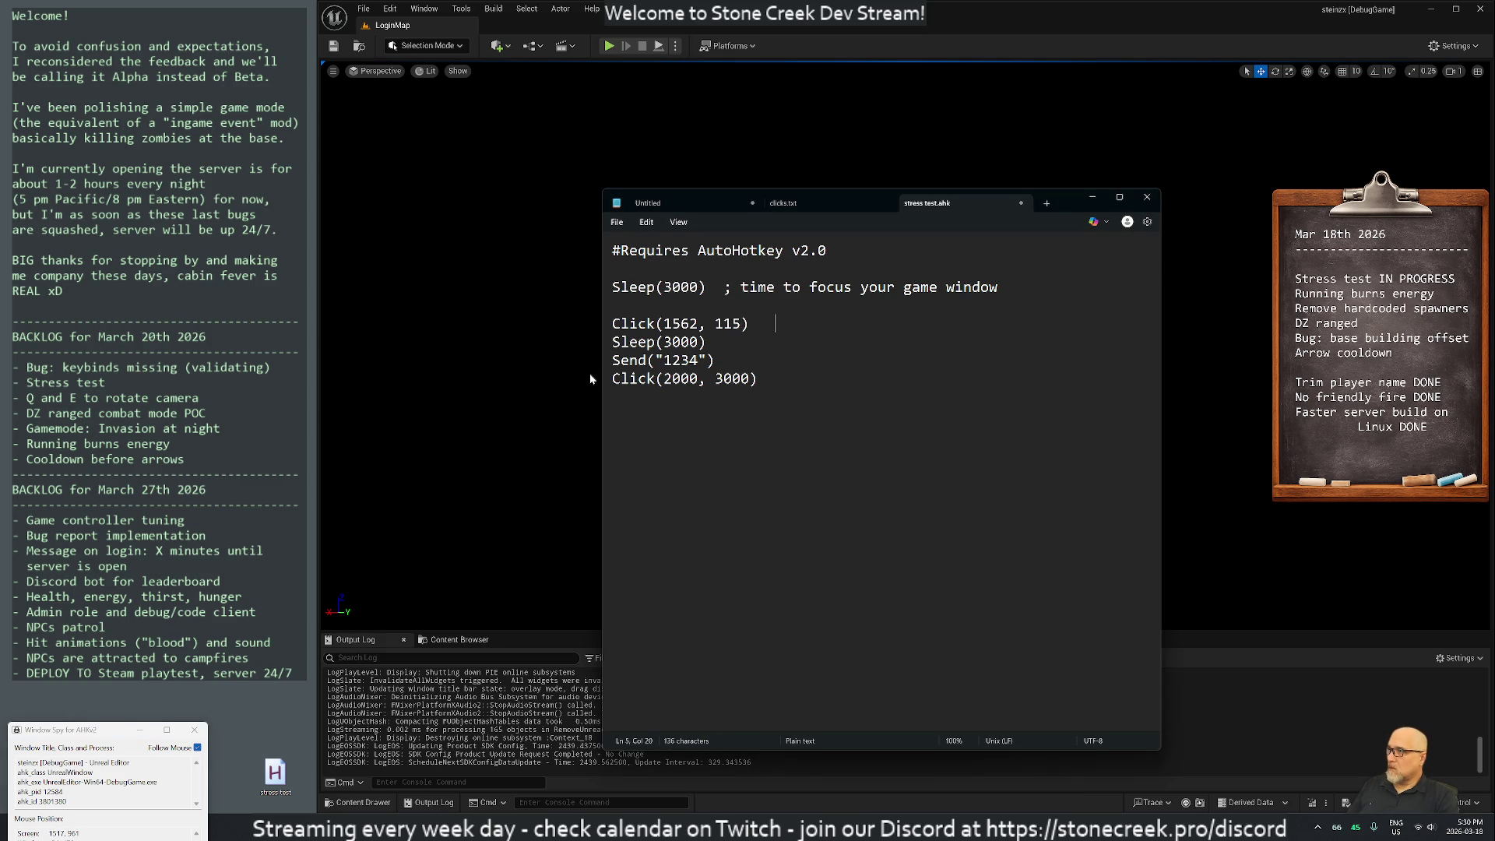
type("; run")
type("/play on ")
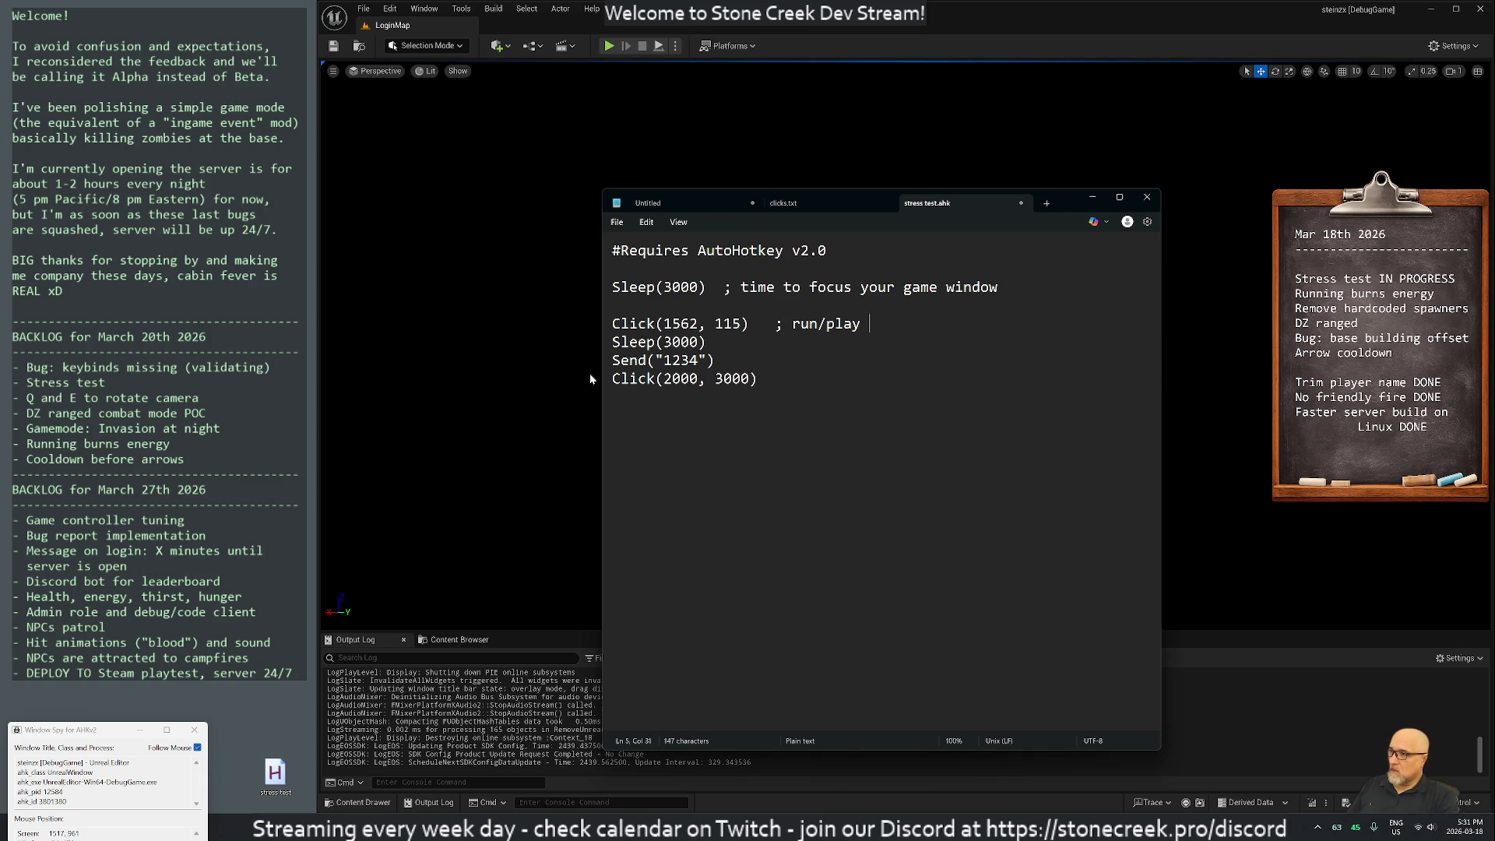
type("PIE")
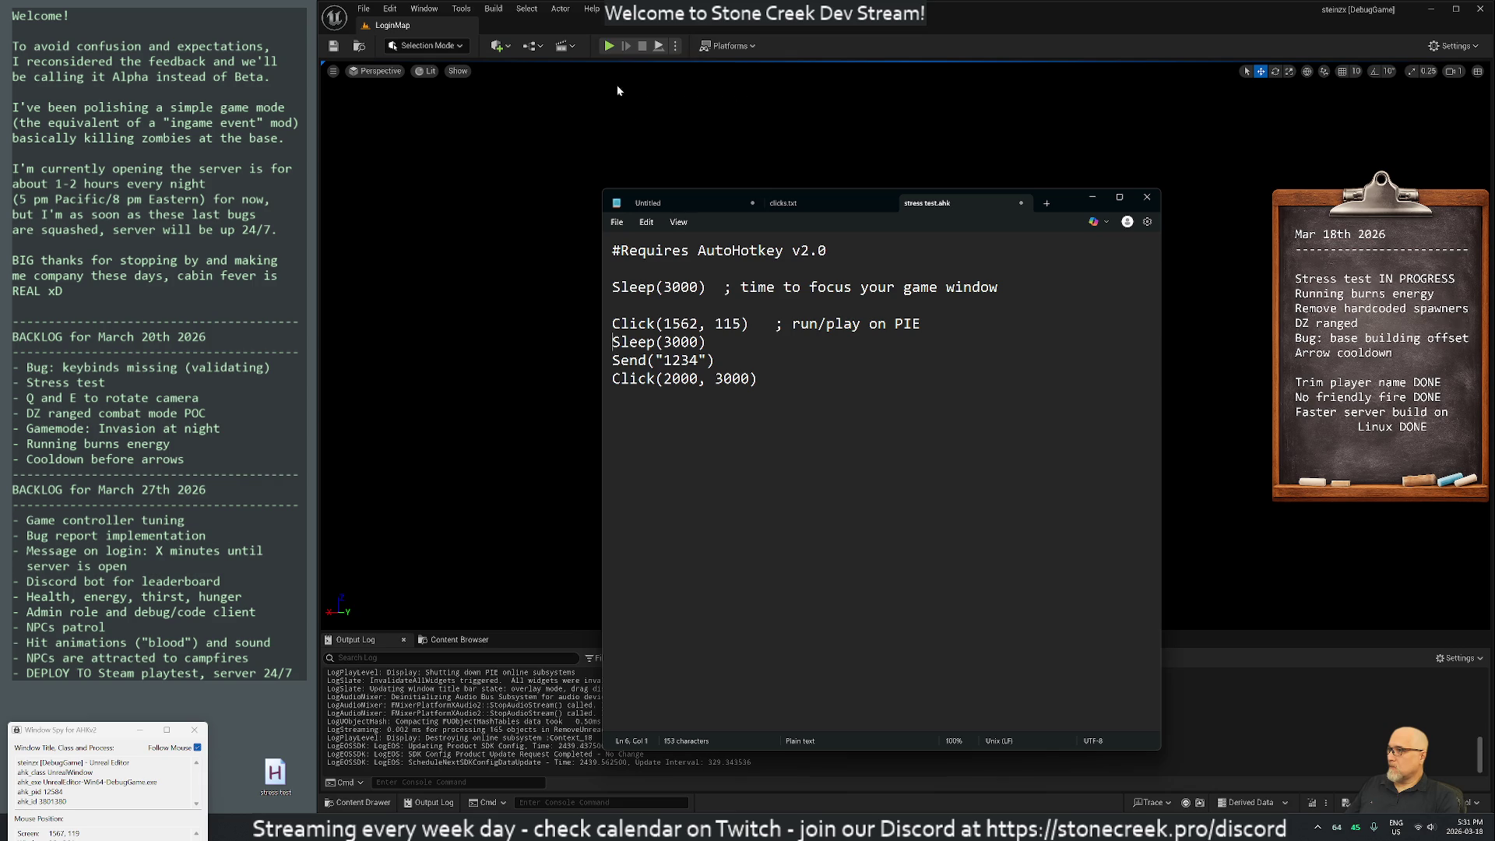
Start a new 'Click(' line right after the second Sleep(3000).
key("End")
key("Return")
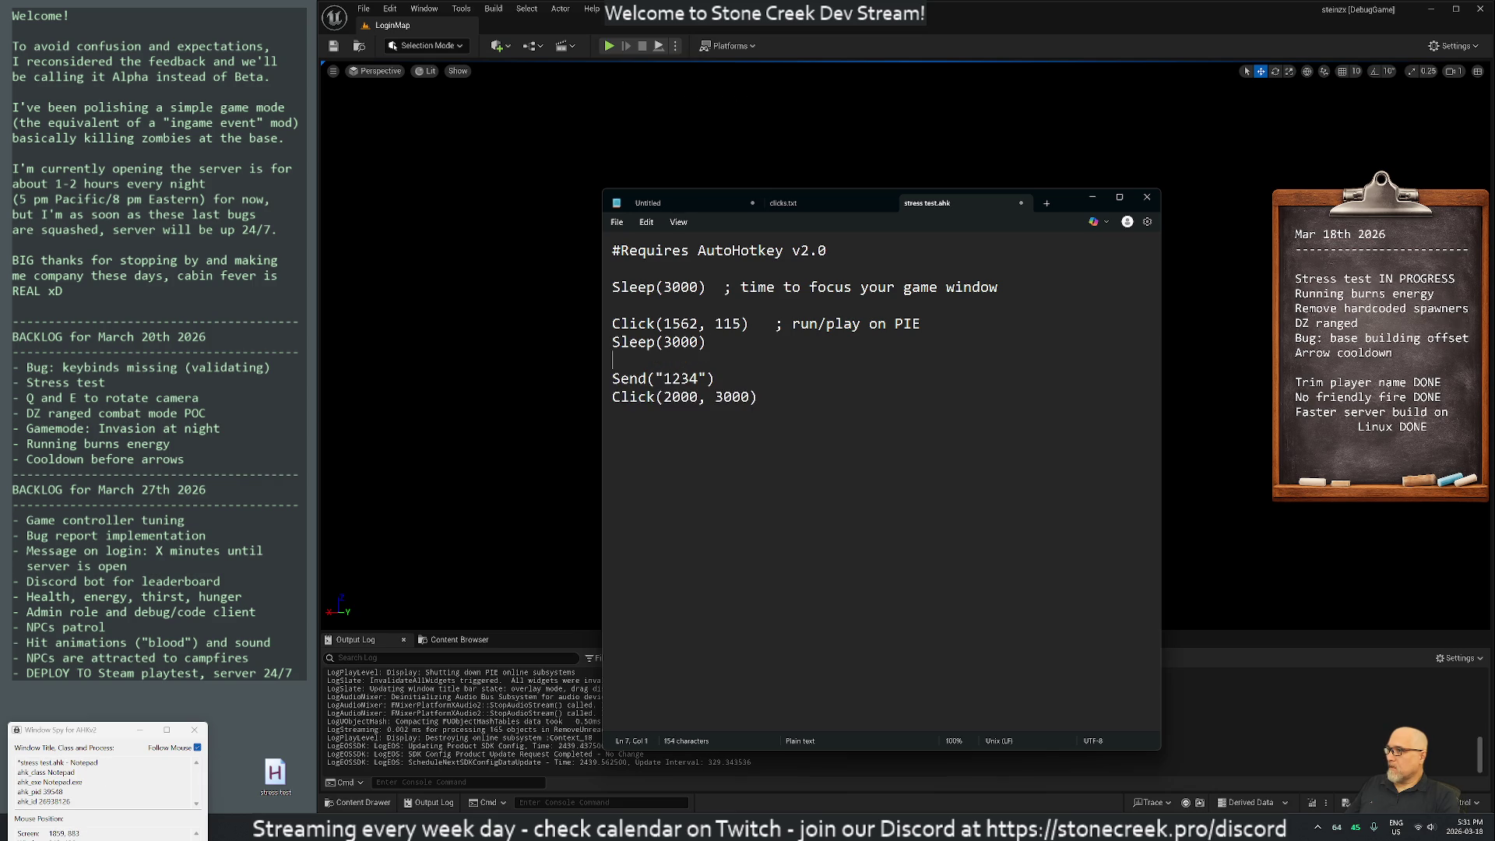
type("Click(")
Change the last Click to (2320, 883) with the comment '; password field'.
left_click(609, 47)
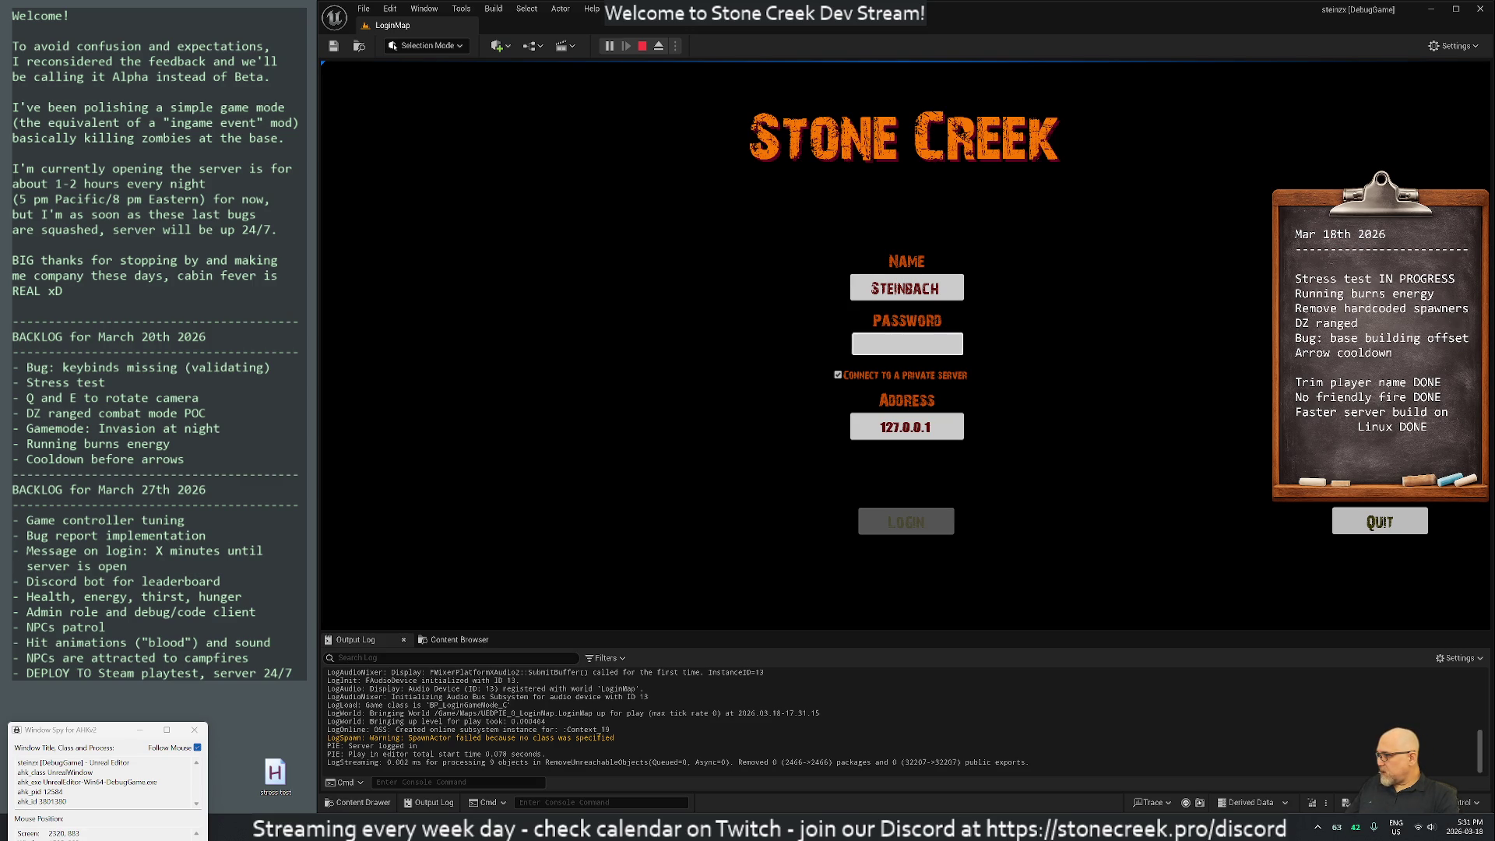
key("alt+Tab")
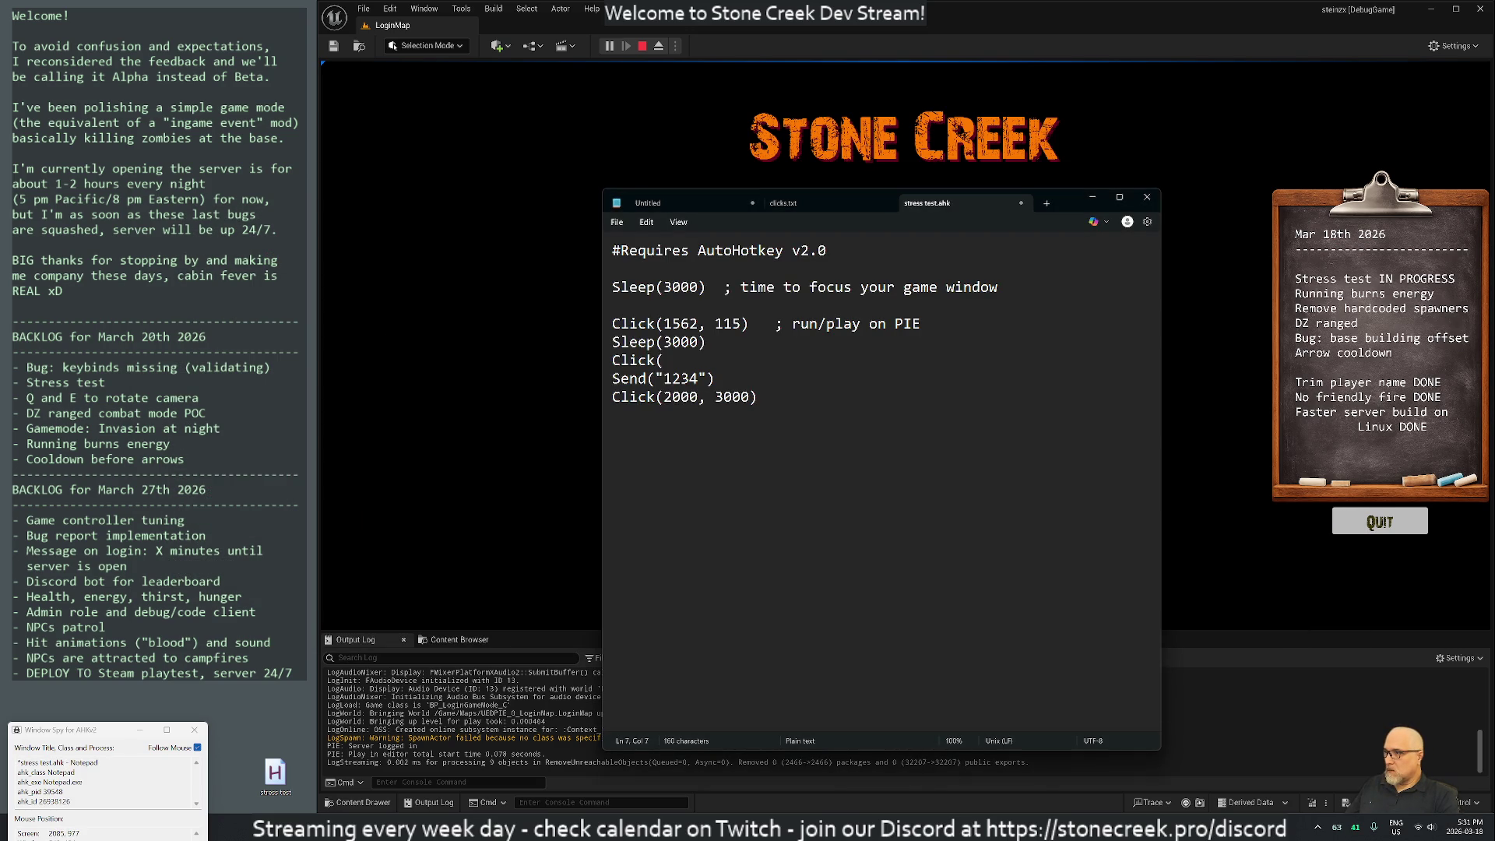
double_click(682, 397)
type("2320")
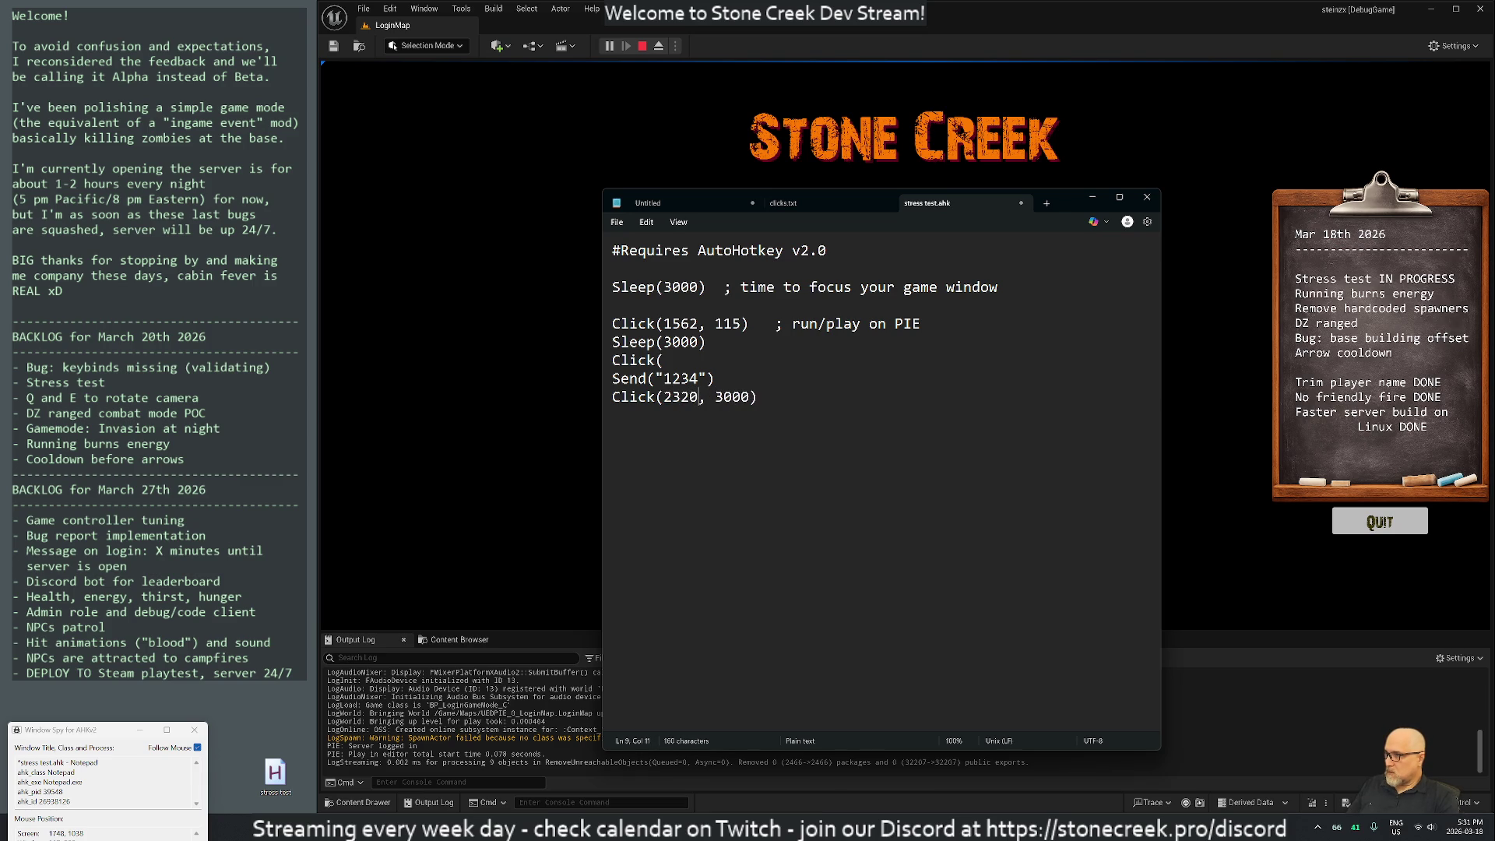
key("Right")
type("883)")
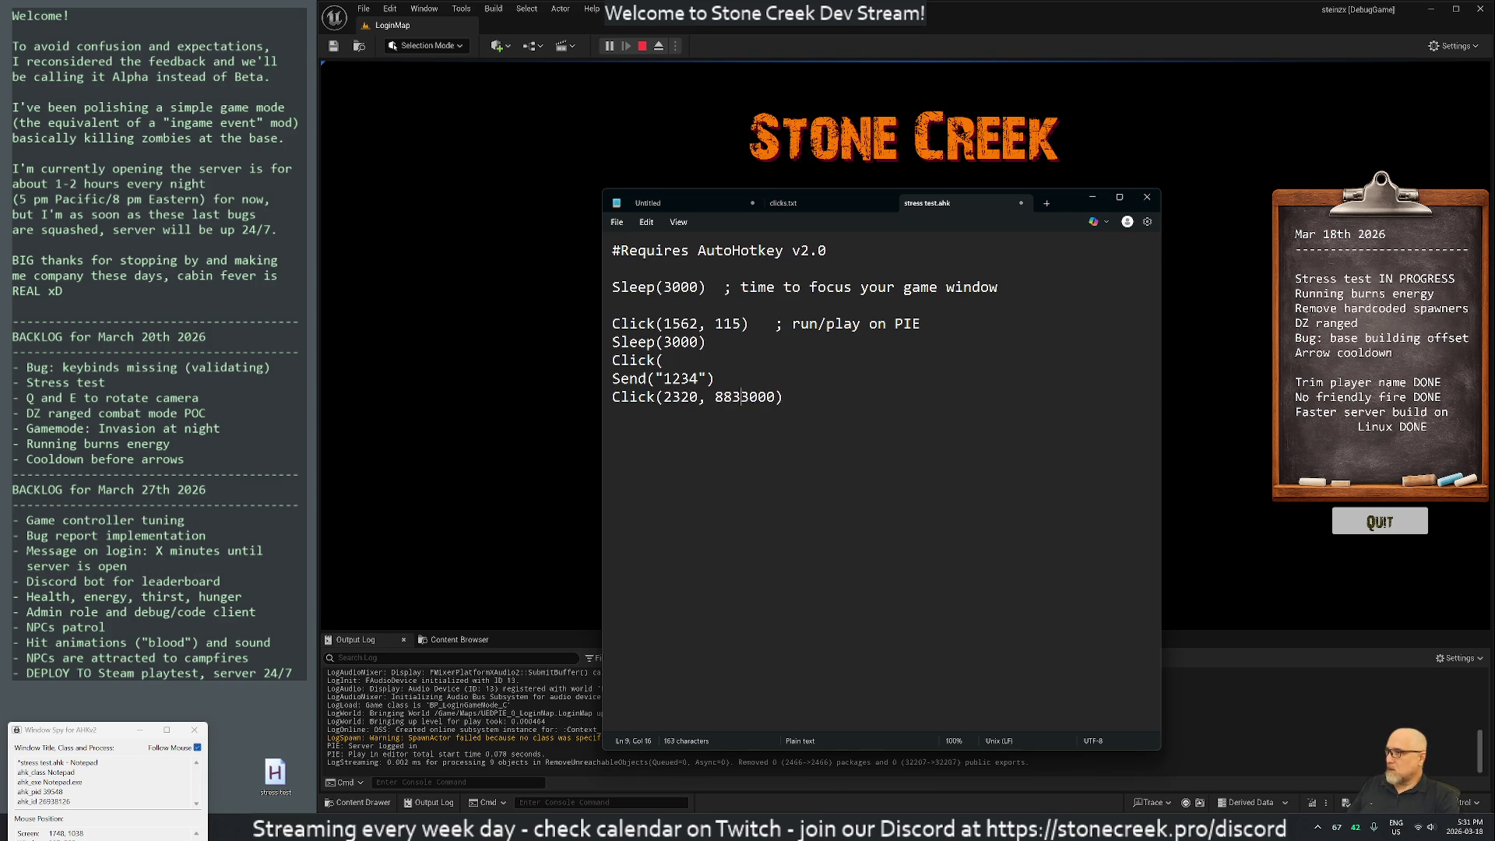
key("Return")
key("Delete")
key("Delete")
key("Delete")
key("Left")
type("; ")
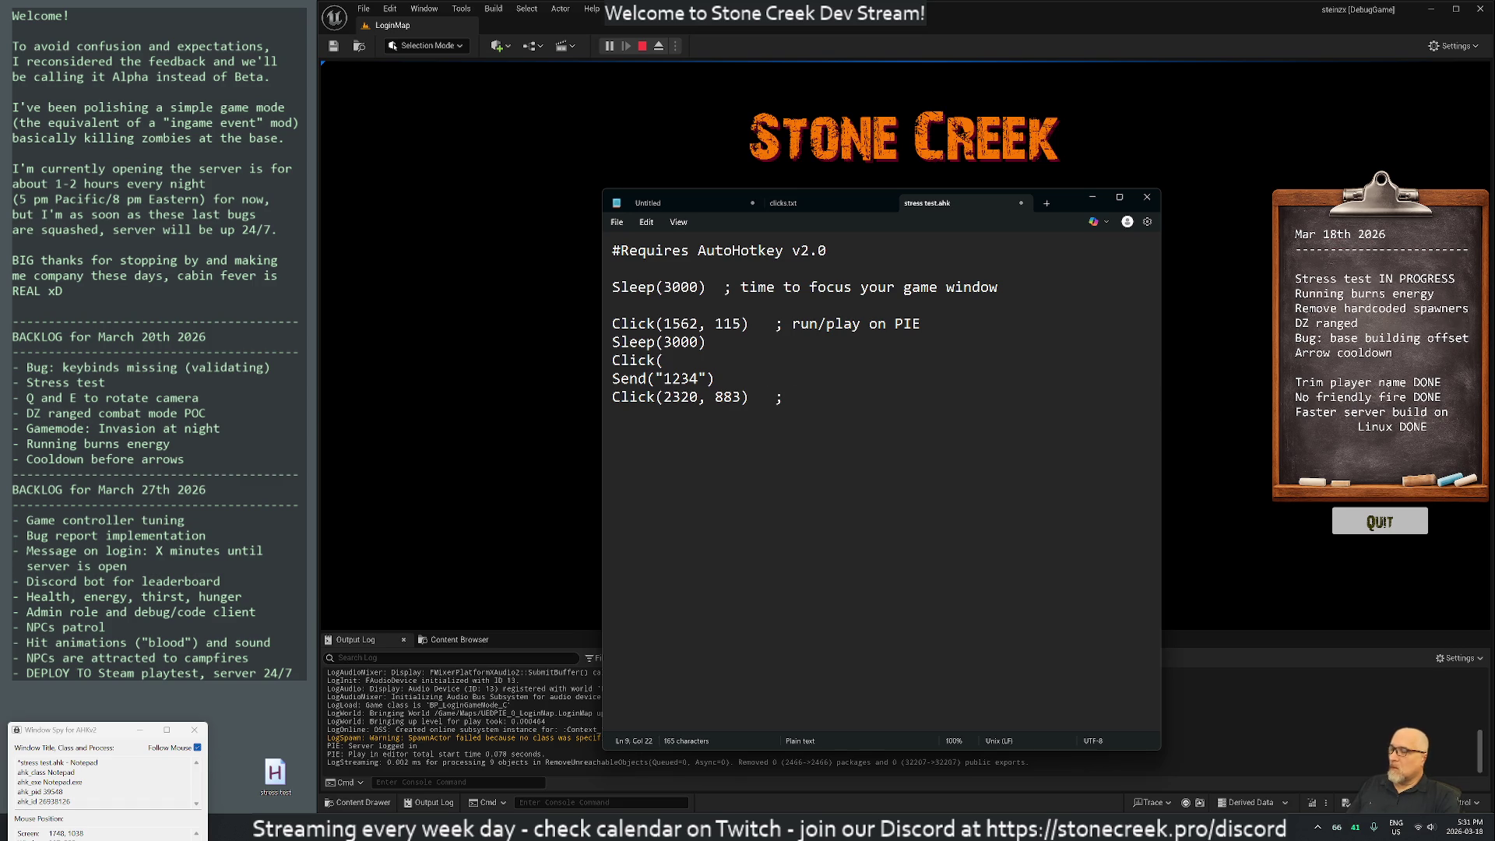
type("password field")
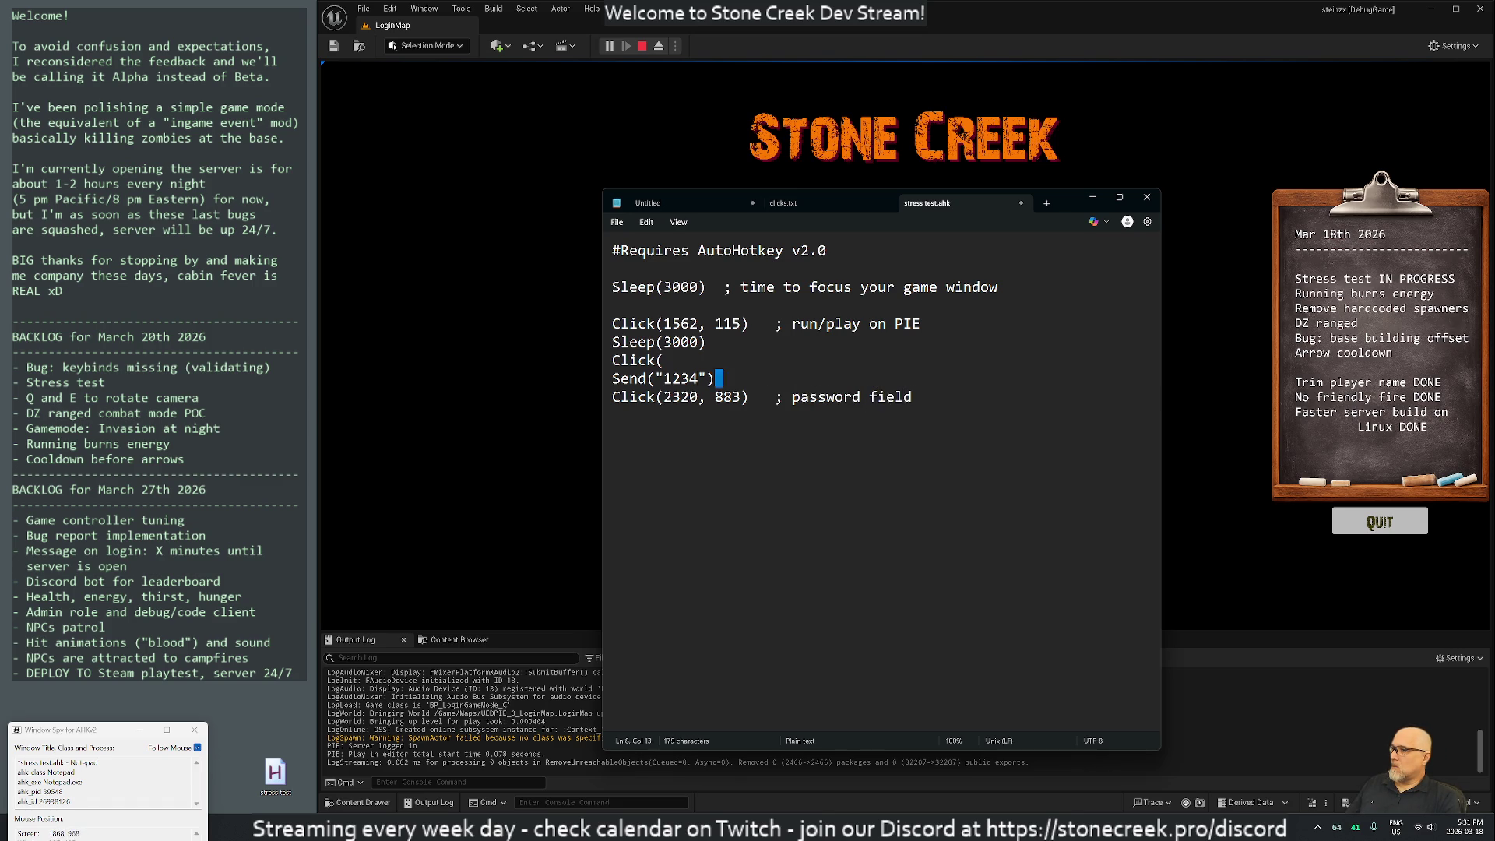
Move the Send line below the password-field click and add 'test' to its text.
left_click_drag(722, 377, 566, 380)
key("ctrl+c")
key("BackSpace")
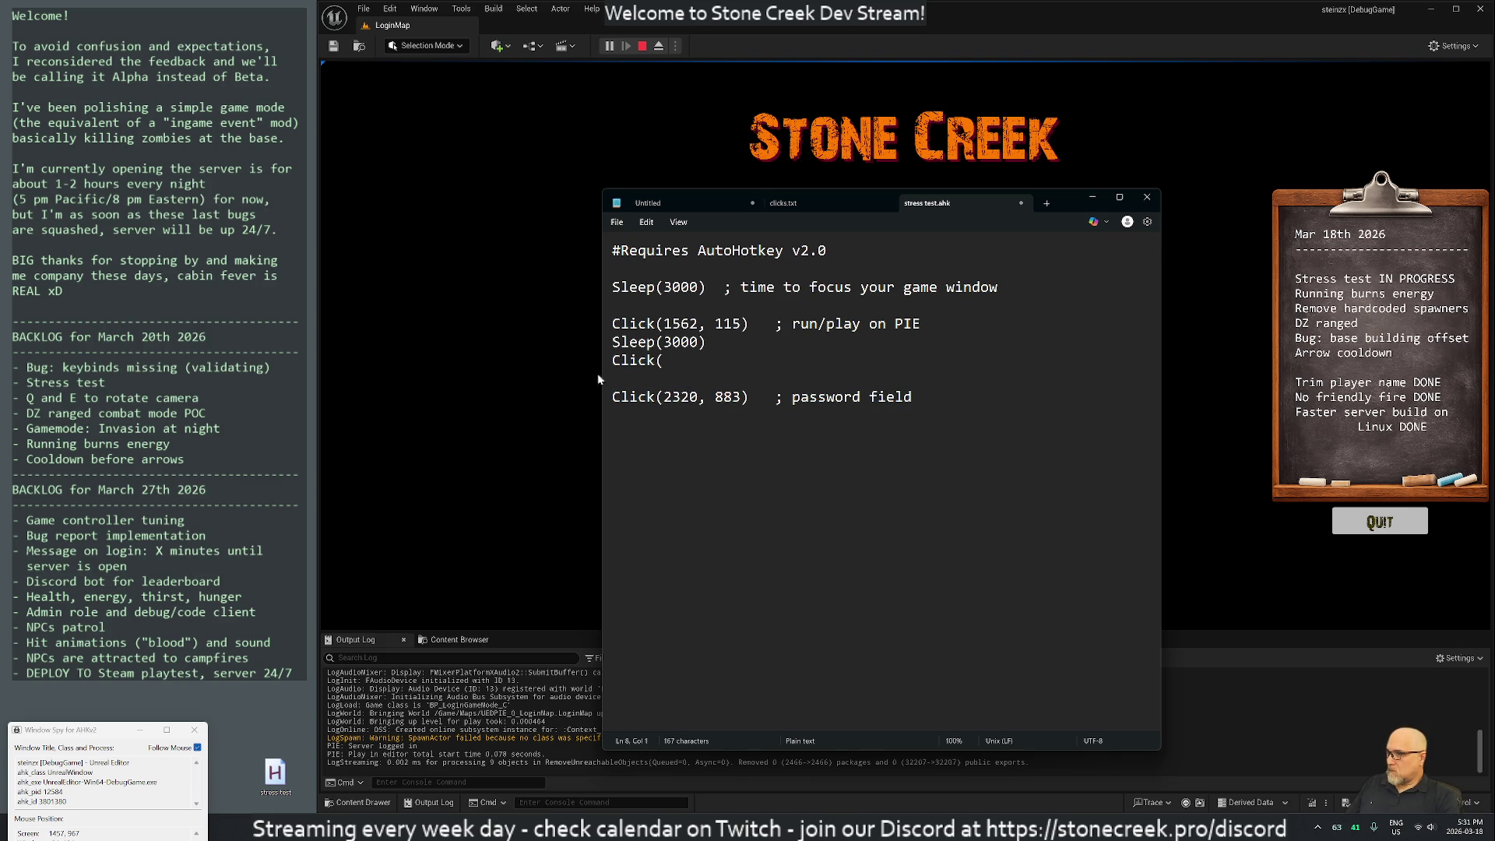
key("Down")
key("Down")
key("ctrl+v")
key("Left")
key("Left")
key("Left")
type("test")
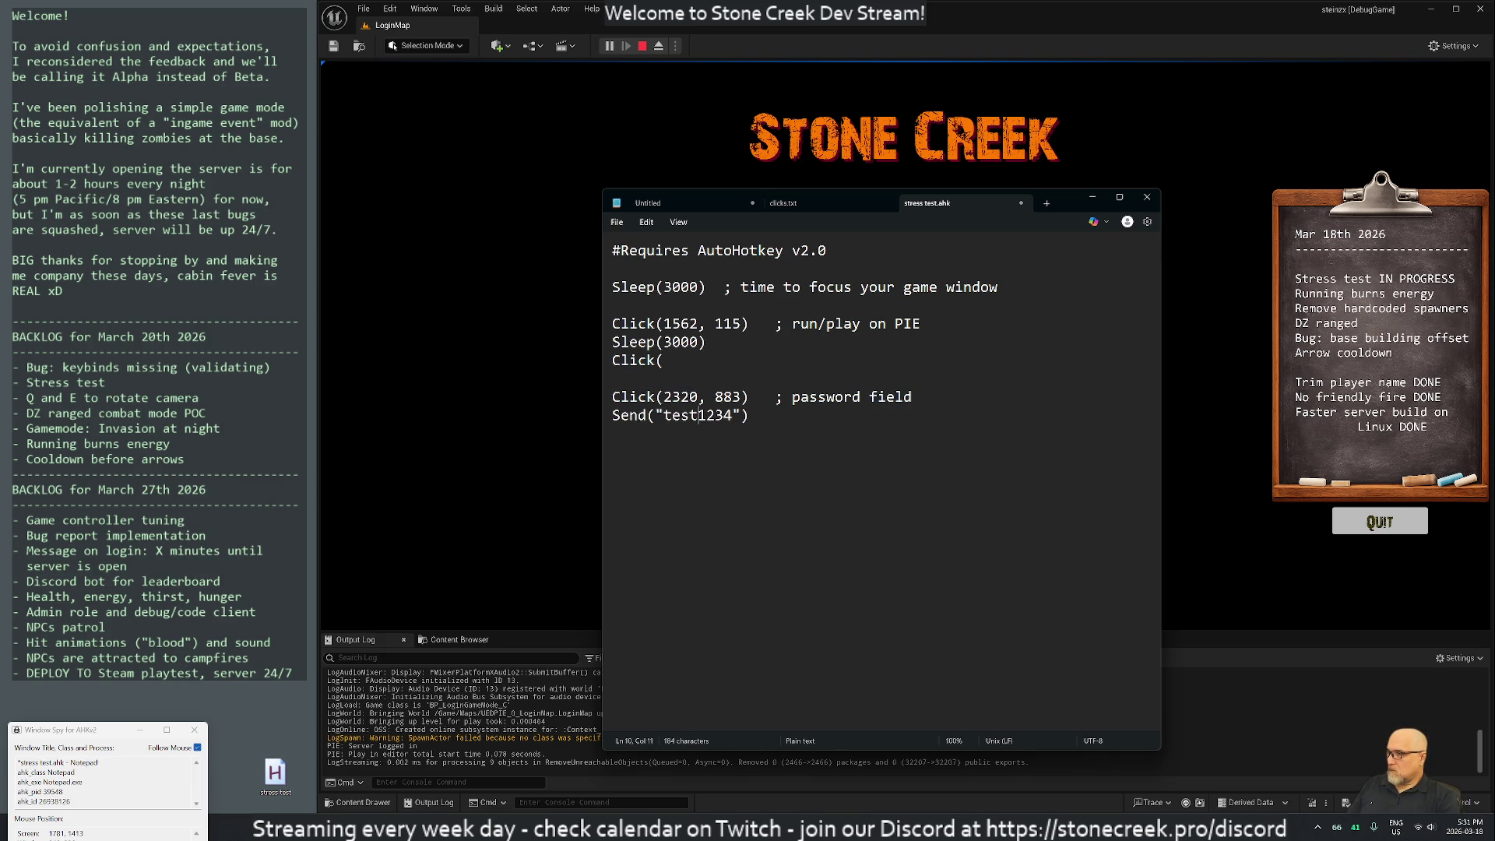
Delete the stray Click( line and shorten the second pause to Sleep(1000).
key("Up")
key("Up")
key("Home")
key("shift+Up")
key("shift+Up")
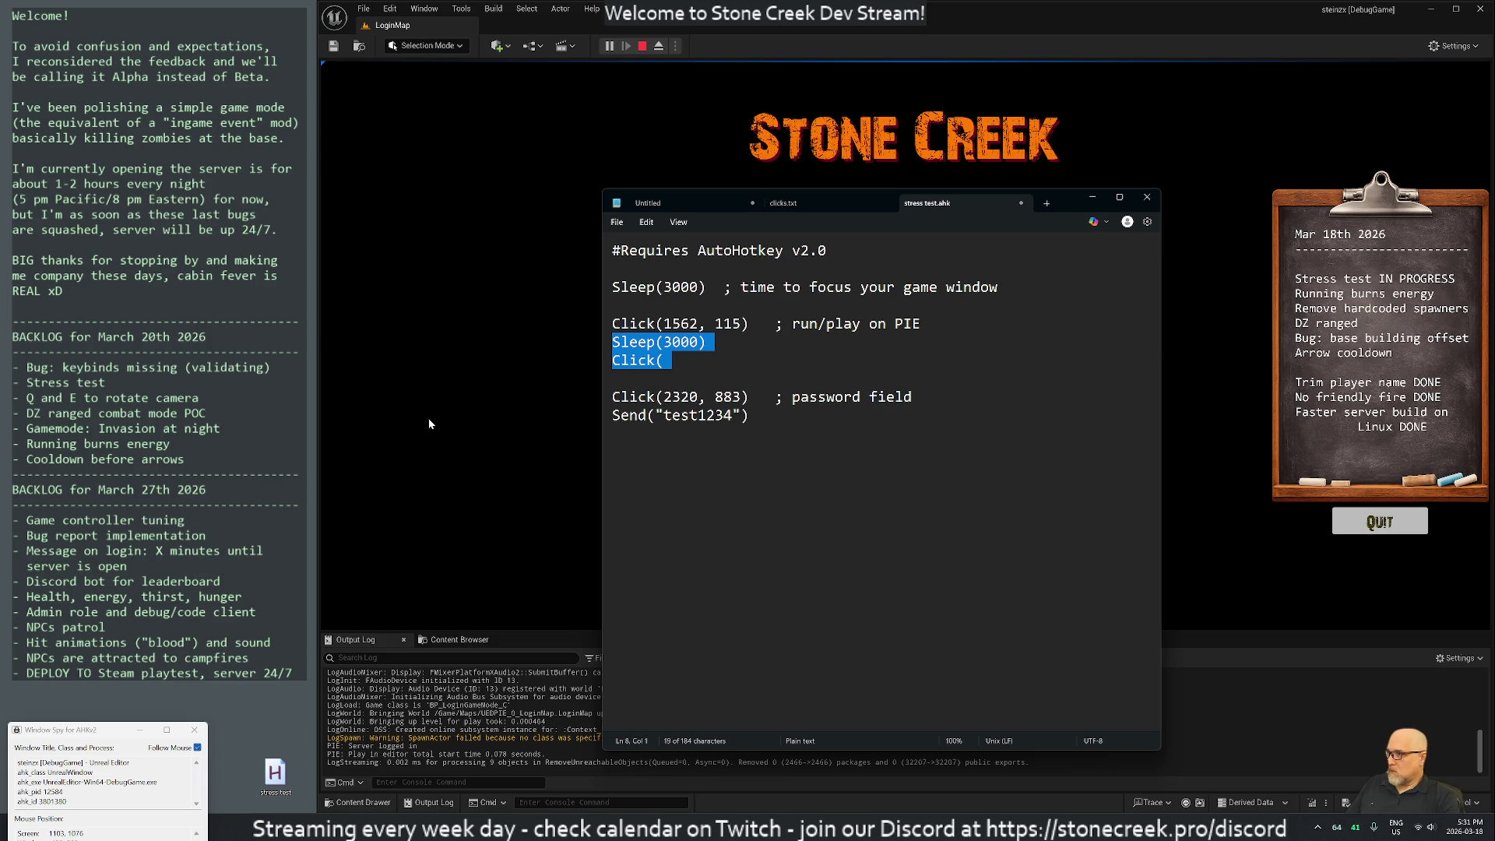
key("shift+Right")
key("shift+Right")
key("shift+Right")
key("shift+Right")
key("shift+Right")
key("shift+Right")
key("Delete")
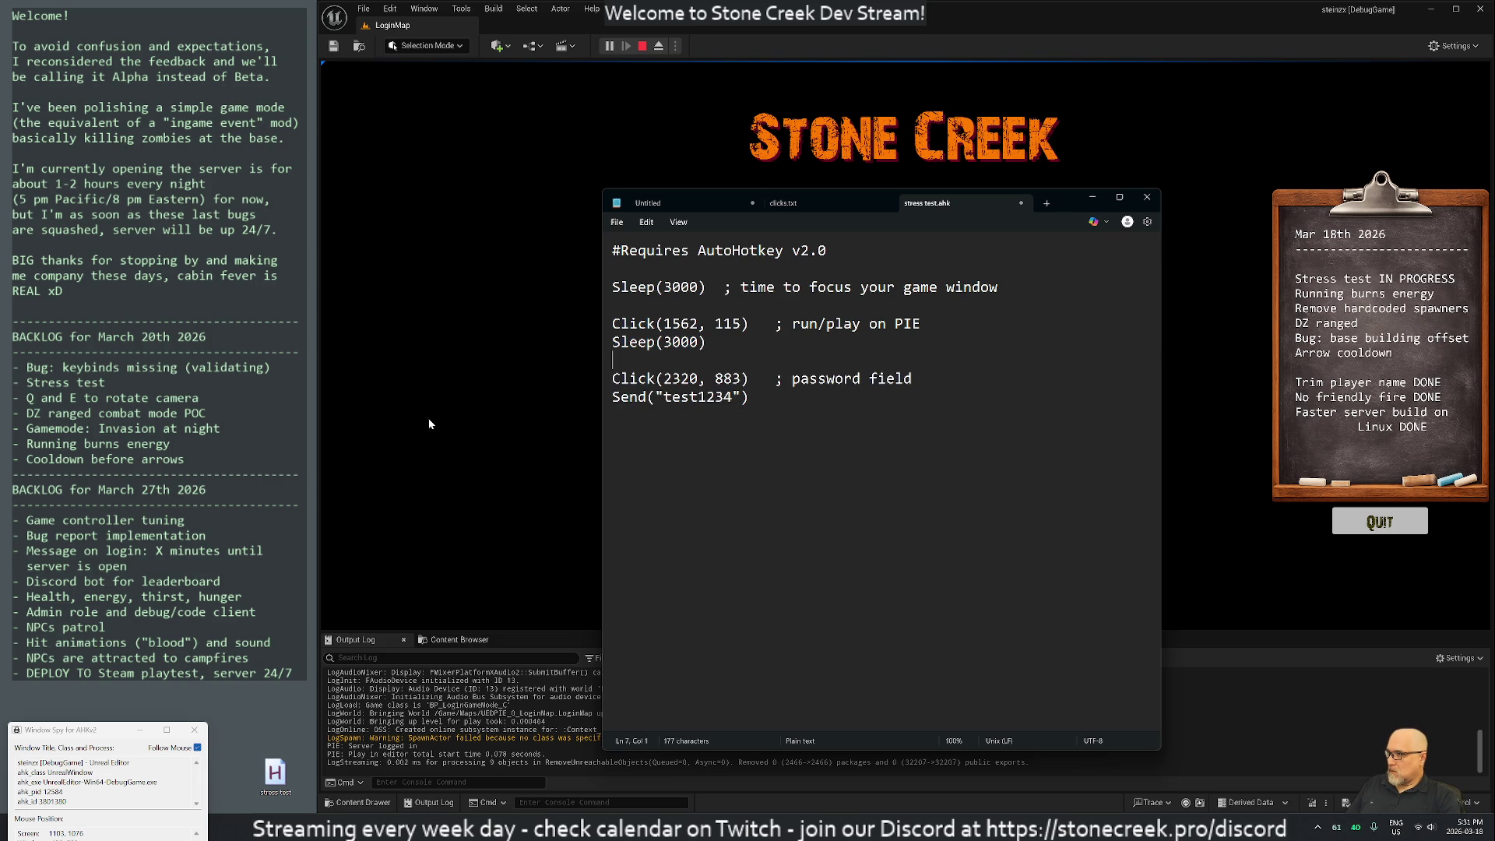
key("BackSpace")
key("Up")
key("shift+Right")
type("1")
key("Right")
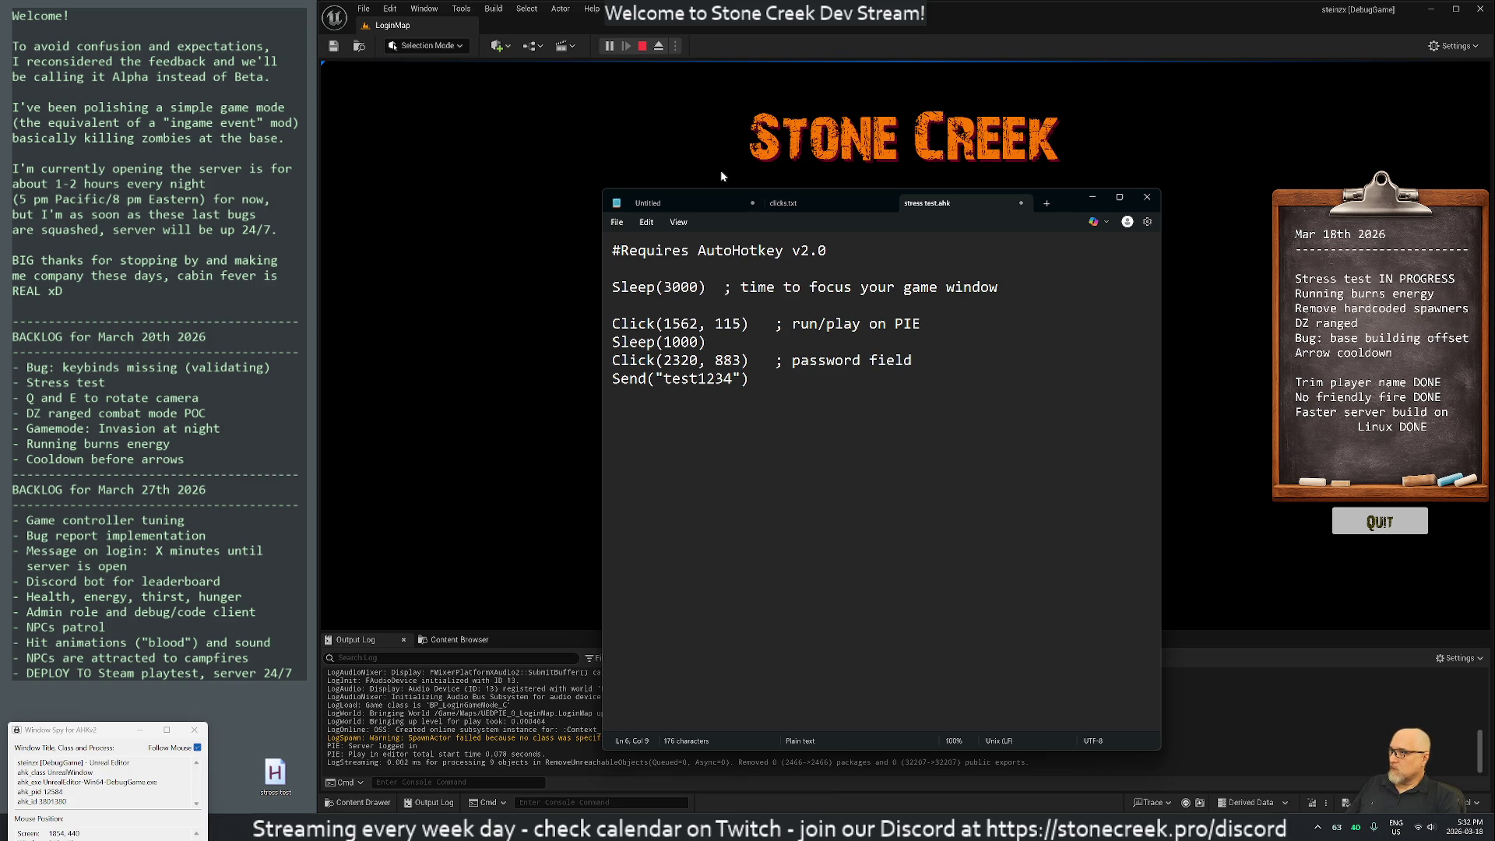
left_click(656, 146)
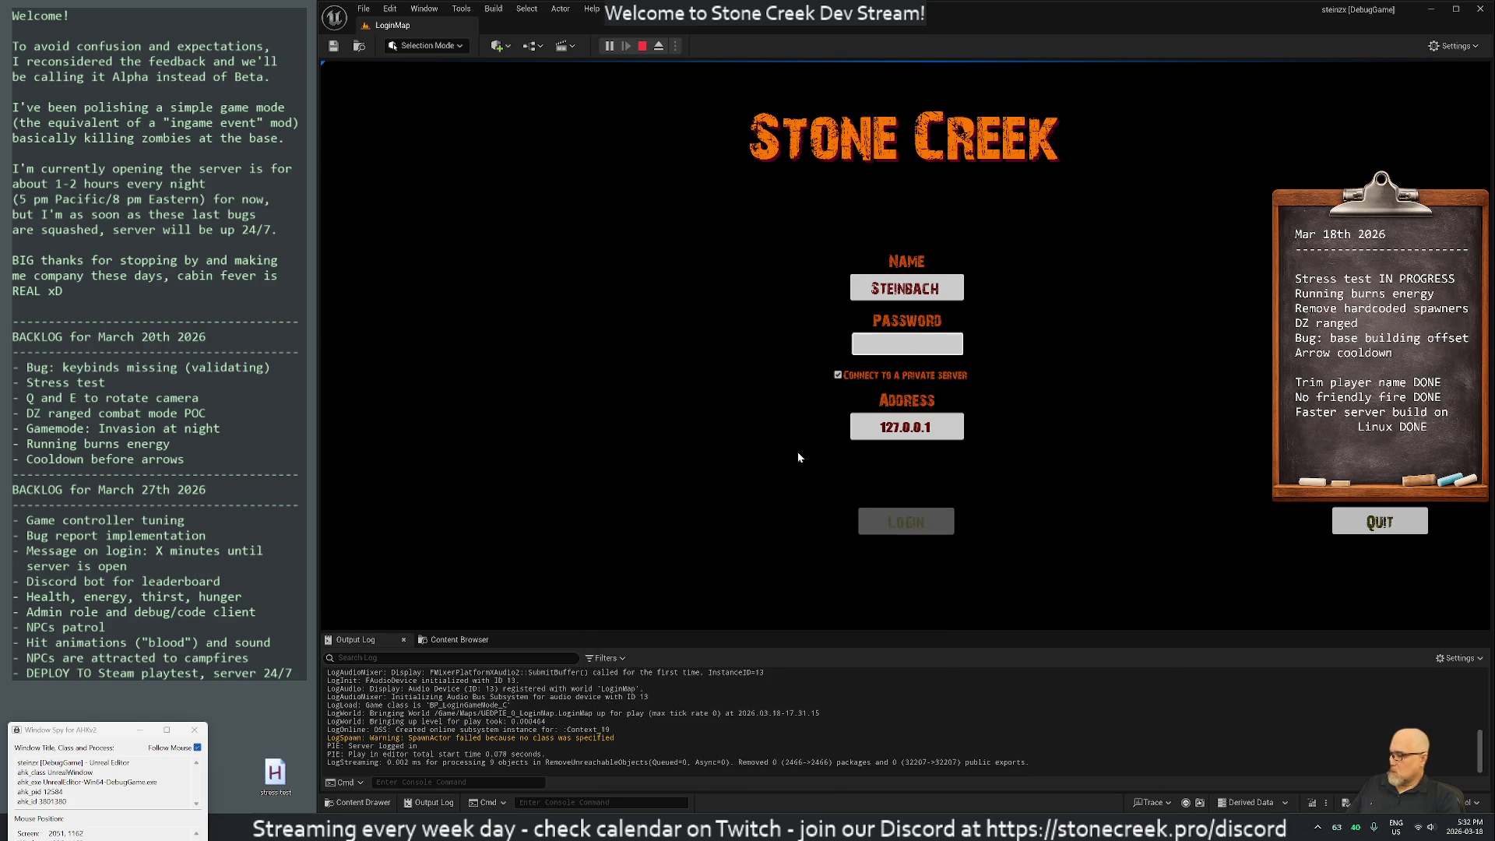
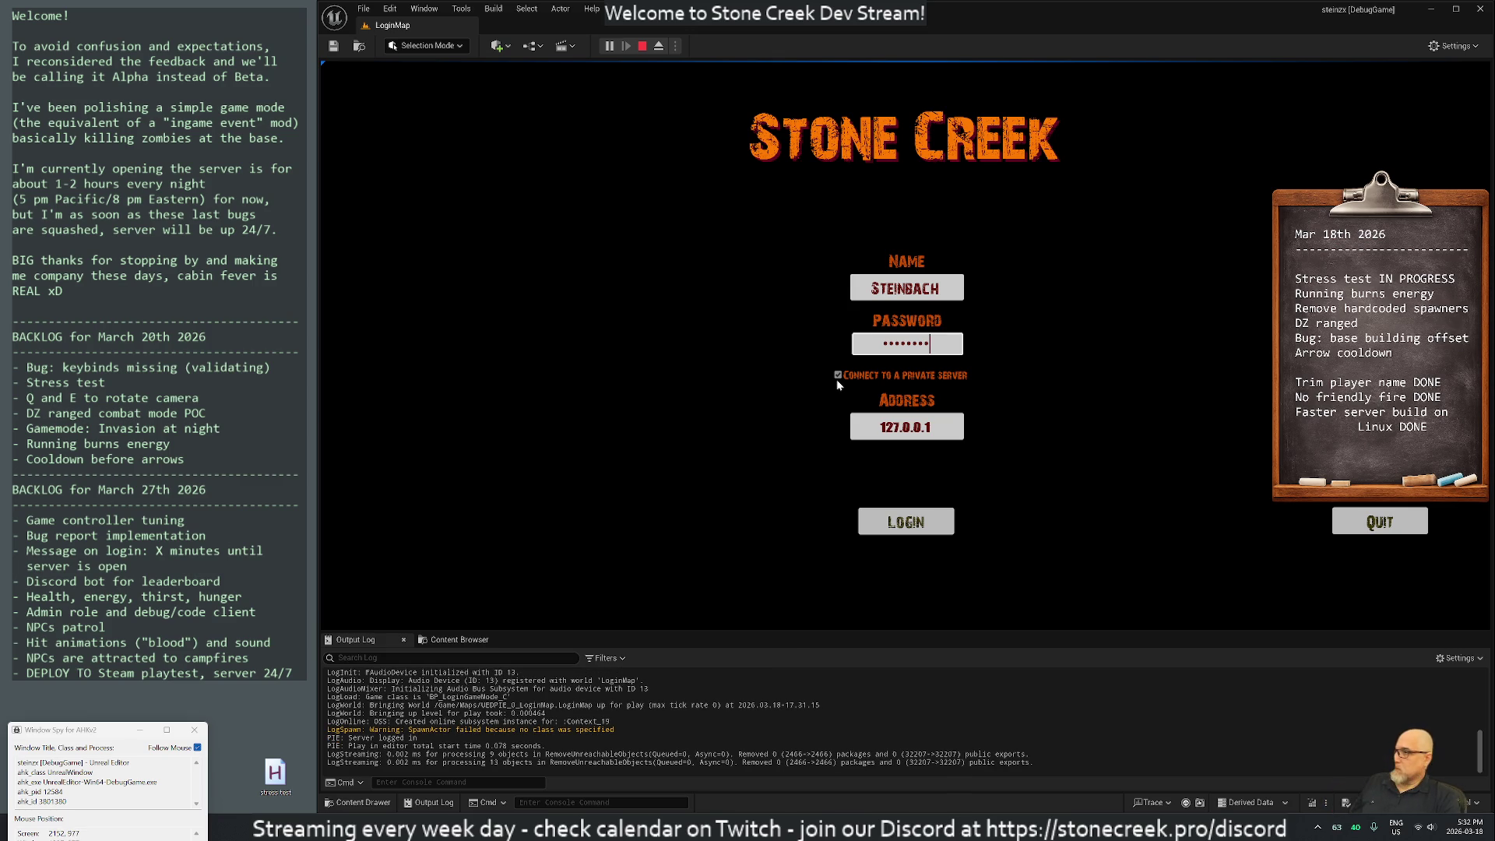
key("alt+Tab")
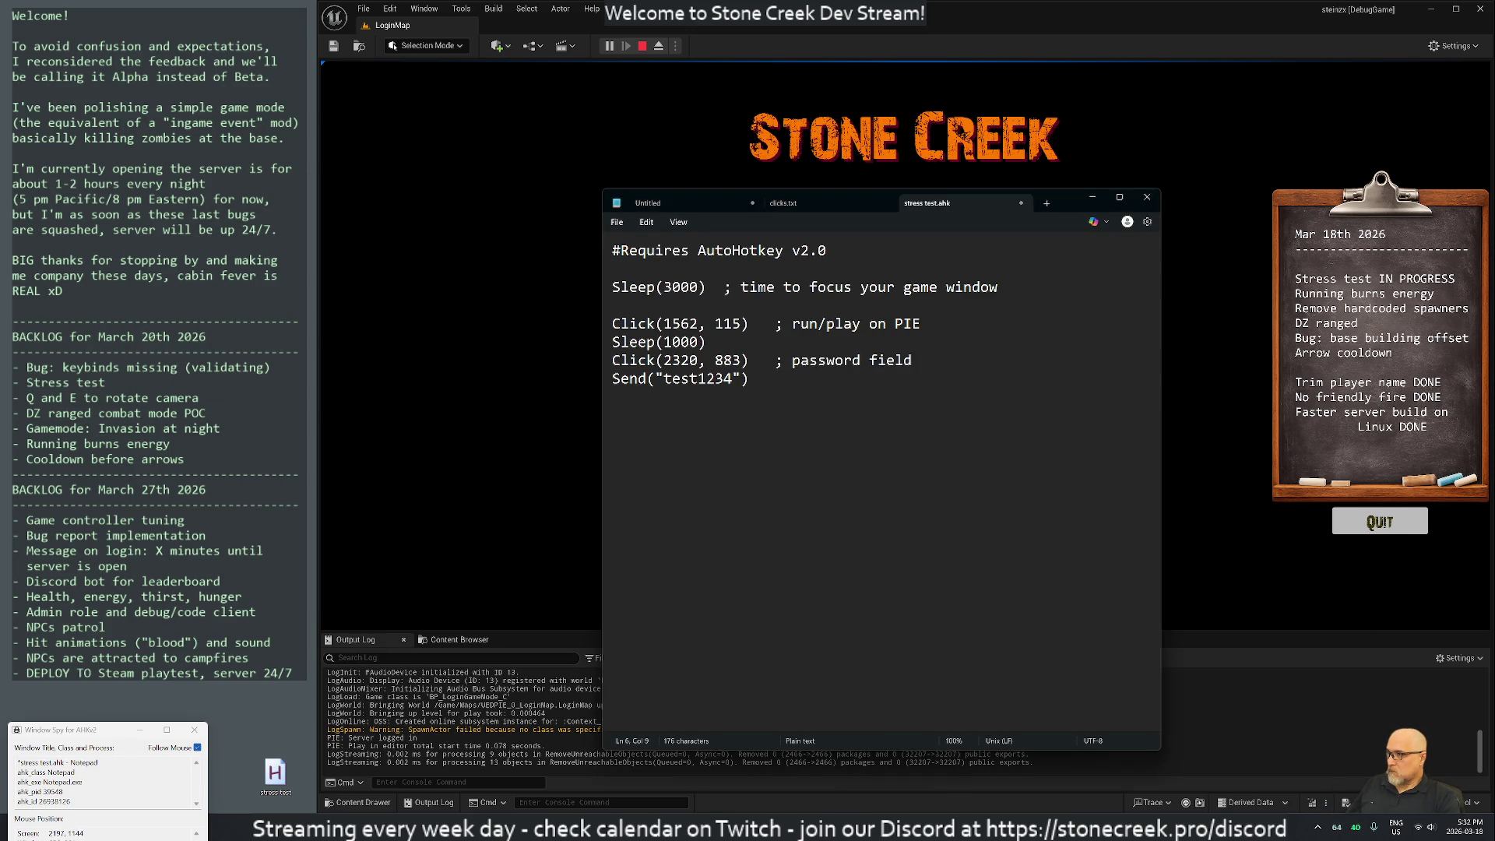
Duplicate the password-field Click line below itself.
triple_click(680, 361)
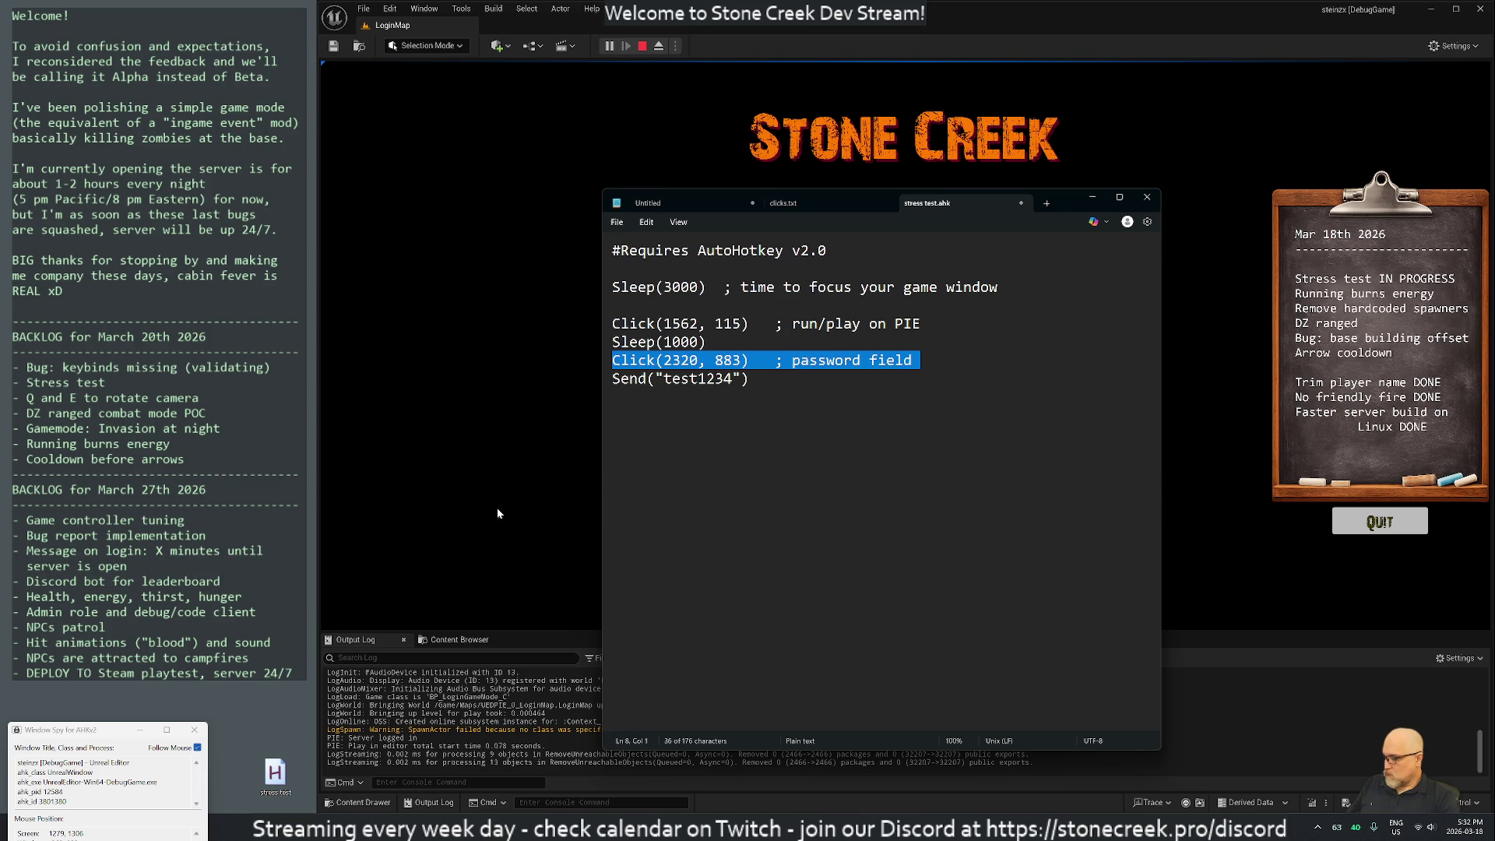
key("Down")
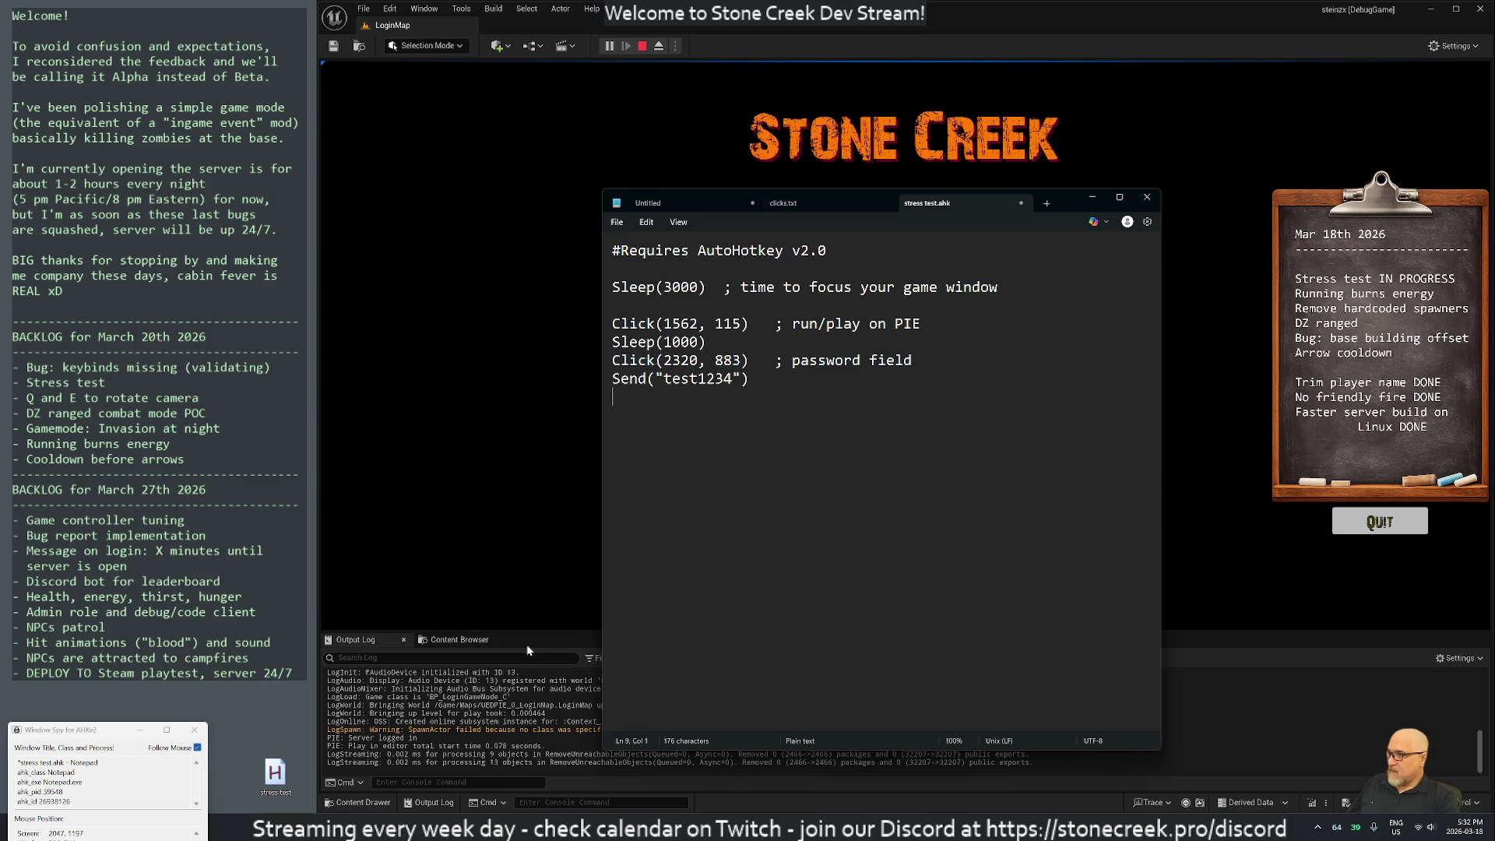
key("ctrl+v")
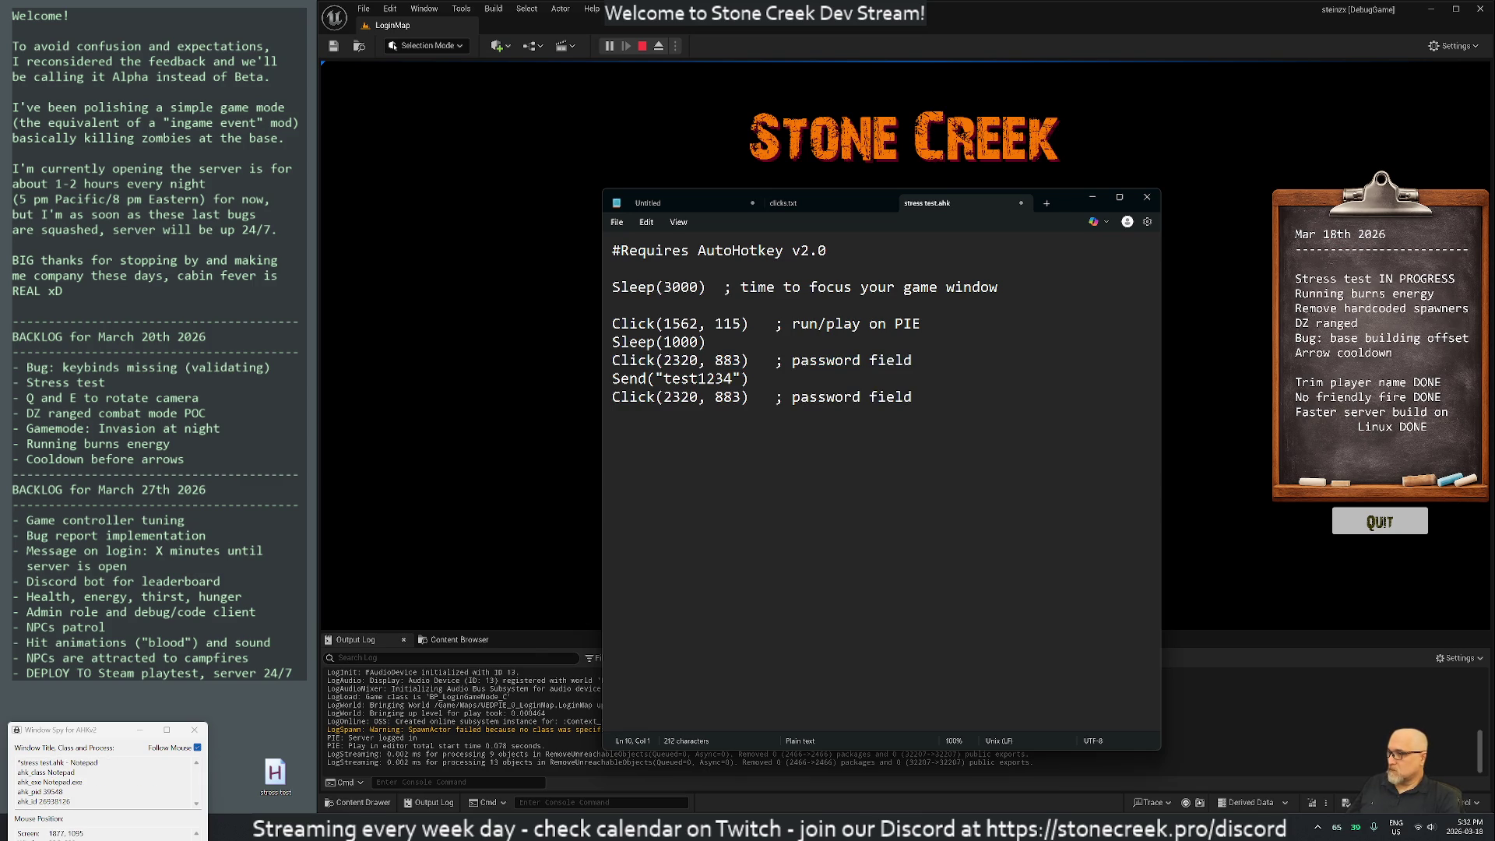
left_click(568, 352)
key("shift+End")
key("BackSpace")
type("-0")
key("Tab")
key("BackSpace")
type("test123")
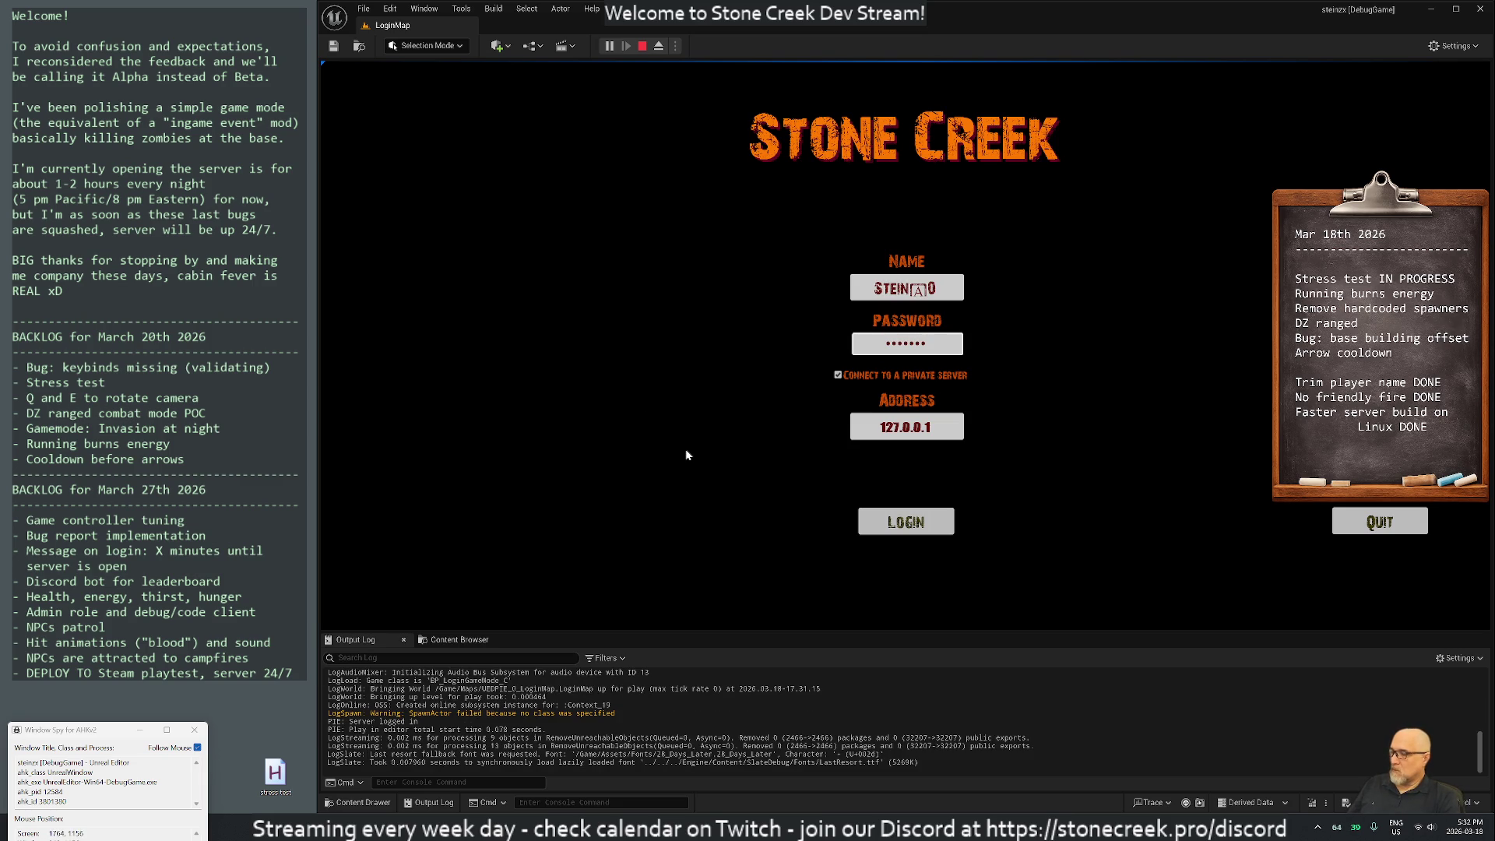
key("alt+Tab")
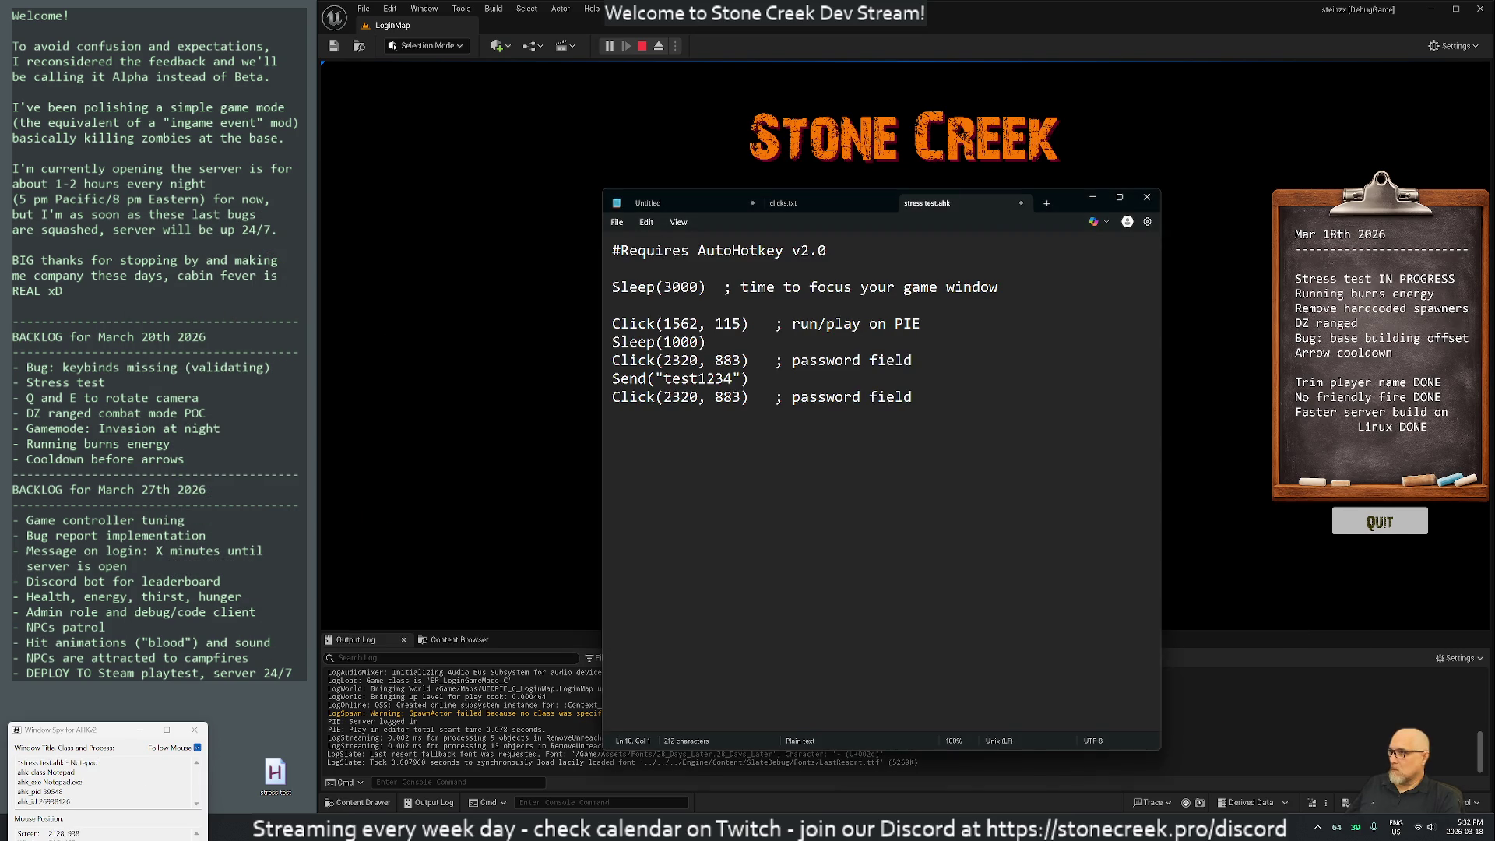
double_click(691, 378)
type("testjk")
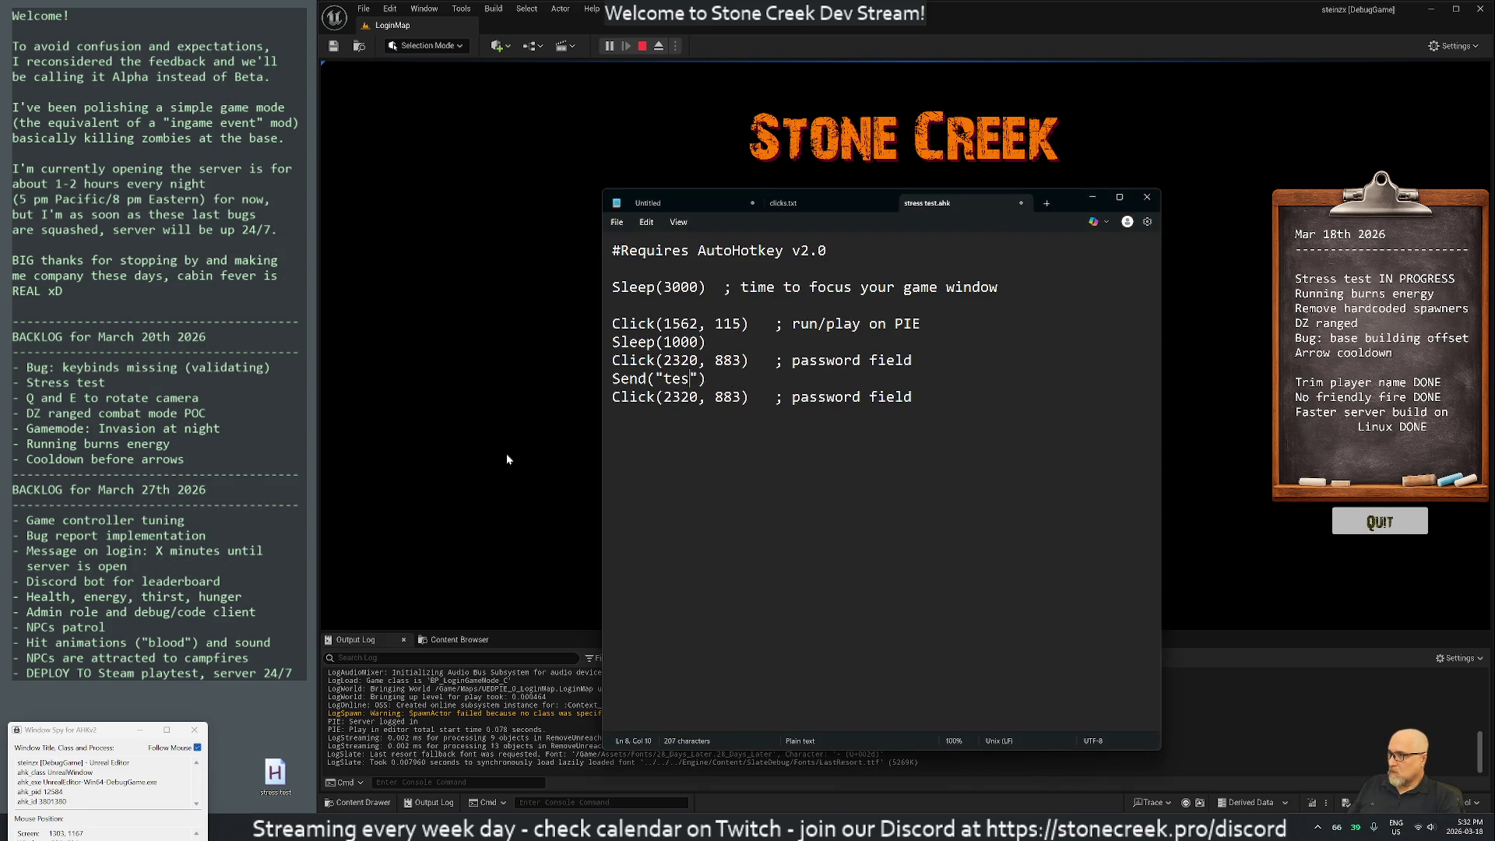
type("l")
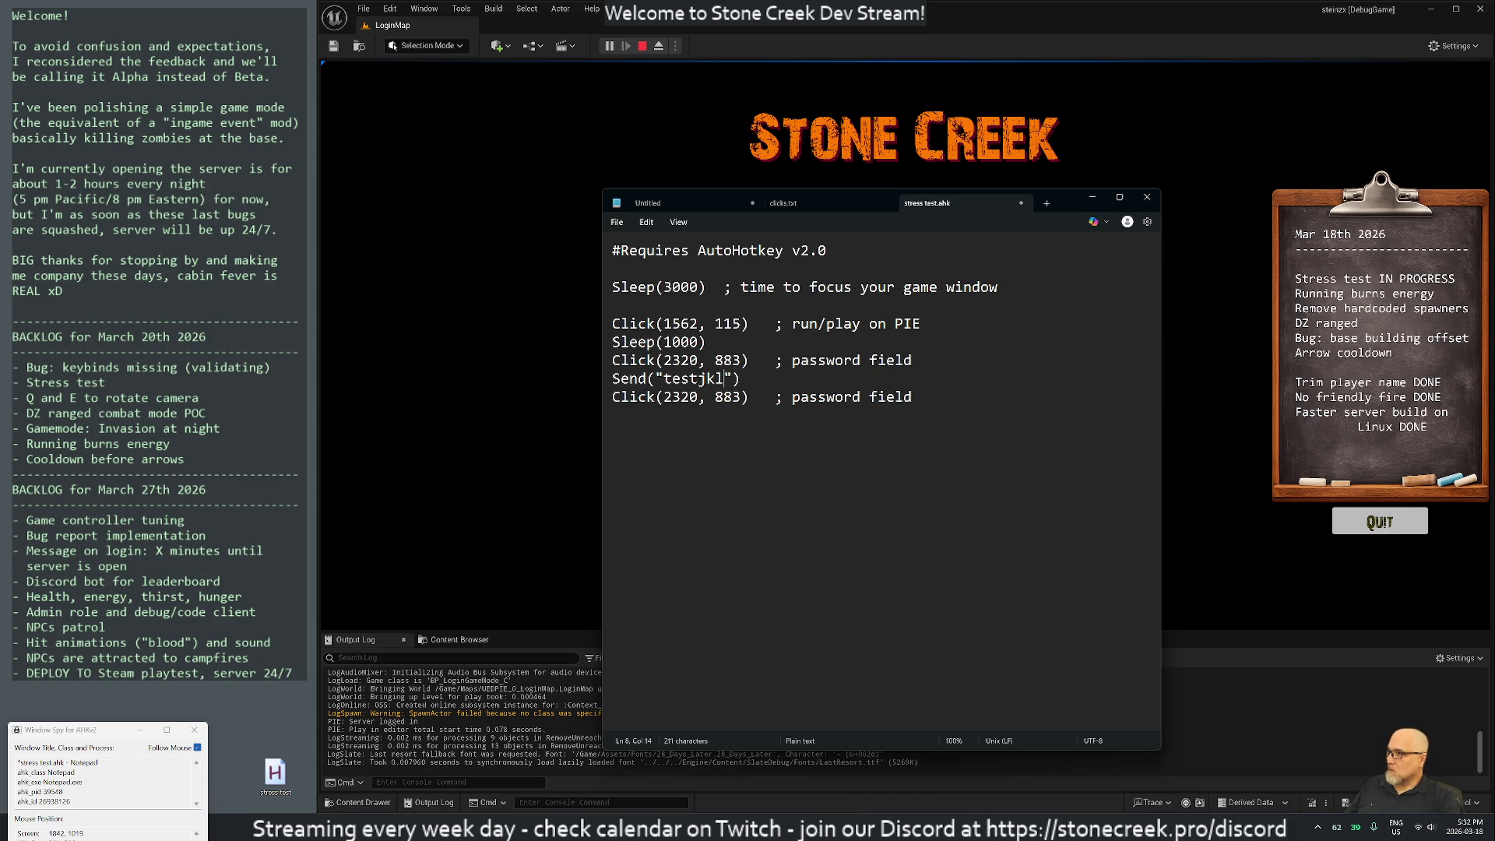
left_click_drag(790, 396, 920, 397)
key("alt+Tab")
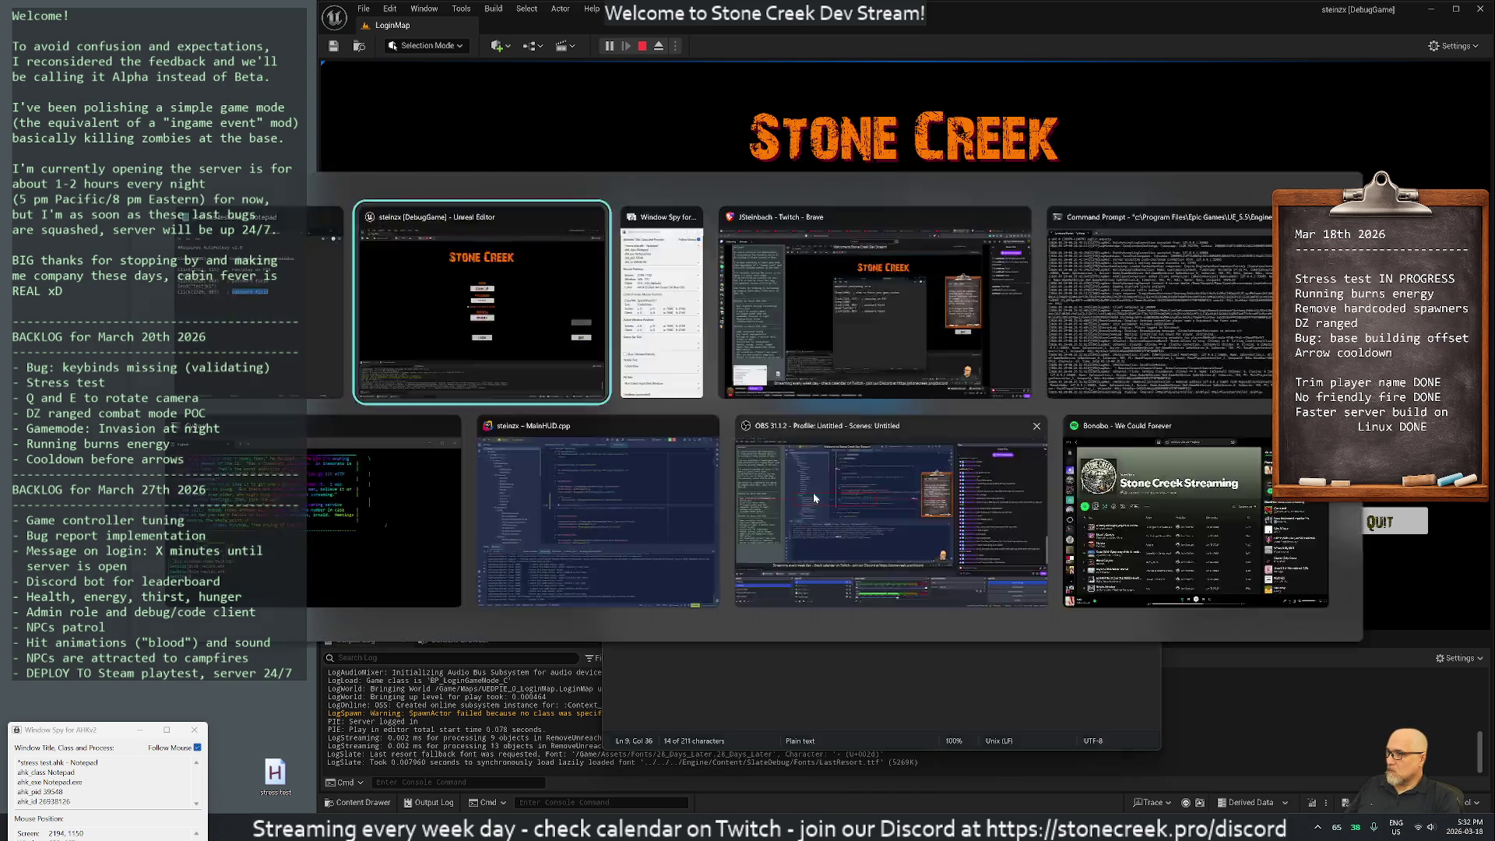
key("alt+Tab")
type("login ")
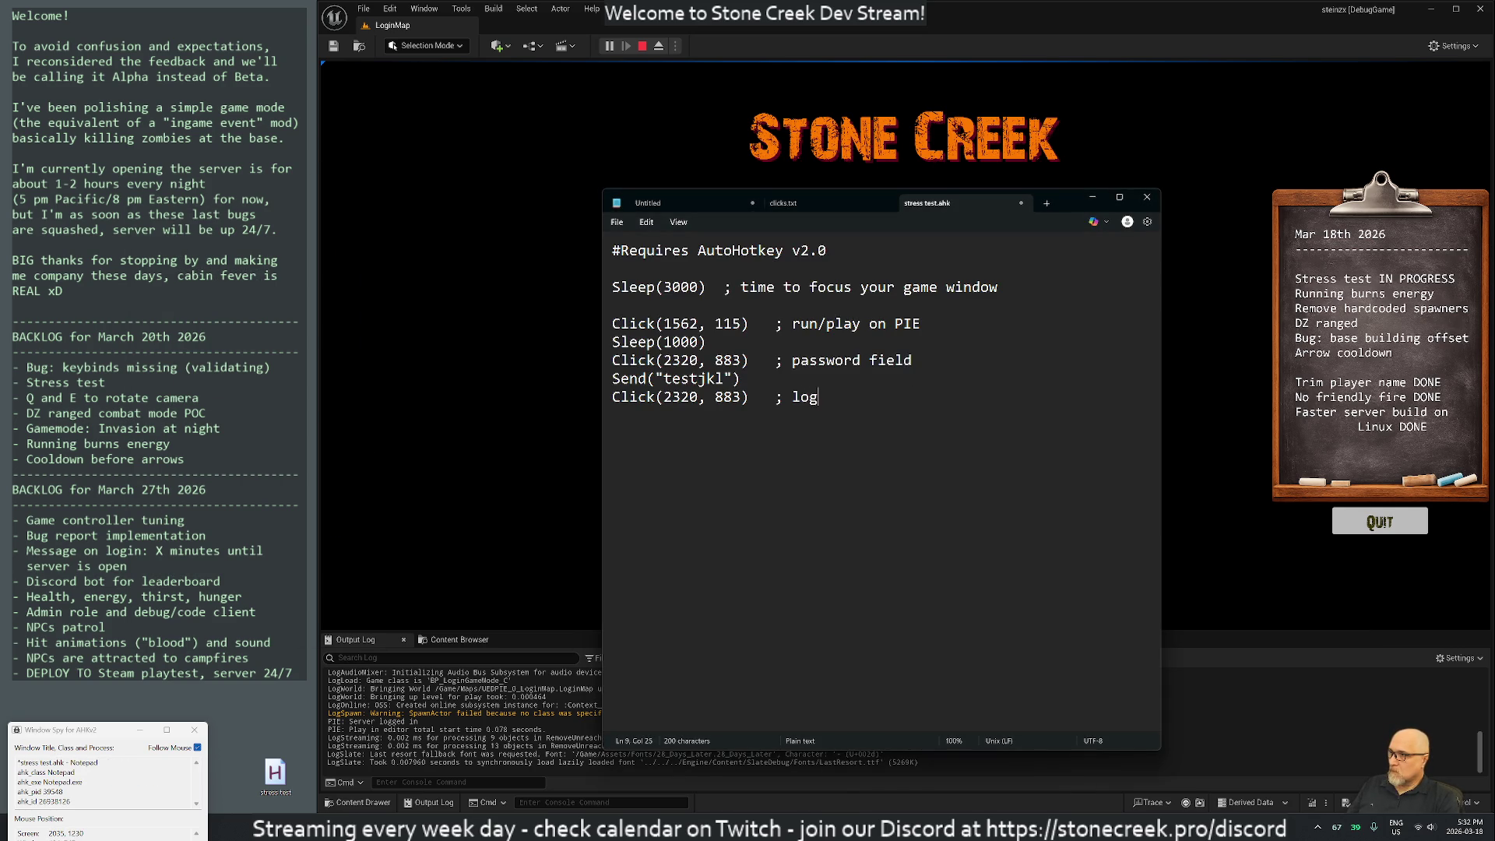
type("button")
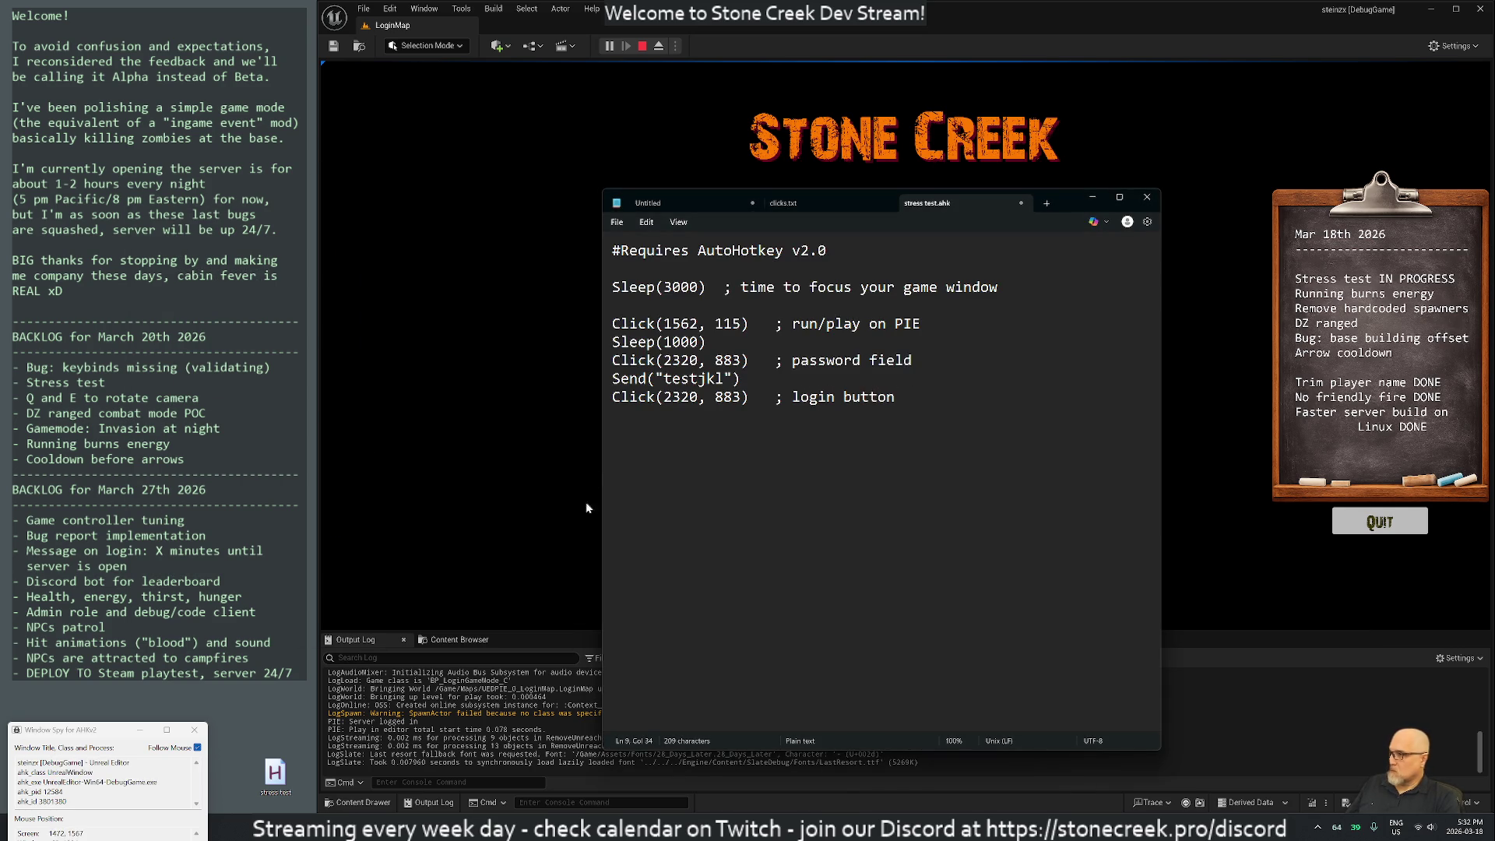
key("ctrl+Left")
key("ctrl+Left")
key("ctrl+Left")
key("ctrl+shift+Left")
key("ctrl+shift+Left")
key("ctrl+shift+Left")
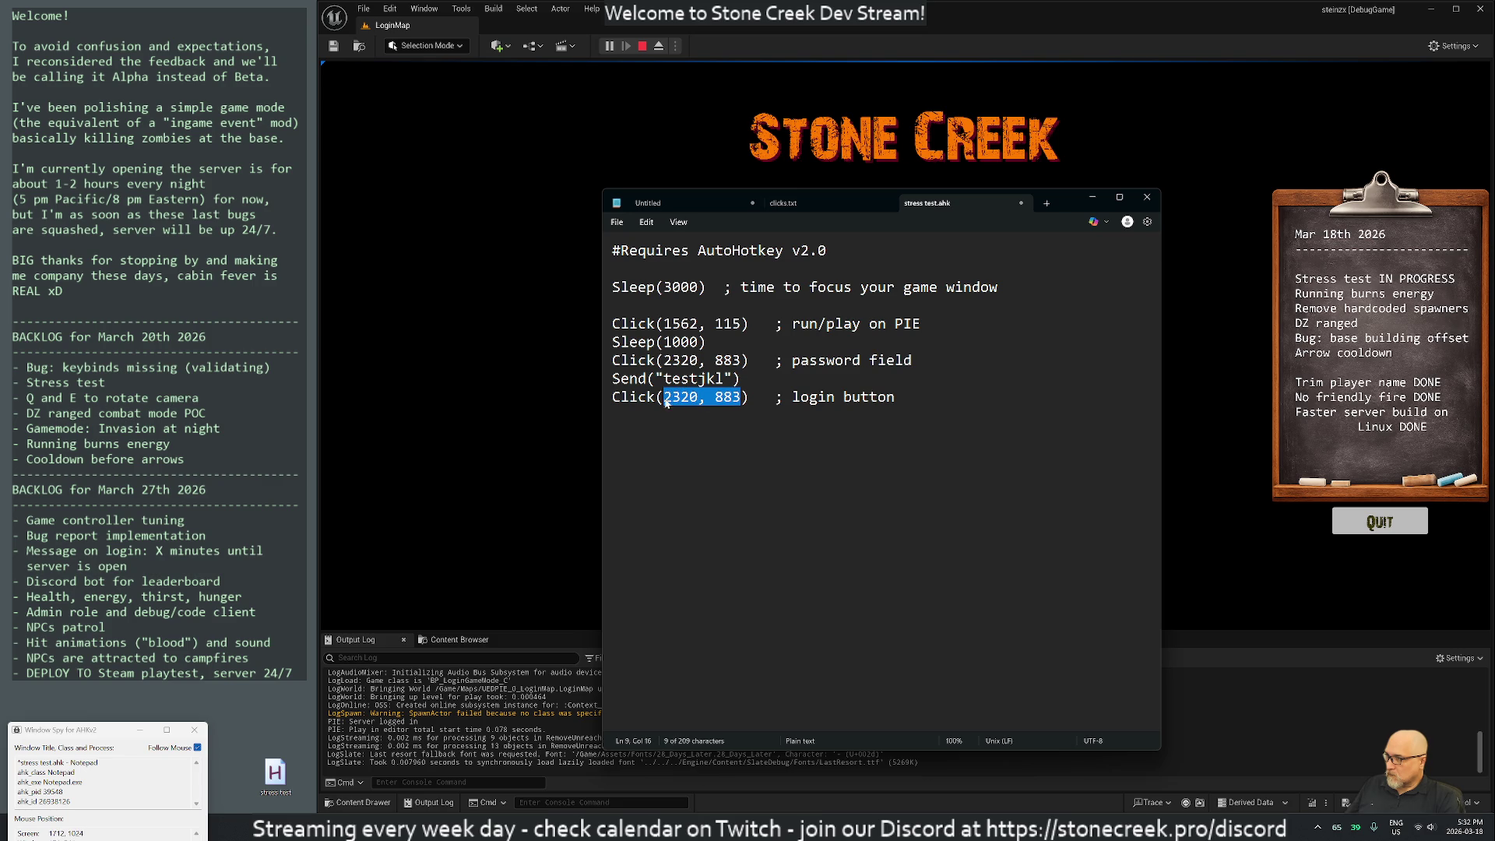
key("Delete")
Point the login click at 2317,1346 and add an empty line after it.
key("alt+Tab")
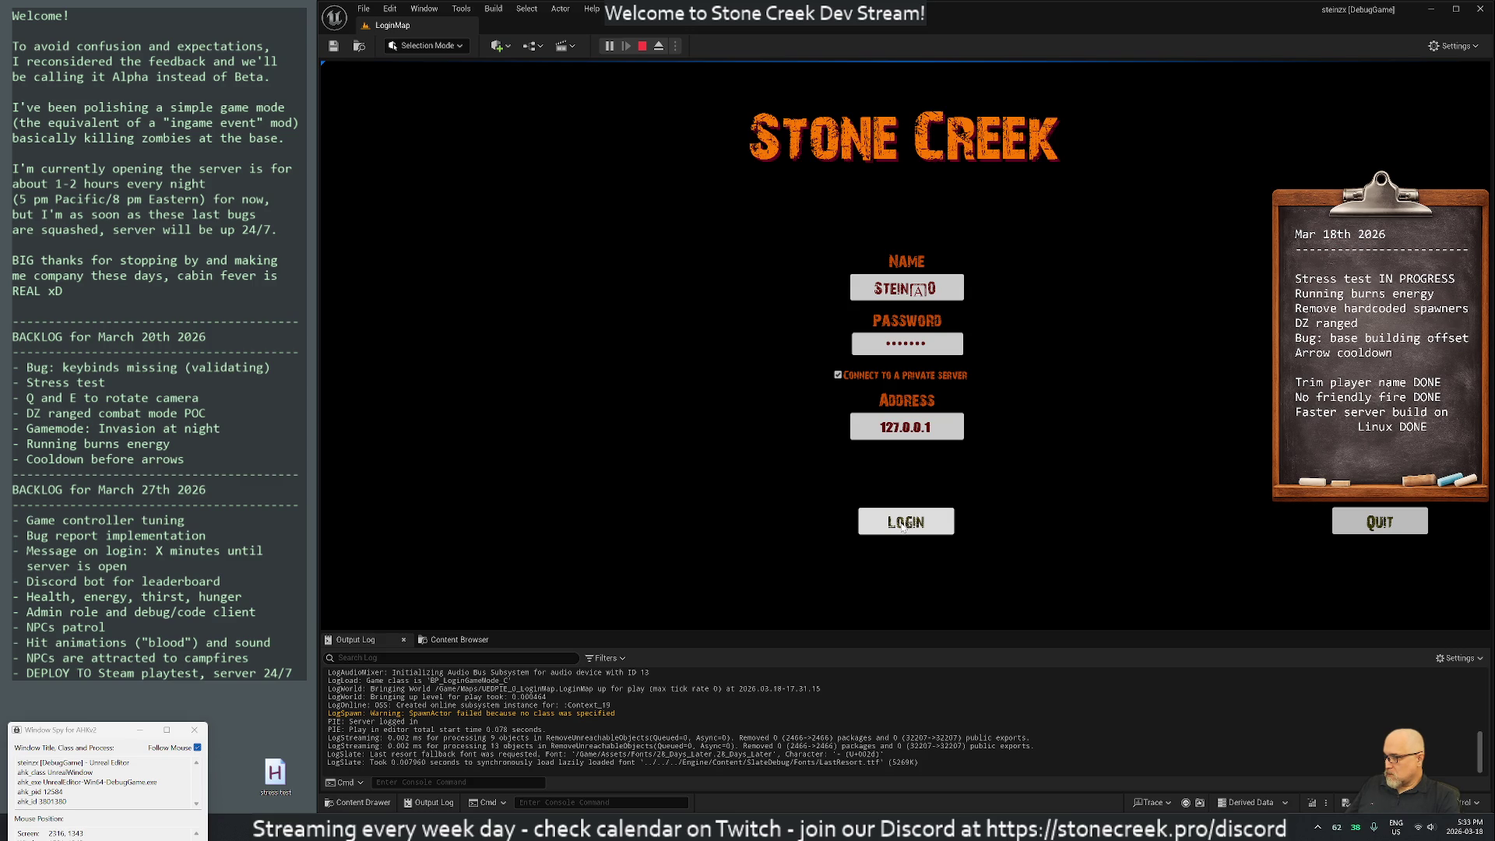
key("alt+Tab")
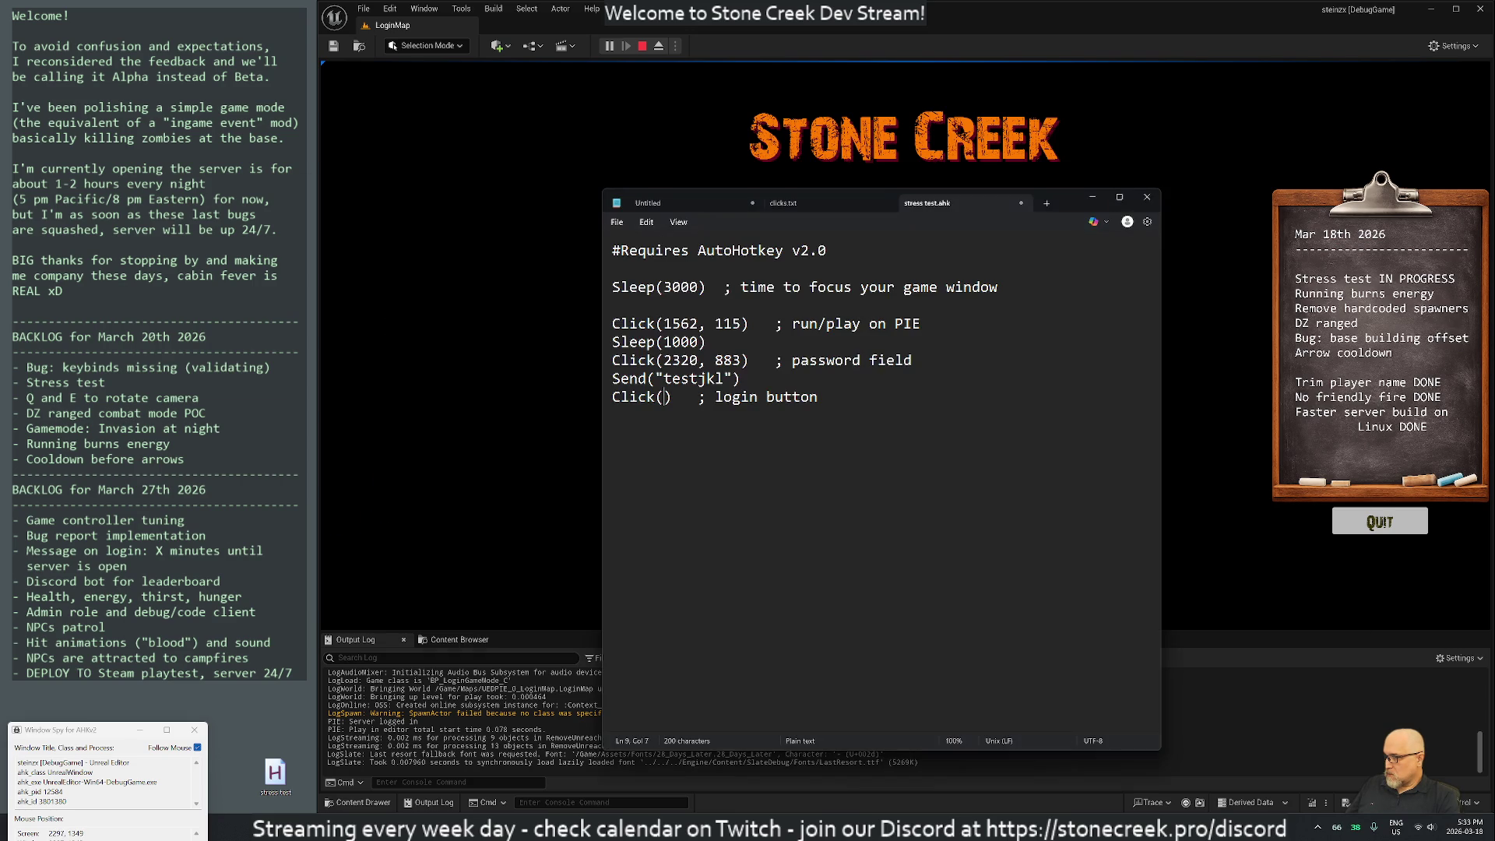
type("2317,1346")
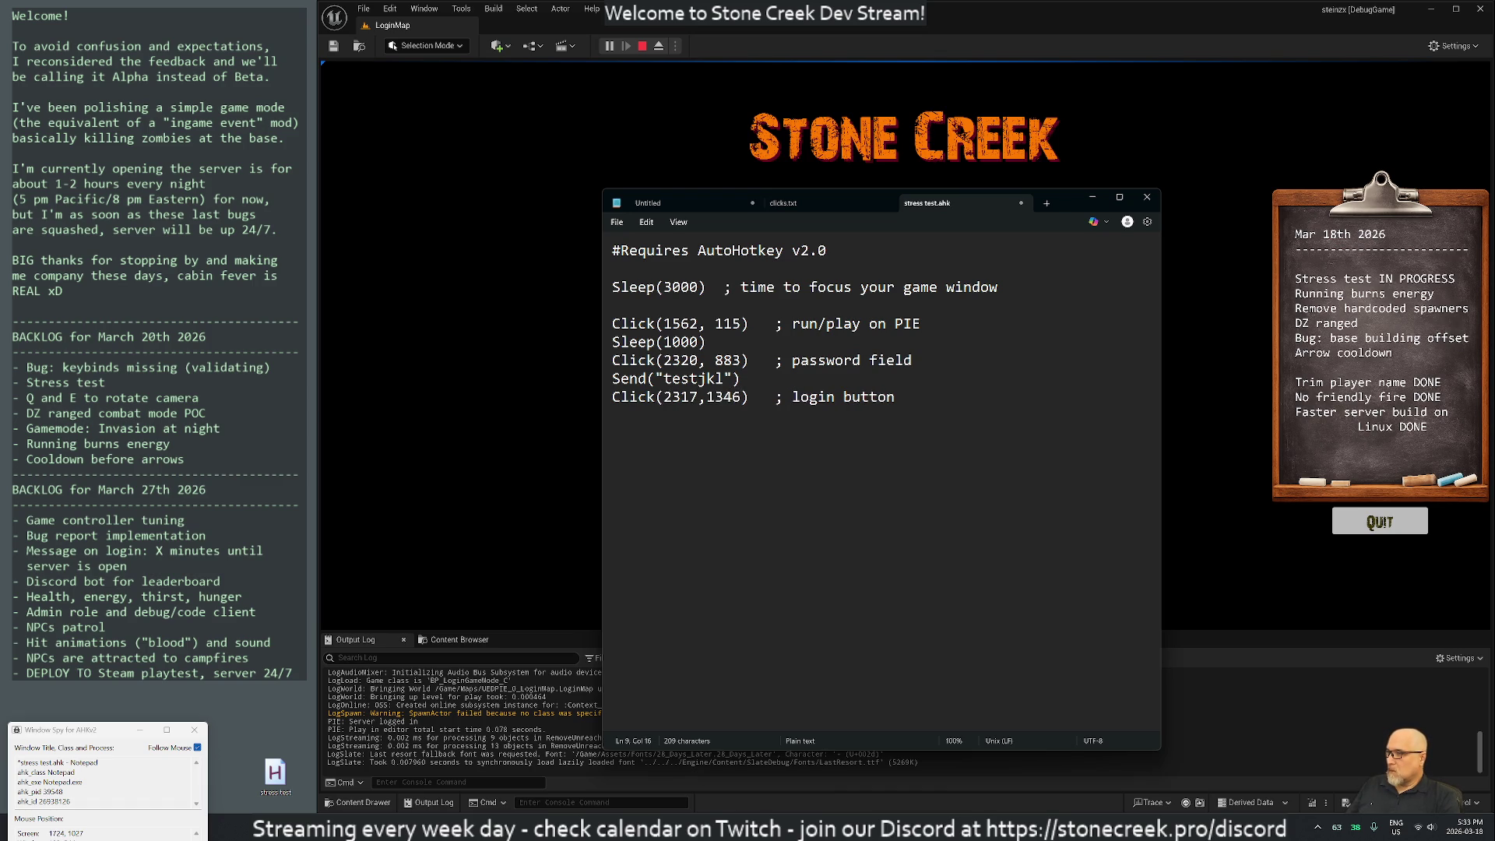
key("ctrl+Right")
key("ctrl+Right")
key("ctrl+Right")
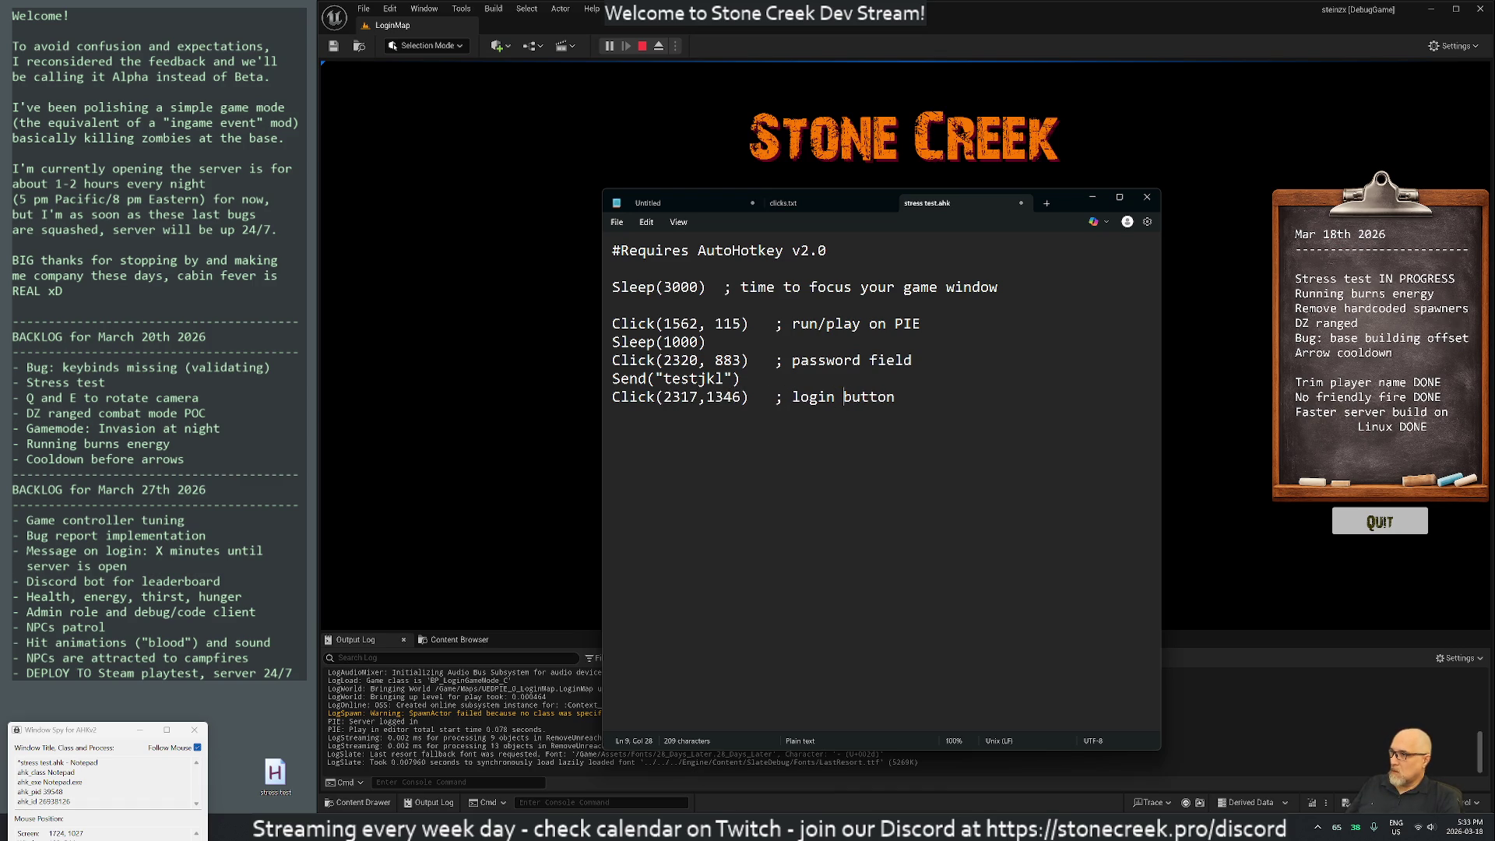
key("Return")
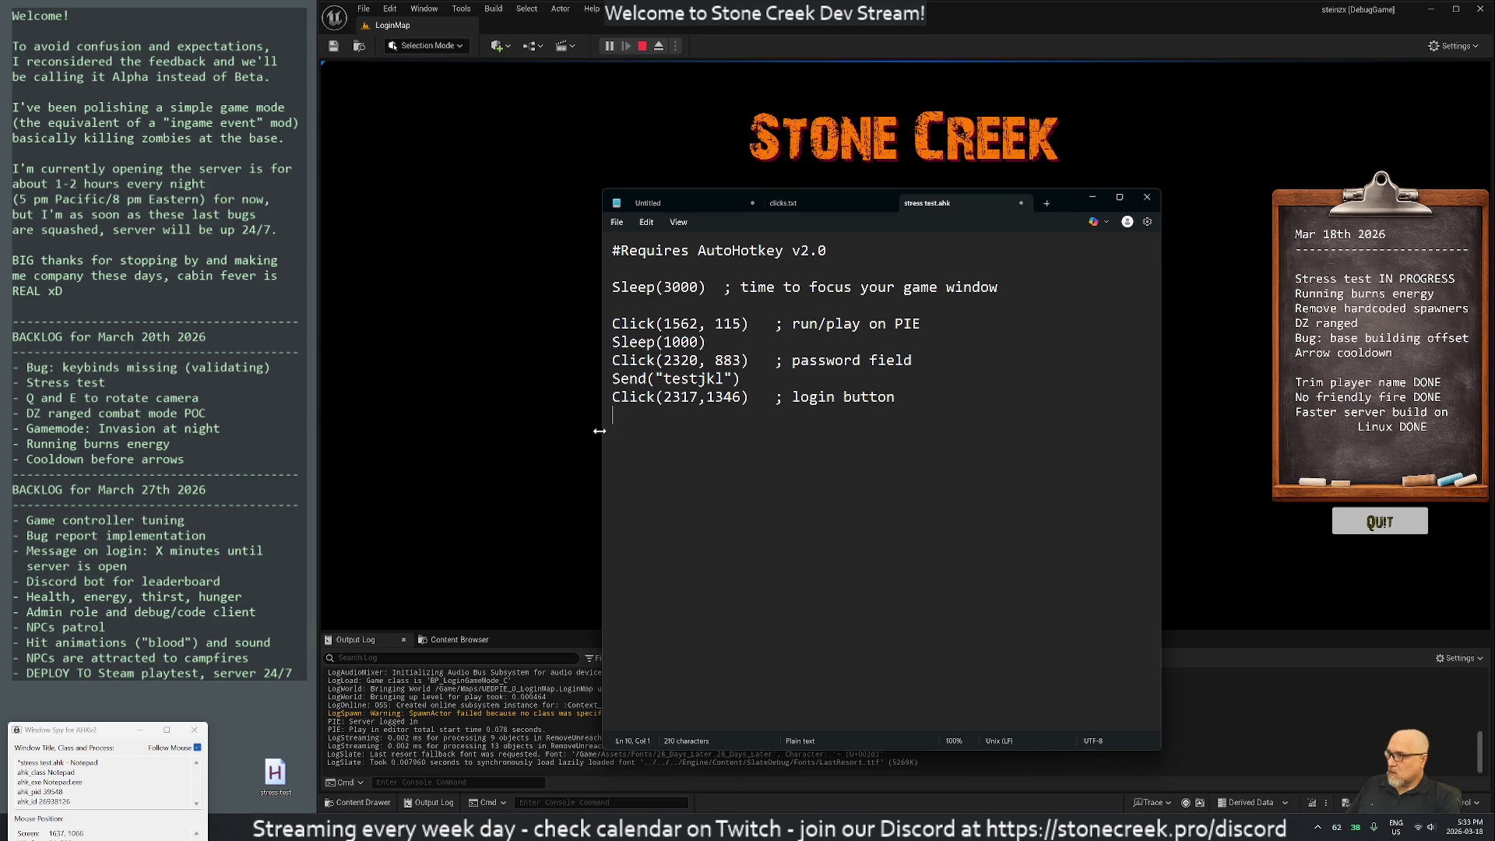
left_click(616, 223)
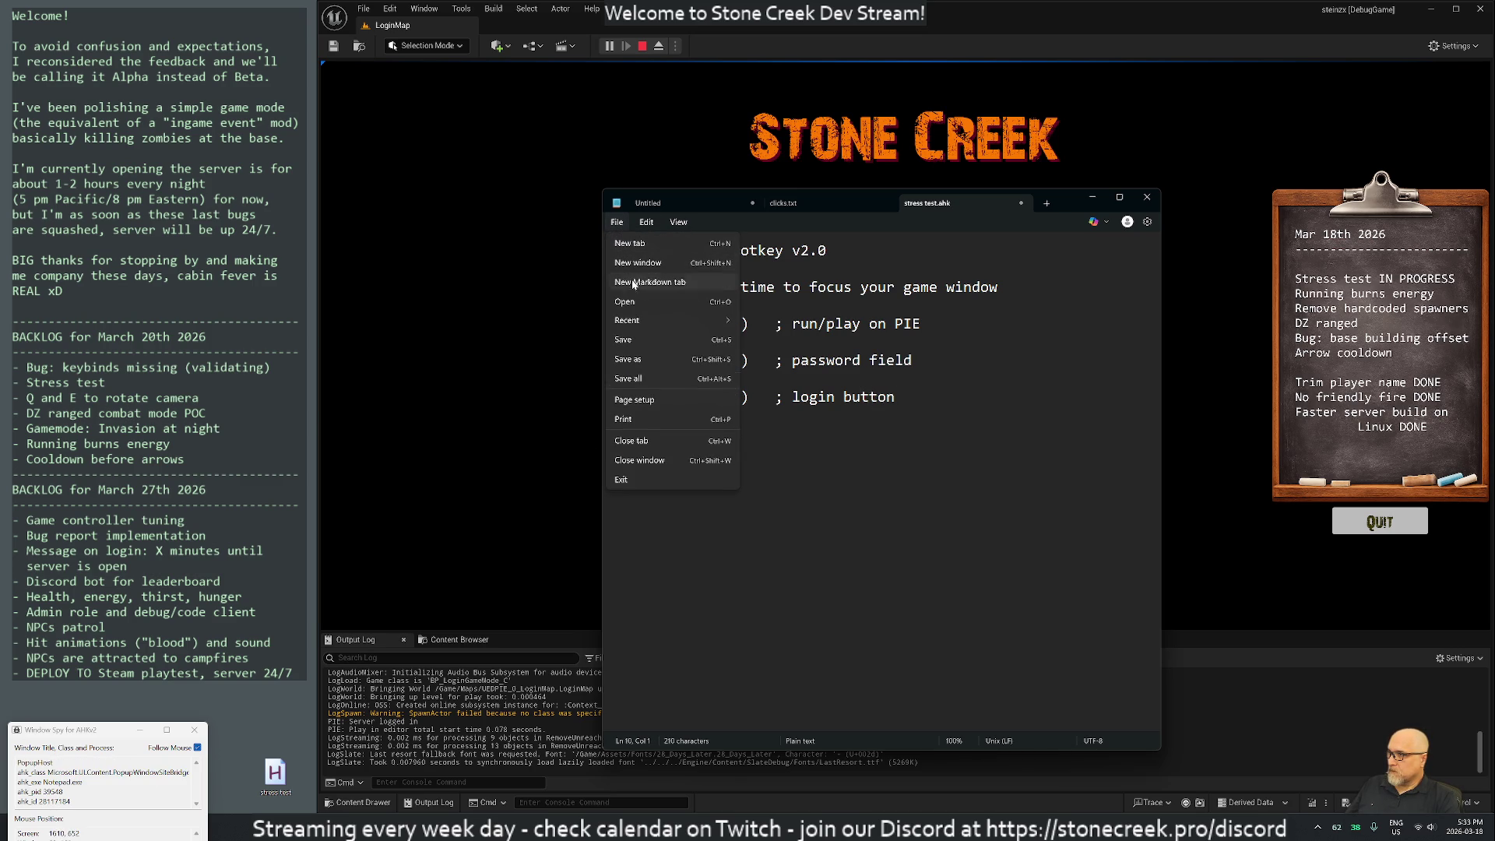
Save the script, change the opening Sleep(3000) to Sleep(500), and remove the blank line after it.
left_click(646, 334)
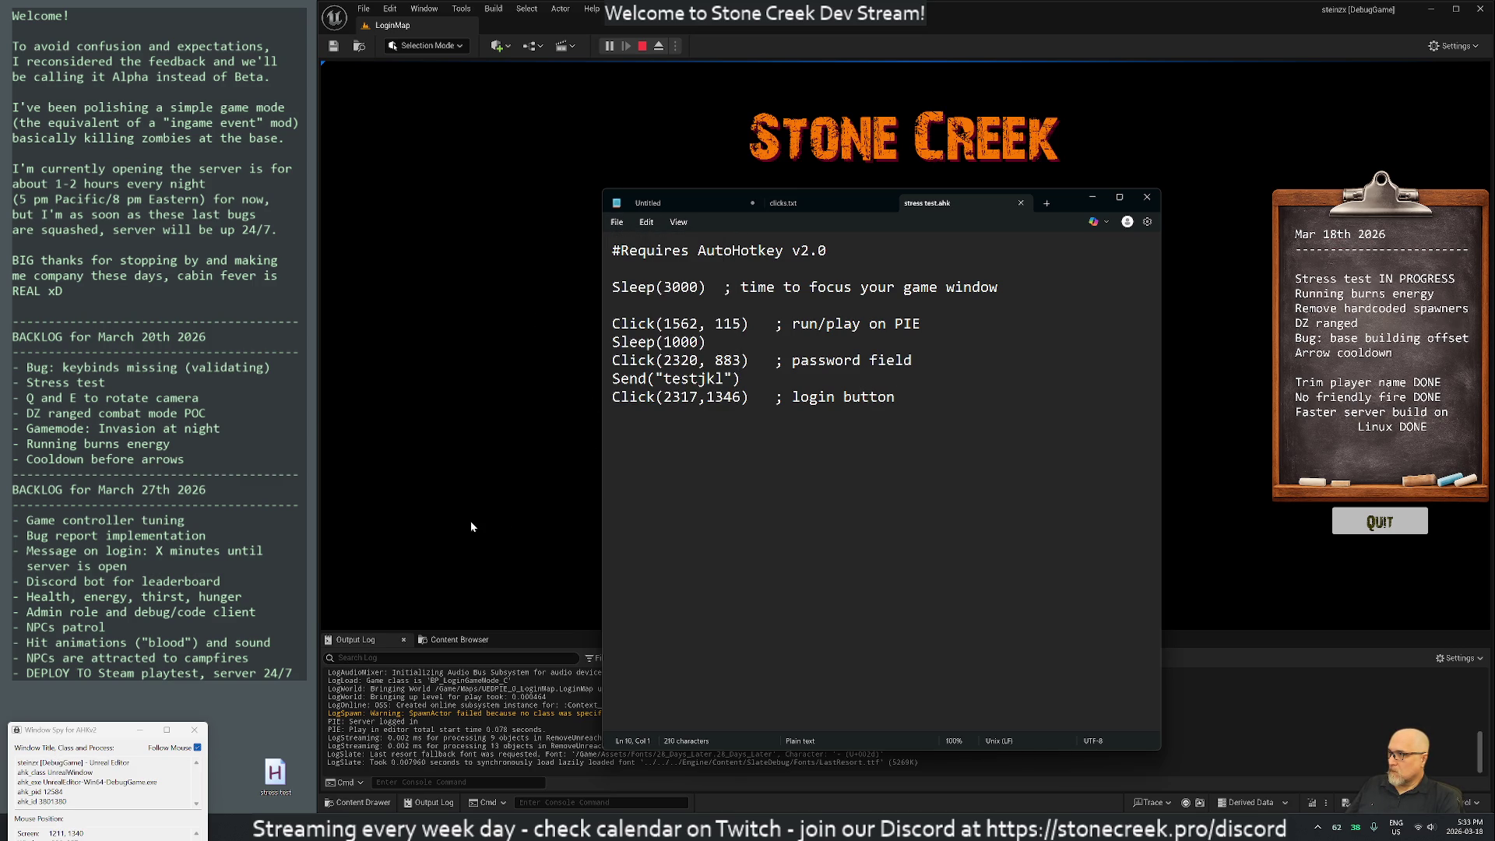
left_click_drag(664, 288, 673, 287)
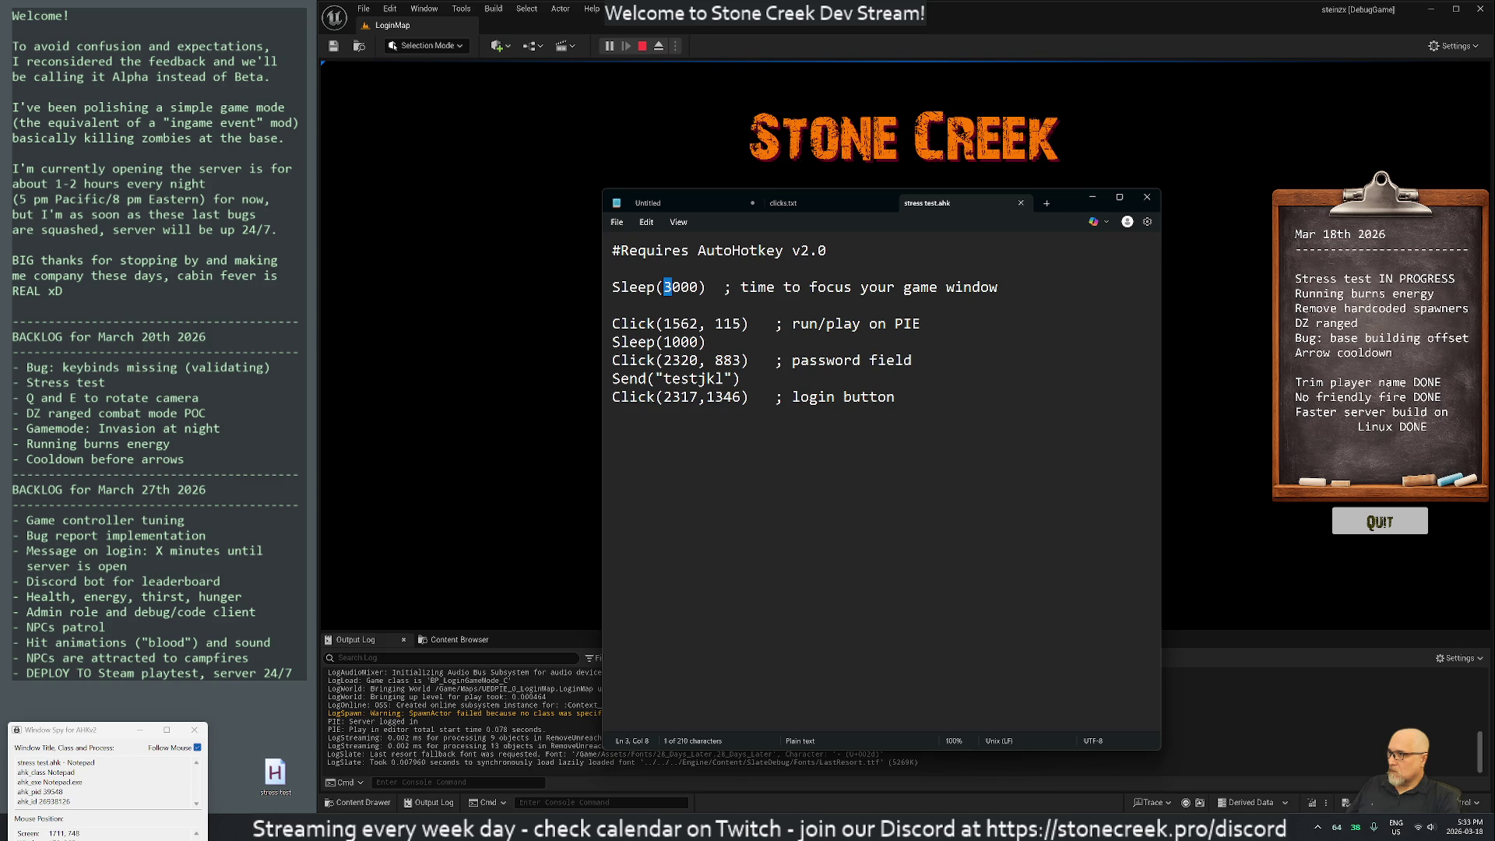
type("1")
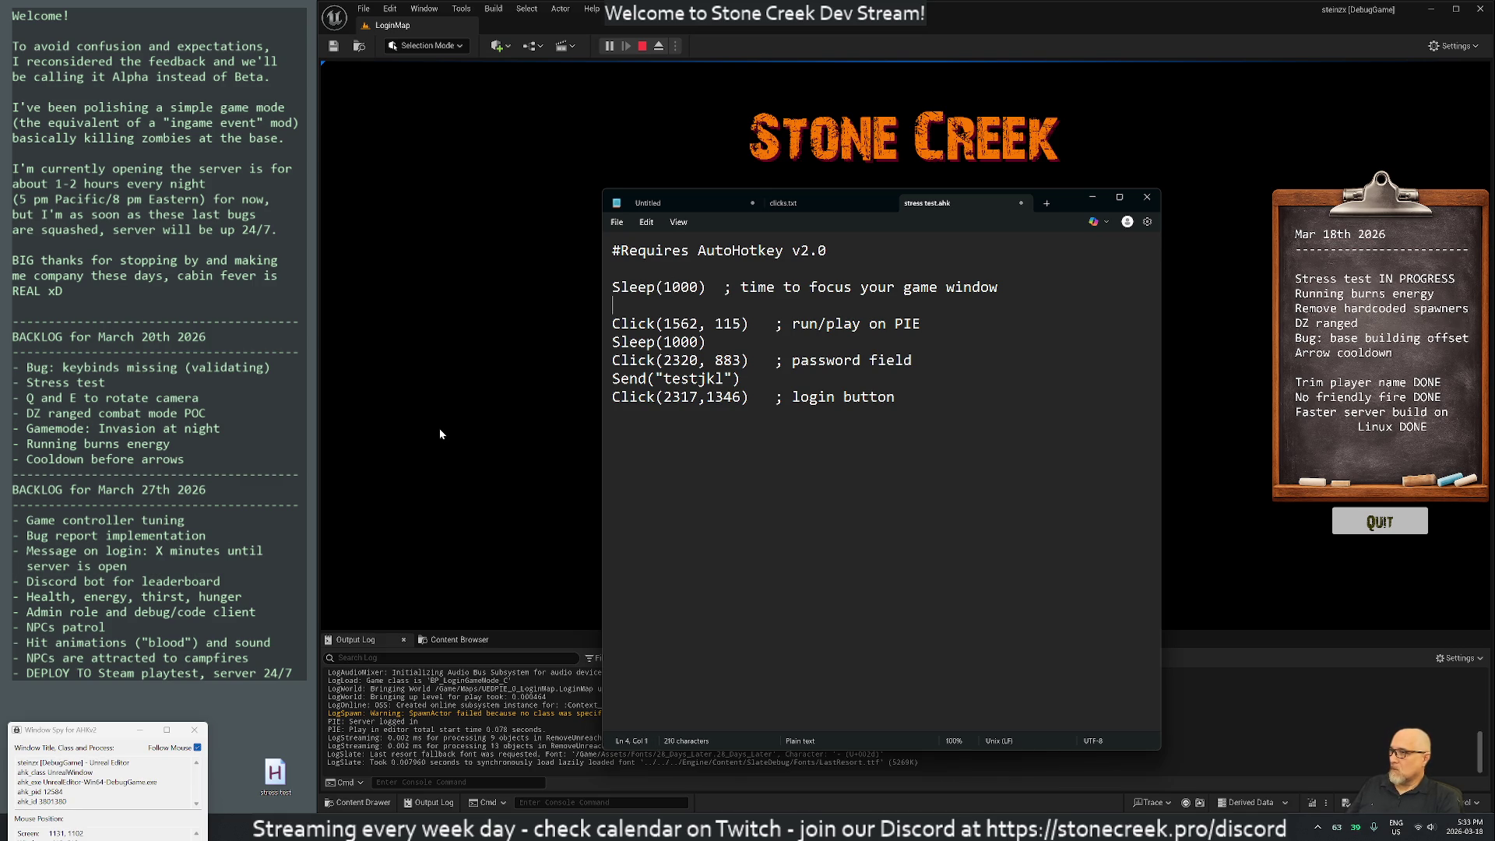
key("BackSpace")
left_click(768, 287)
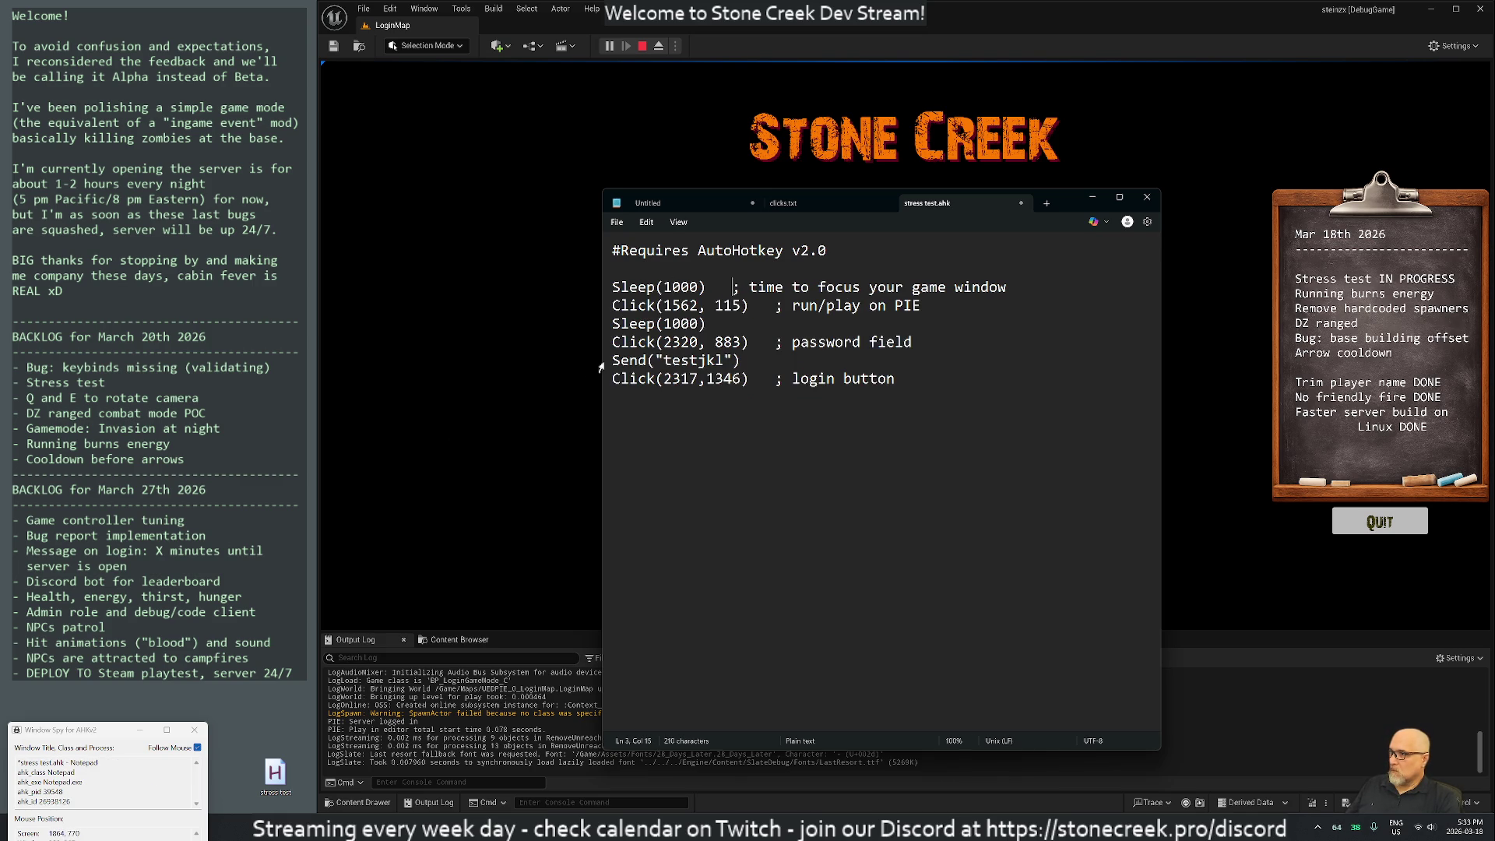
left_click_drag(684, 288, 667, 287)
type("5")
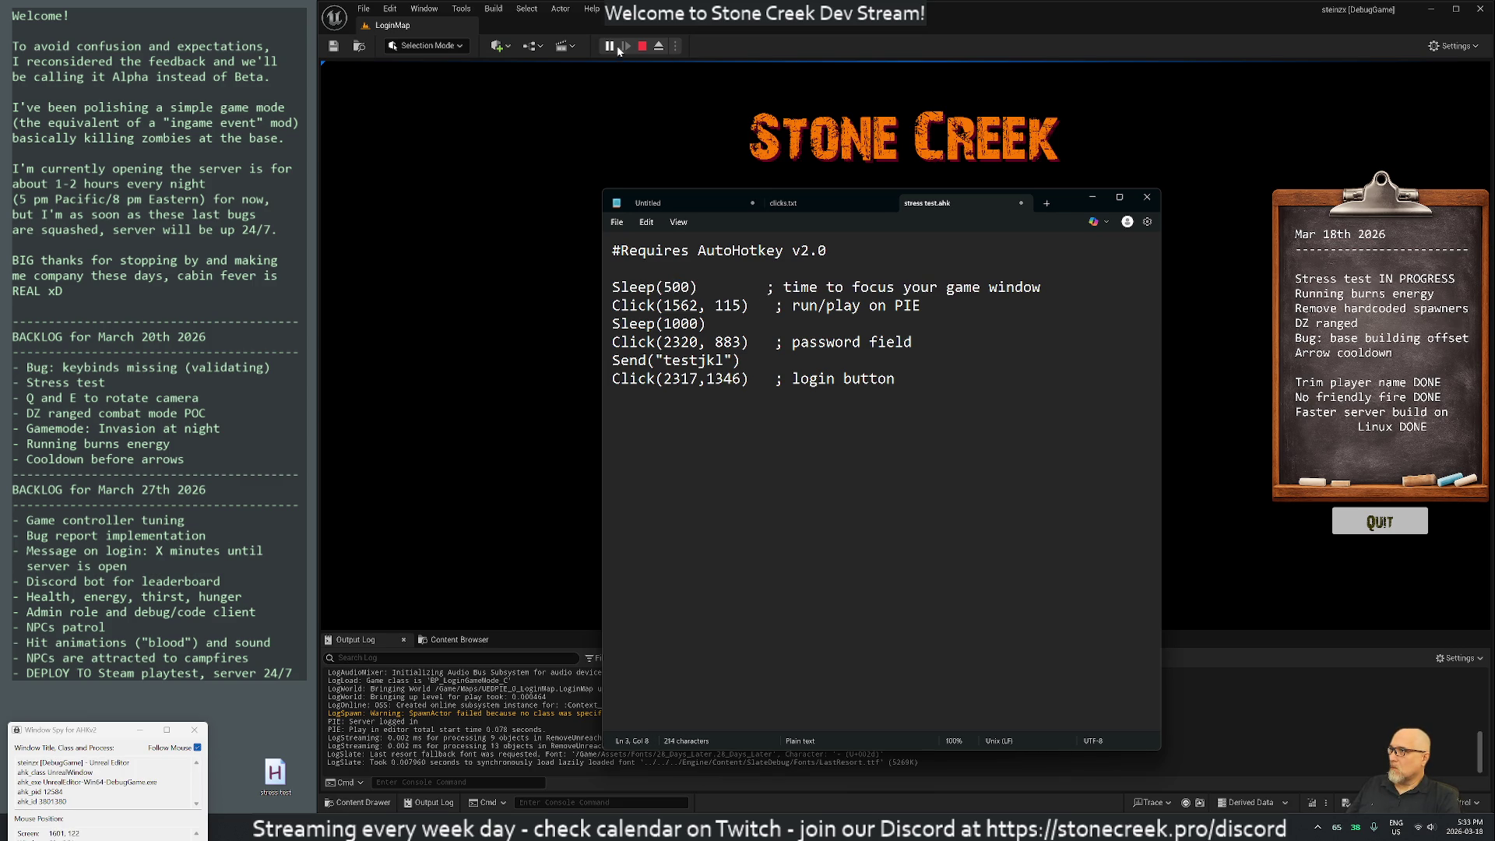
Stop play, save stress test.ahk, and run the desktop stress test script while starting play.
left_click(641, 46)
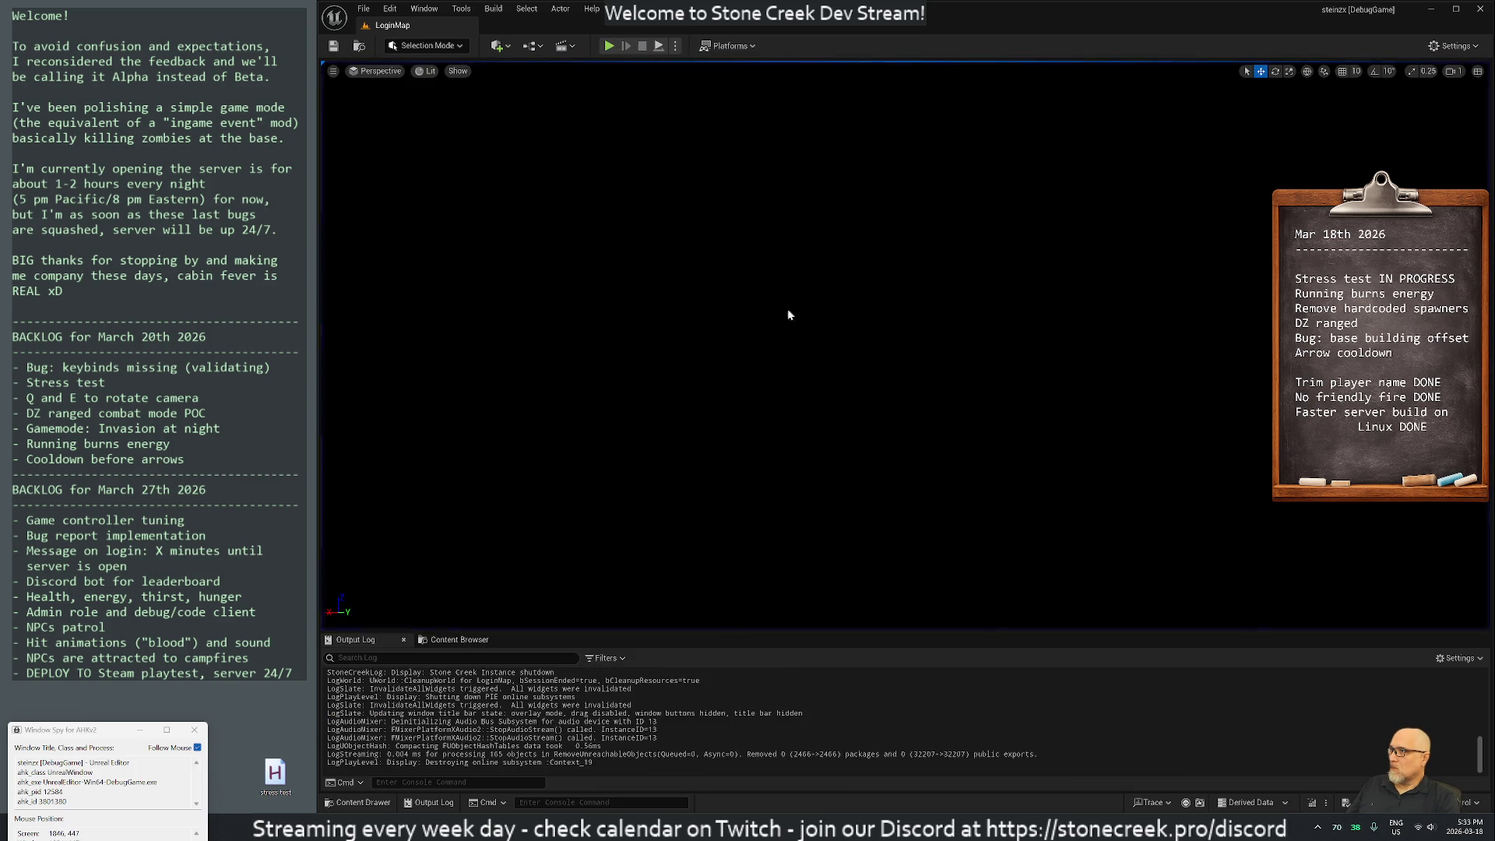
key("alt+Tab")
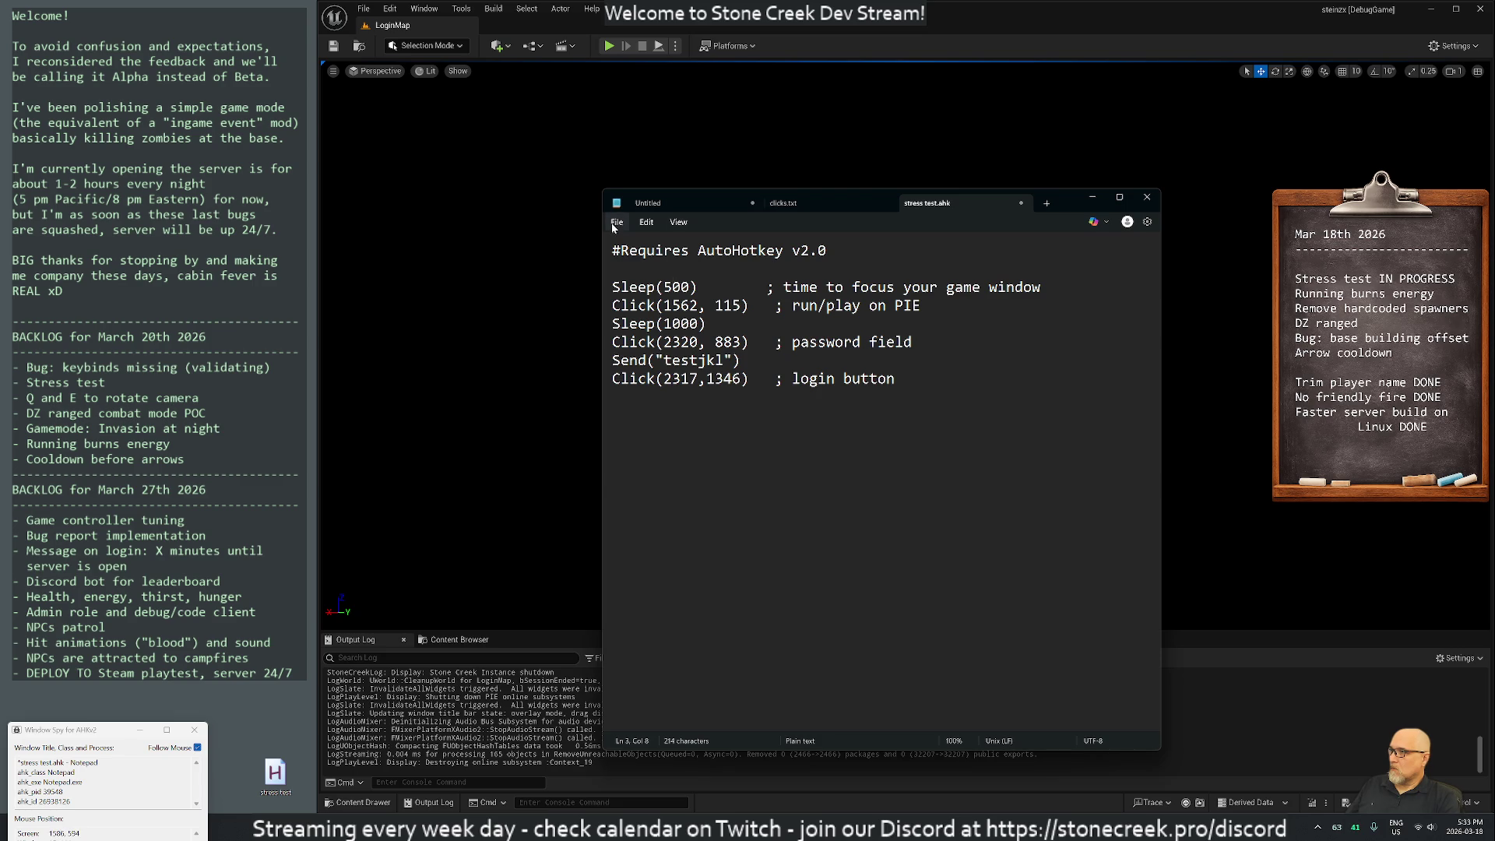
left_click(617, 222)
left_click(635, 340)
left_click(274, 774)
double_click(274, 774)
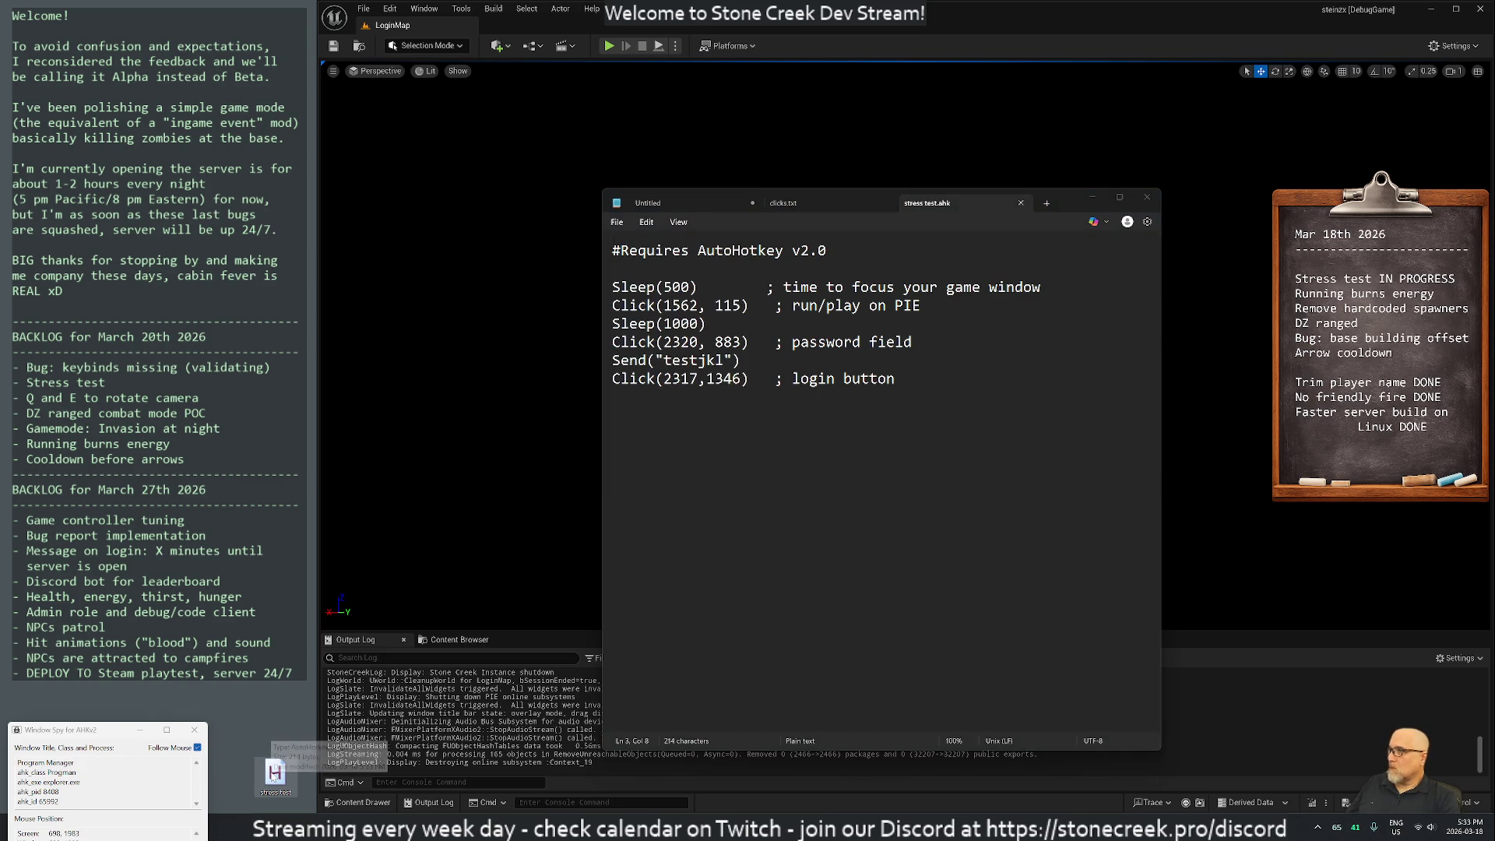
left_click(609, 46)
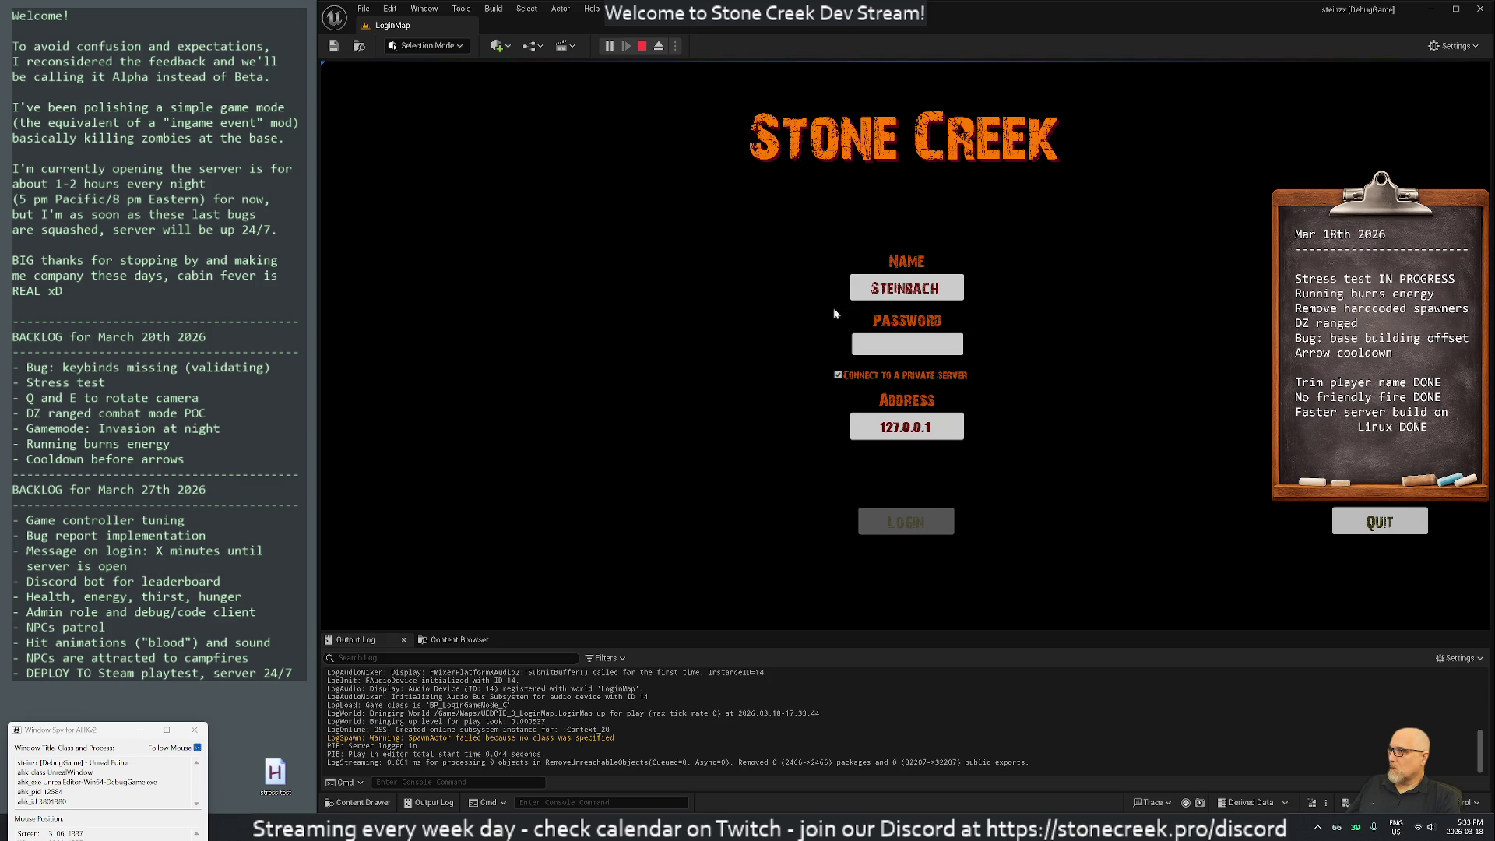
Stop play, rerun the stress test script, and start play again on the login screen.
left_click(642, 48)
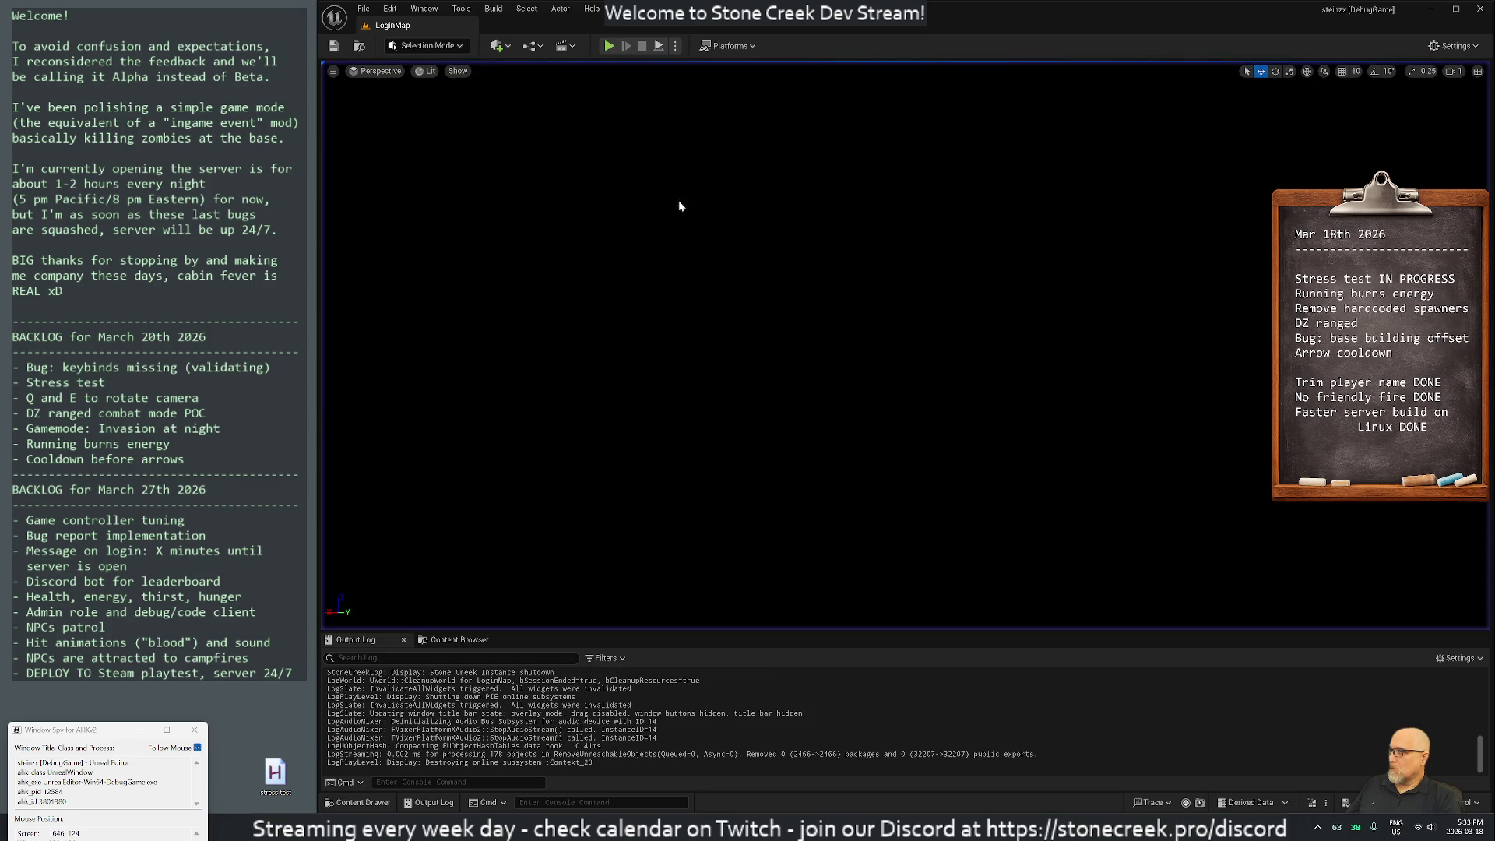
key("alt+Tab")
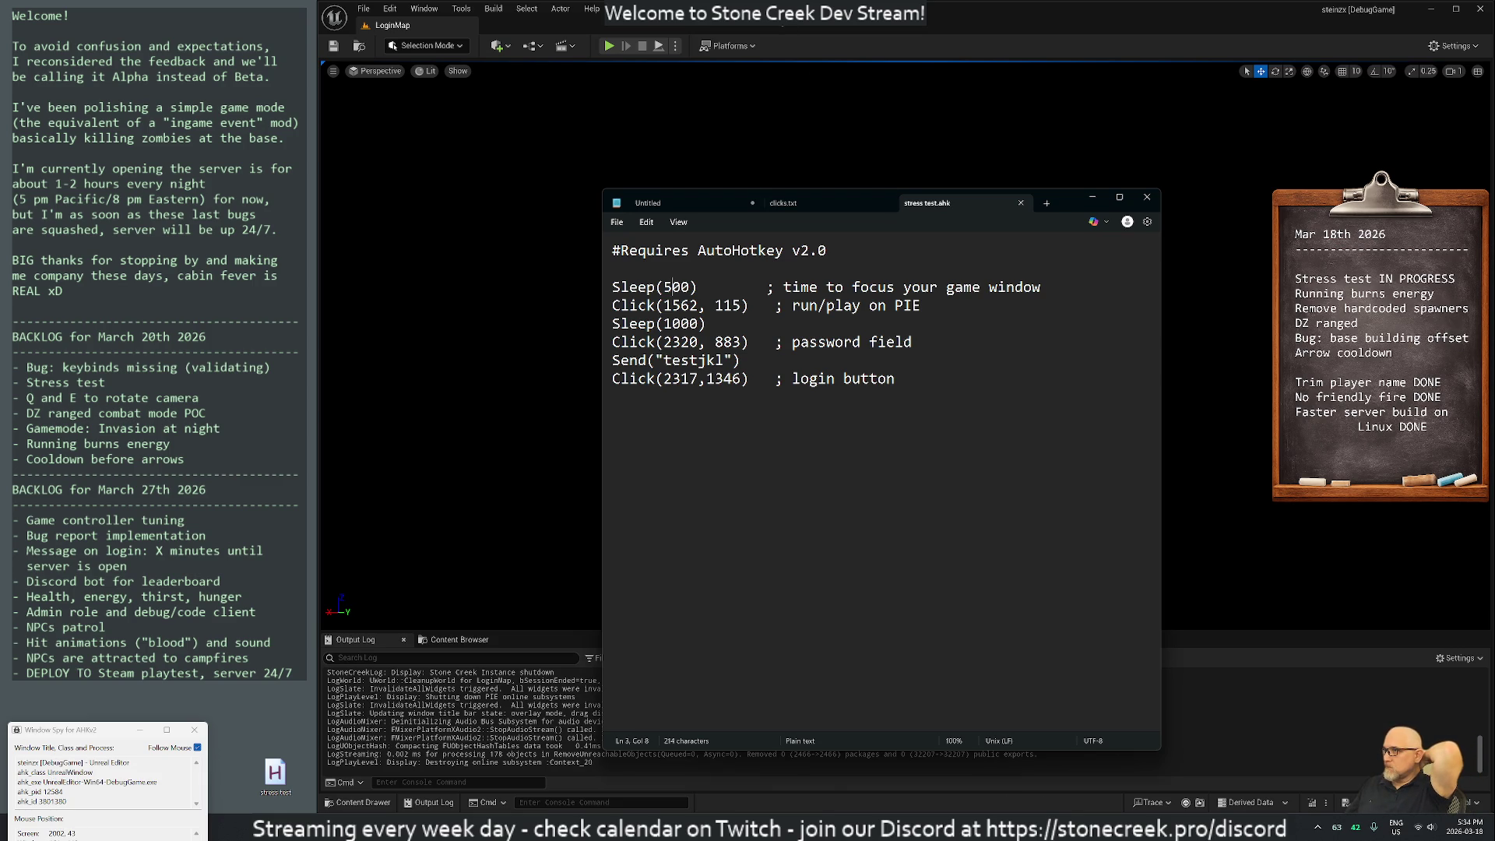
left_click(823, 107)
left_click(609, 45)
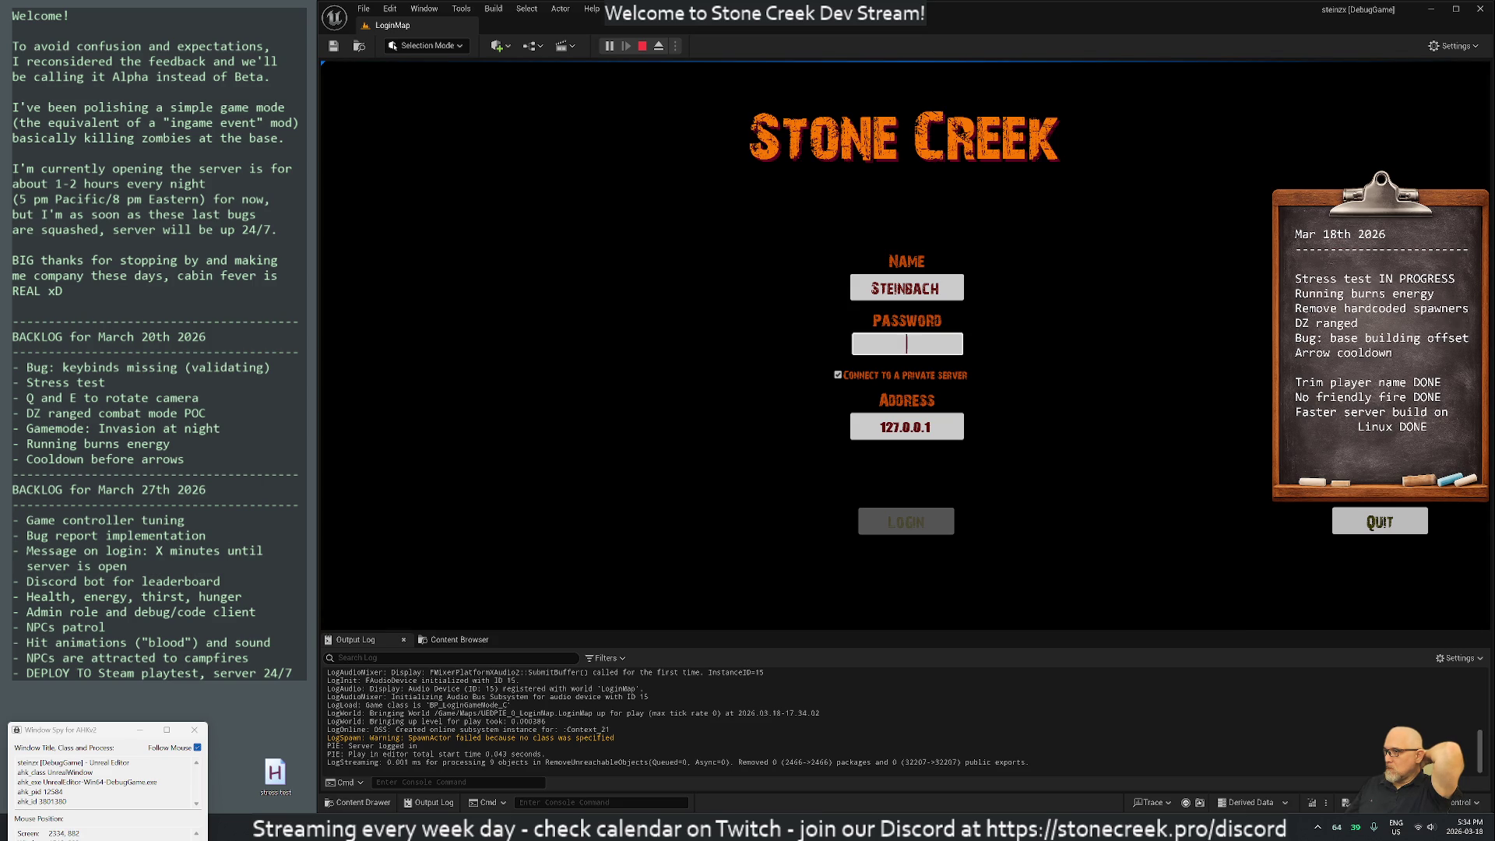
key("alt+Tab")
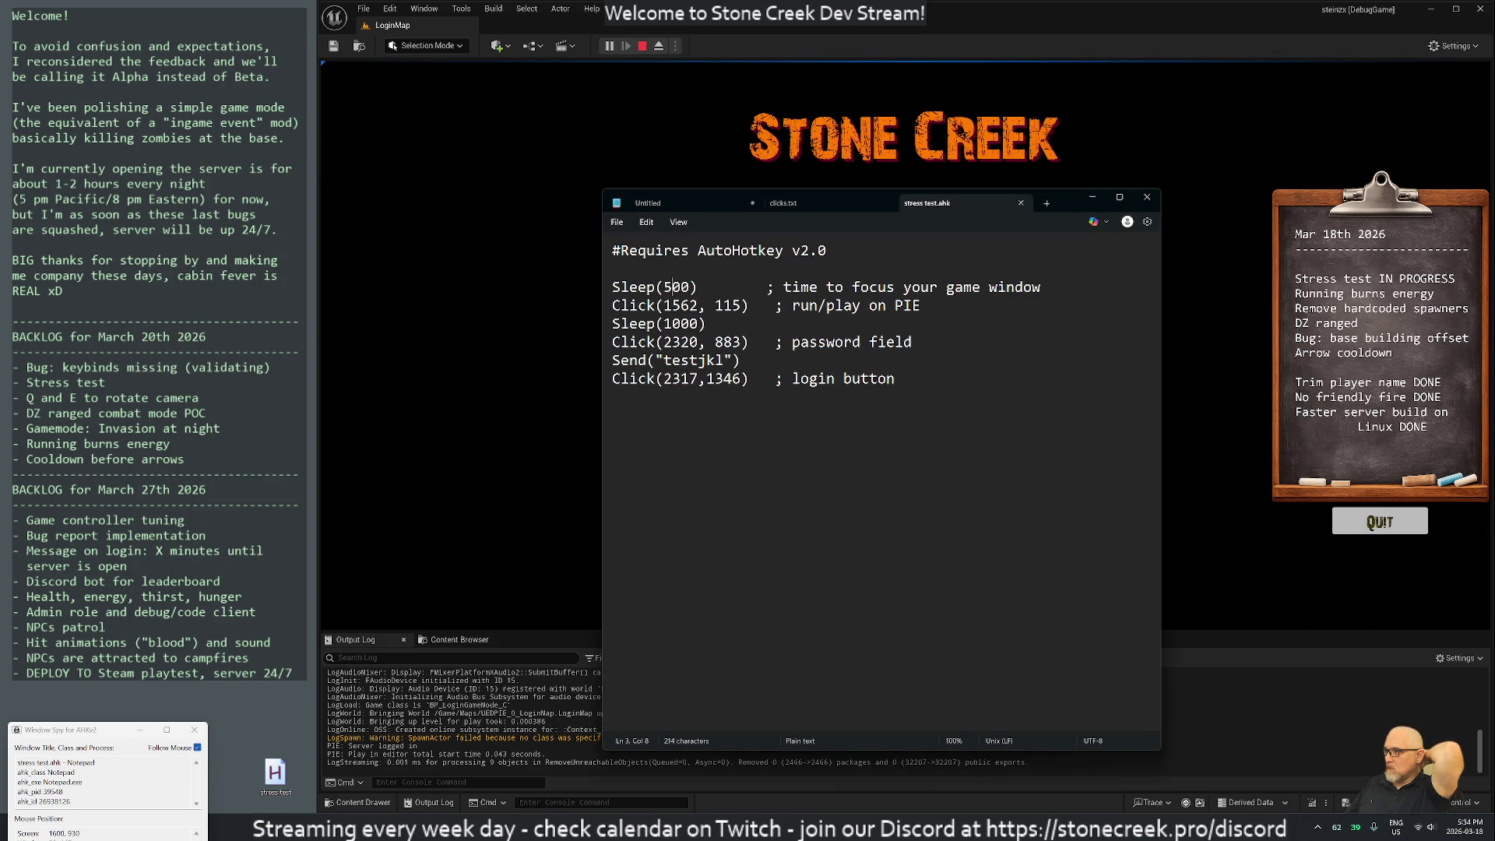
Copy the first Sleep line and paste a copy on a new line above the Send line.
triple_click(649, 287)
key("ctrl+c")
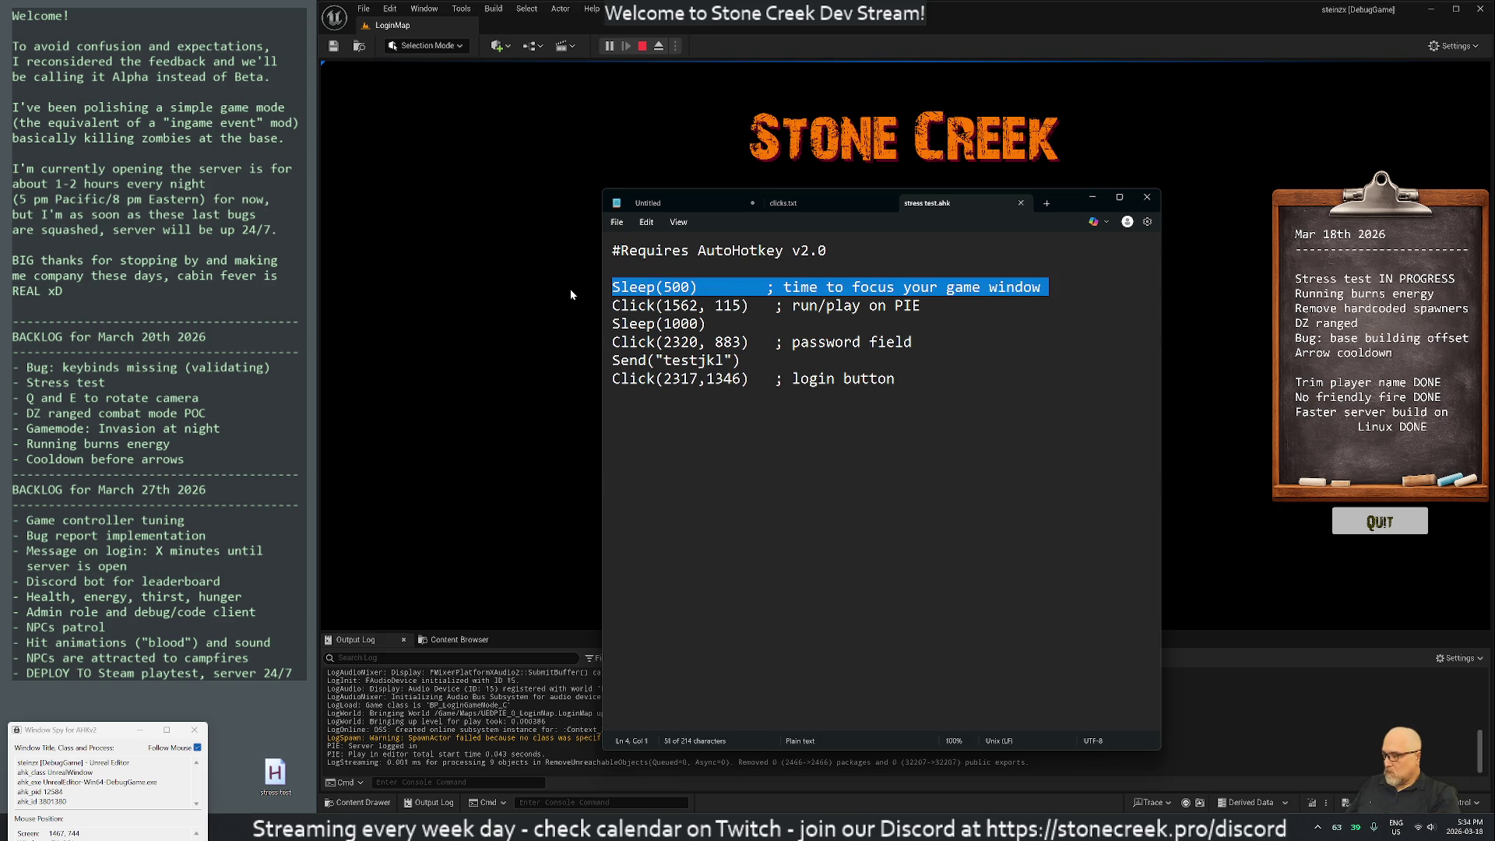
left_click(741, 359)
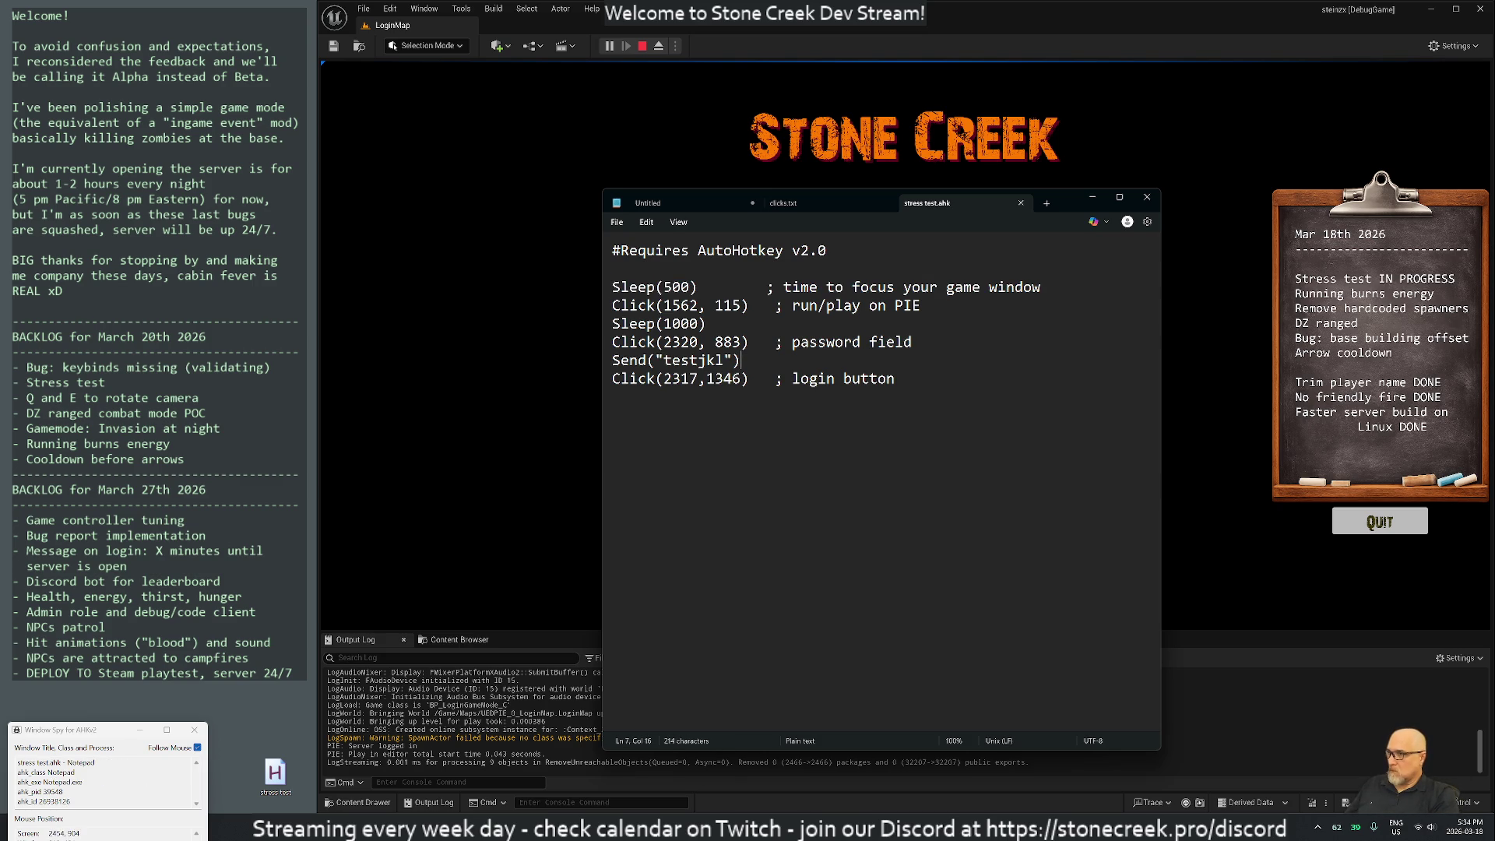
left_click(736, 359)
key("Return")
key("ctrl+v")
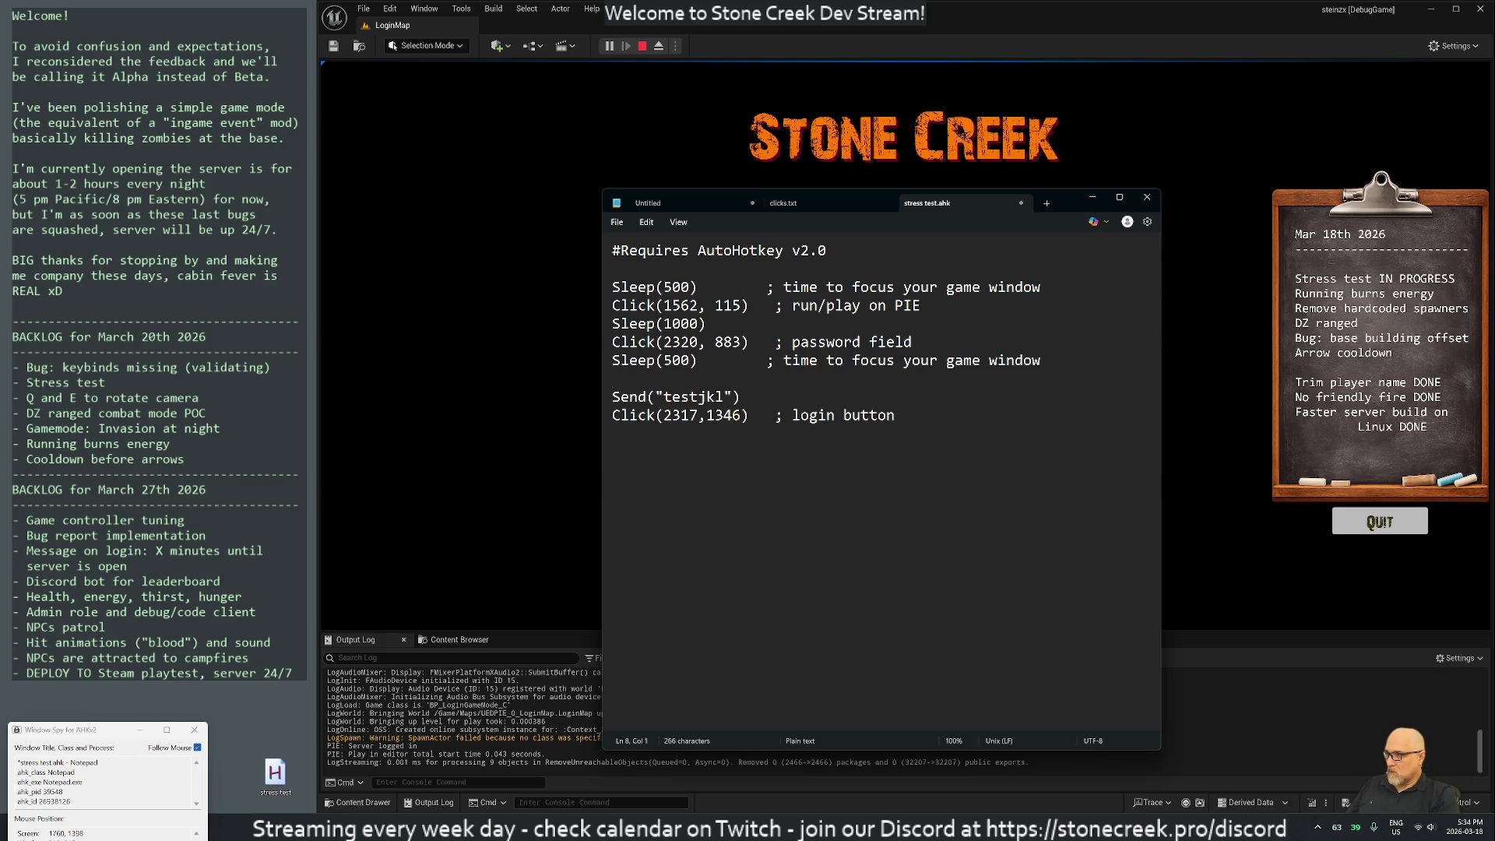
Change the copy to Sleep(100), remove its comment and the blank line, save, and stop play.
left_click_drag(664, 360, 672, 360)
type("1")
left_click_drag(768, 361, 1041, 361)
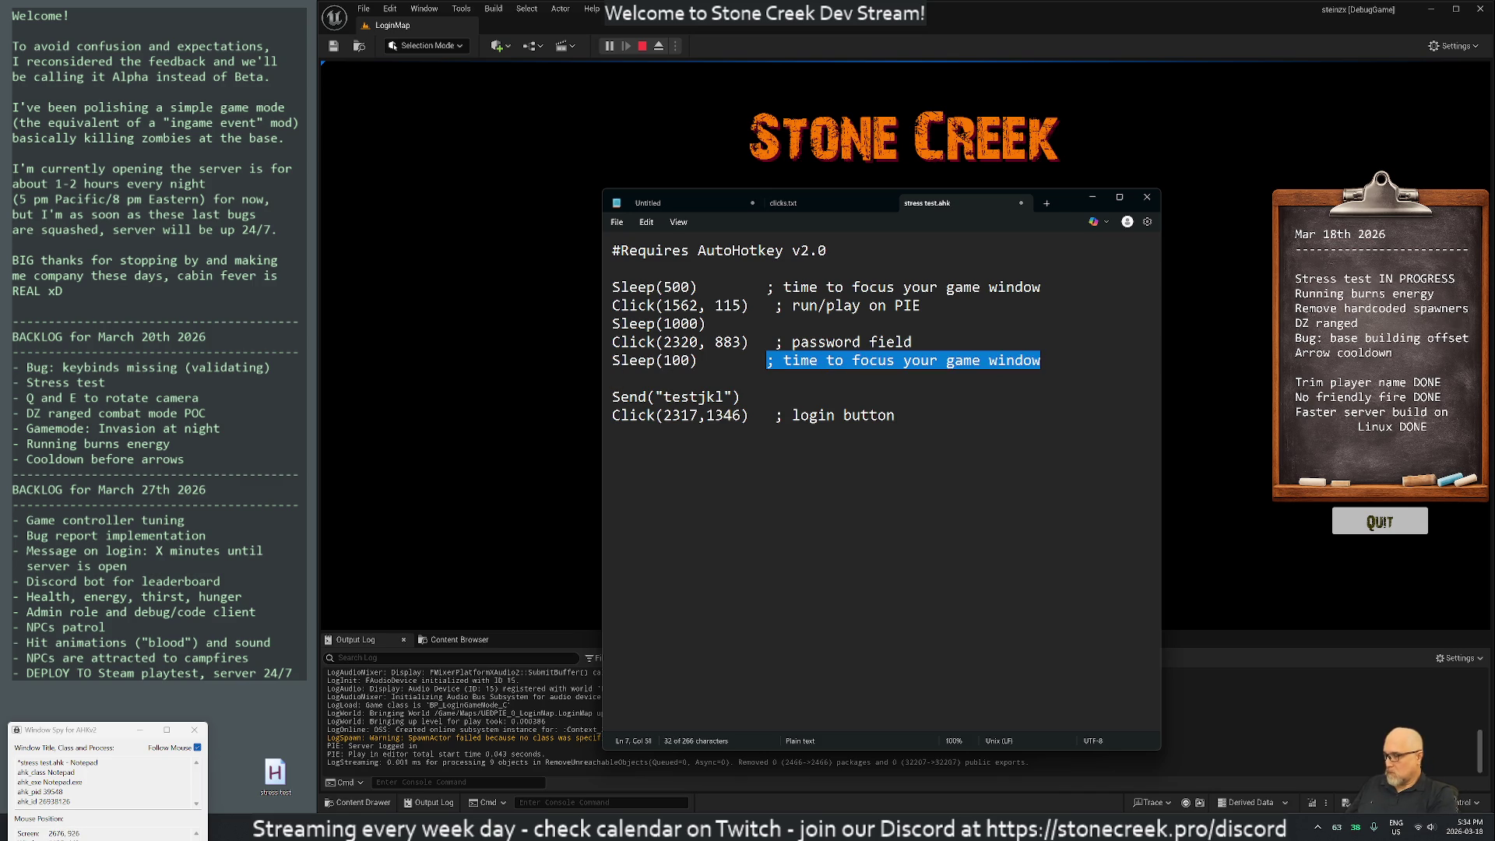
key("BackSpace")
key("BackSpace")
key("BackSpace")
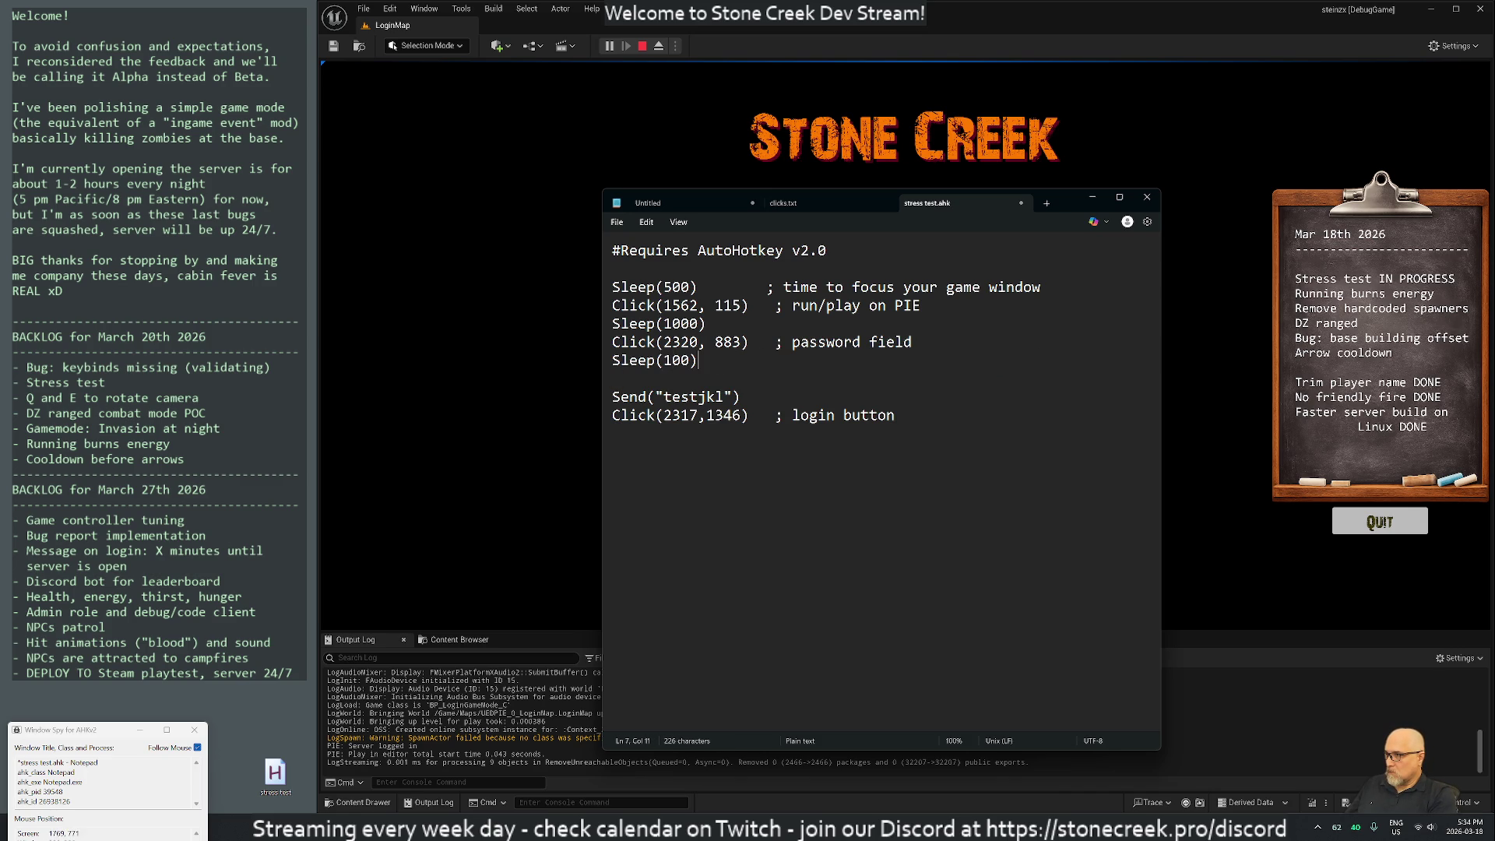
left_click(767, 287)
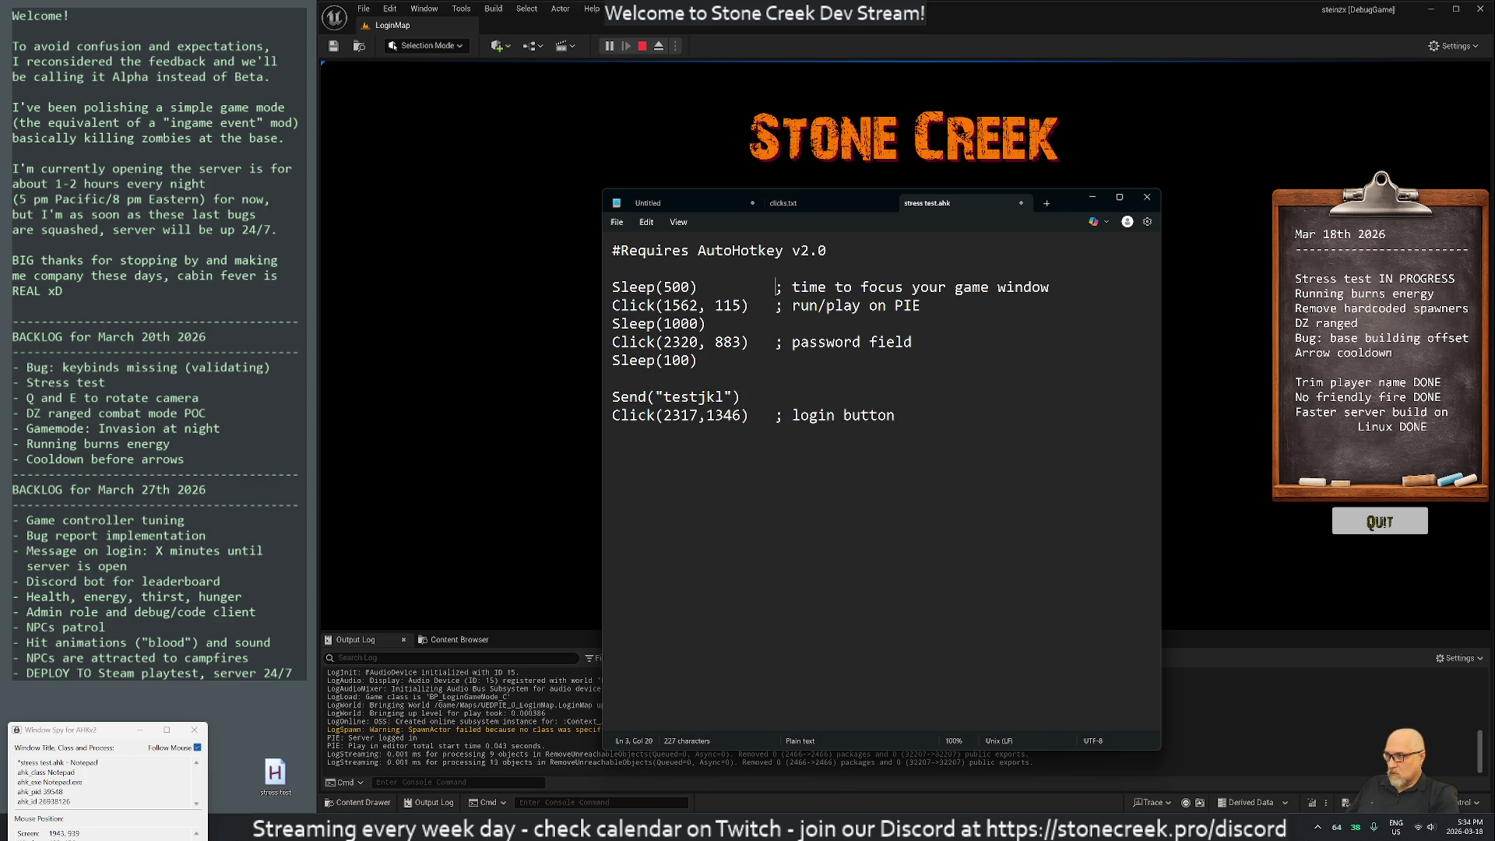
left_click(613, 379)
key("BackSpace")
left_click(617, 222)
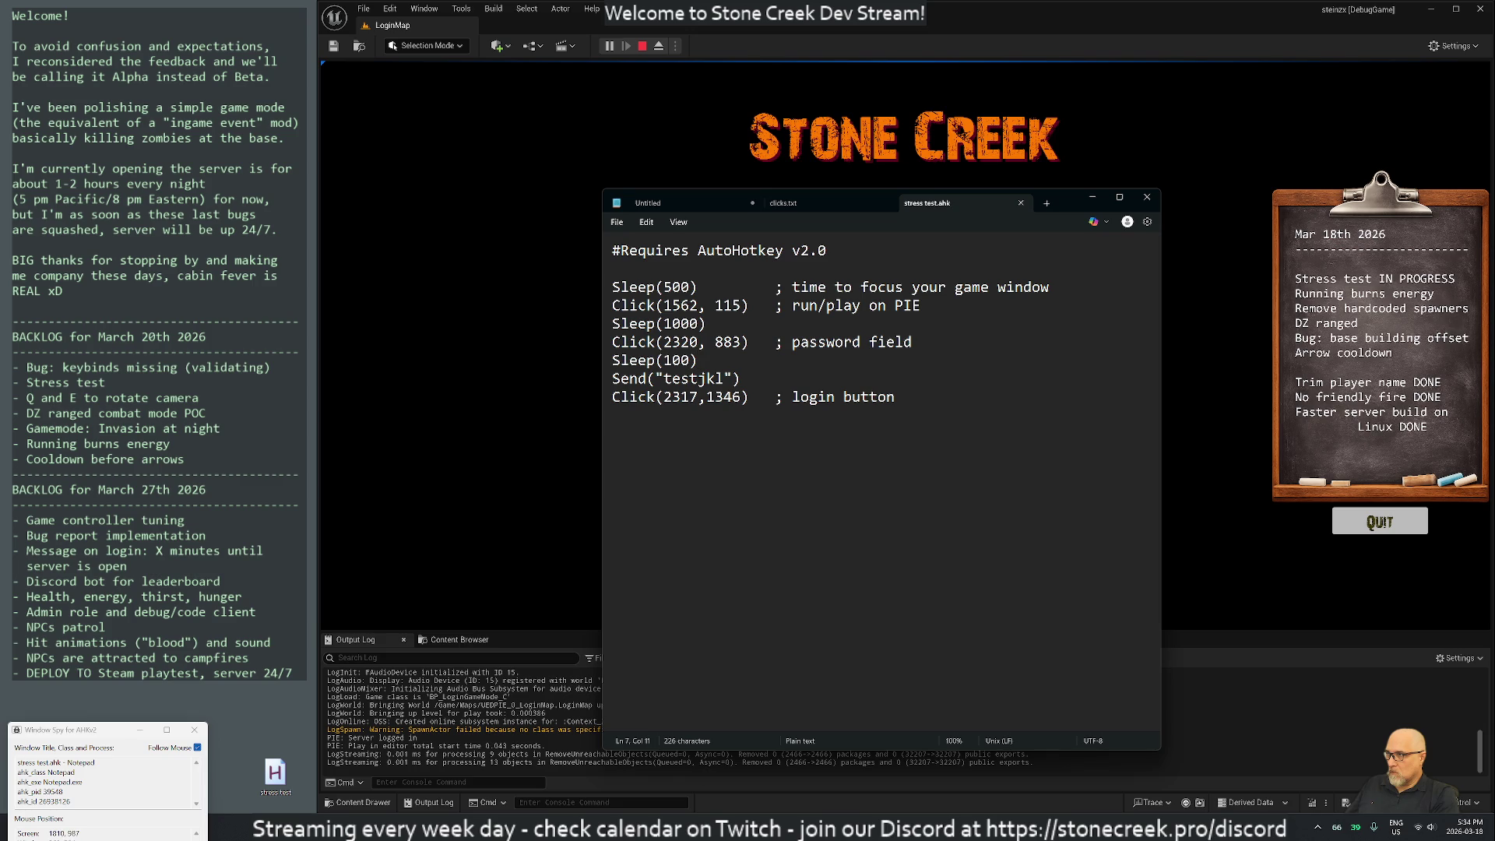
left_click(642, 46)
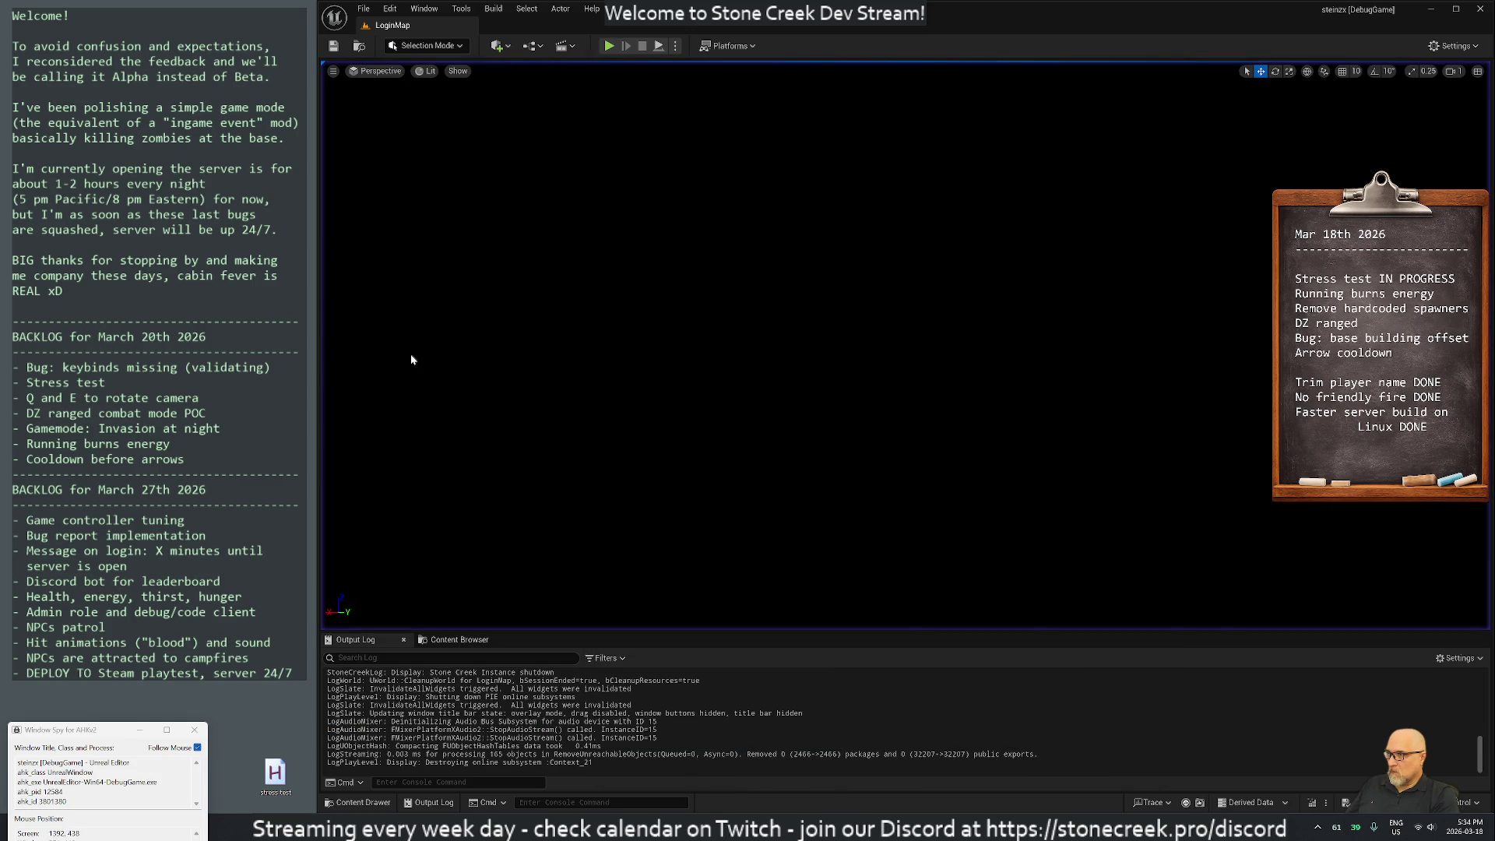
Run the stress test script twice, stopping the play session after each run.
double_click(274, 777)
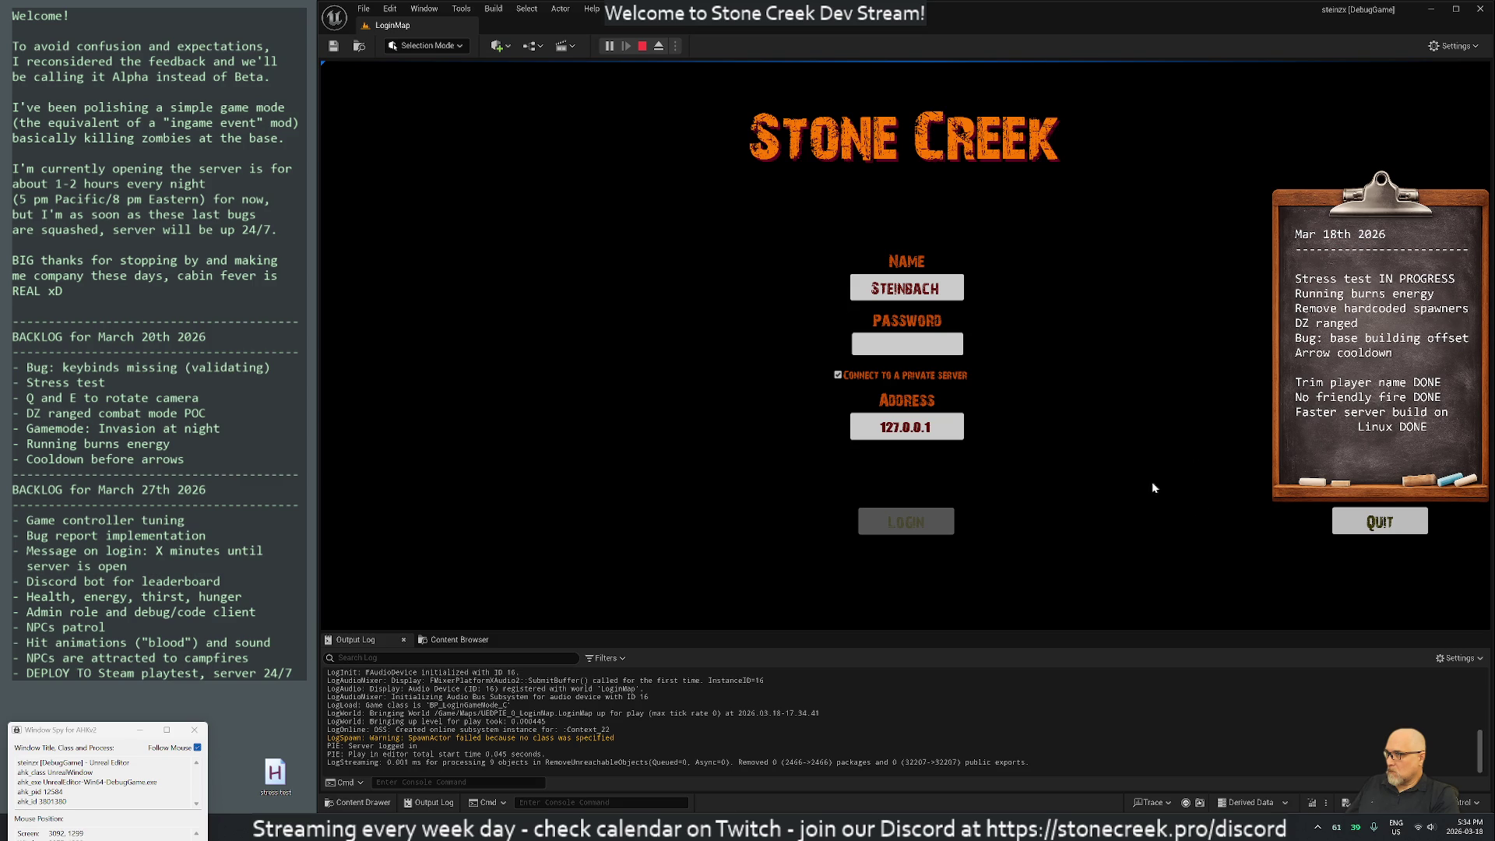
left_click(640, 47)
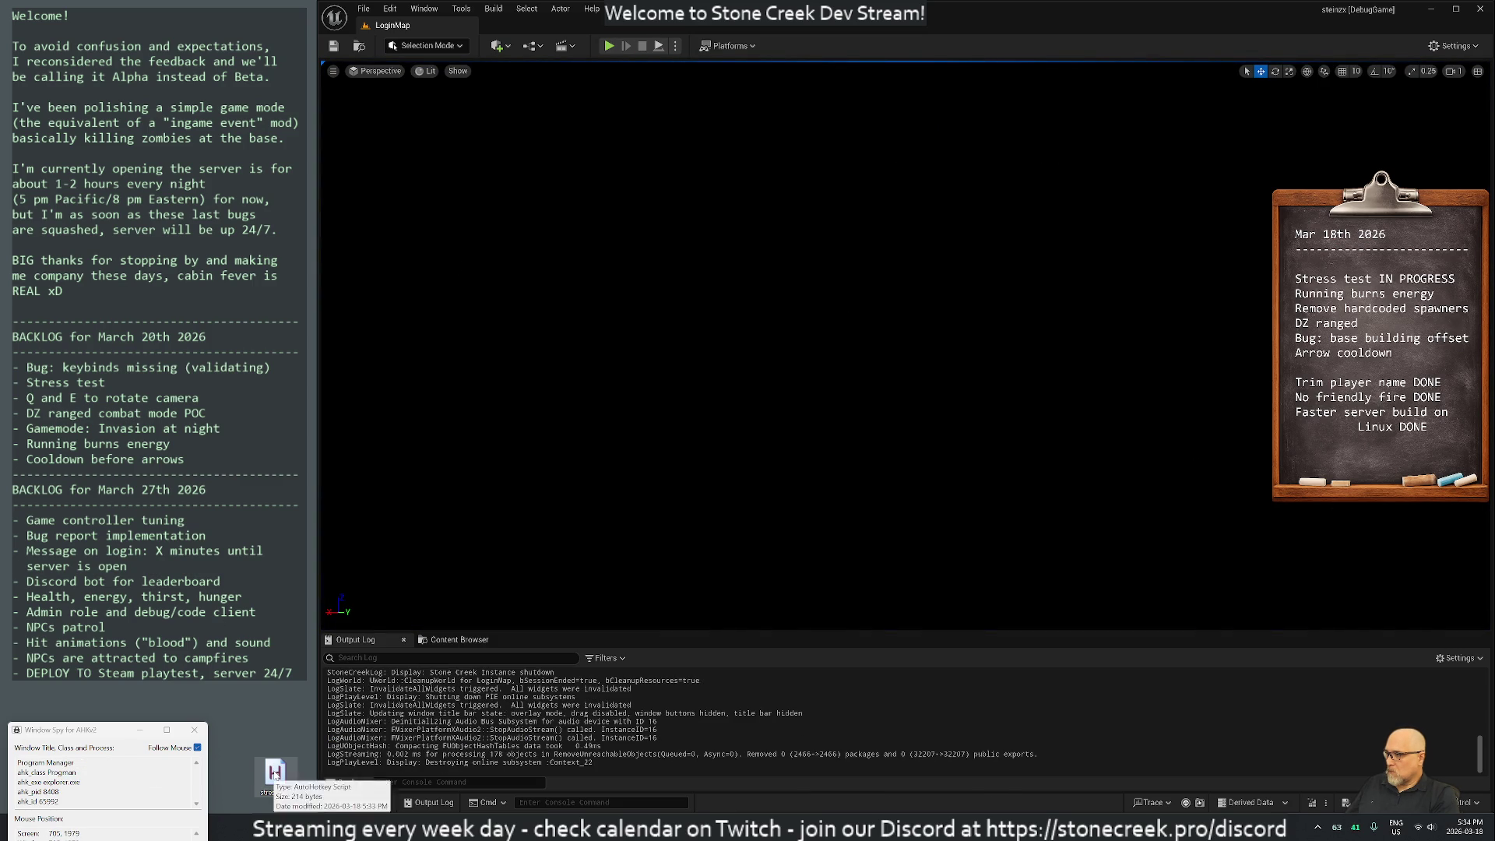
left_click(609, 47)
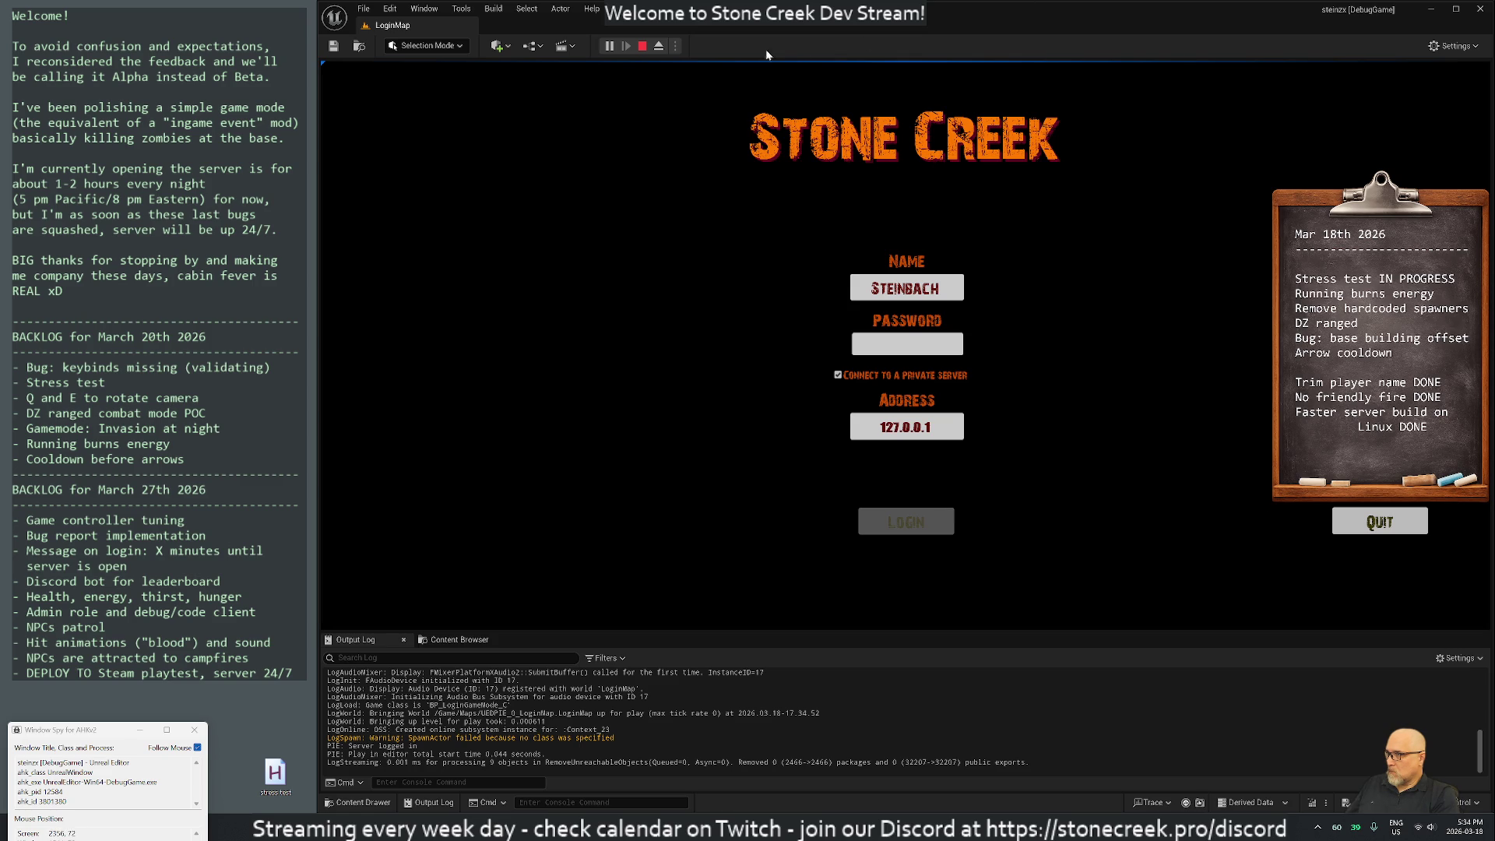
left_click(643, 47)
Switch away from Unreal Editor and bring up the Claude chat window.
key("alt+Tab")
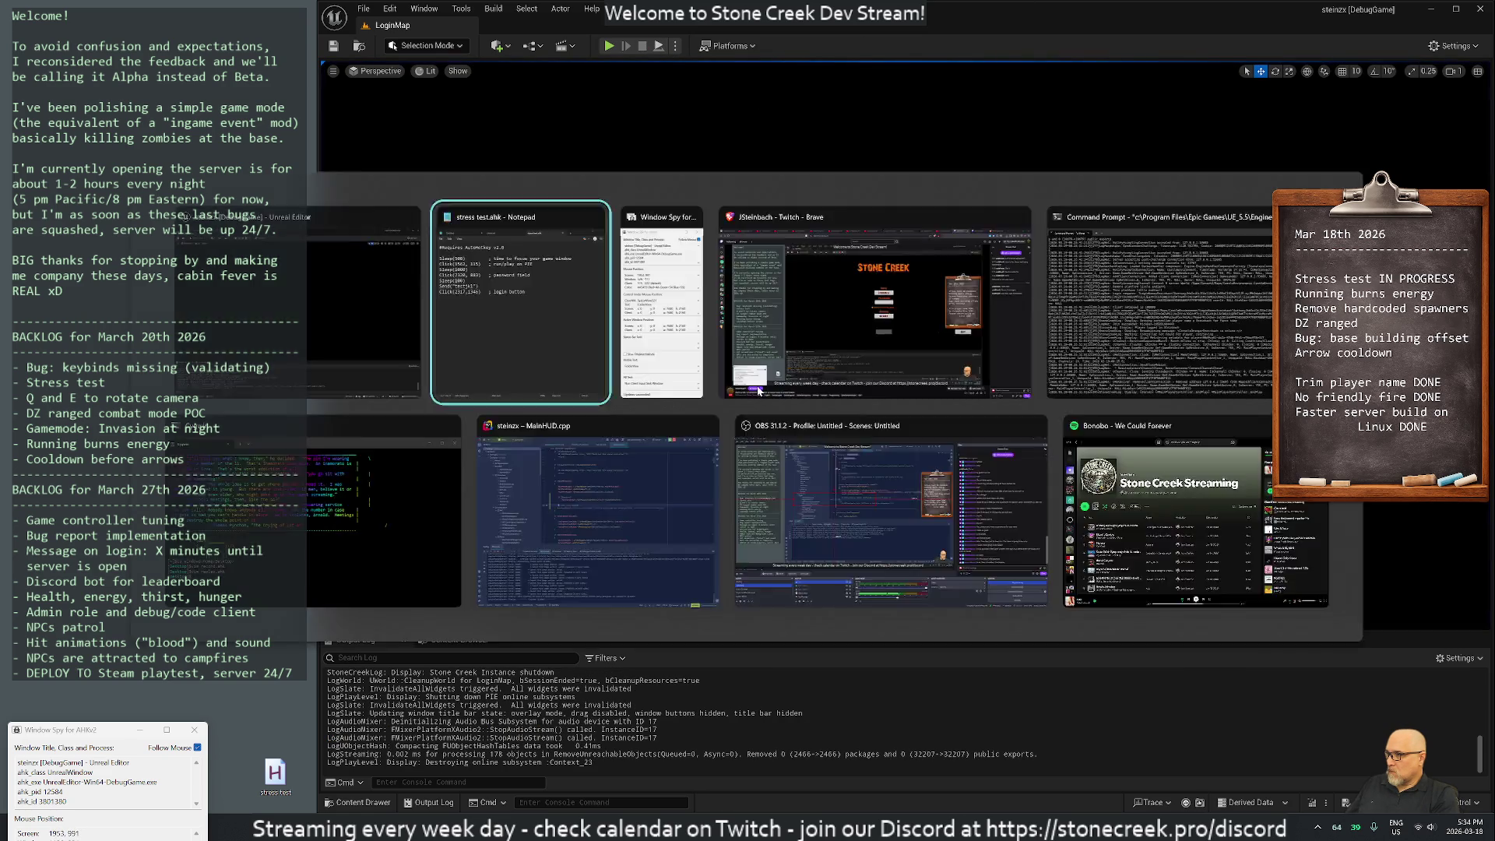
left_click(197, 499)
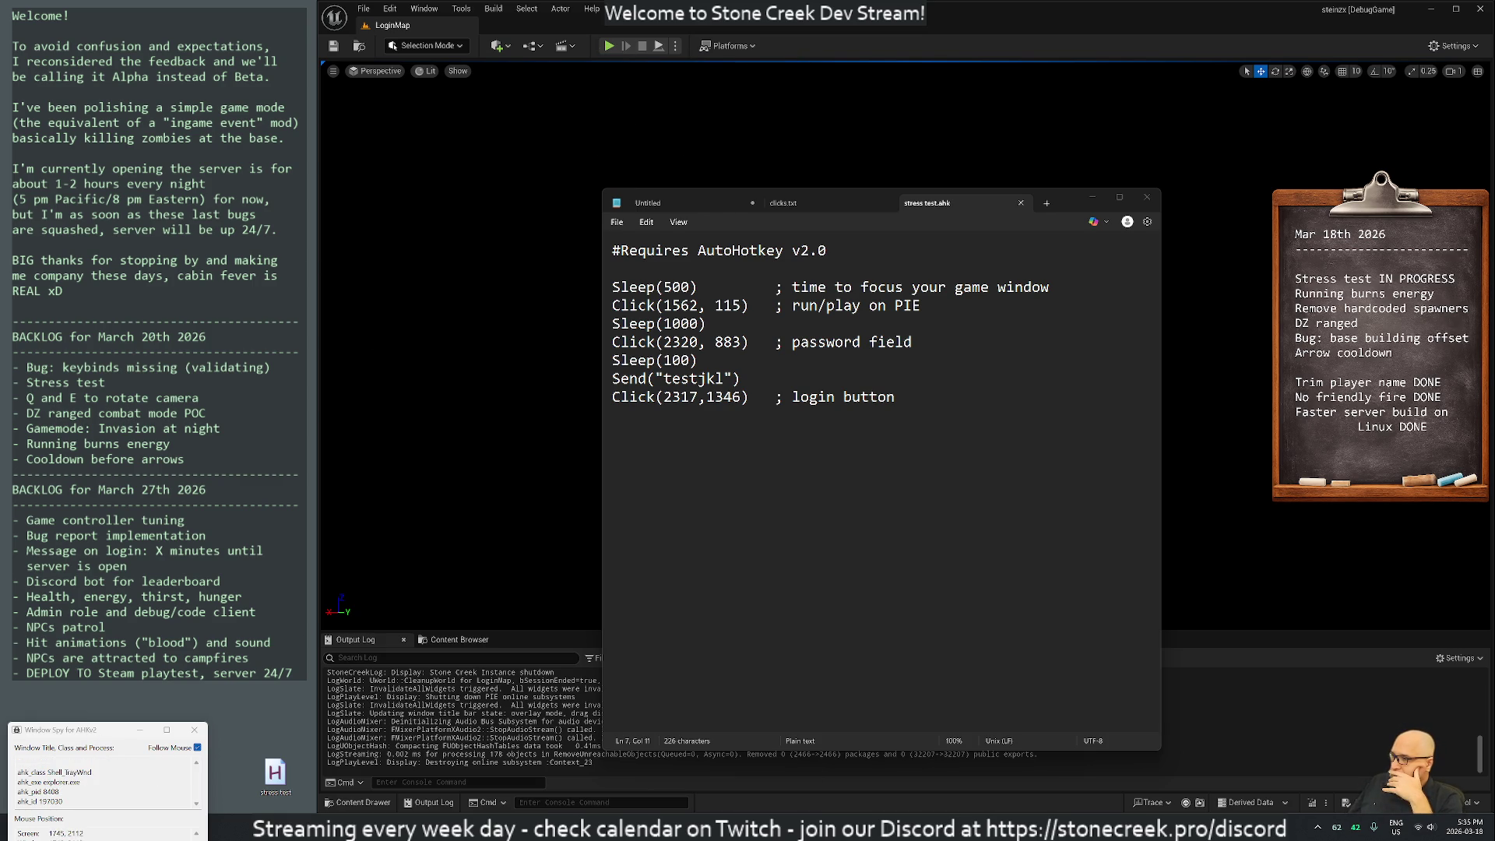
left_click(643, 824)
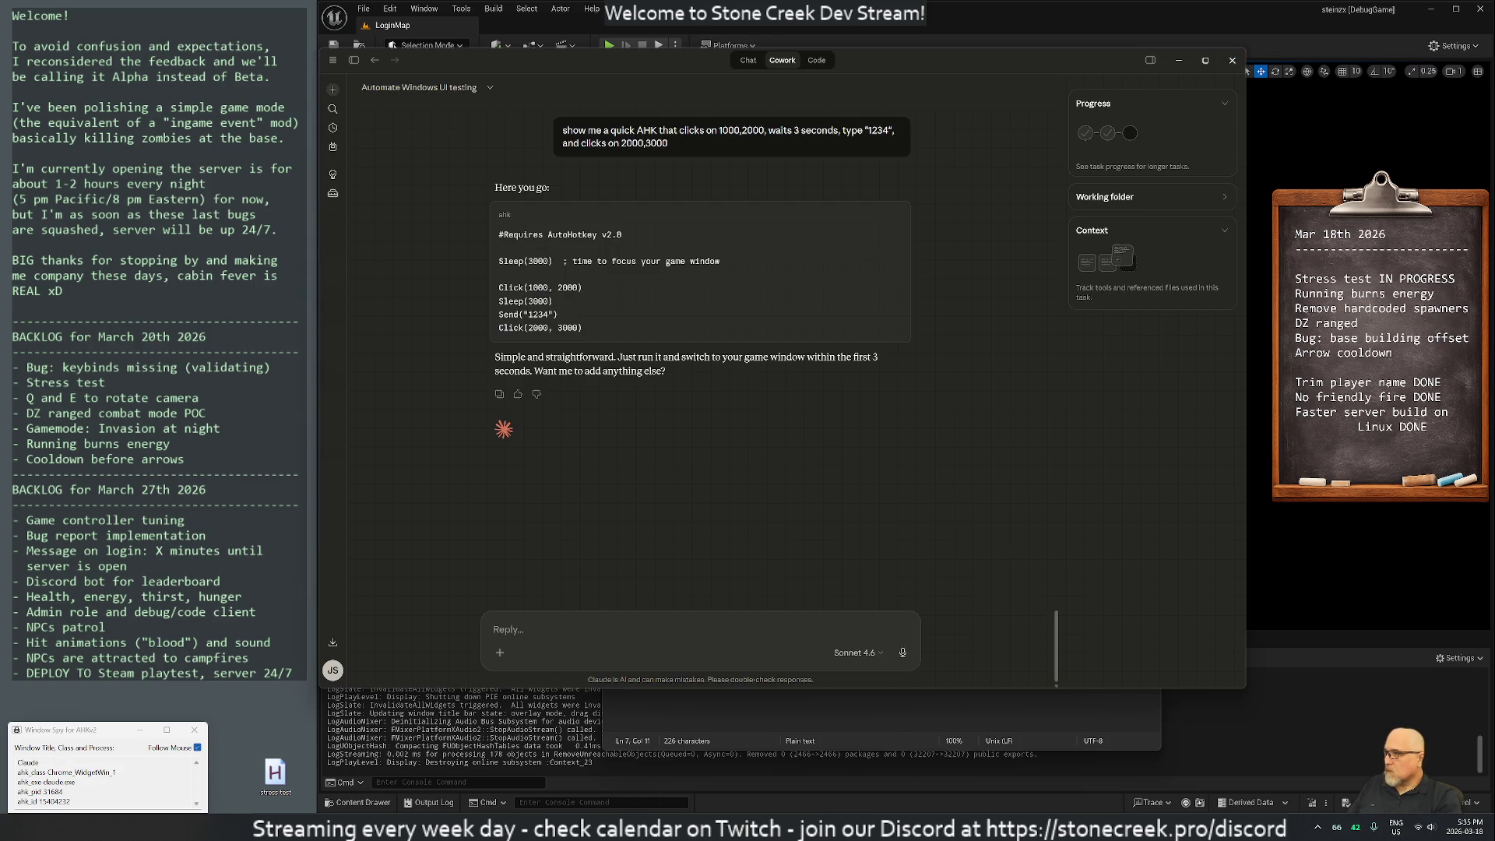
Ask Claude whether AHK v2 Click uses absolute screen coordinates rather than window-relative ones.
type("Click seems to be")
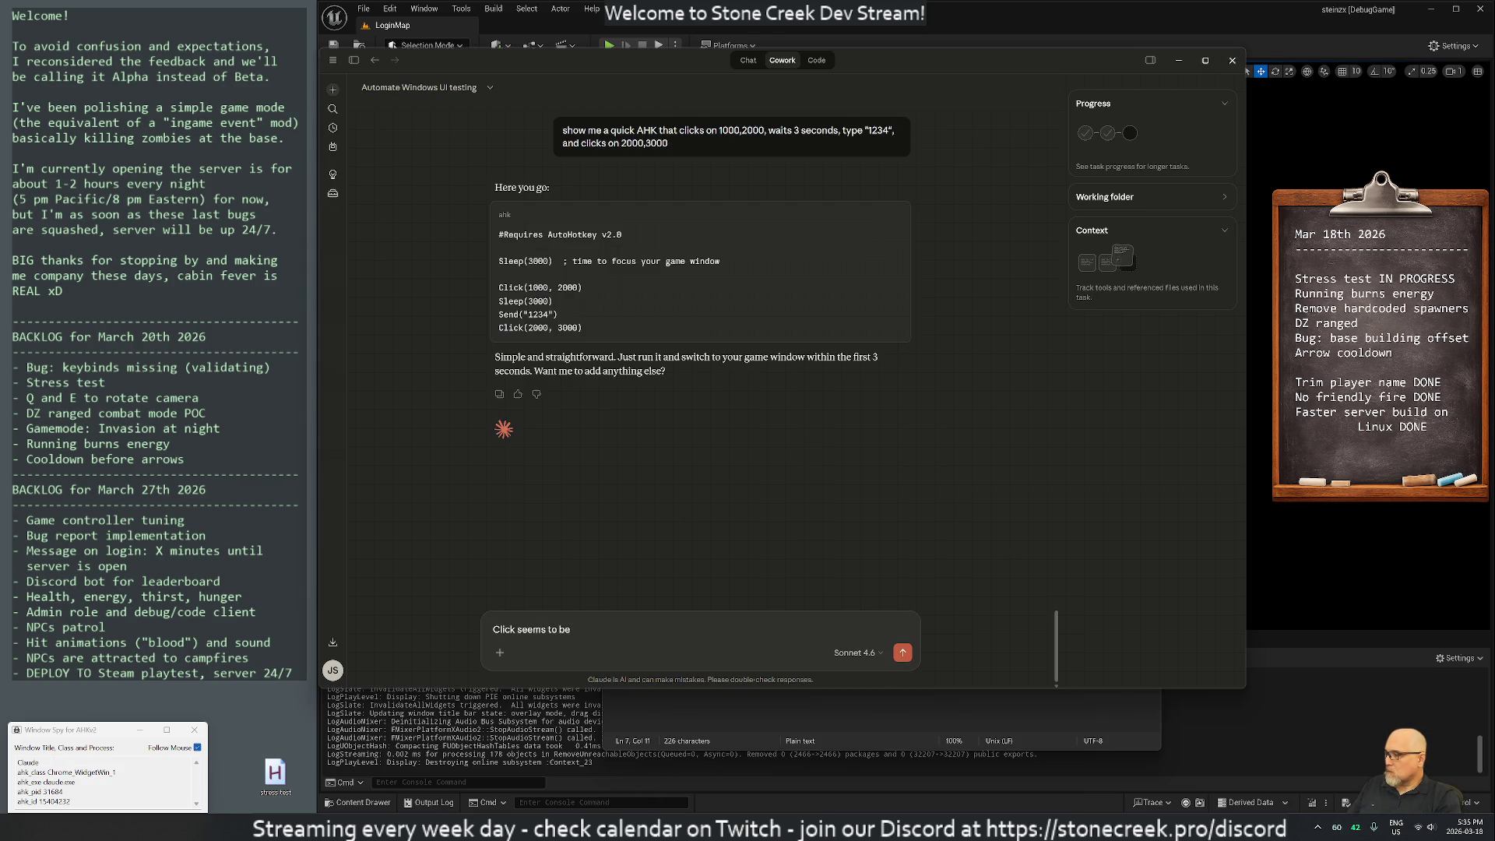
type(" relative t")
type("o the window coordinates. Does it use absol7ute screen c")
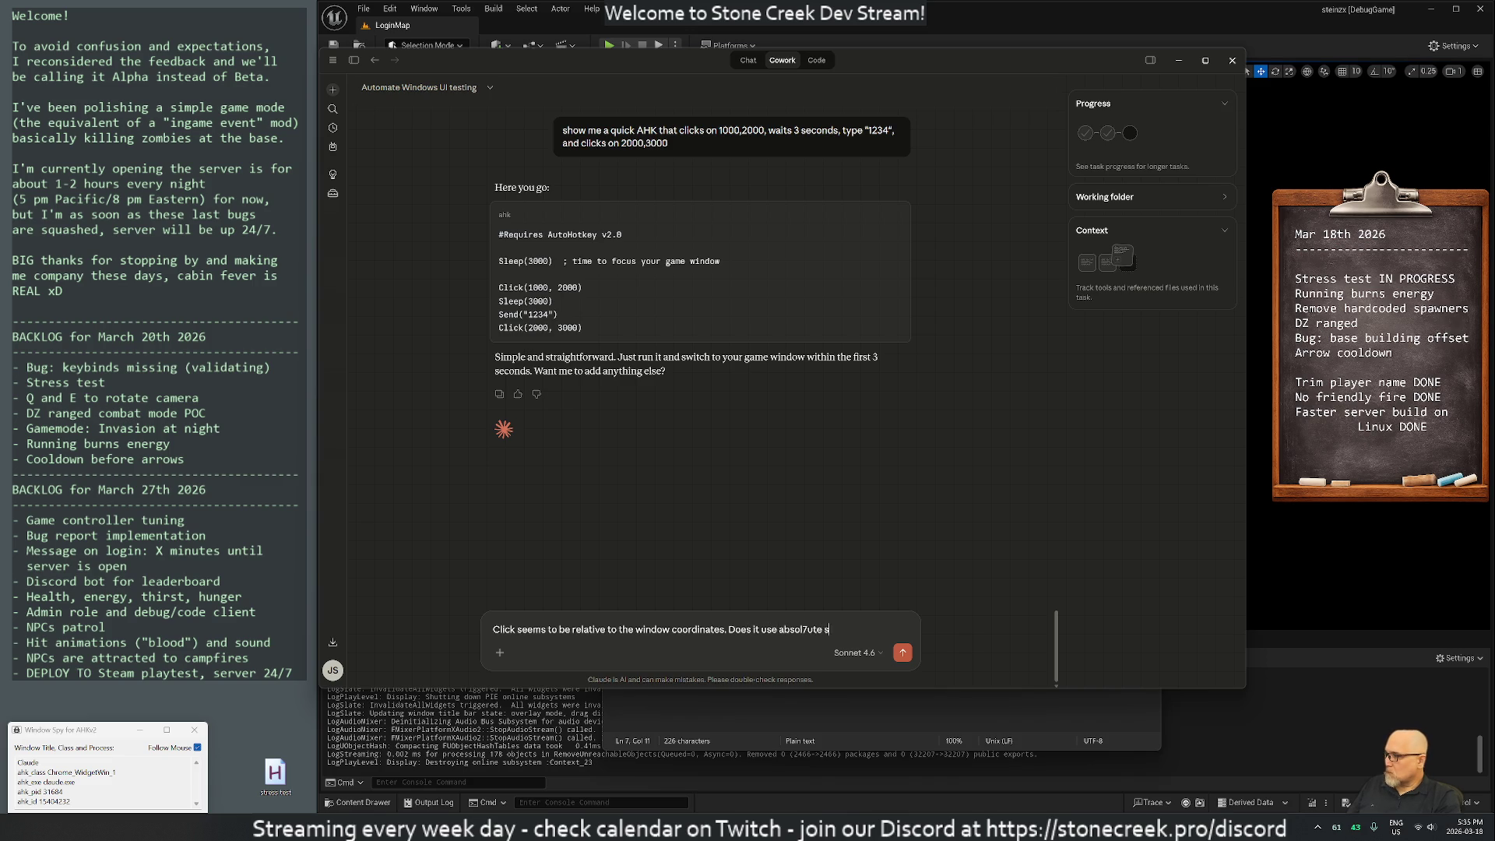
type("oordinates?")
key("Return")
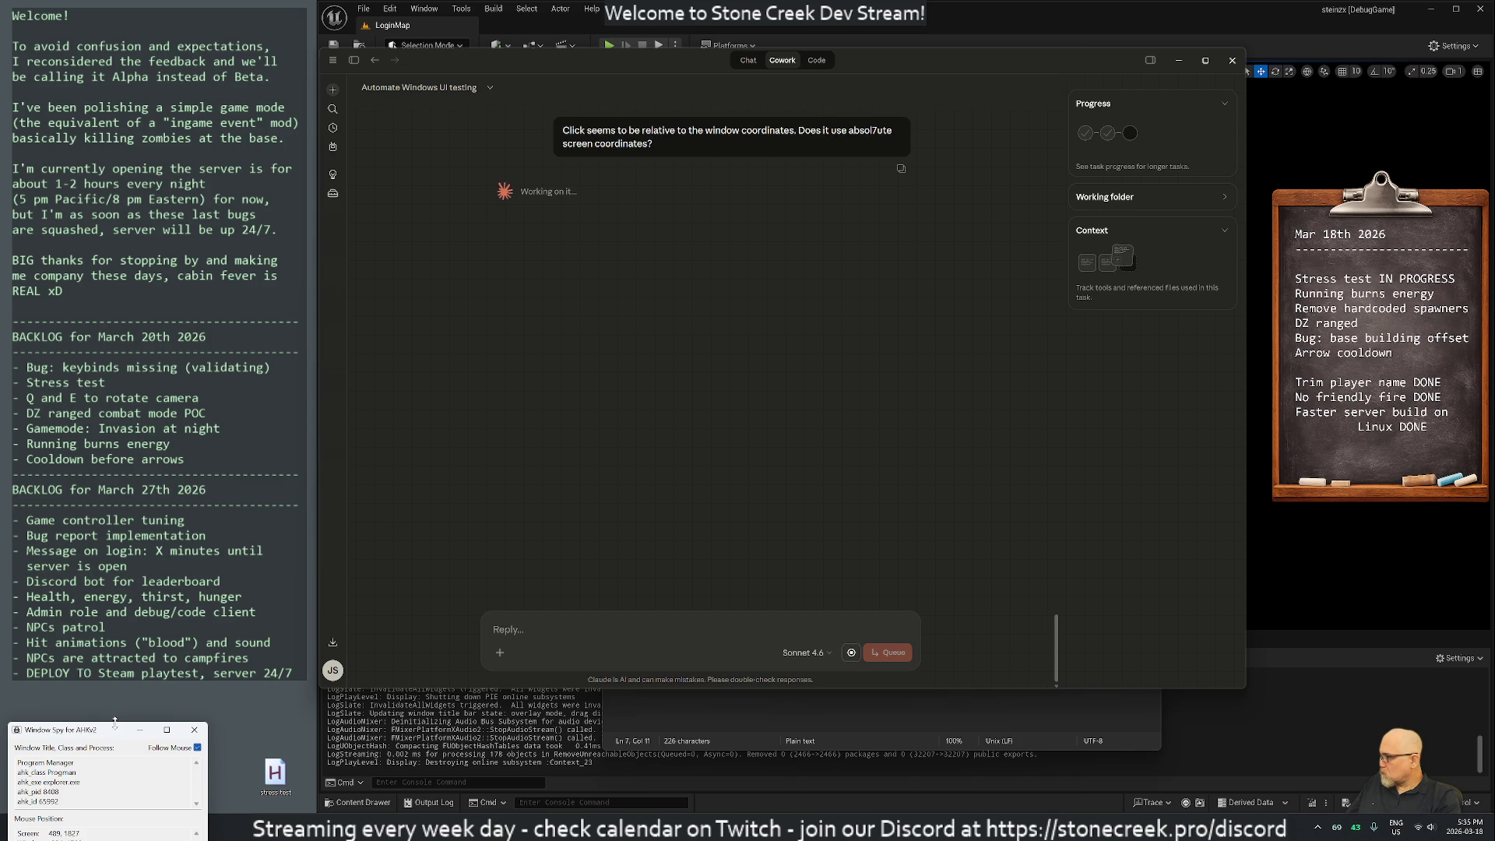
mouse_move(114, 721)
left_mouse_down()
mouse_move(117, 510)
mouse_move(153, 442)
mouse_move(146, 401)
left_mouse_up()
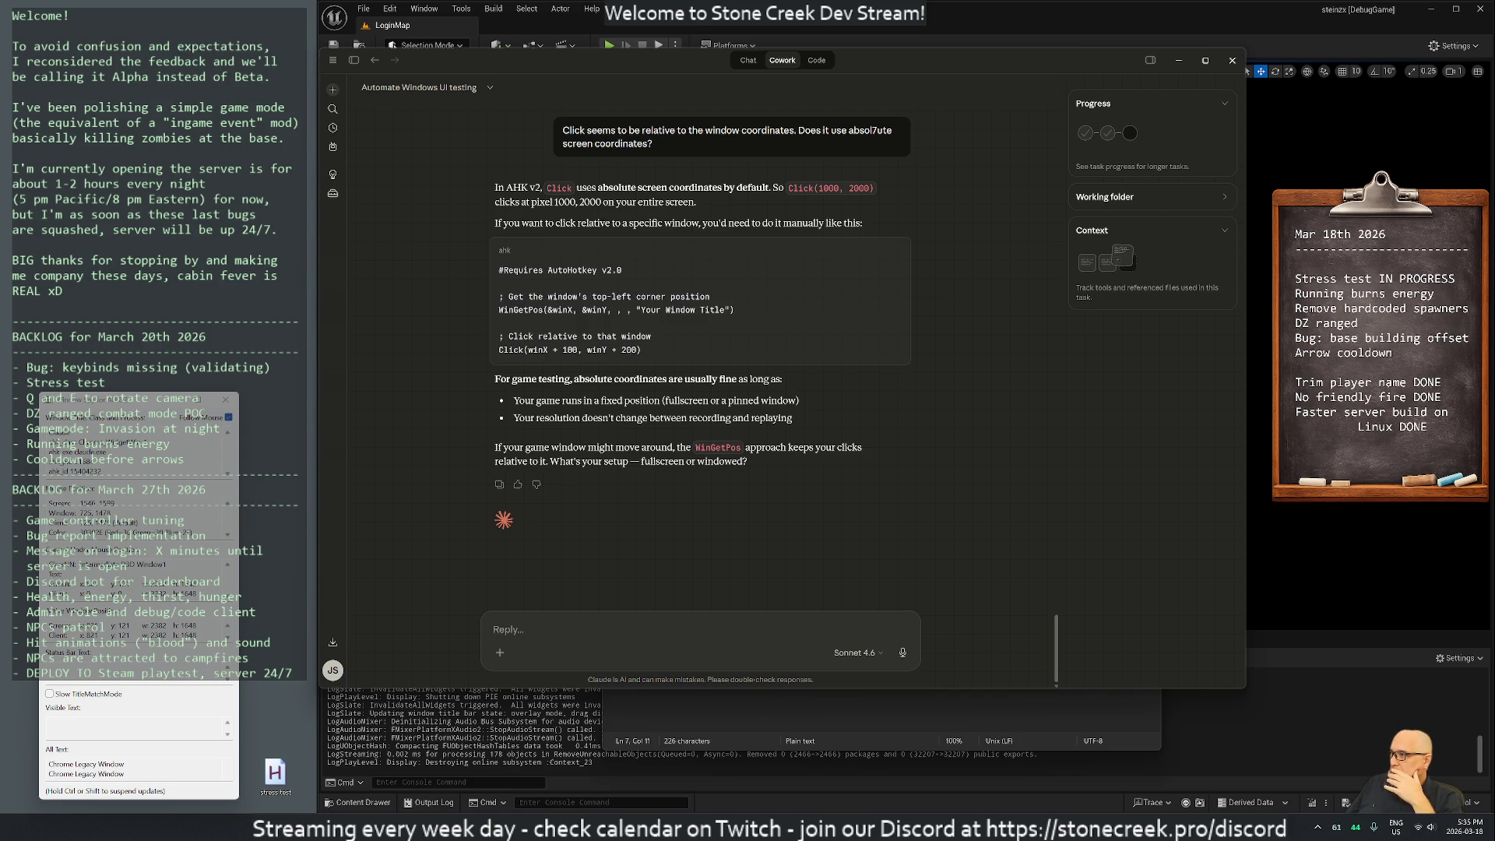
Tell Claude 'I'm using Window Spy for AHKv2', then close the chat after its reply.
type("I'm using")
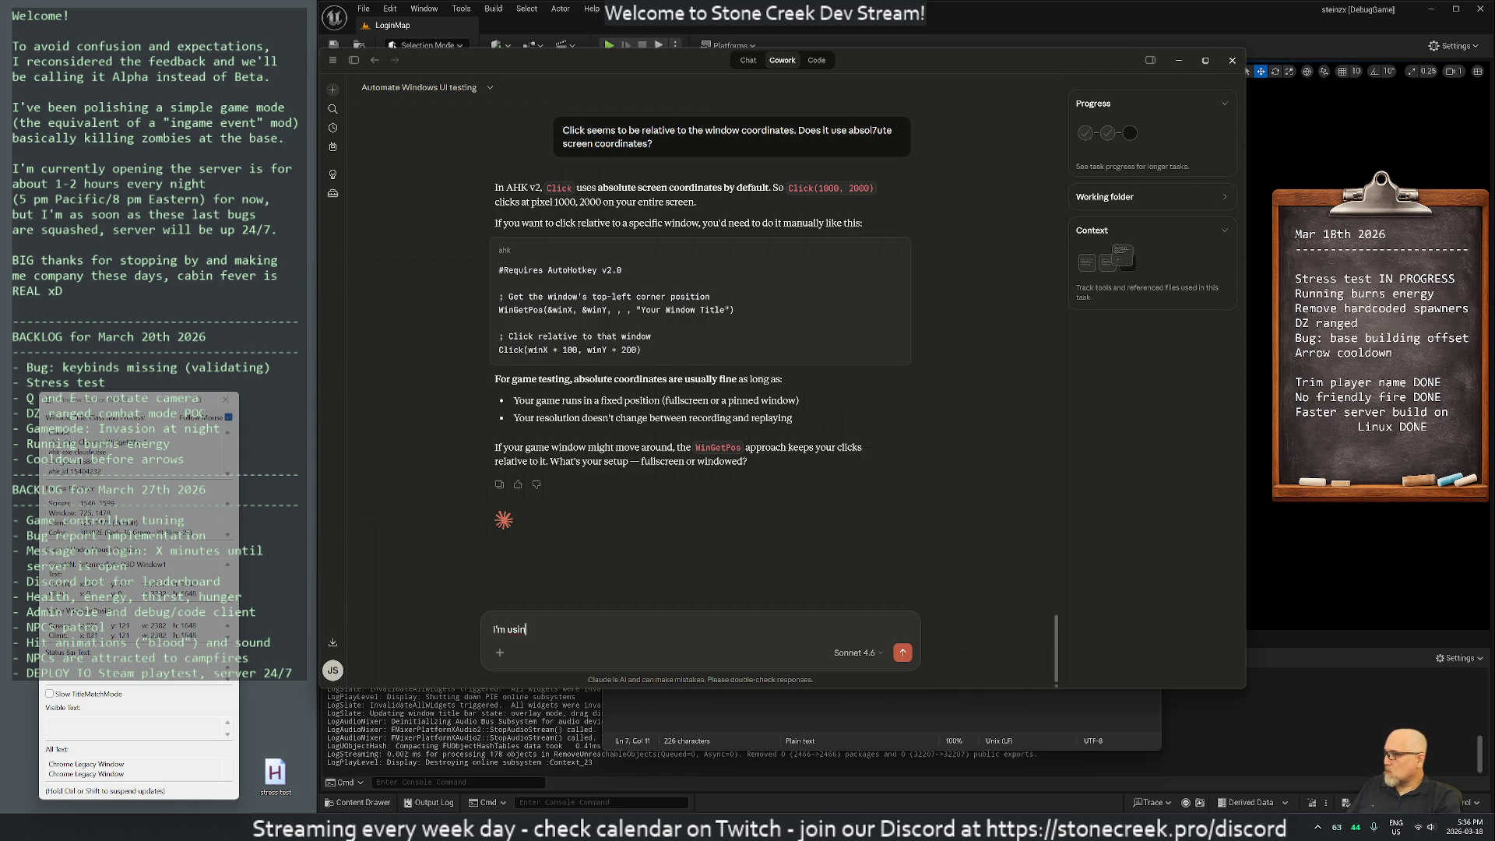
type(" Window Spy for AHKv2")
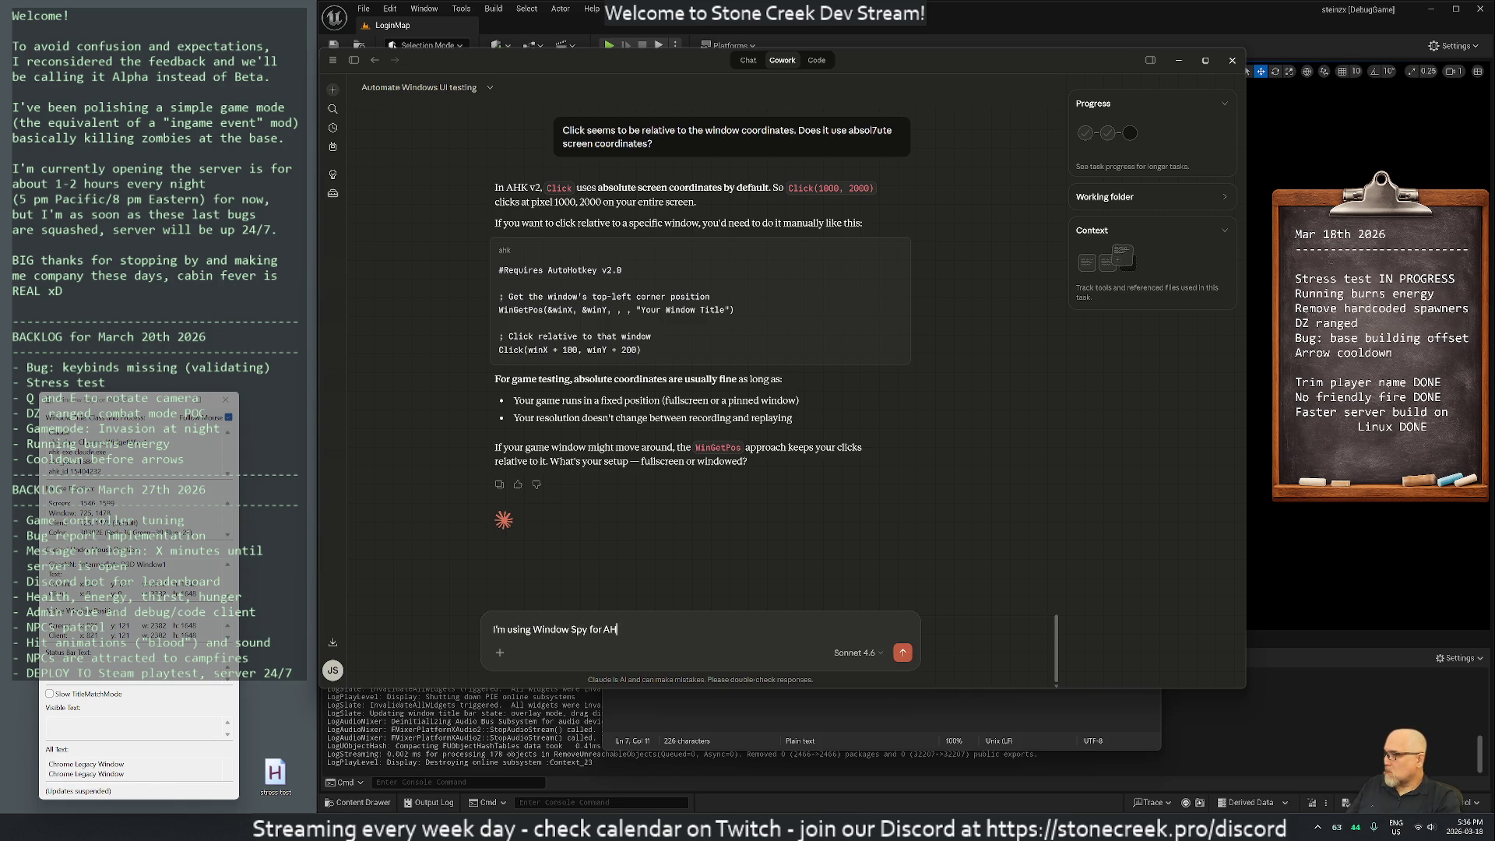
key("Return")
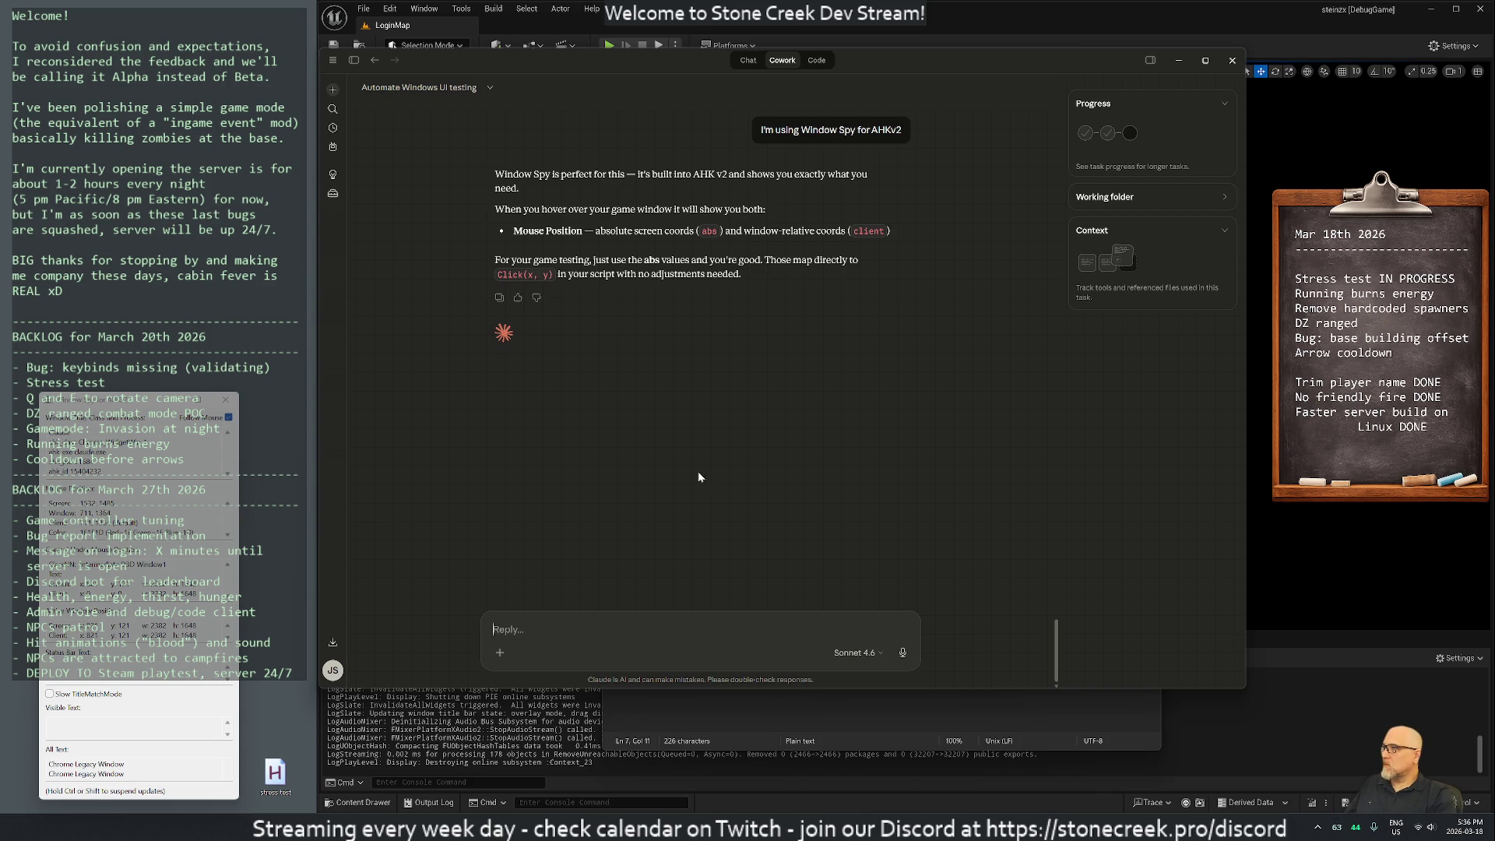
left_click(1232, 60)
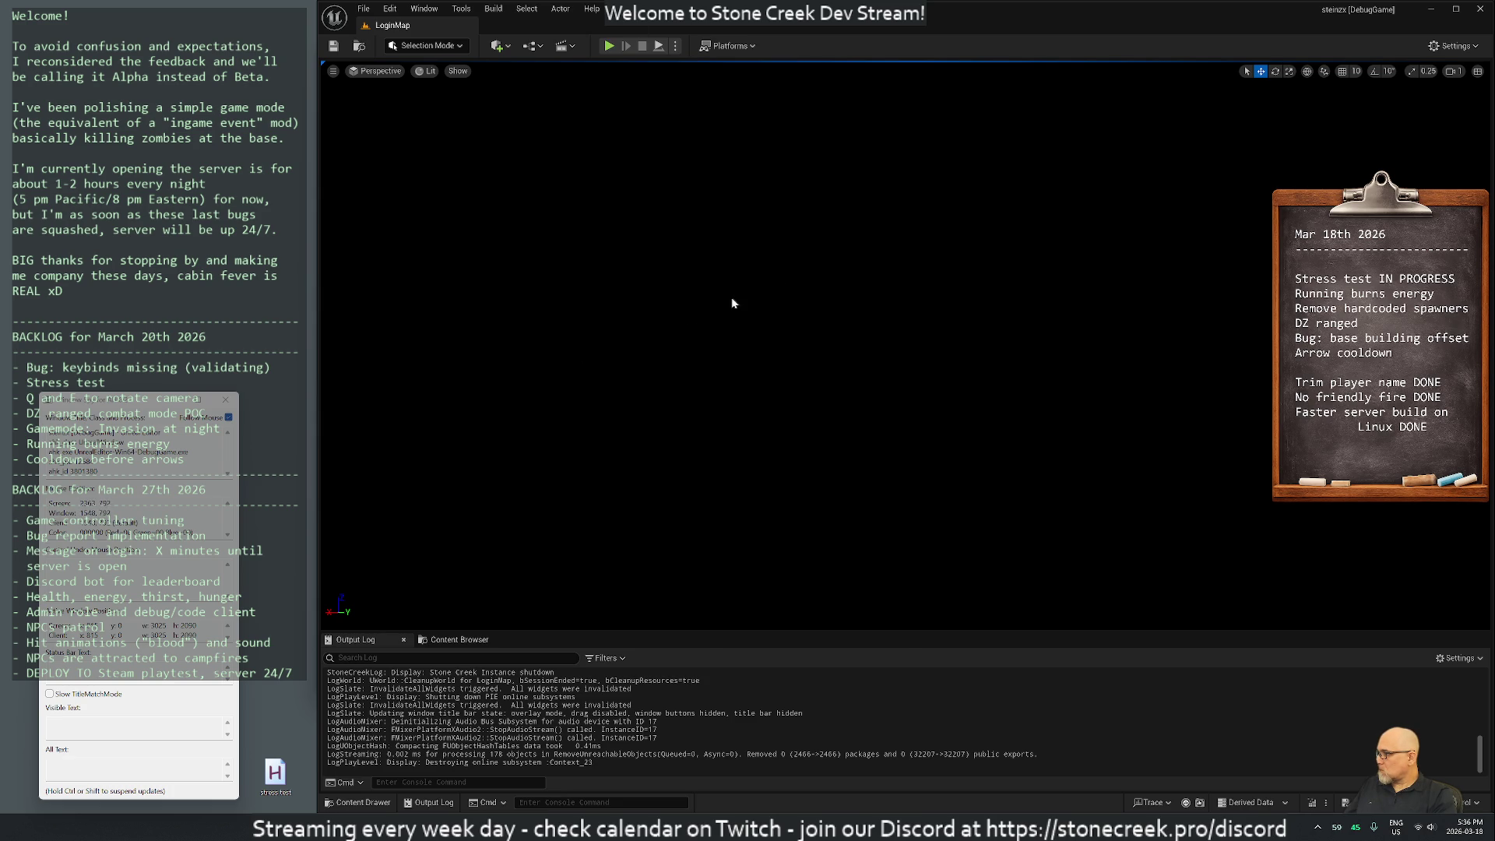
Freeze Window Spy's readout, start play, and click the password field to read its position.
key("ctrl")
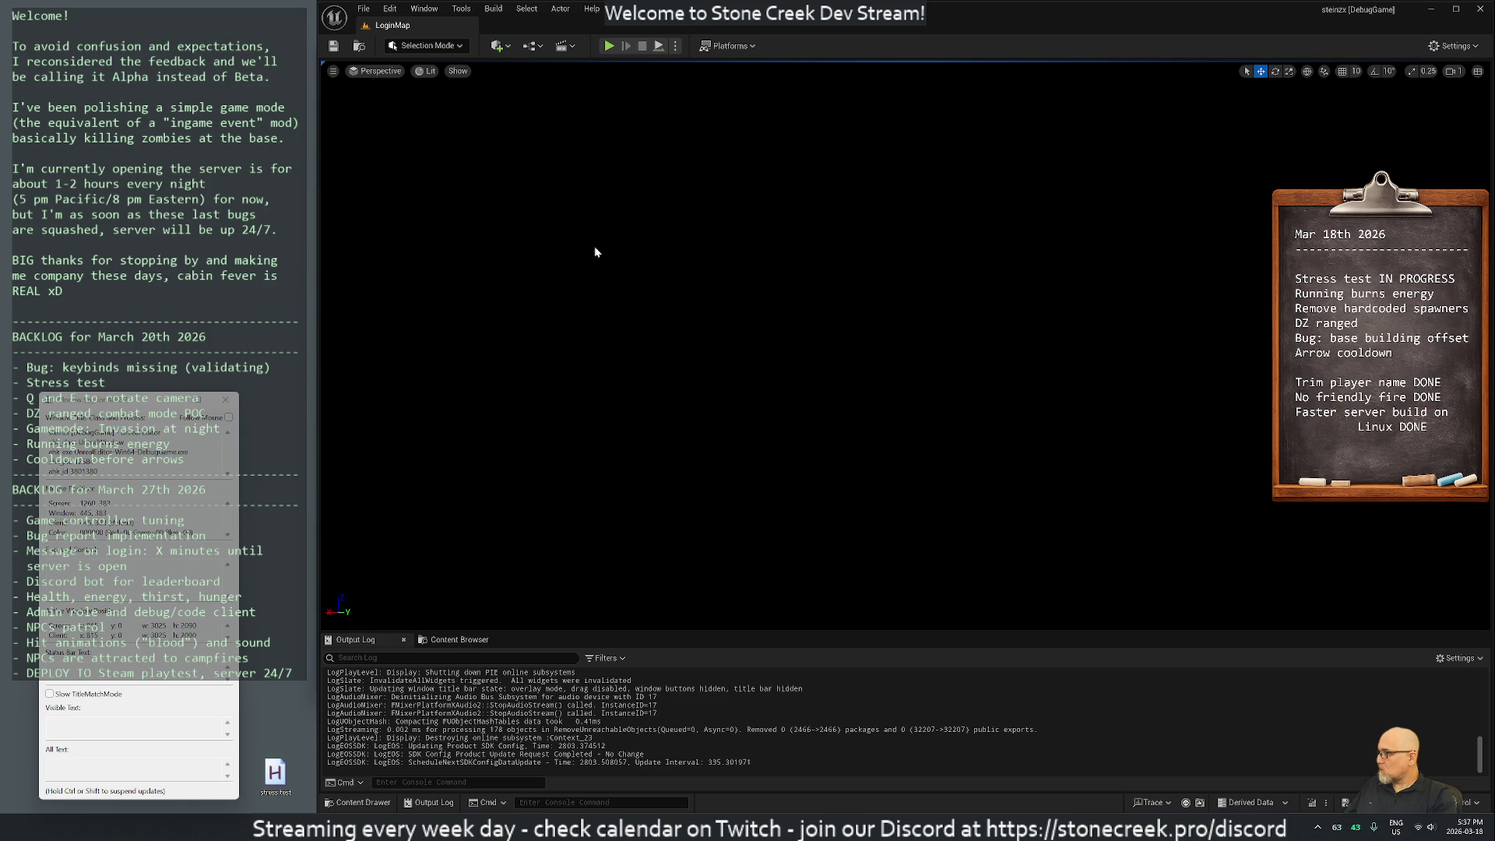
left_click(608, 47)
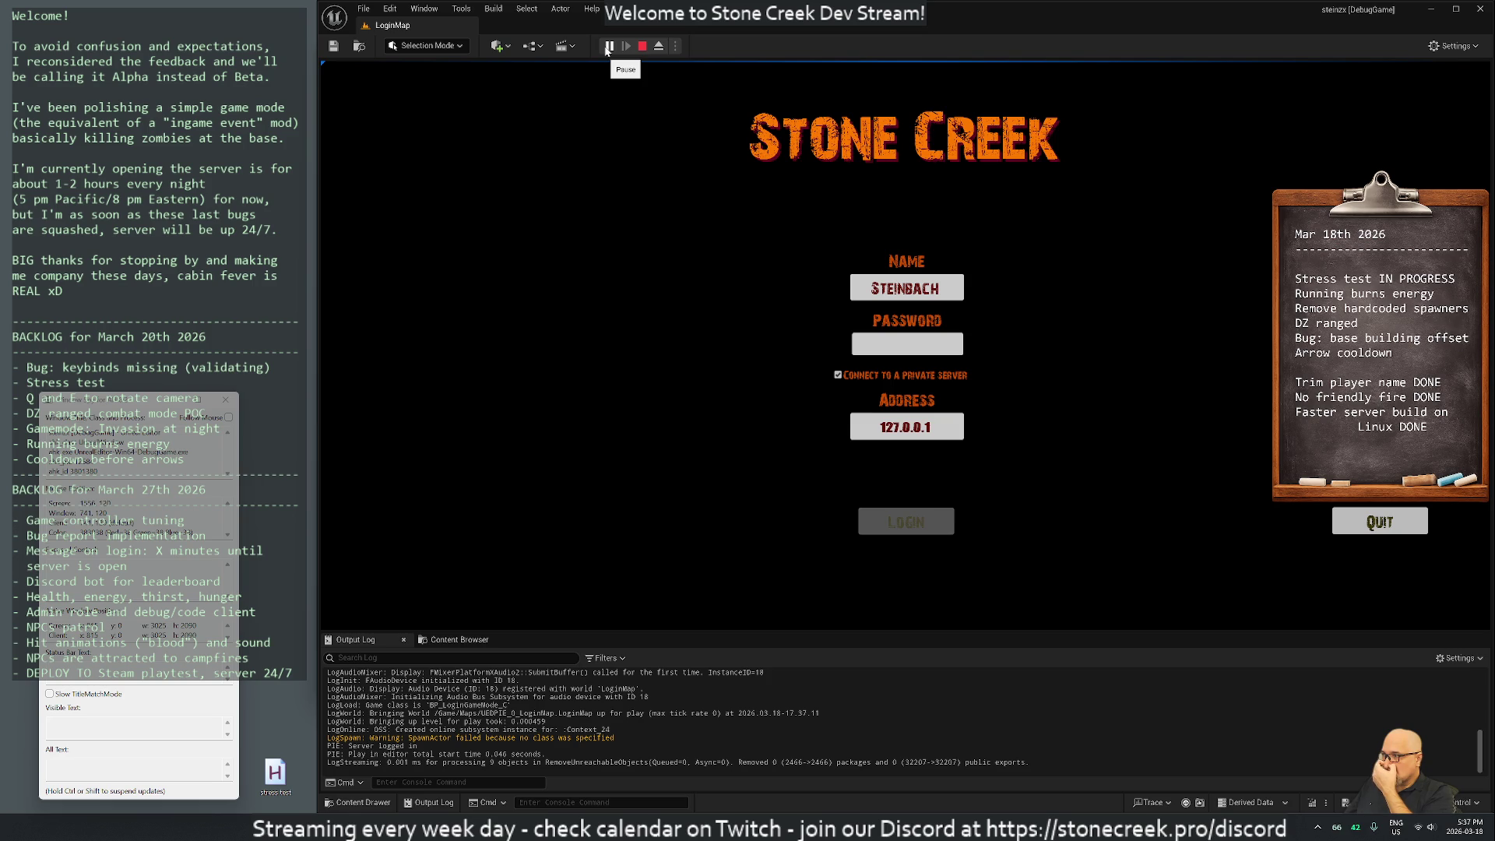
left_click(907, 344)
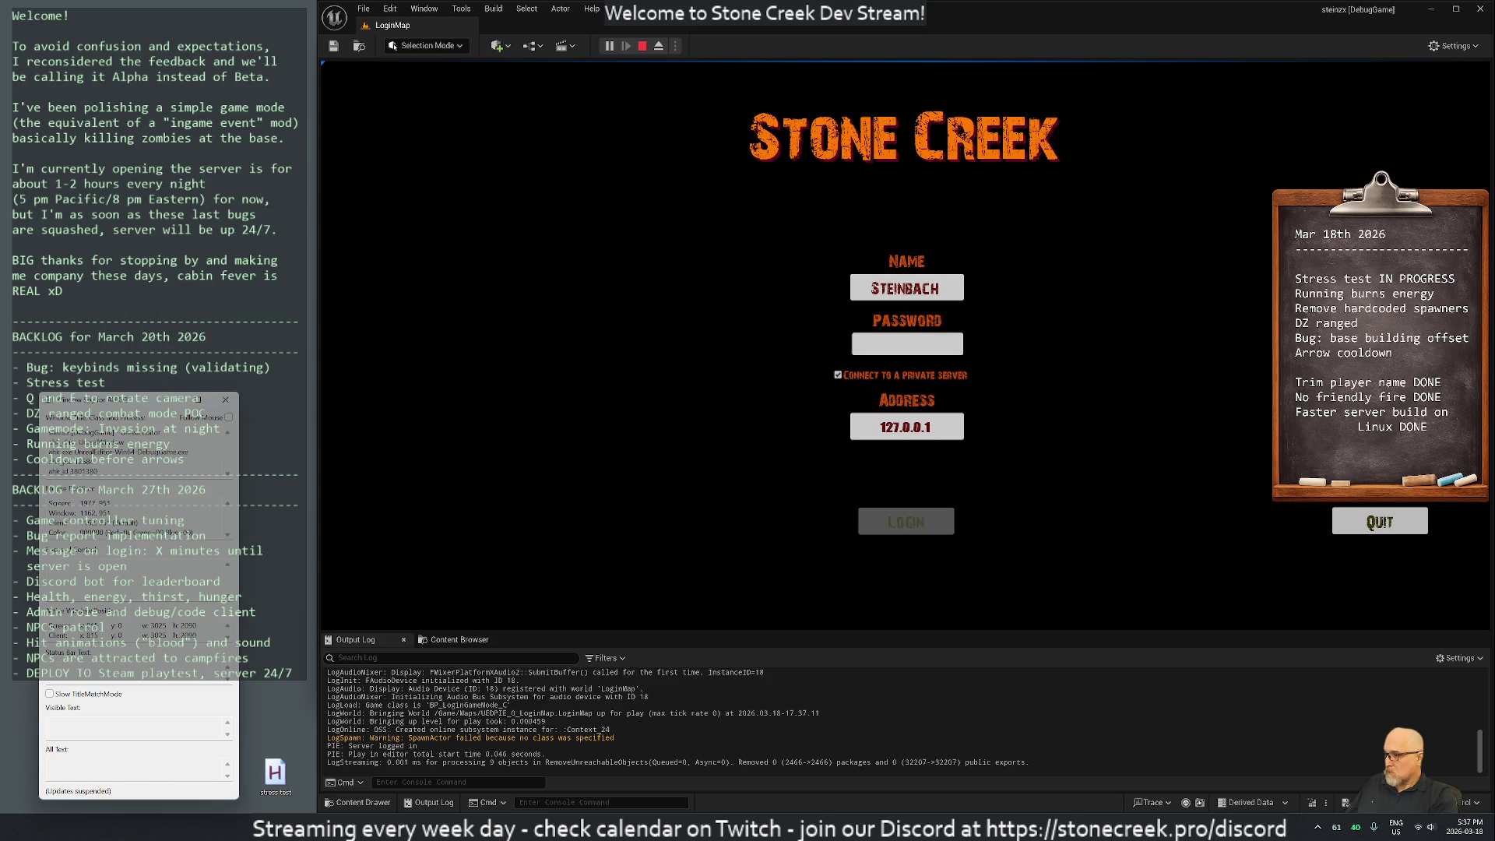
key("alt+Tab")
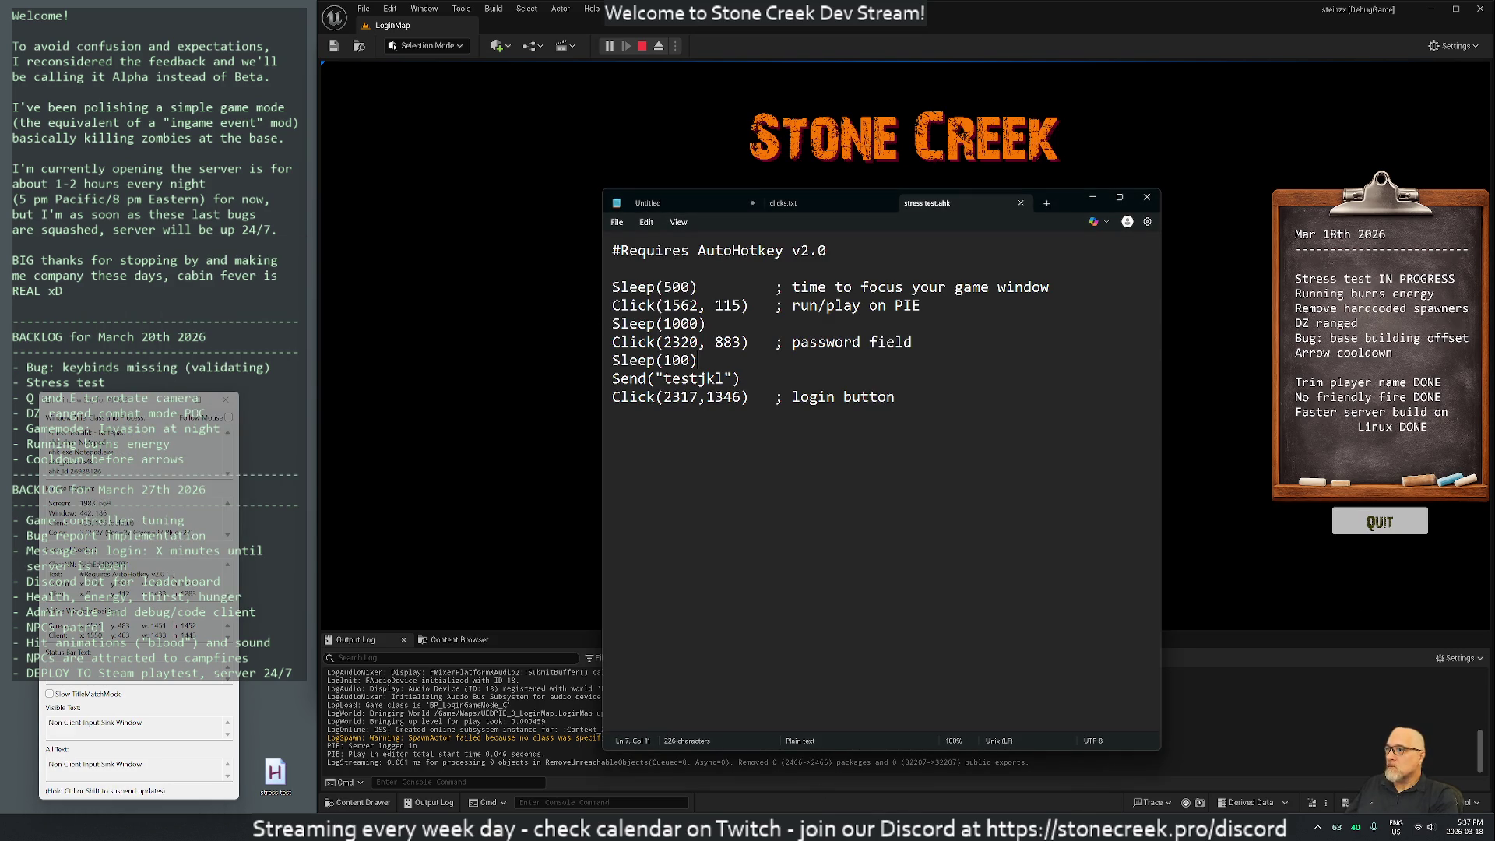
Change the password-field click coordinates from 2320, 883 to 1516, 882.
double_click(680, 342)
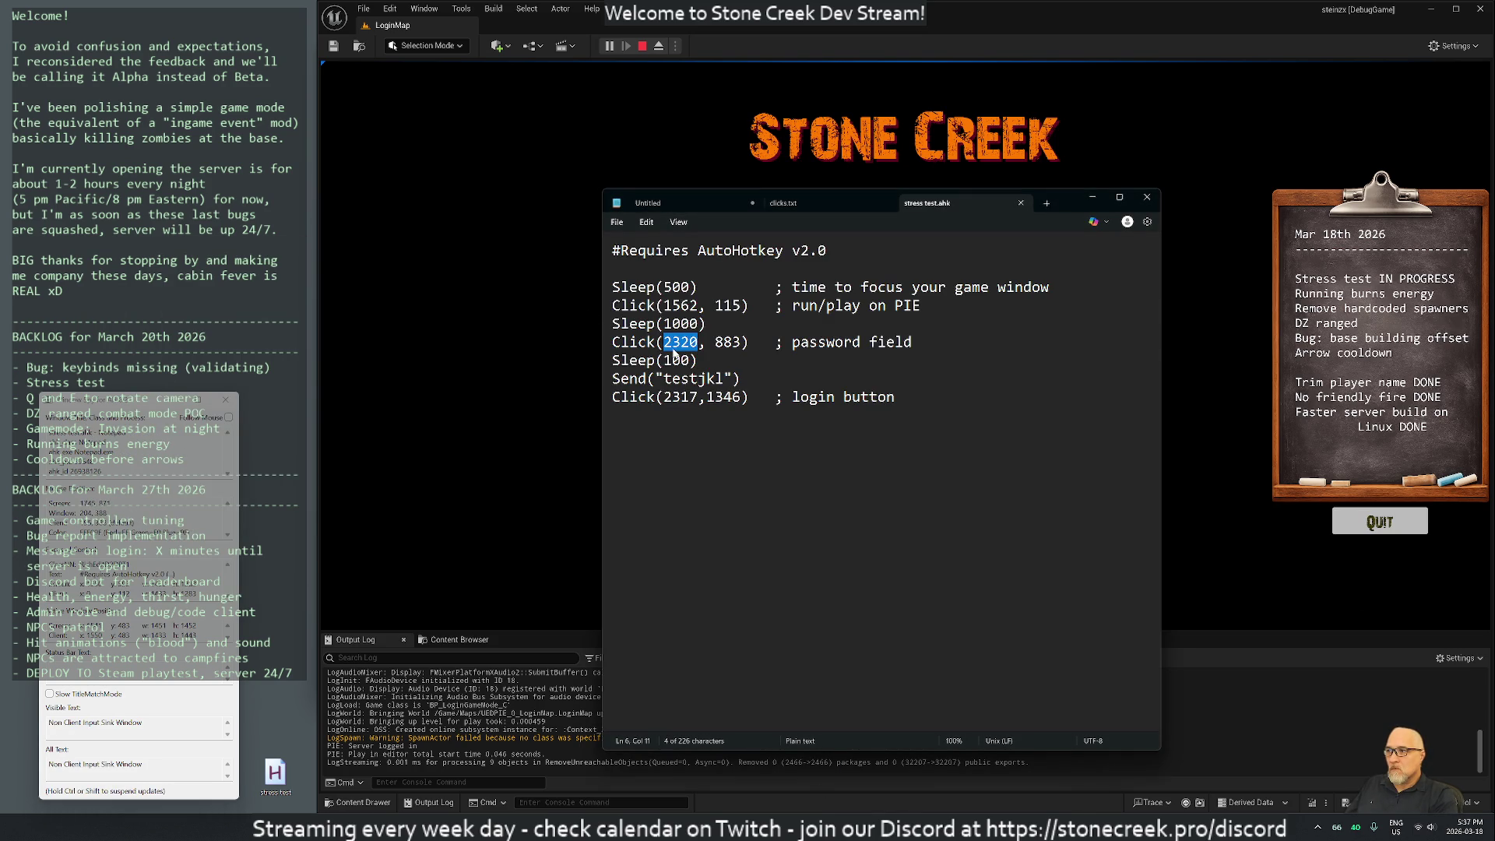
type("1516")
key("Right")
key("Right")
key("Right")
key("BackSpace")
type("2")
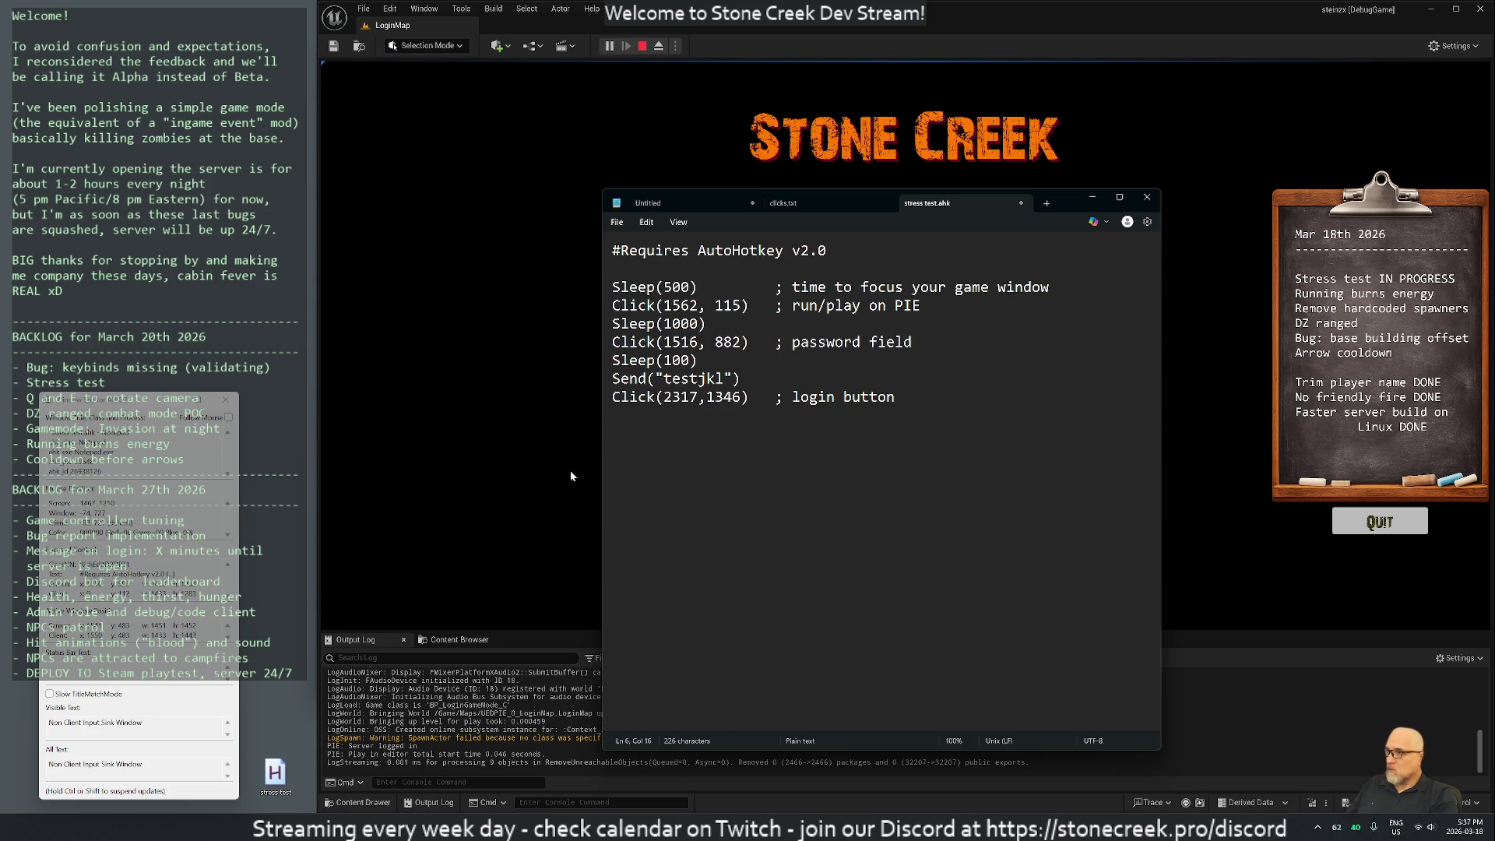
Stop the play session and save the edited stress test.ahk script.
left_click(643, 50)
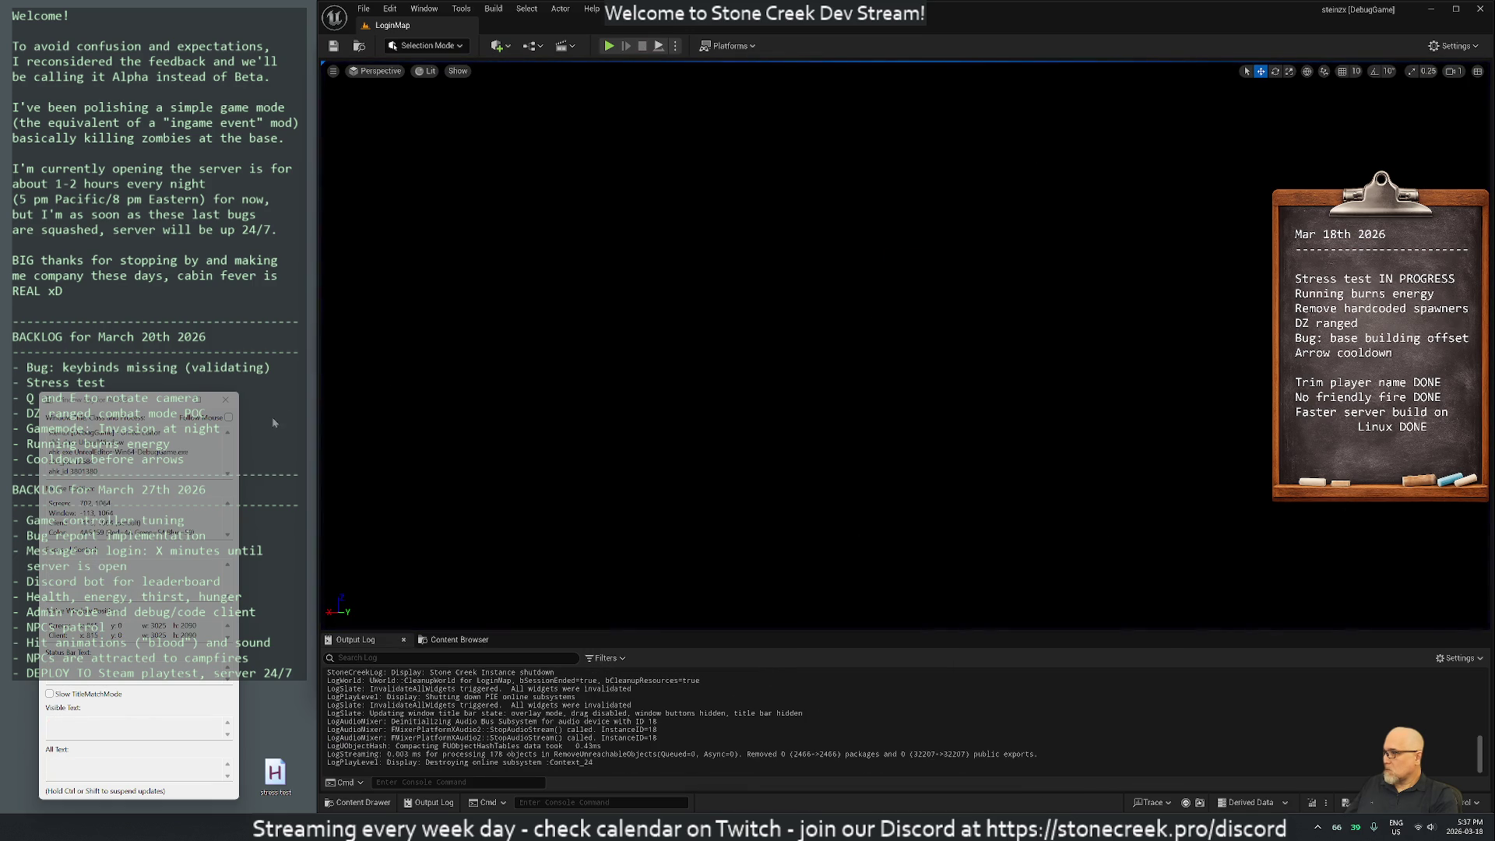
key("alt+Tab")
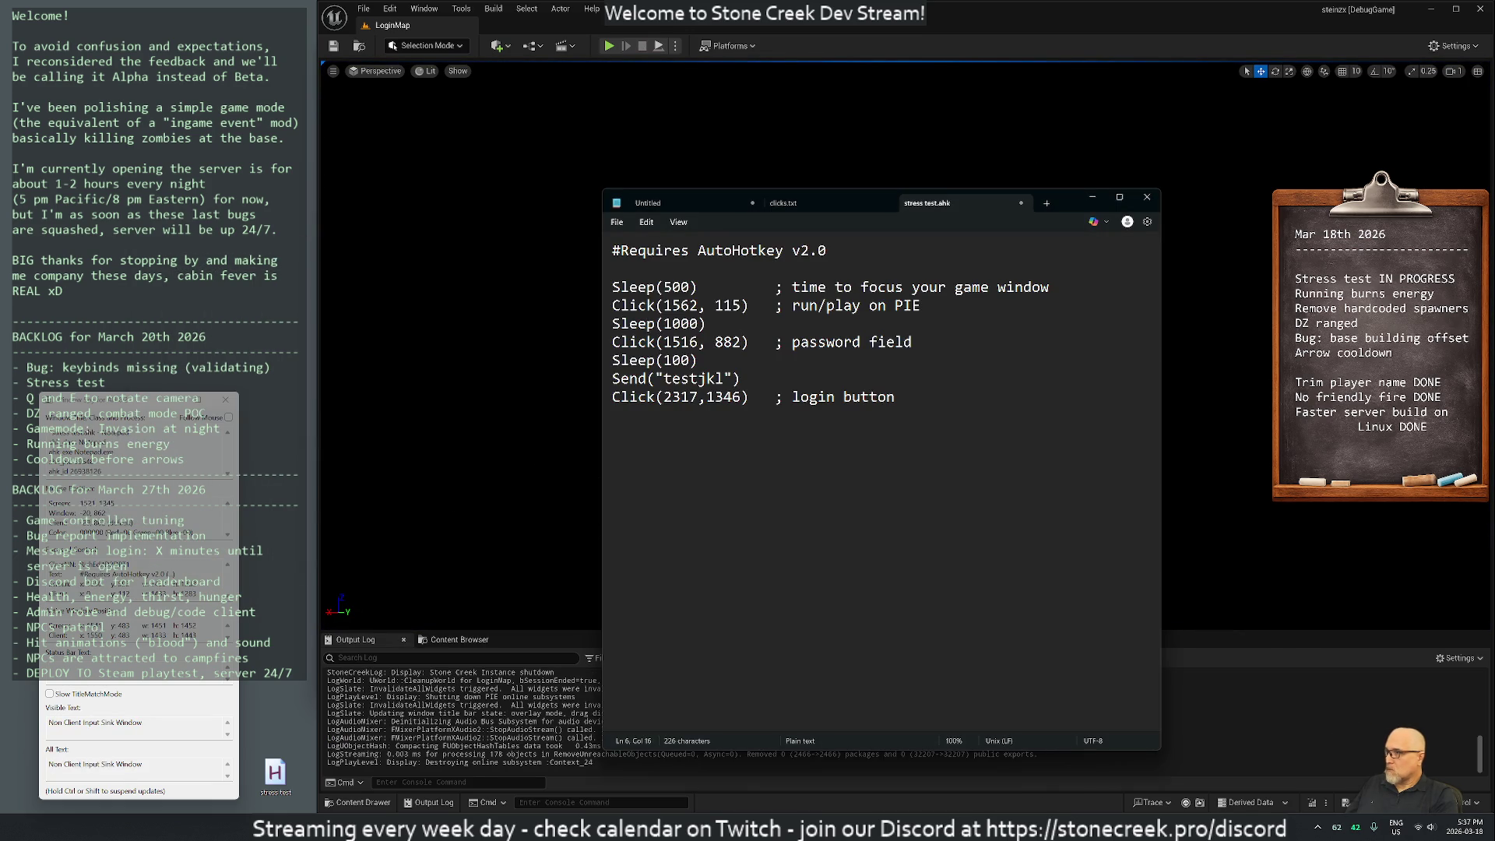
left_click(620, 225)
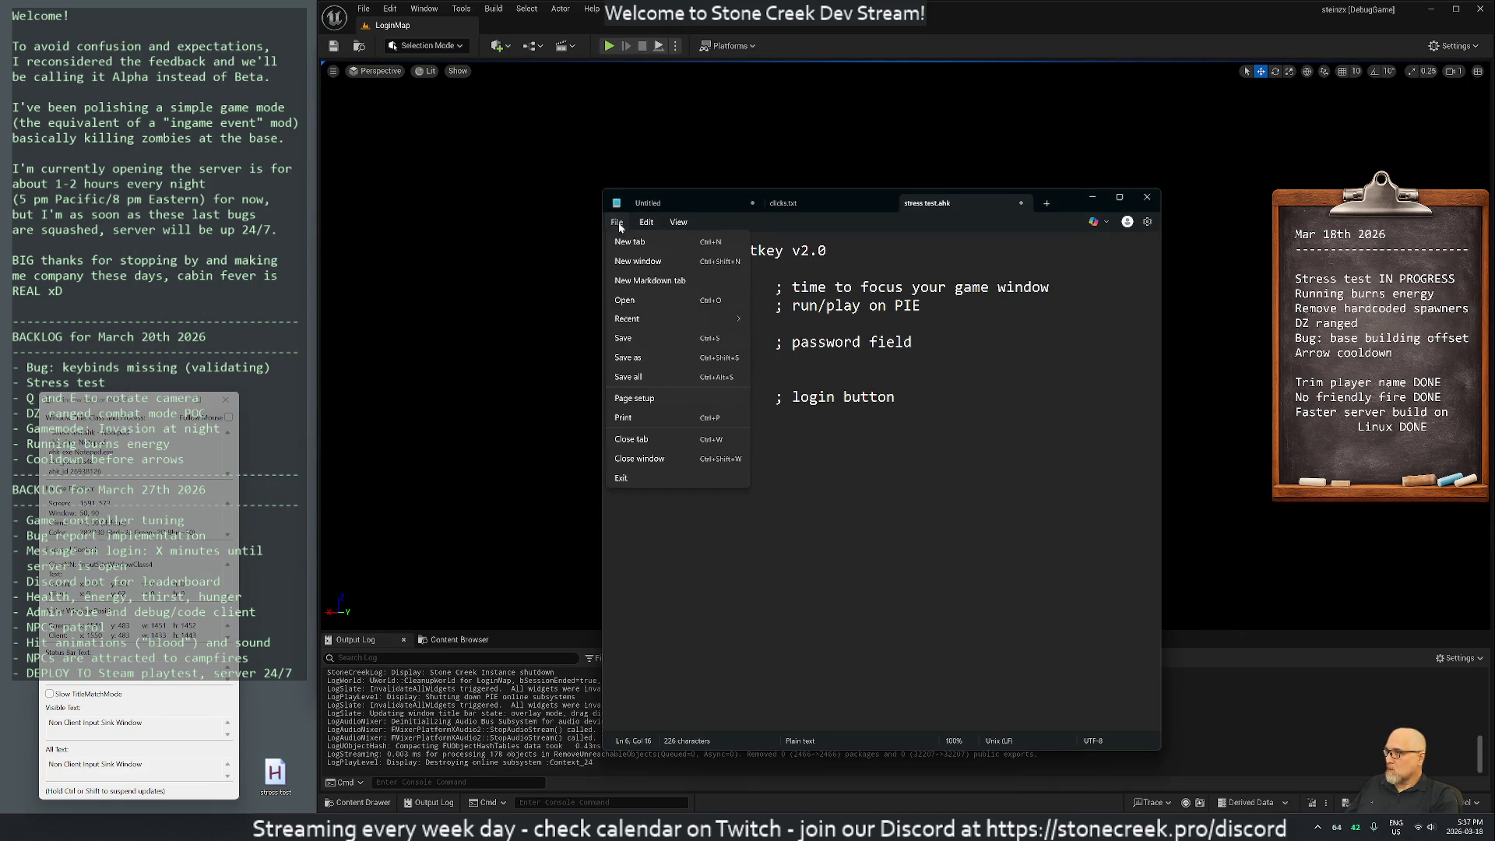
left_click(634, 338)
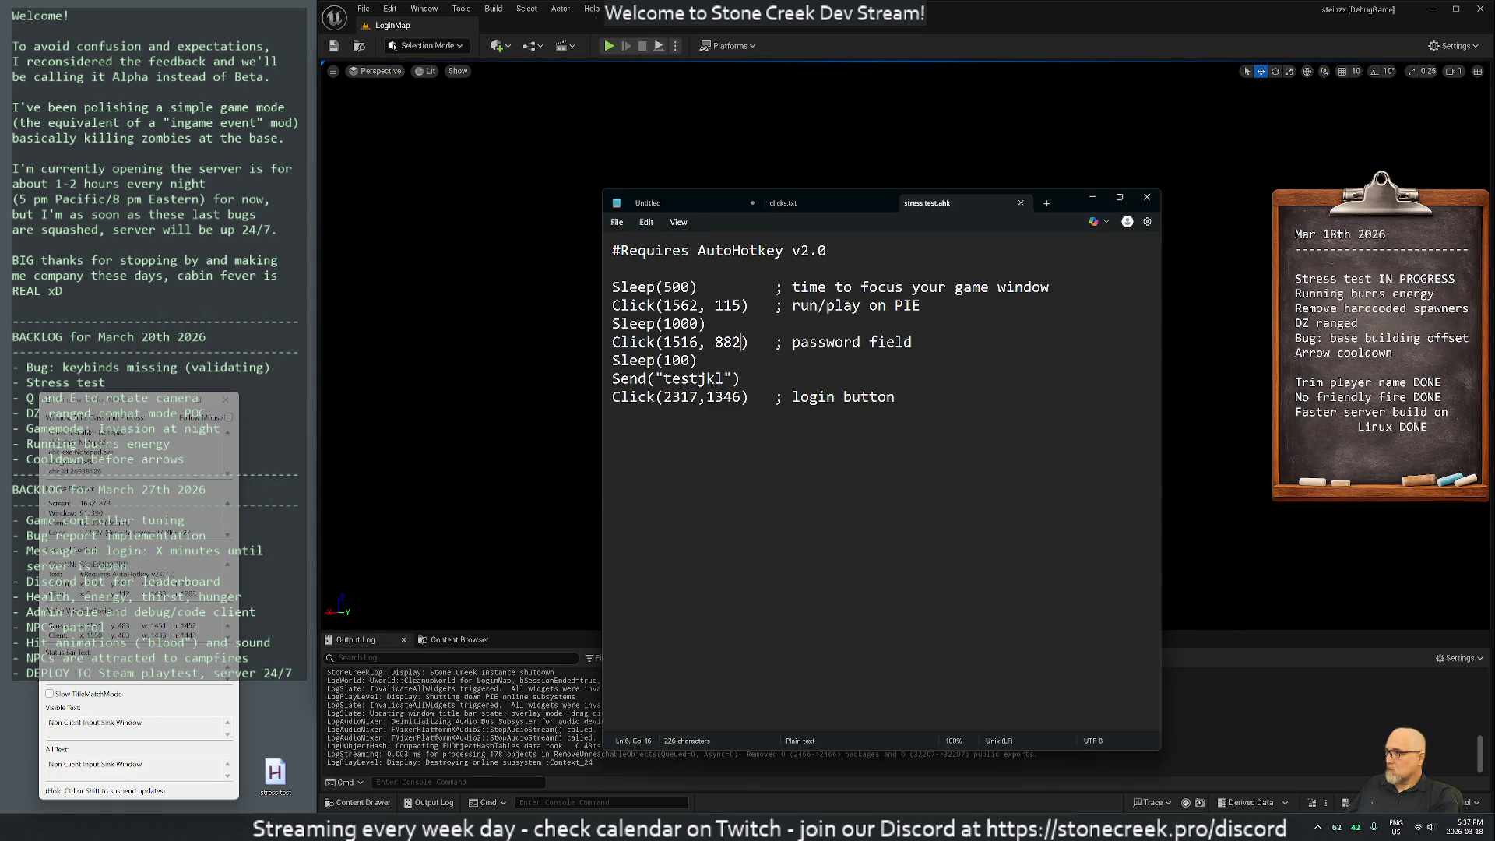
Run the stress test script, then stop and restart play in the editor.
double_click(274, 781)
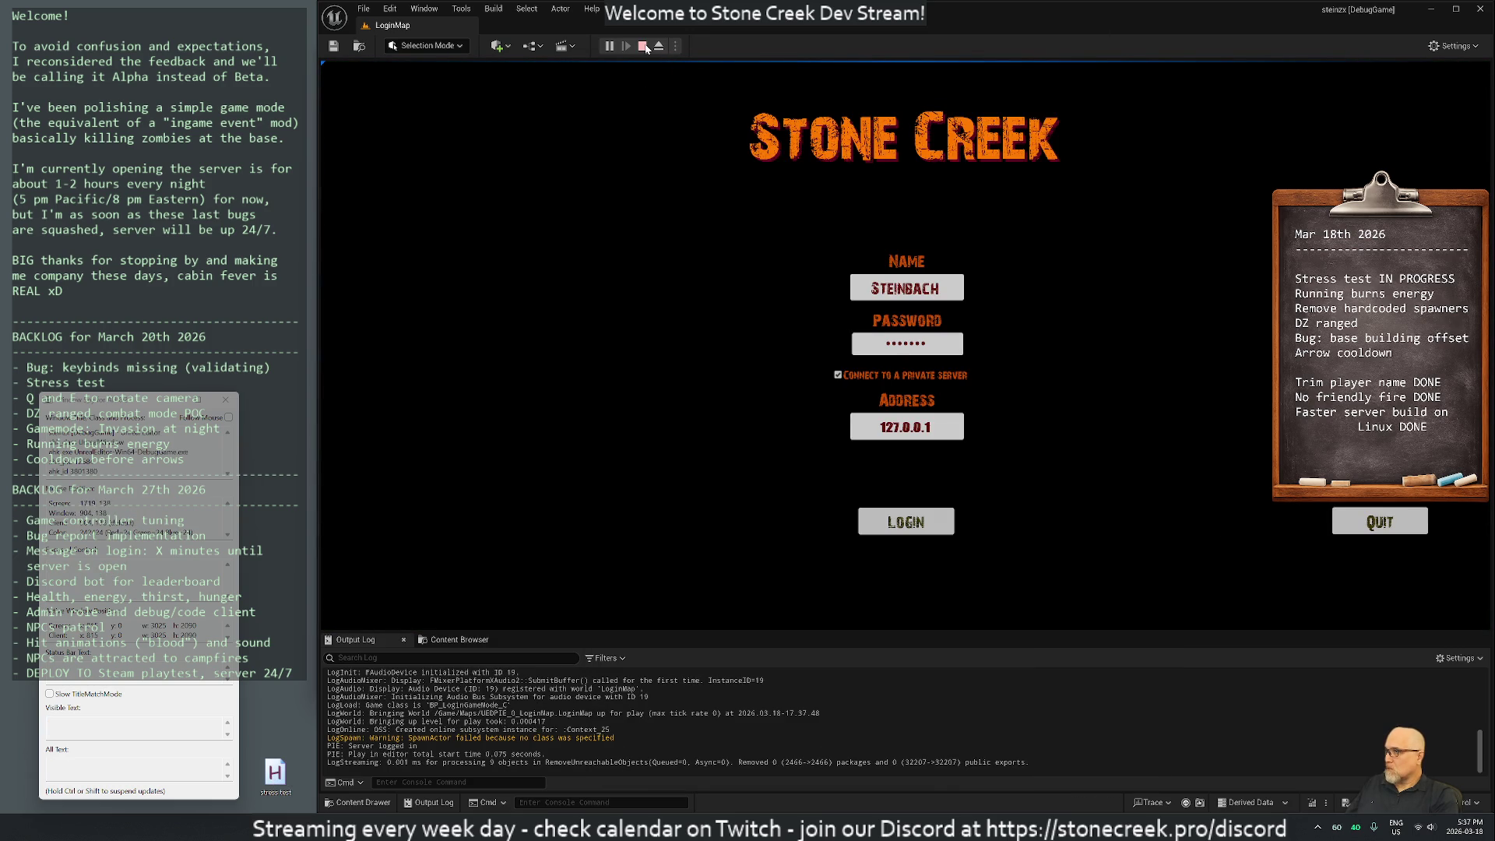
left_click(643, 47)
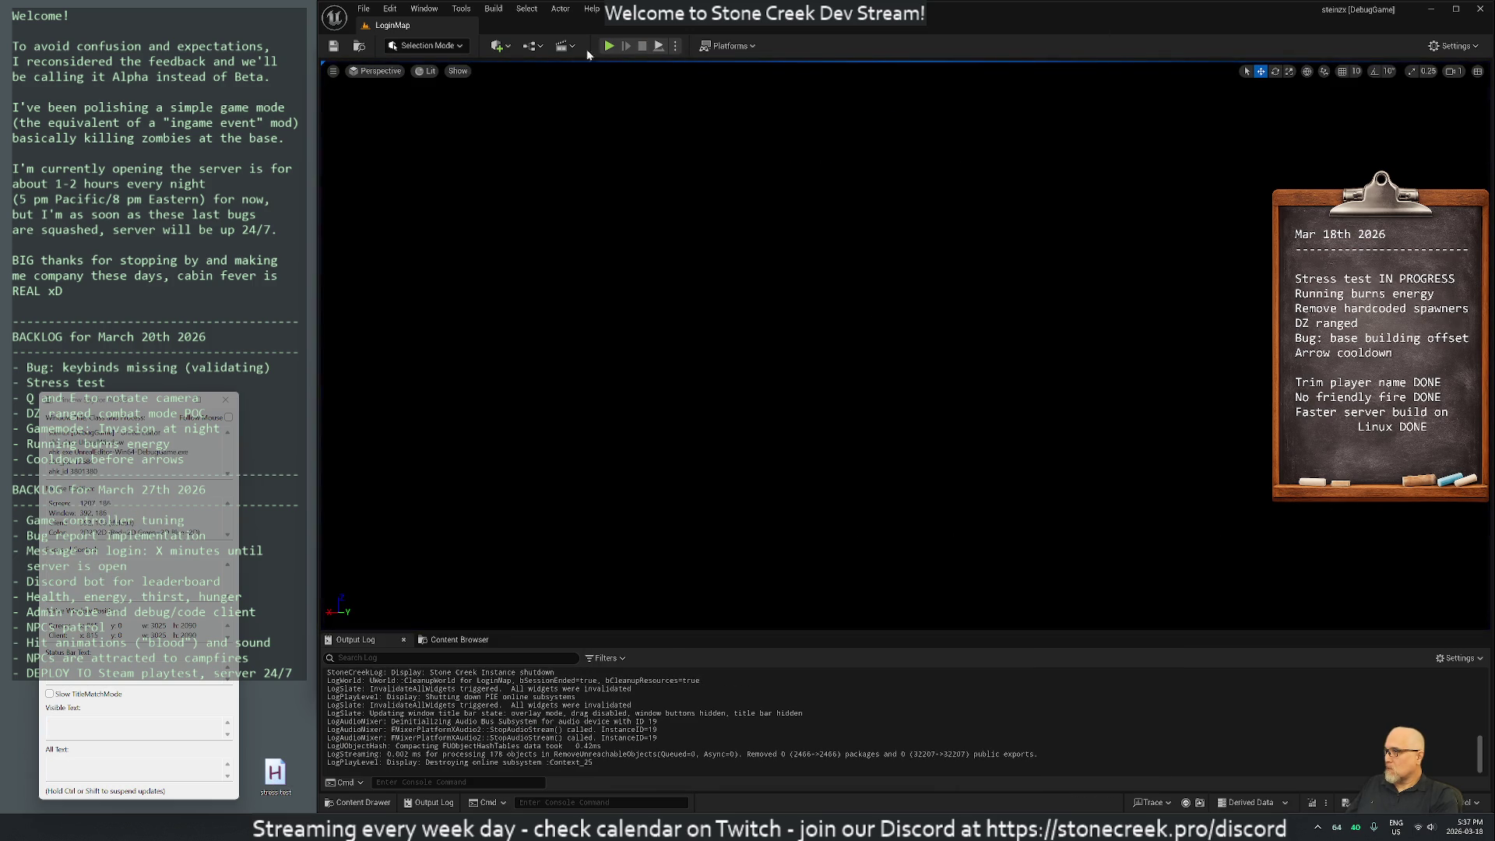
left_click(611, 45)
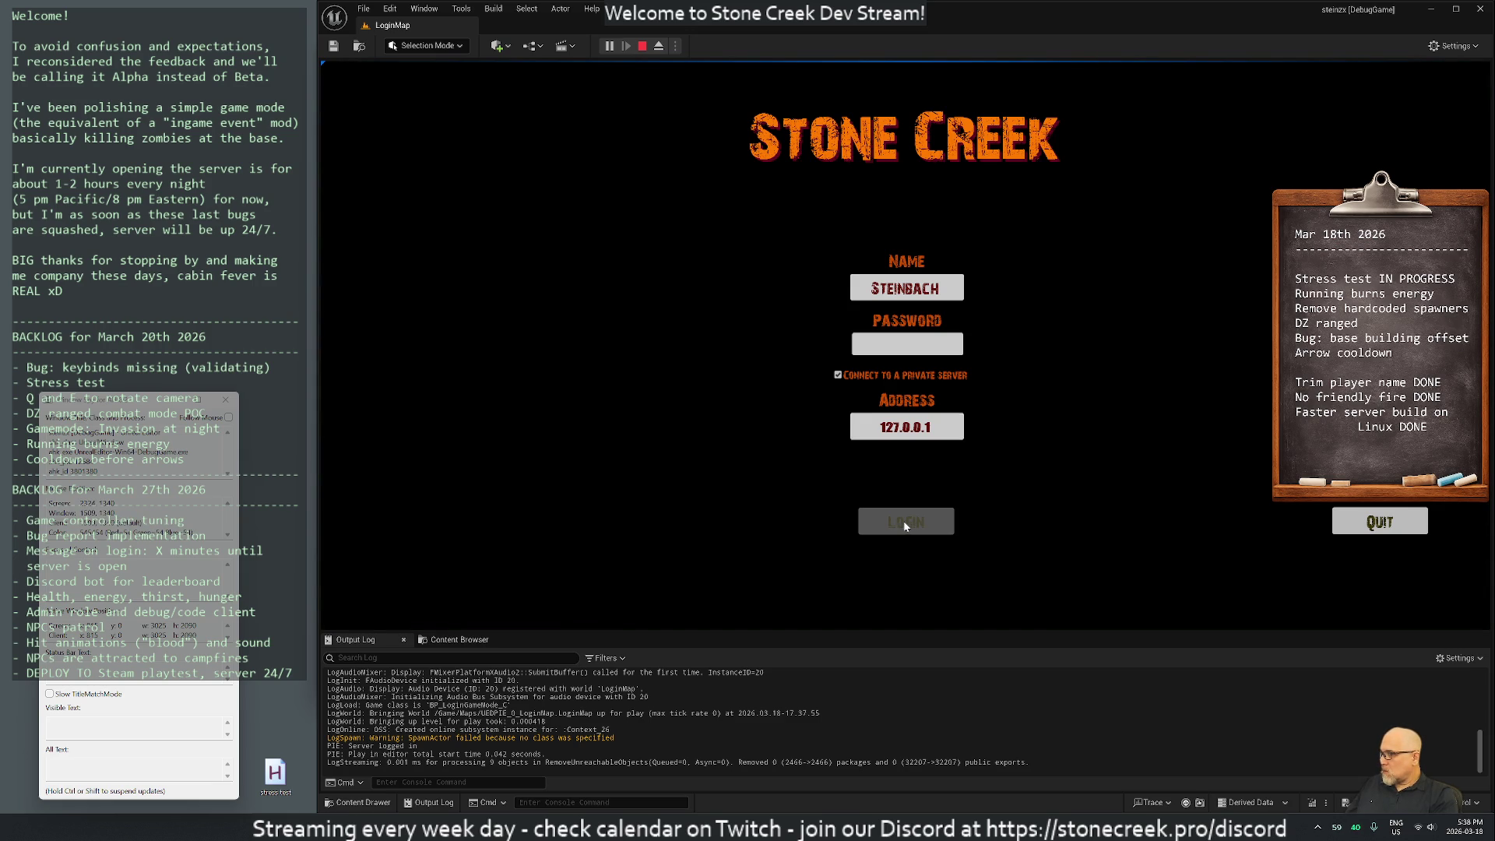
key("alt+Tab")
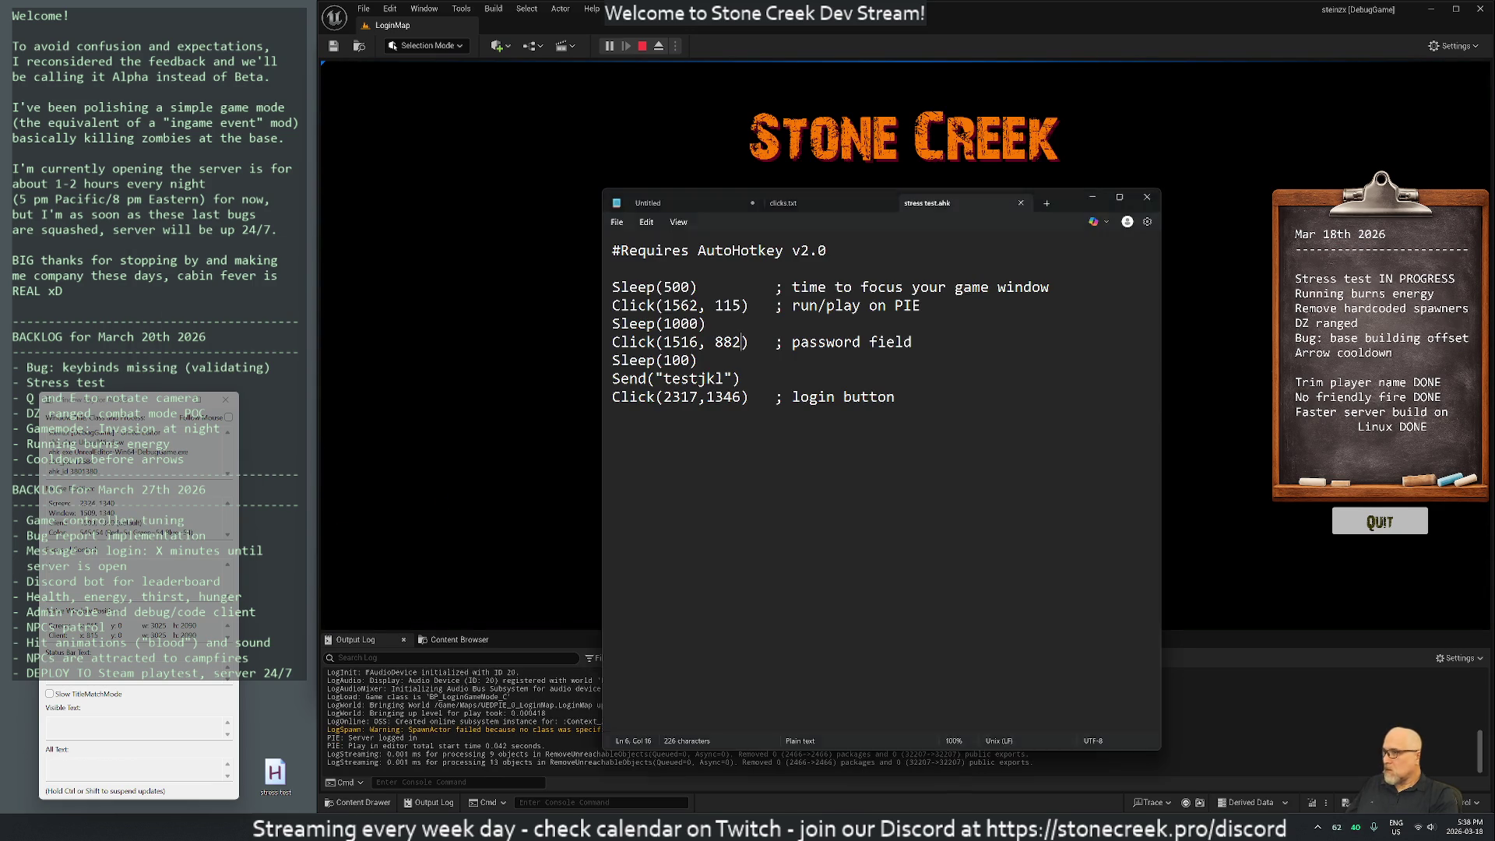
Change the login-button click to 15000, 1340 and remove an extra space before its comment.
double_click(677, 398)
type("15000")
key("Right")
key("Right")
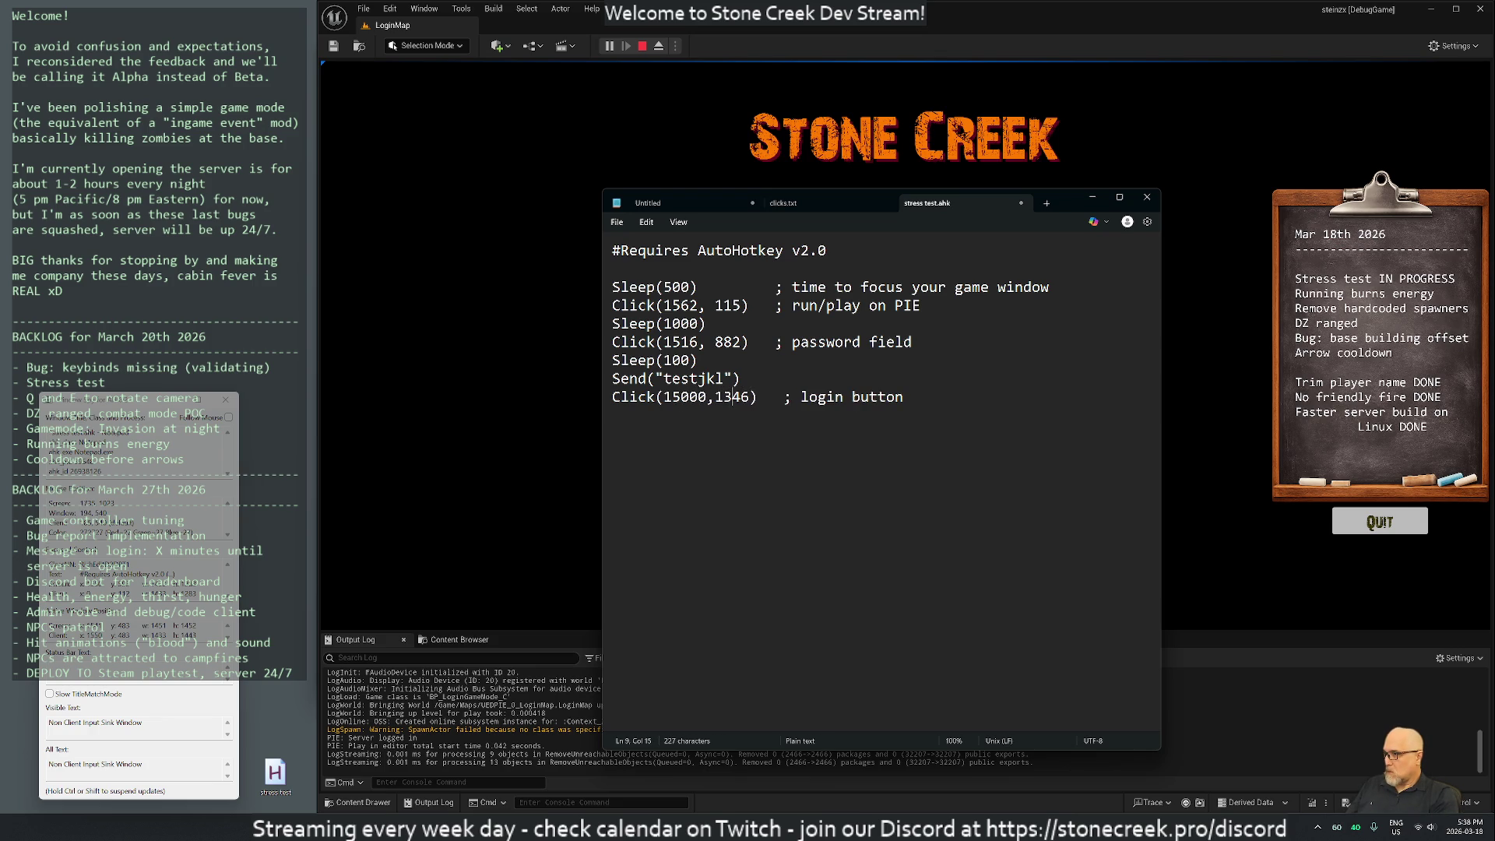
key("Delete")
type("0")
key("Right")
key("Right")
key("Right")
key("Delete")
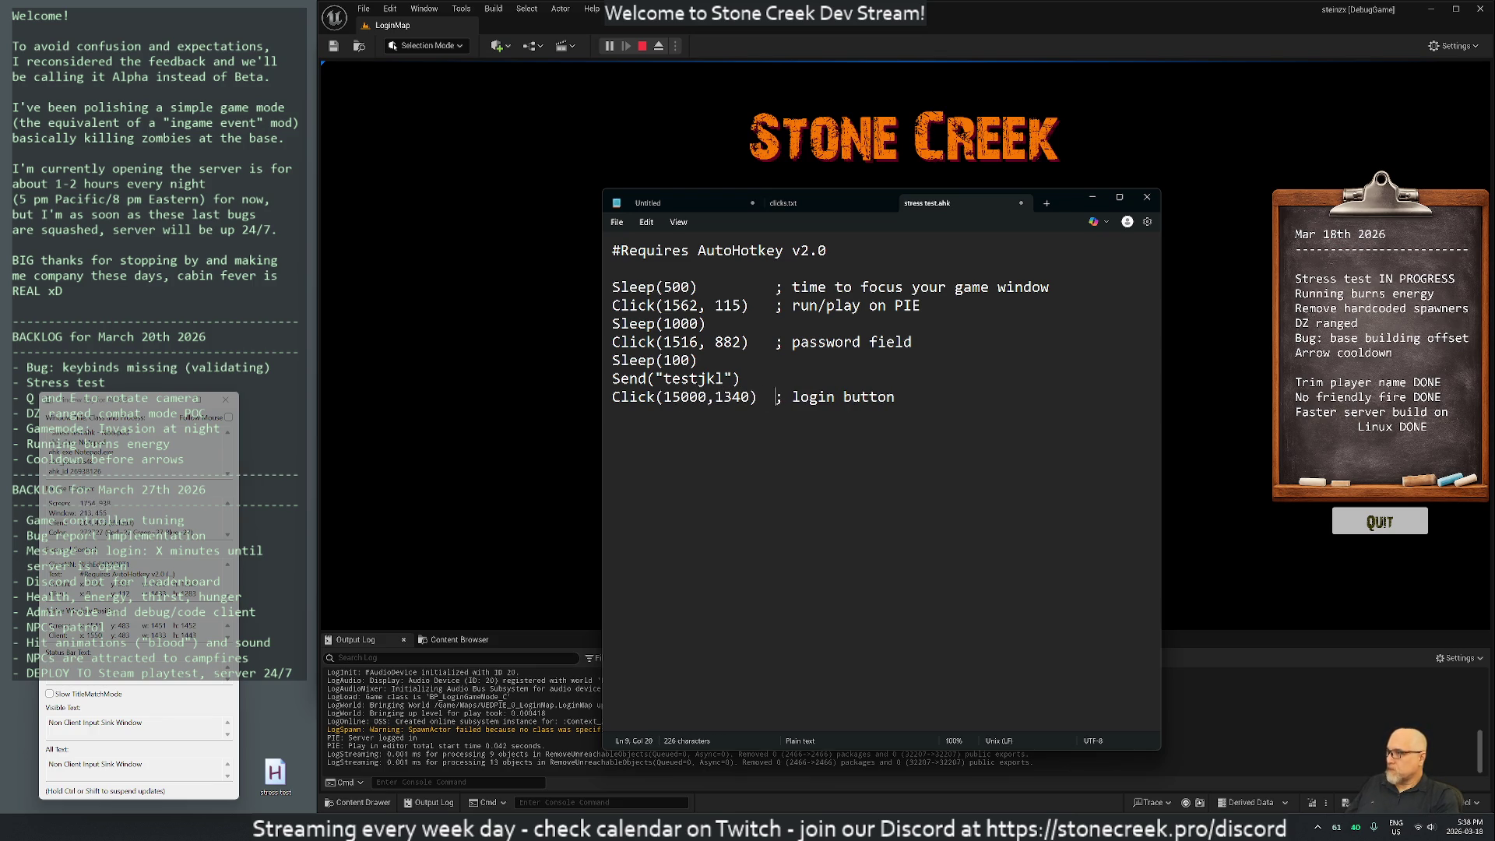
Delete the Sleep(100) line, save the script, and run it.
left_click_drag(612, 360, 701, 360)
left_click(699, 360)
key("Delete")
key("Delete")
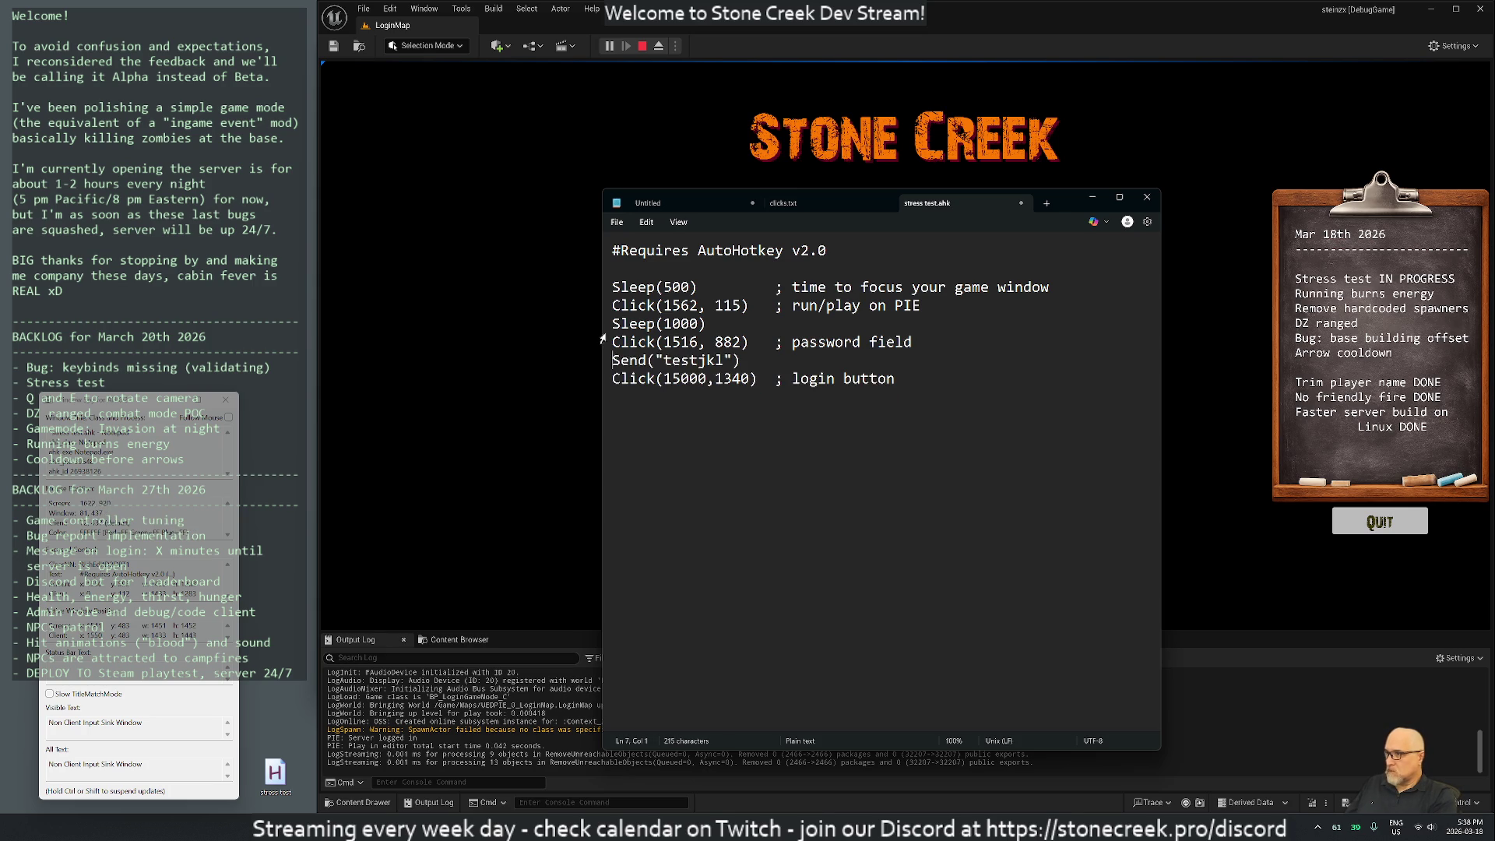
left_click(617, 223)
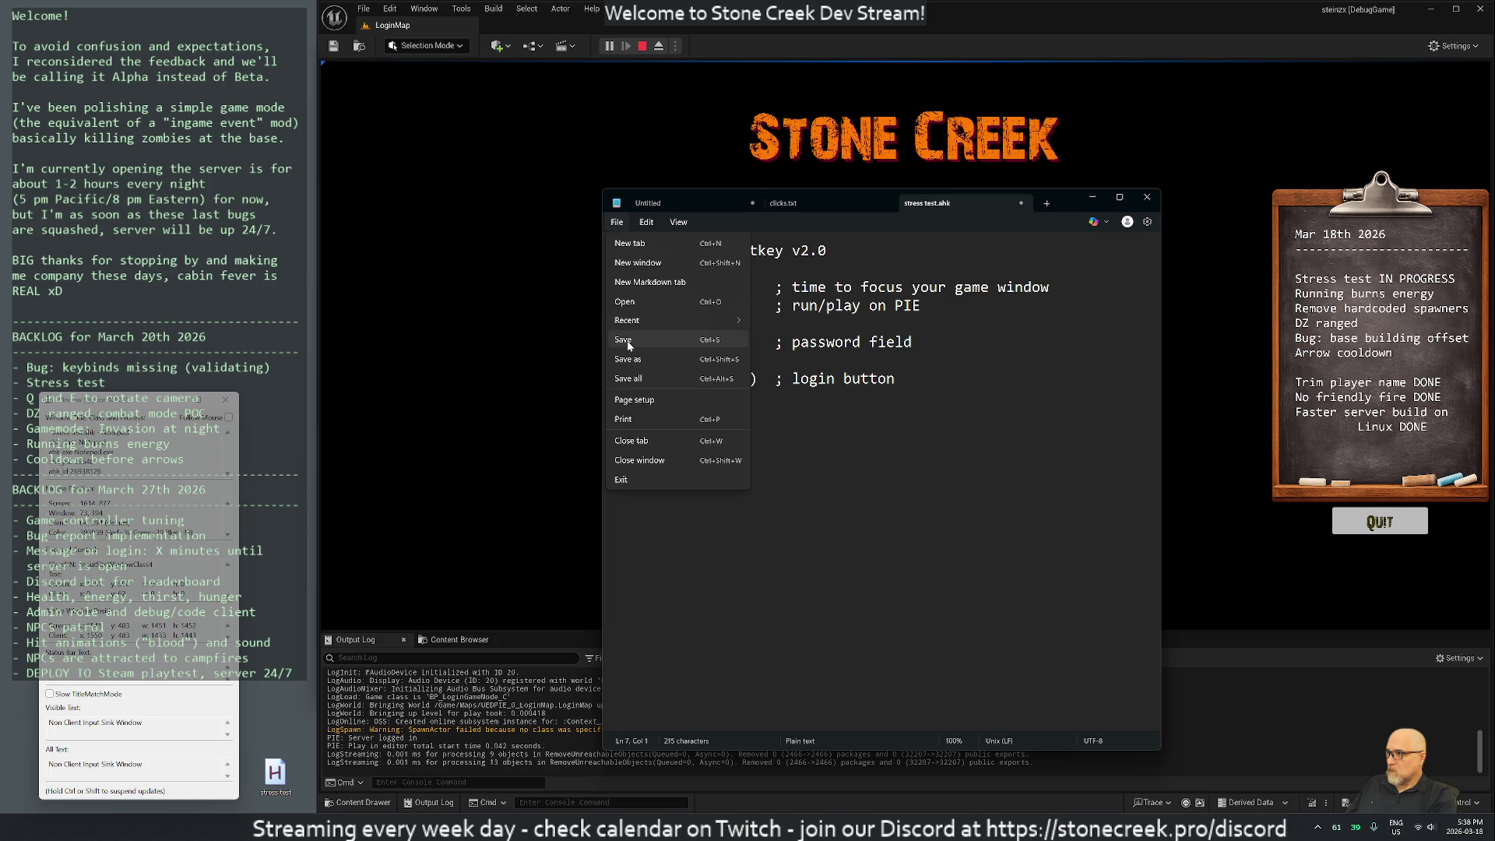
left_click(627, 342)
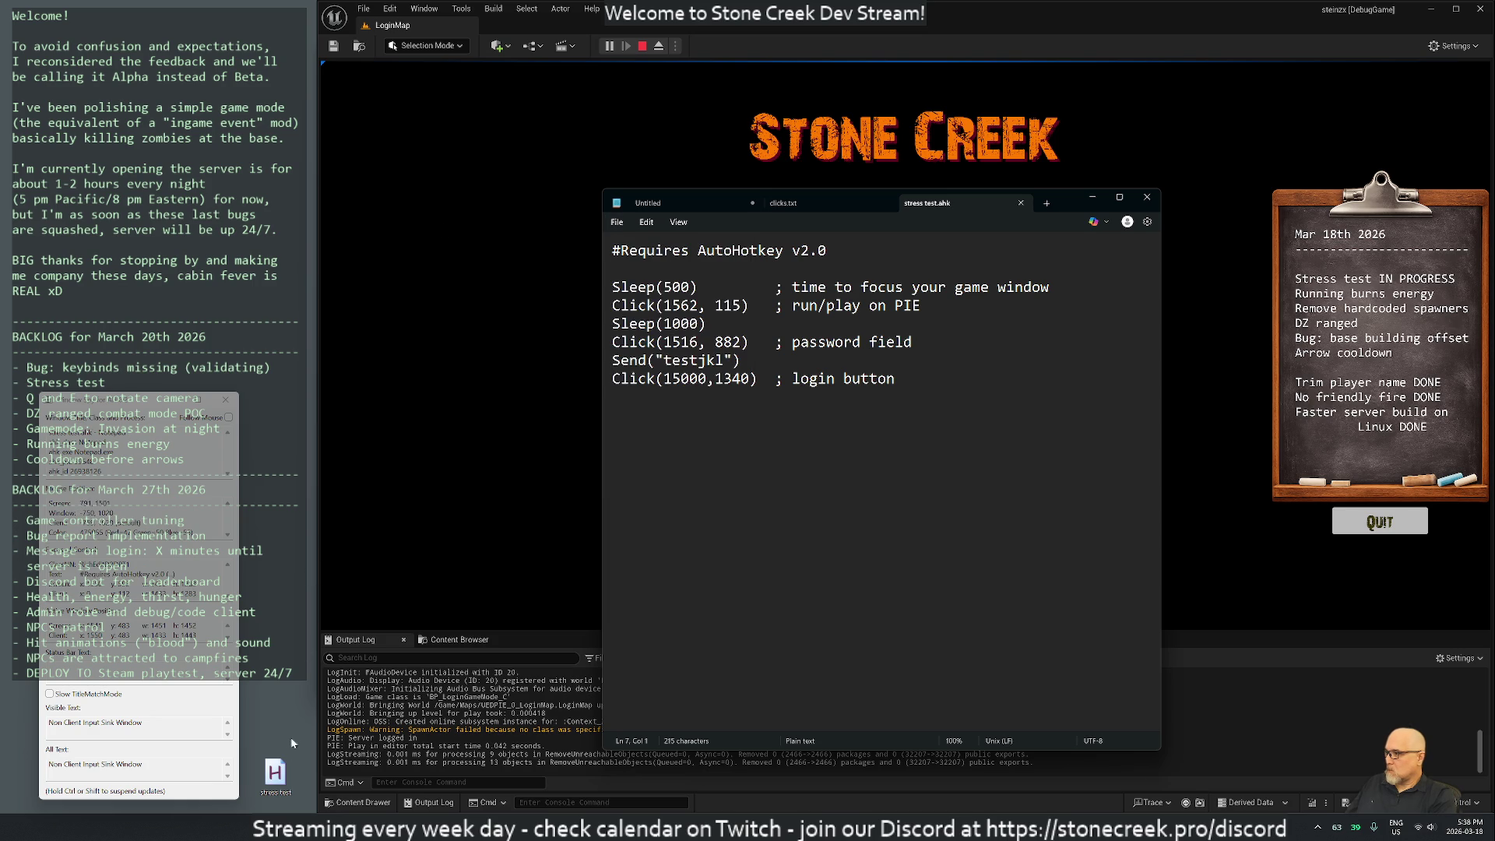
left_click(275, 775)
double_click(275, 777)
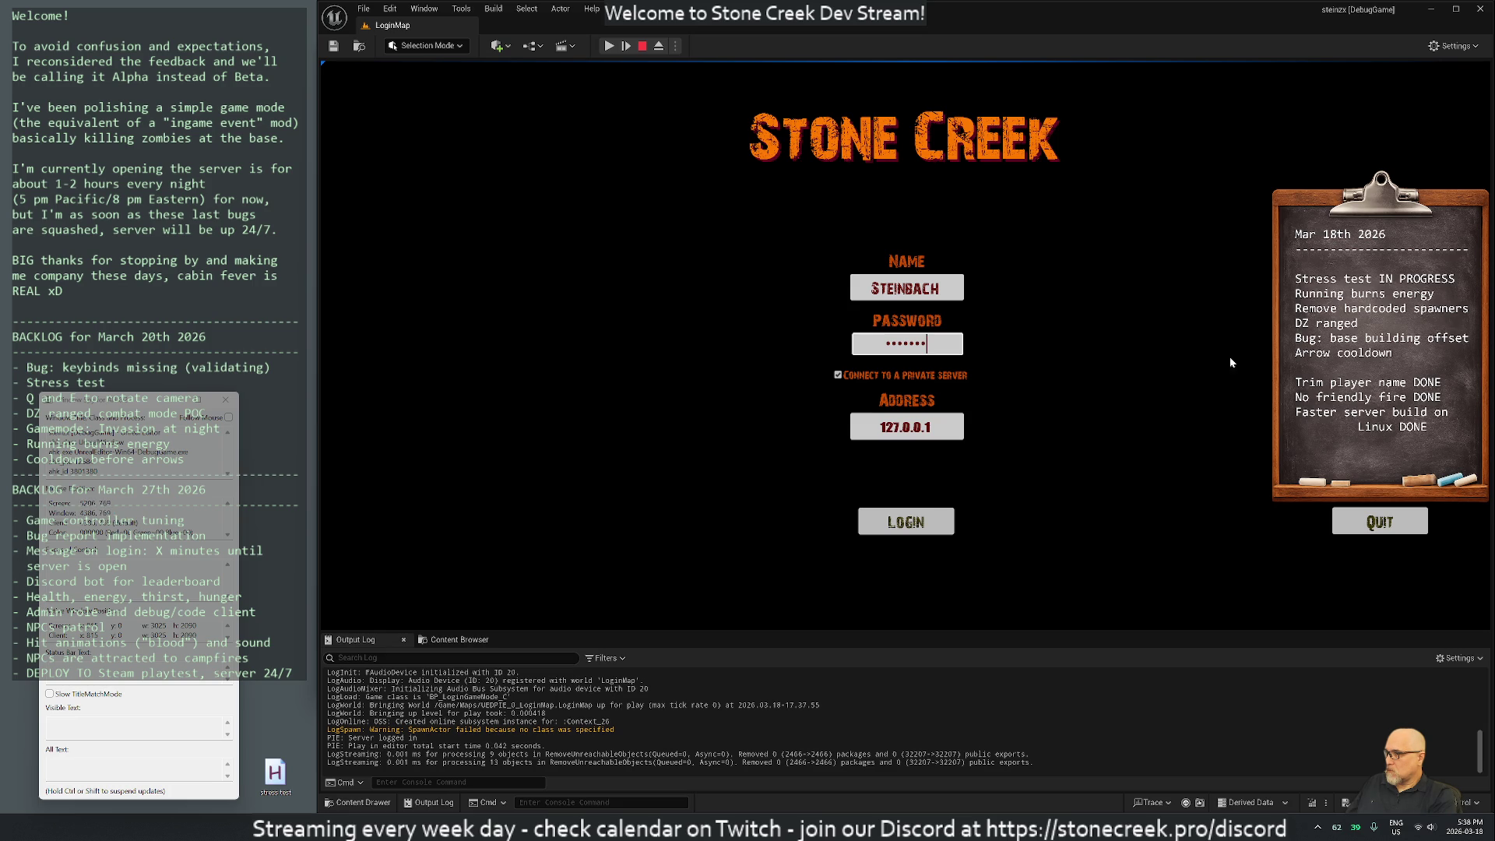
Correct the login-button x value from 15000 to 1500, save, and rerun the script.
left_click(642, 46)
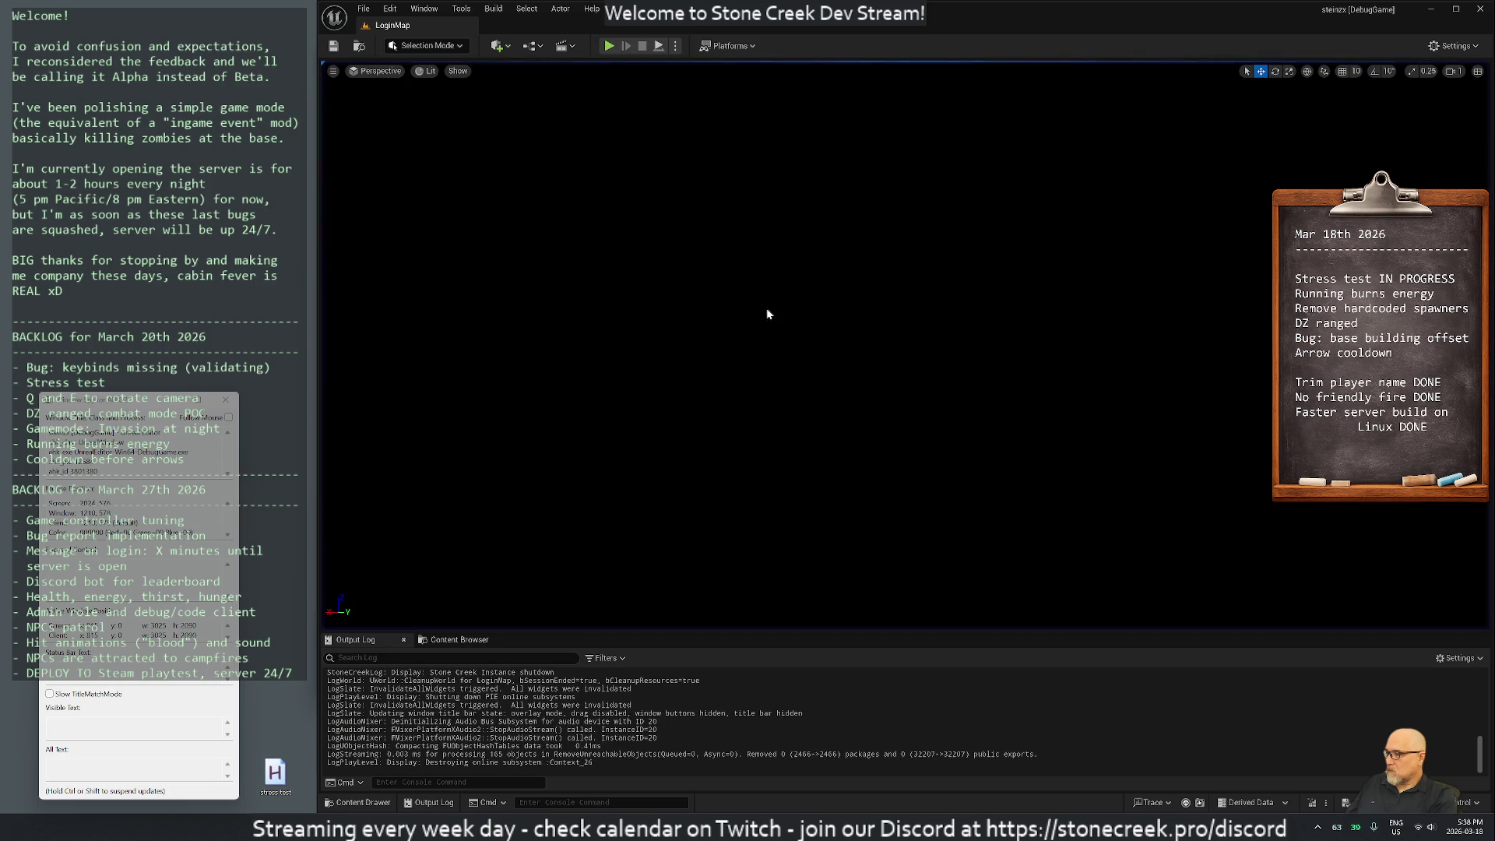
key("alt+Tab")
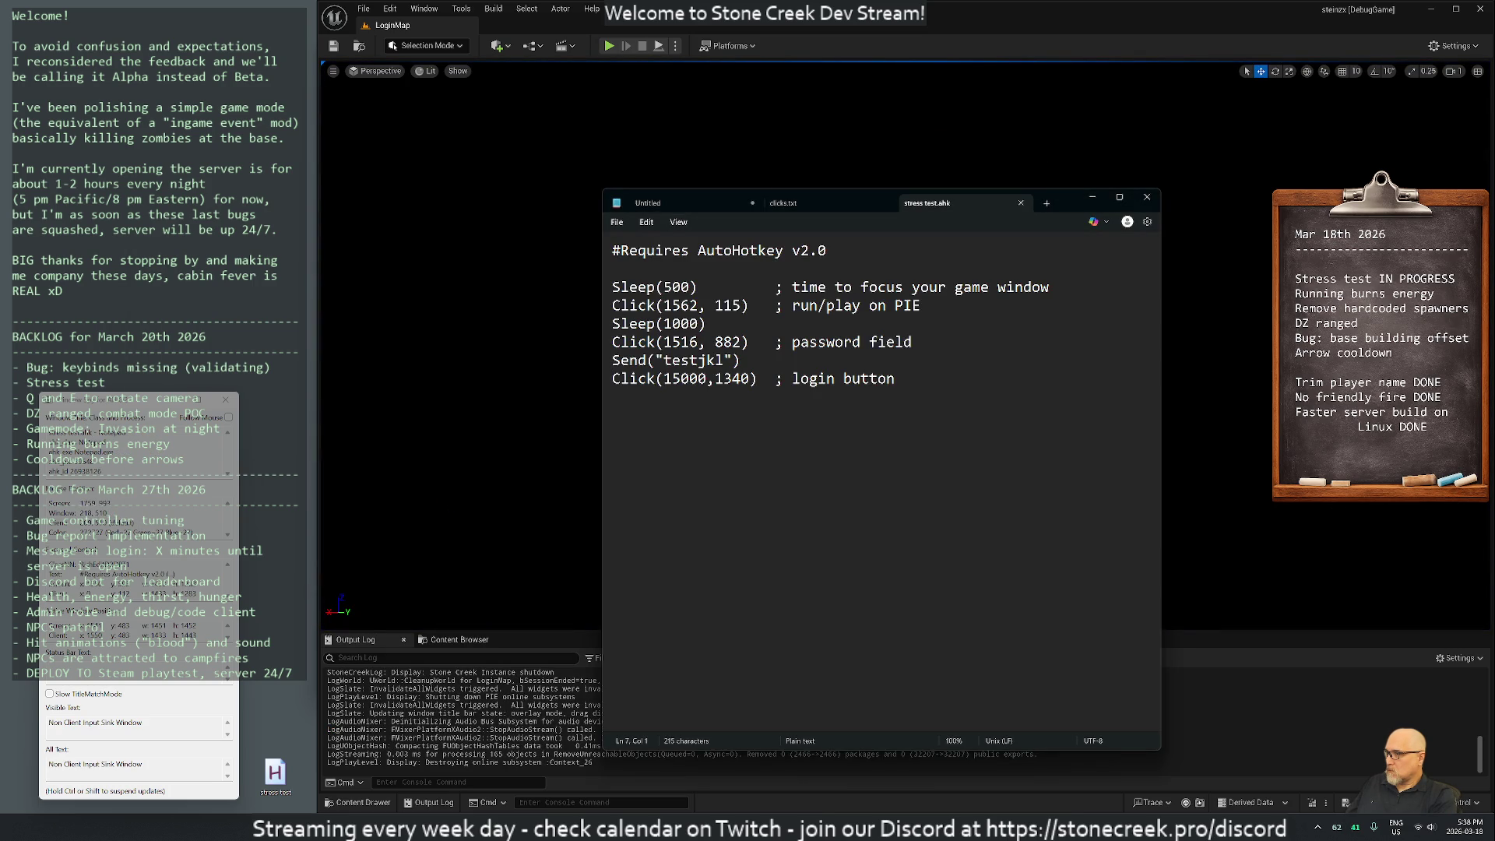
key("Delete")
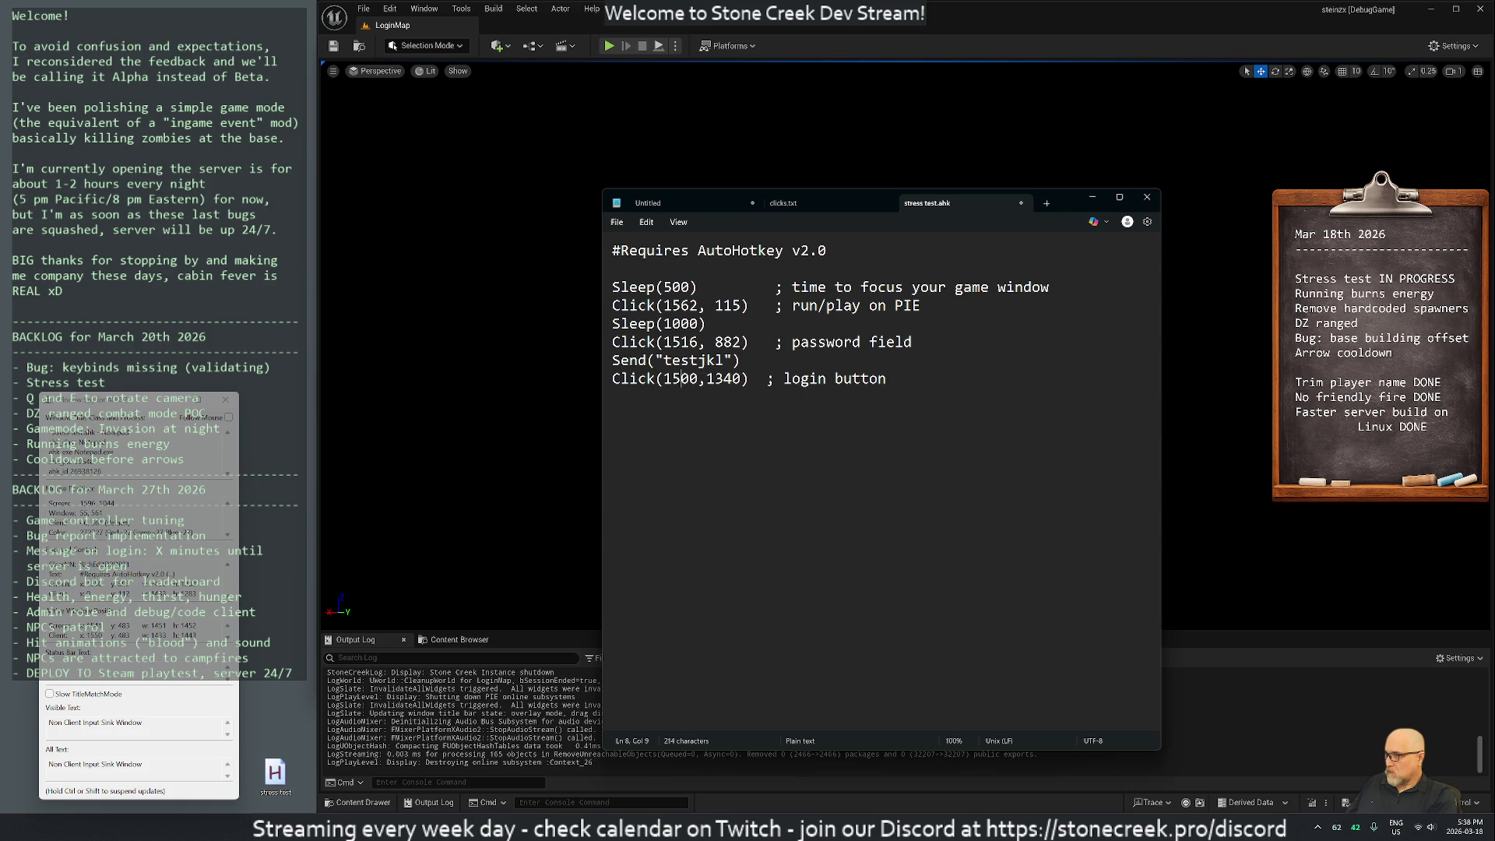
left_click(617, 222)
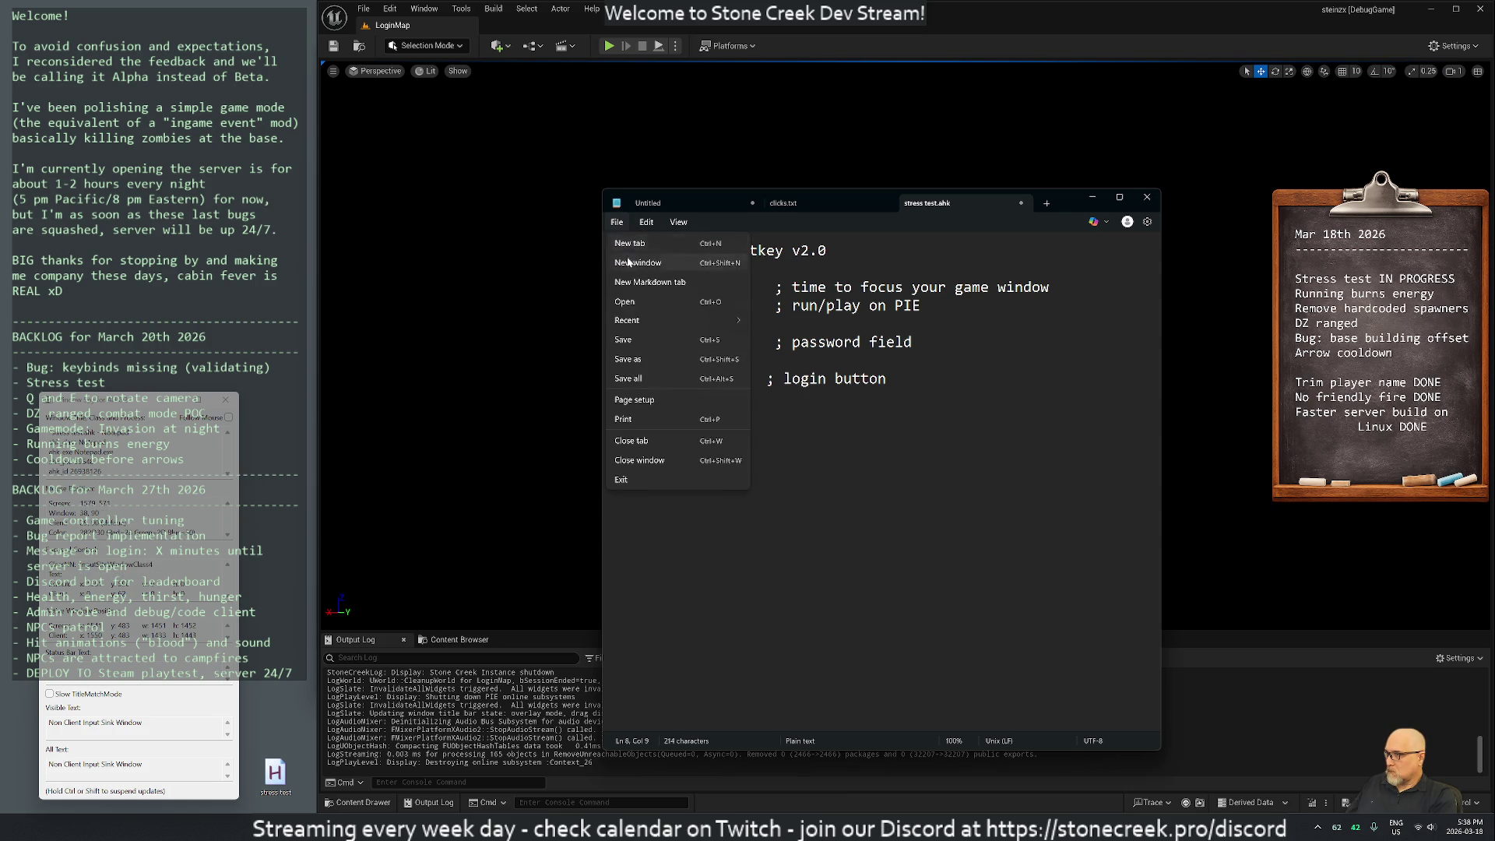
left_click(628, 340)
double_click(277, 773)
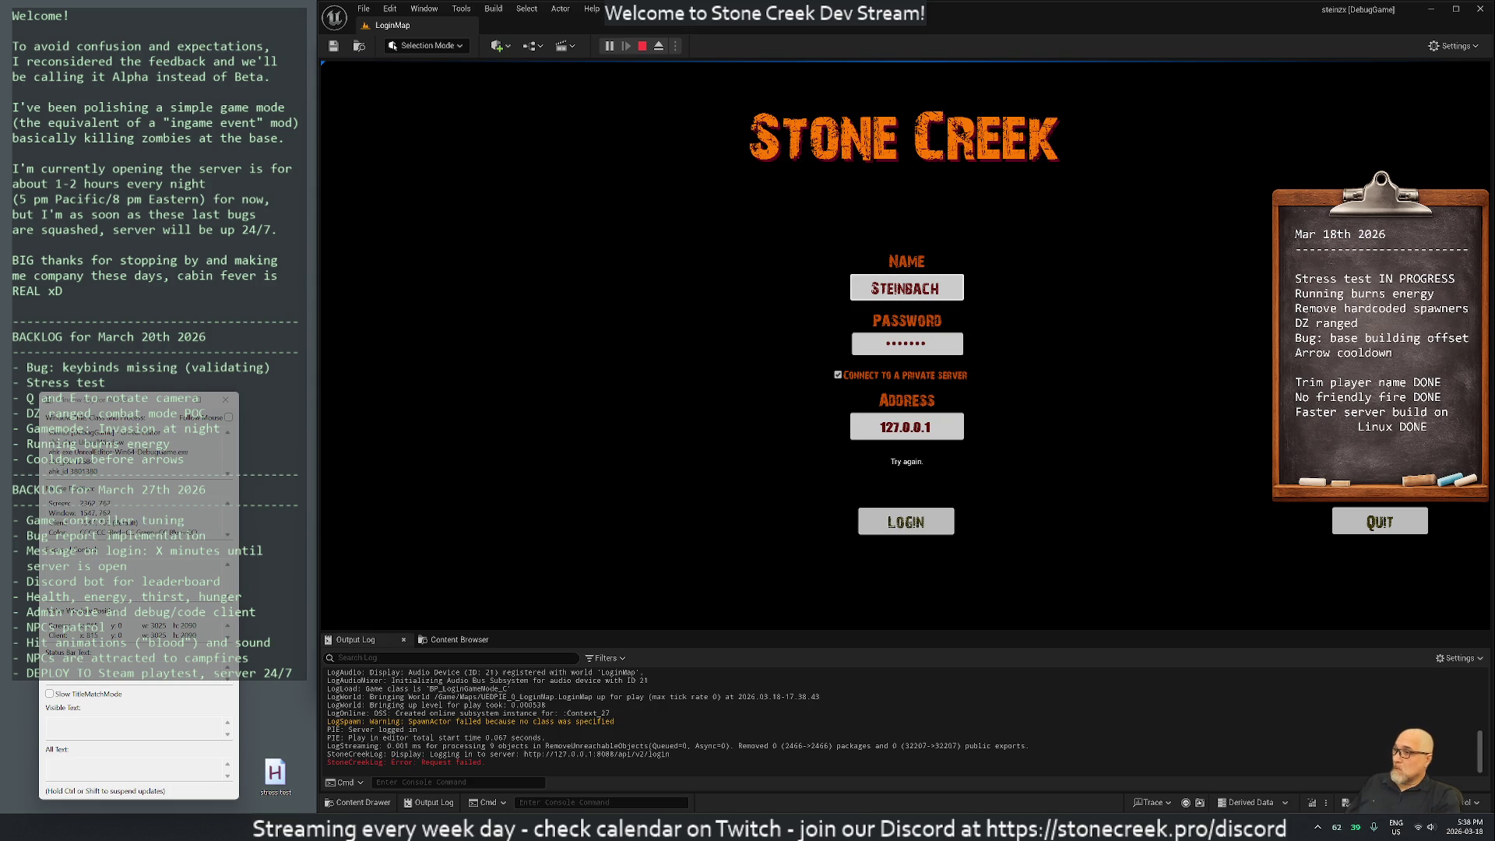
Restart play, select all text in the Name field, and return to the script.
left_click(643, 46)
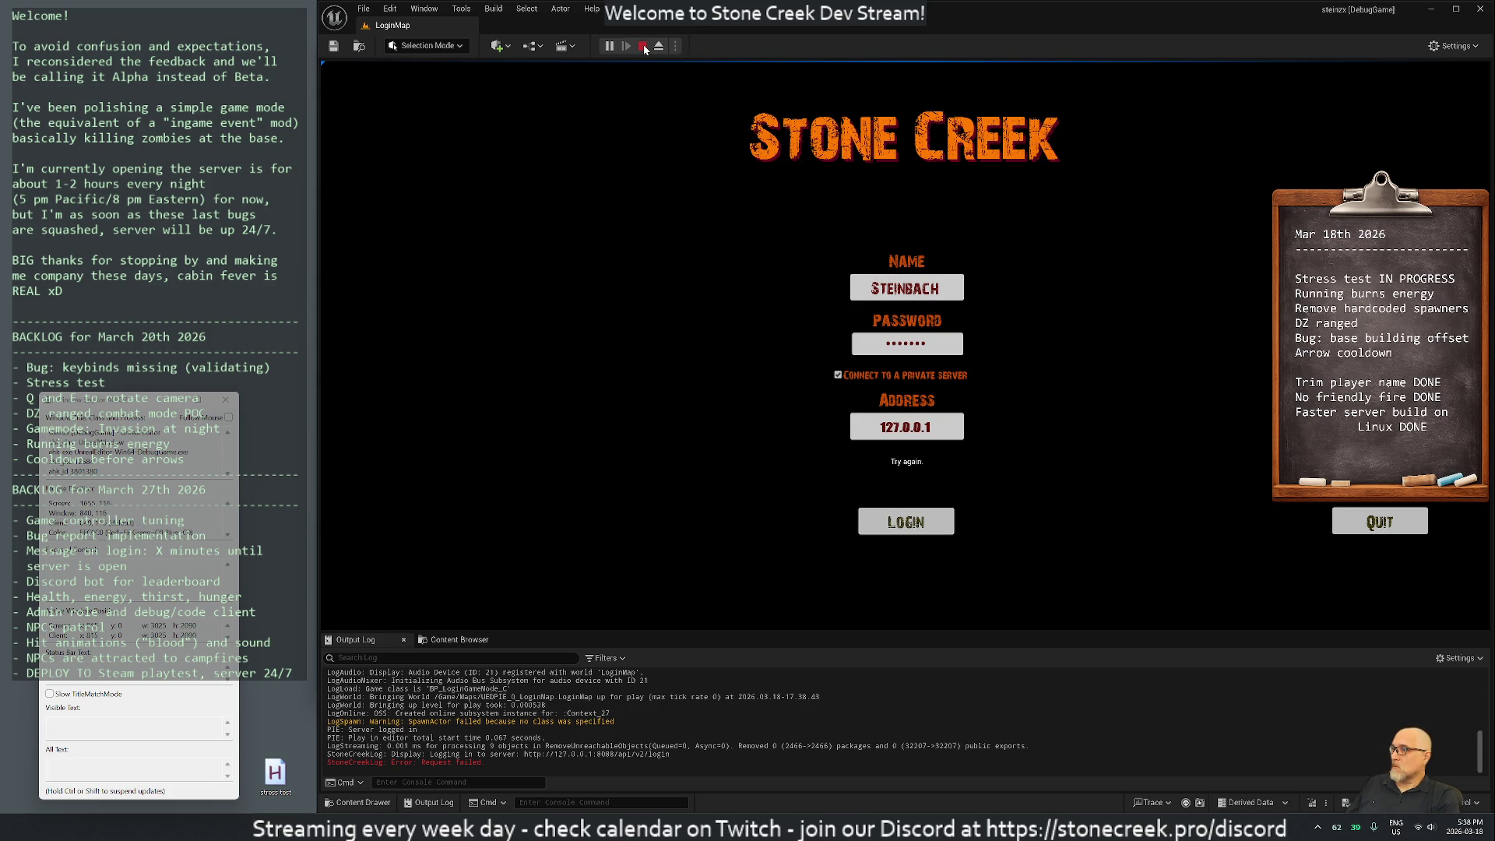
left_click(627, 46)
left_click(614, 67)
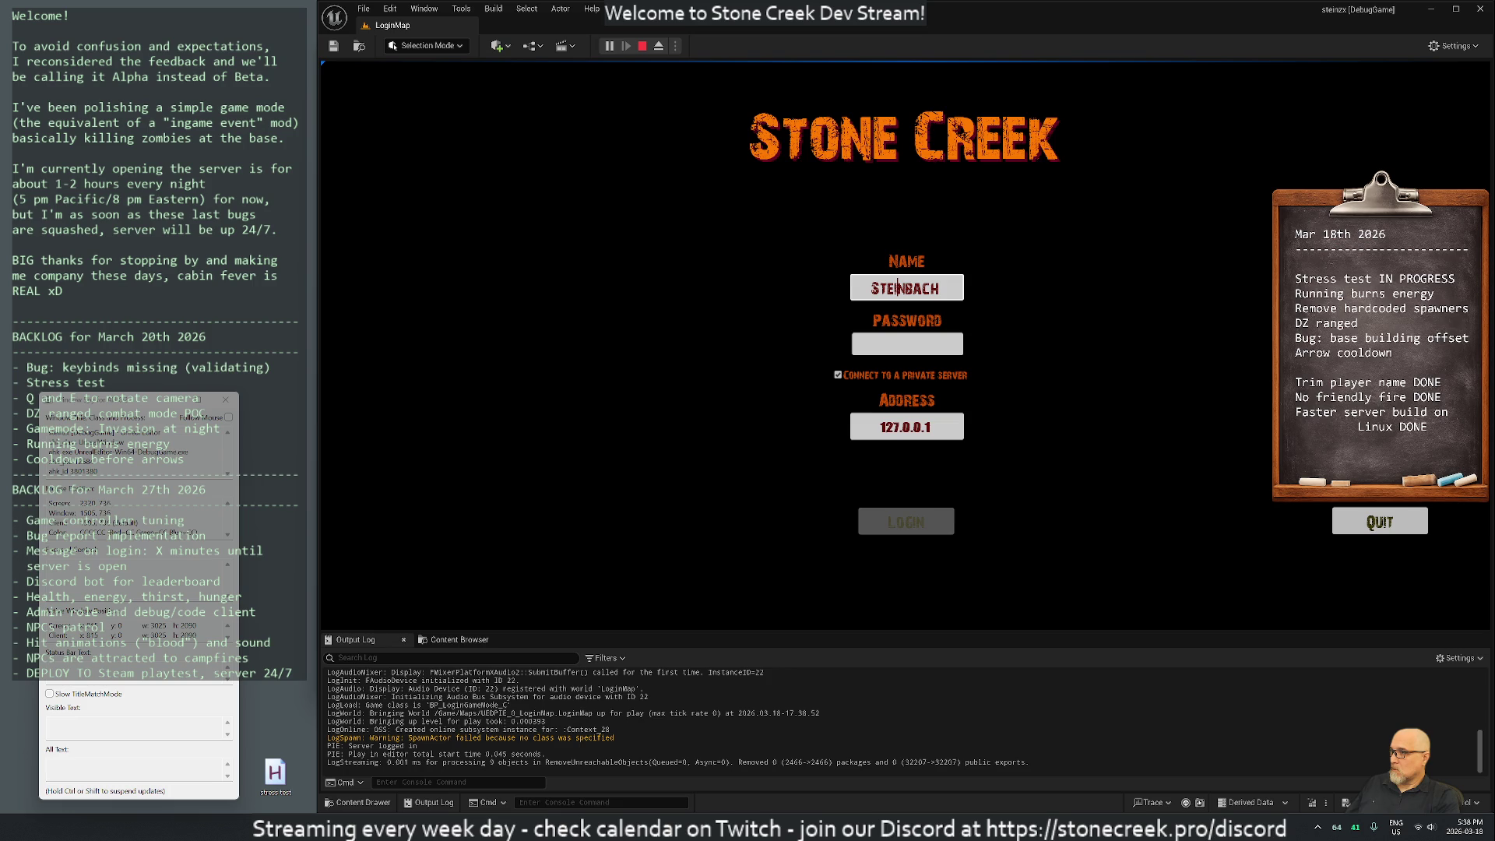
key("ctrl+a")
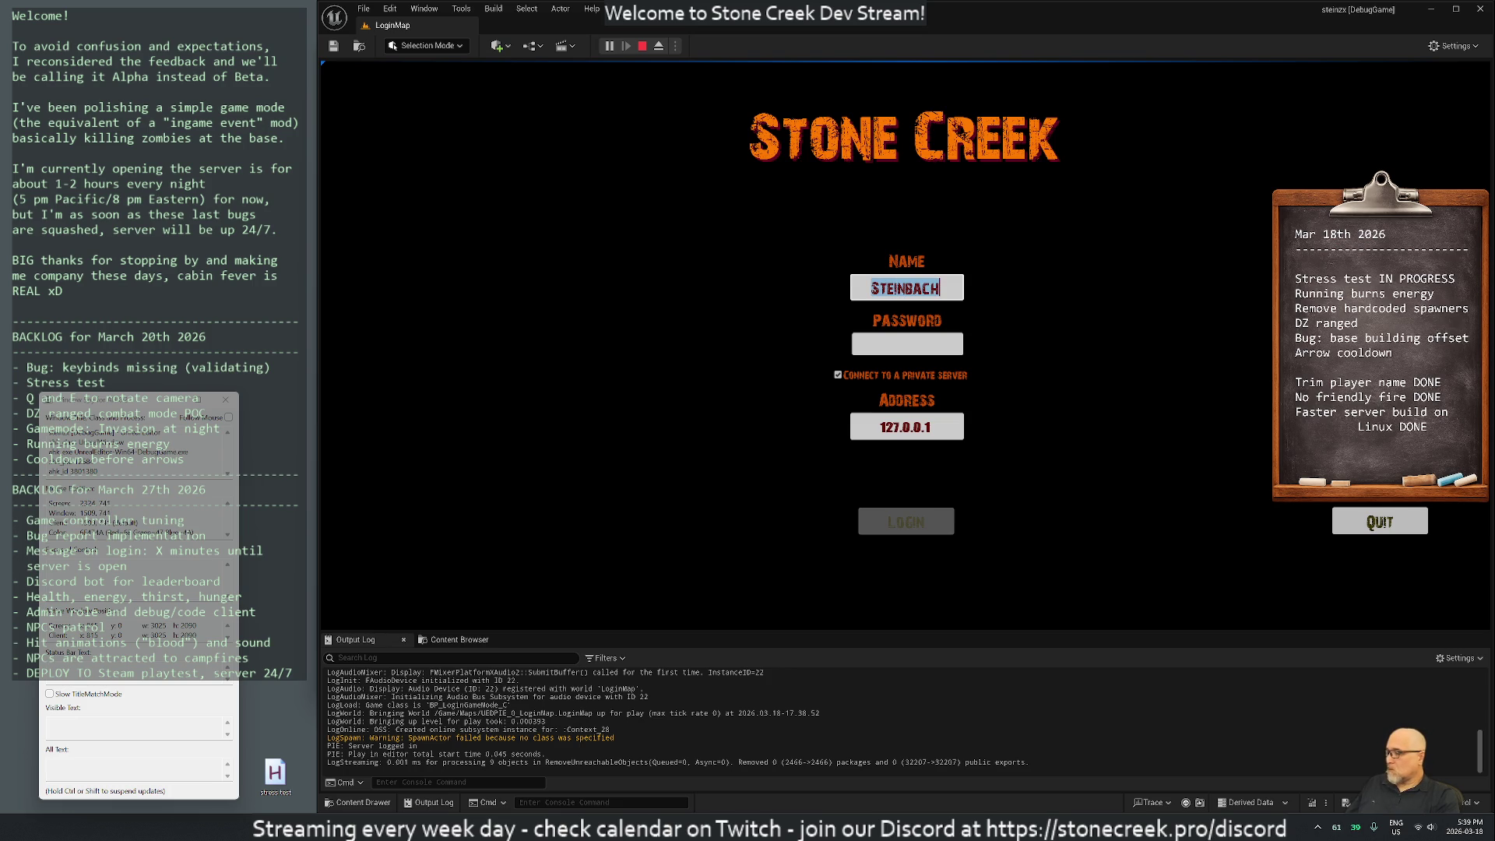
key("alt+Tab")
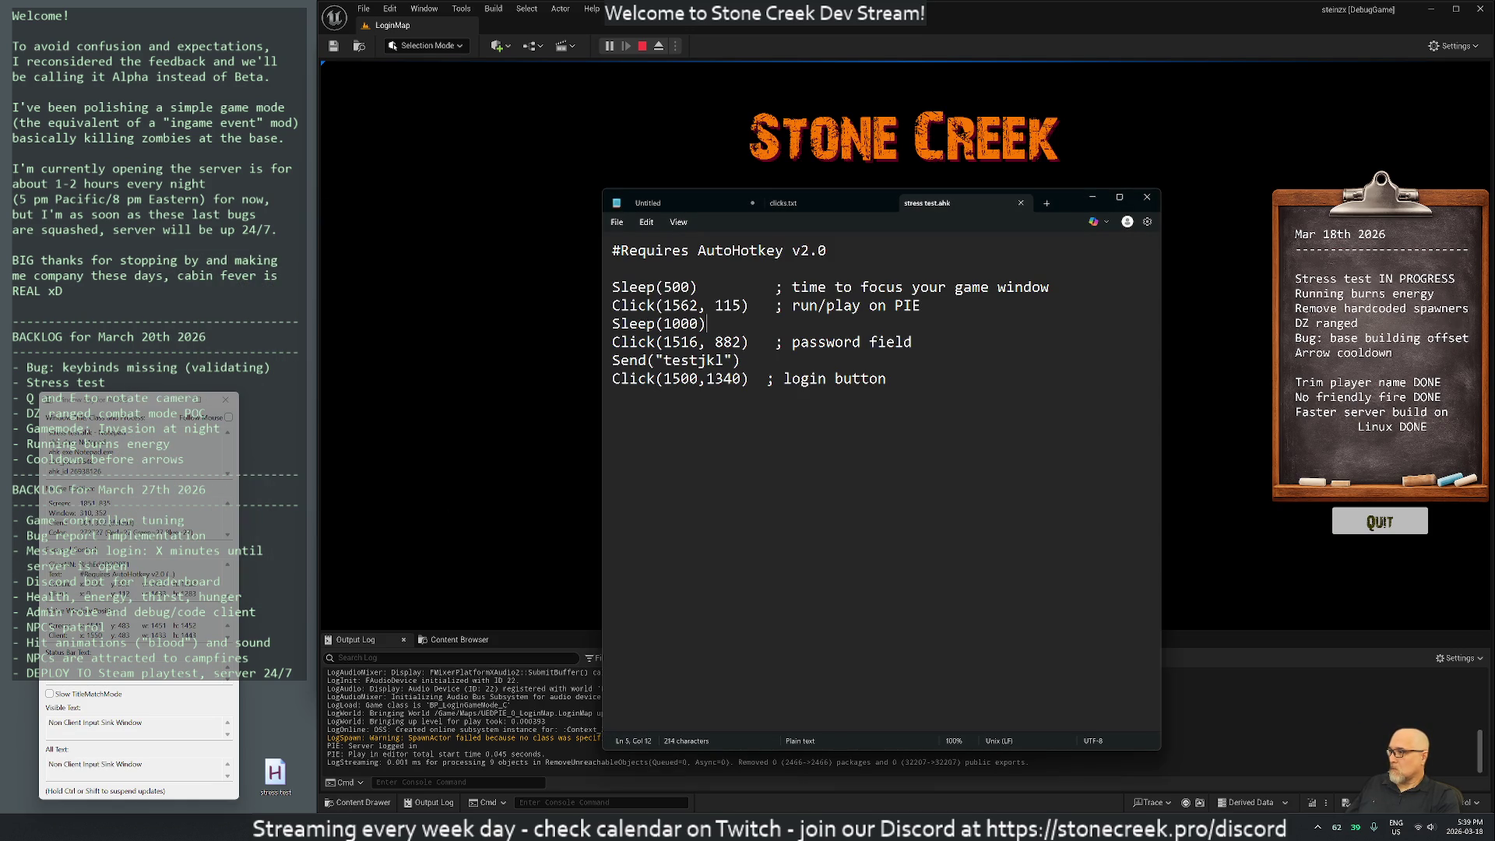
Add a 'Click(1500,741) ; login field' line after Sleep(1000).
key("Return")
type("15000")
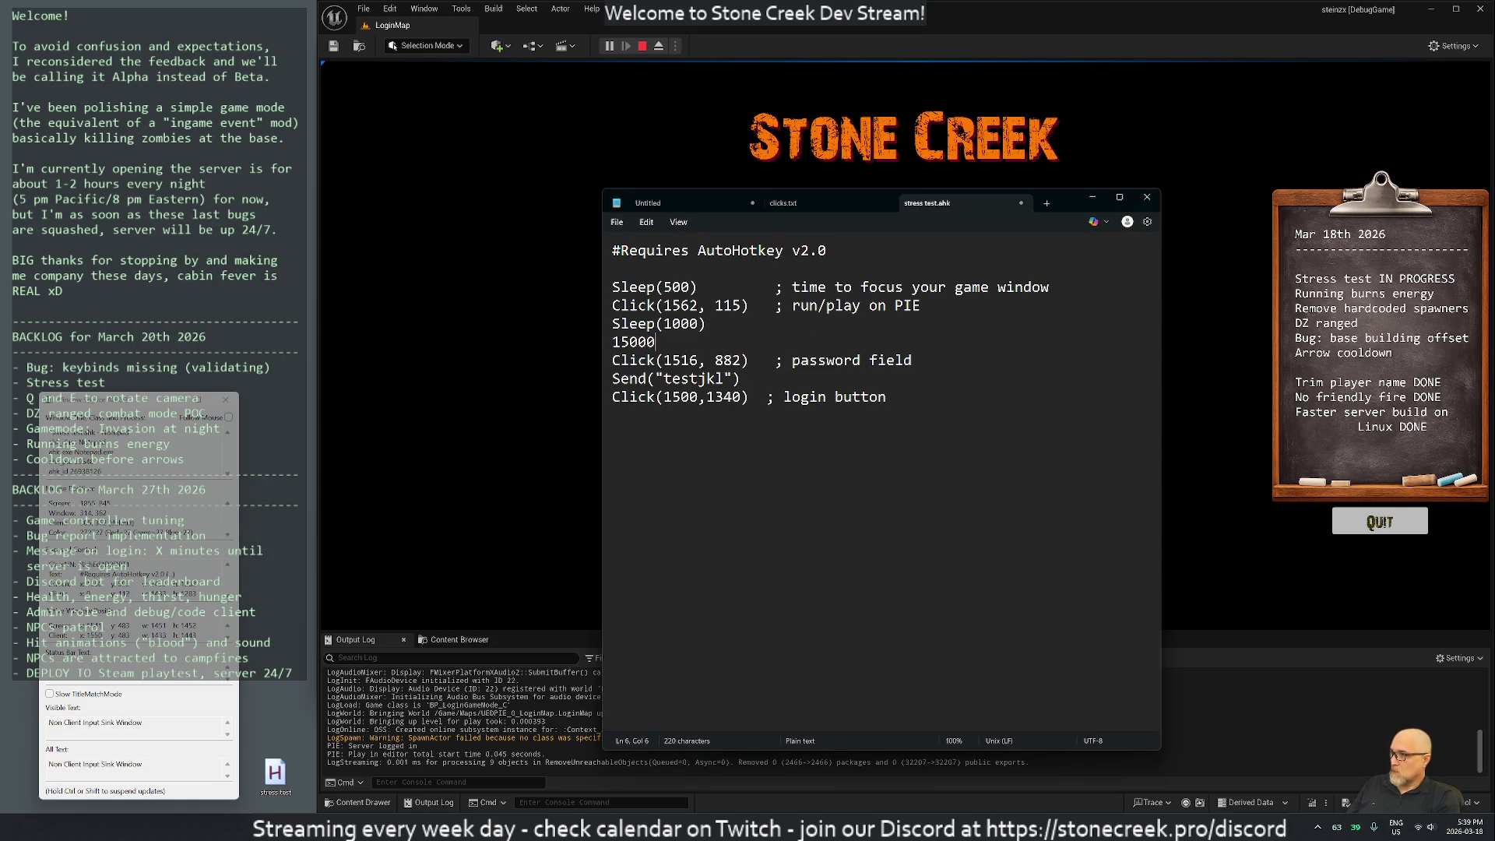
key("BackSpace")
type(",741")
left_click(639, 341)
type("Click(")
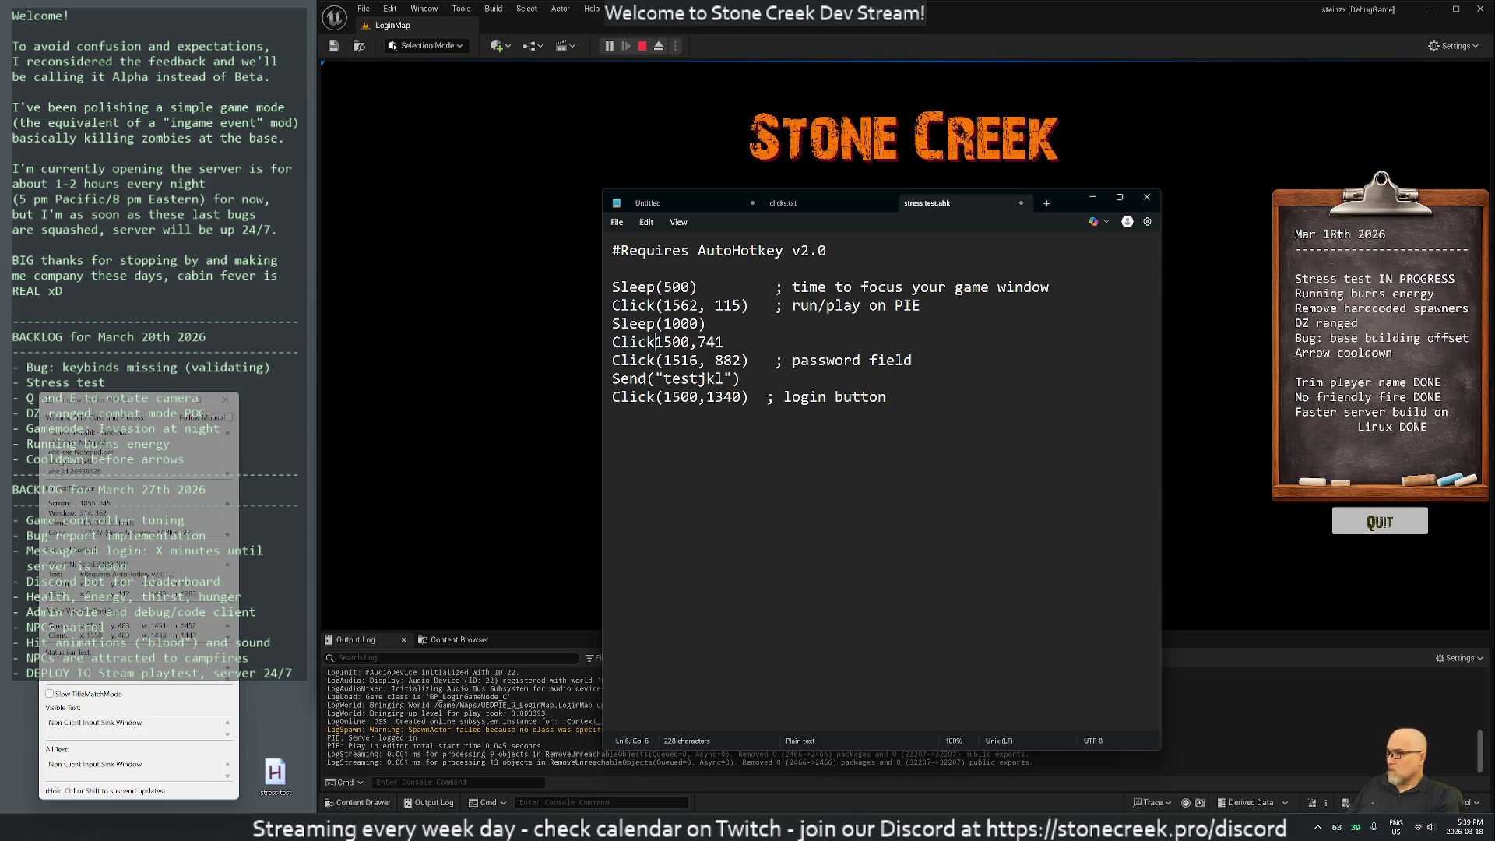
key("Right")
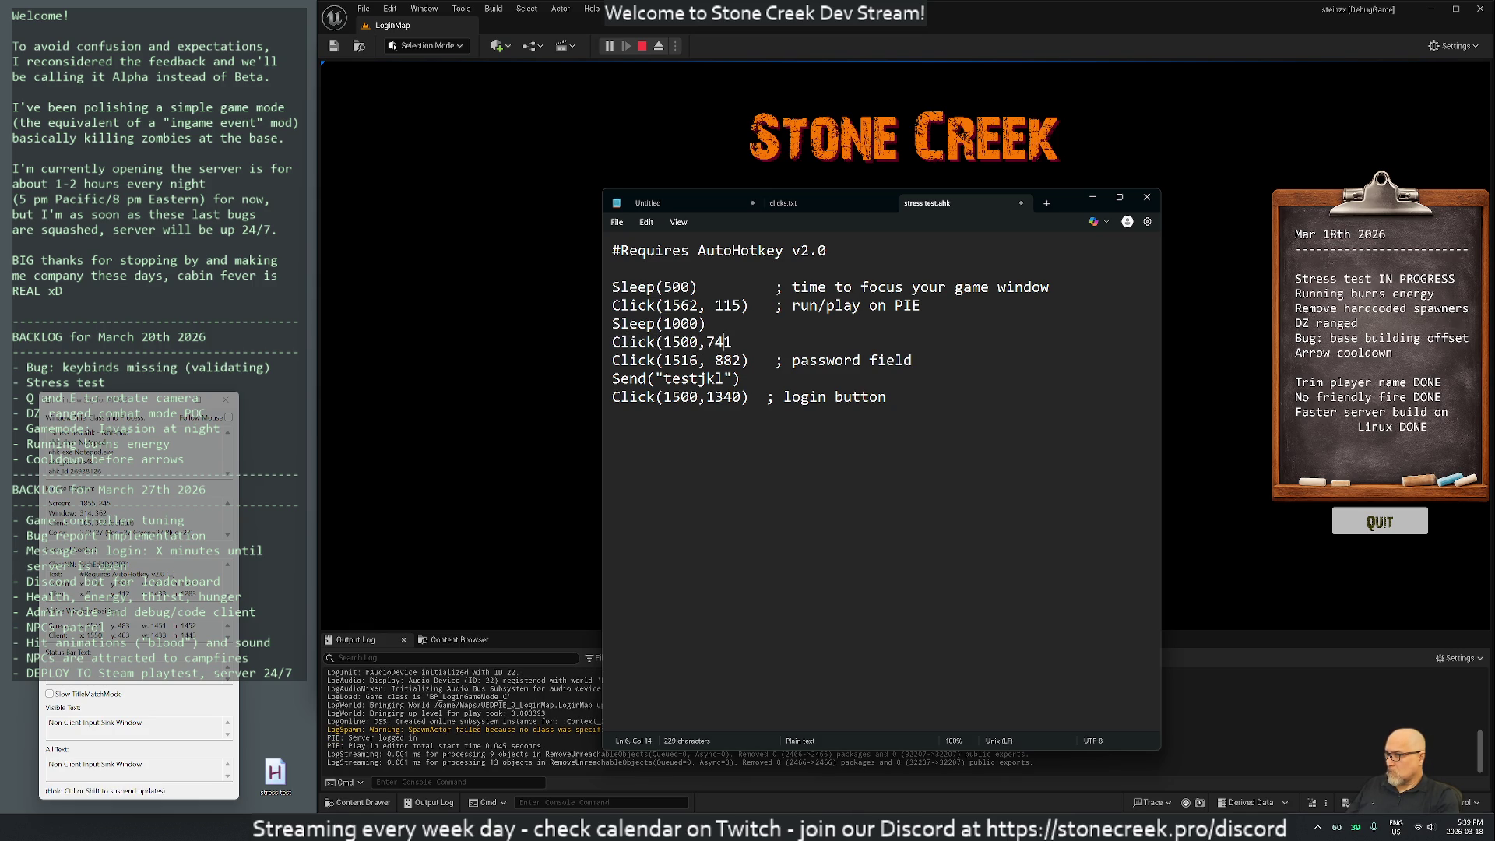
key("End")
type(")    ; ")
type("login field")
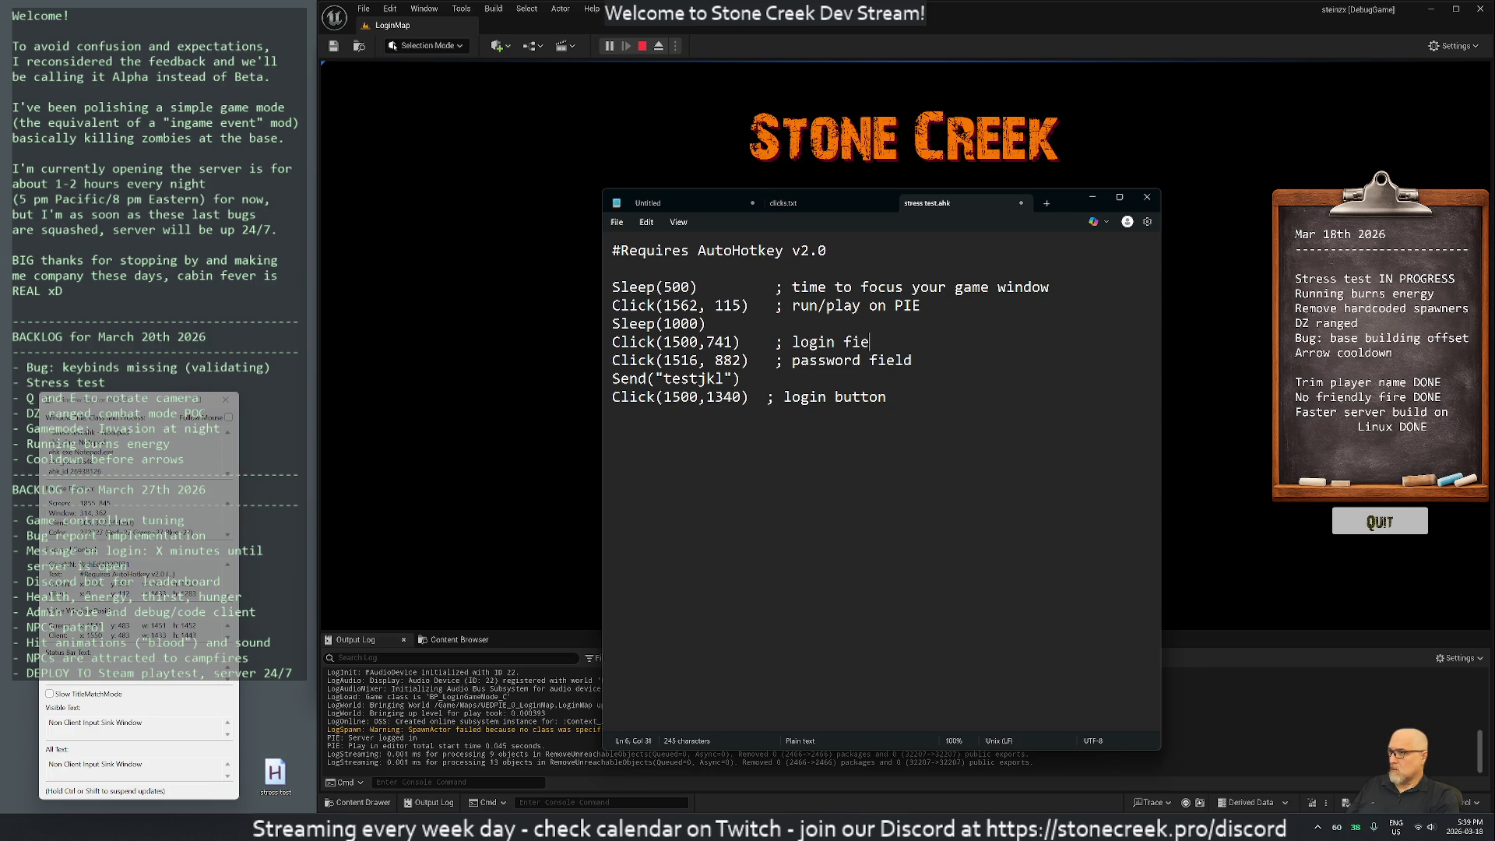
Add Sleep(50) below it, then paste a second copy of the login field click.
key("Return")
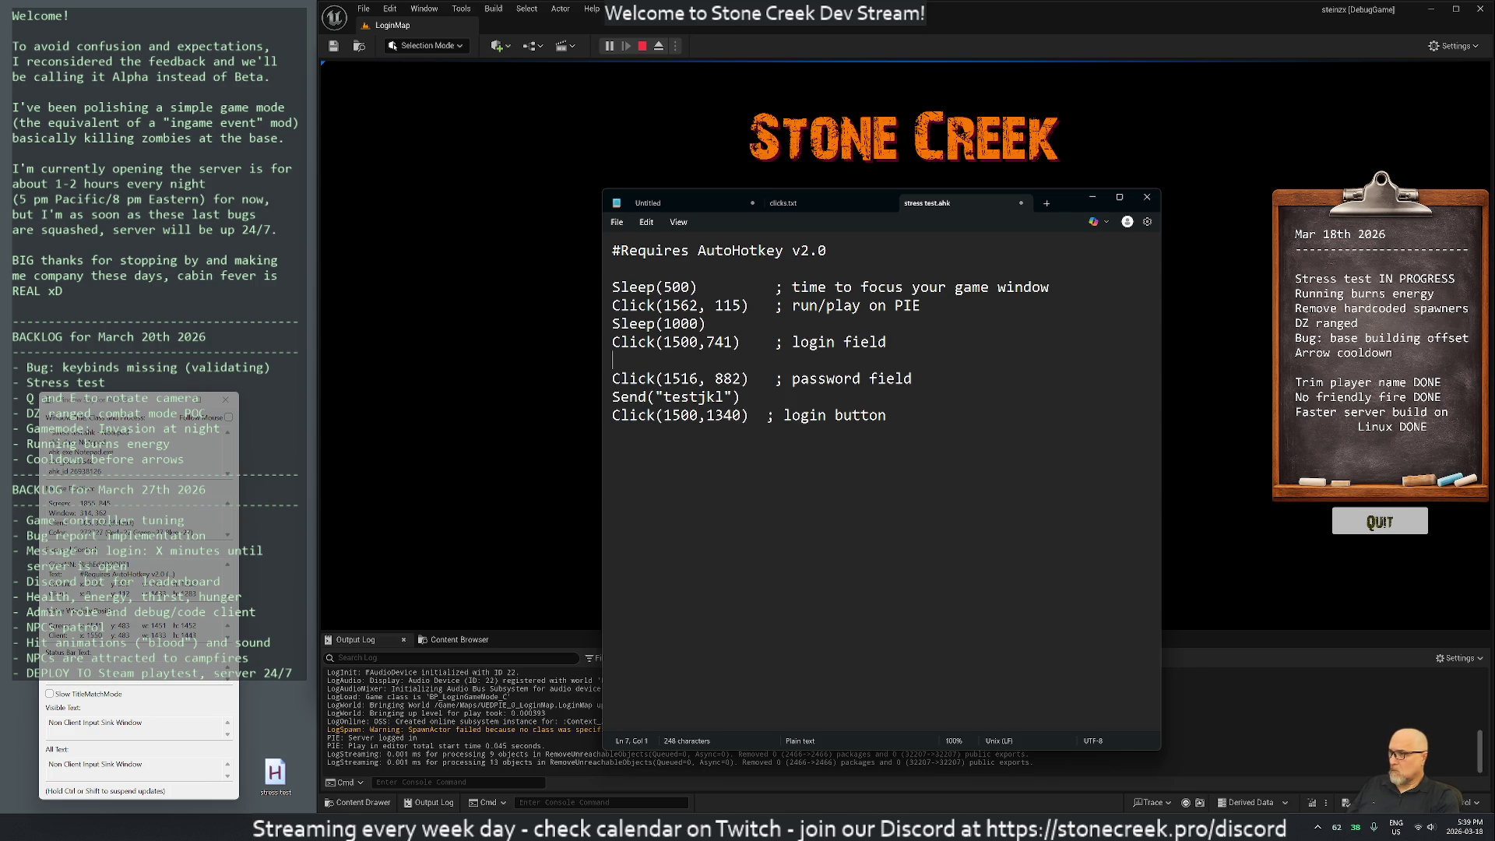
type("Sleep(50)")
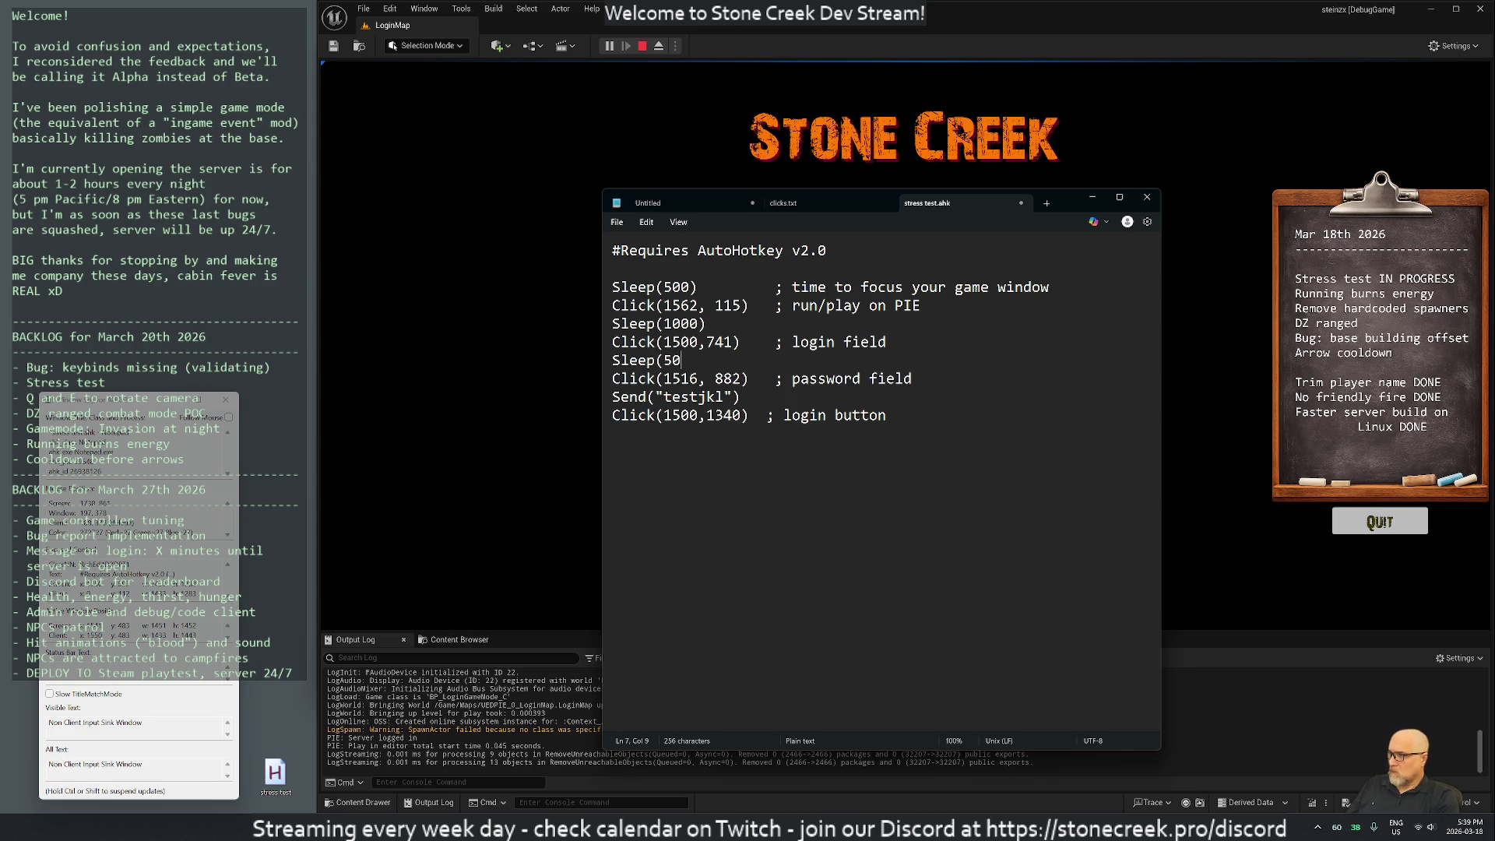
triple_click(630, 346)
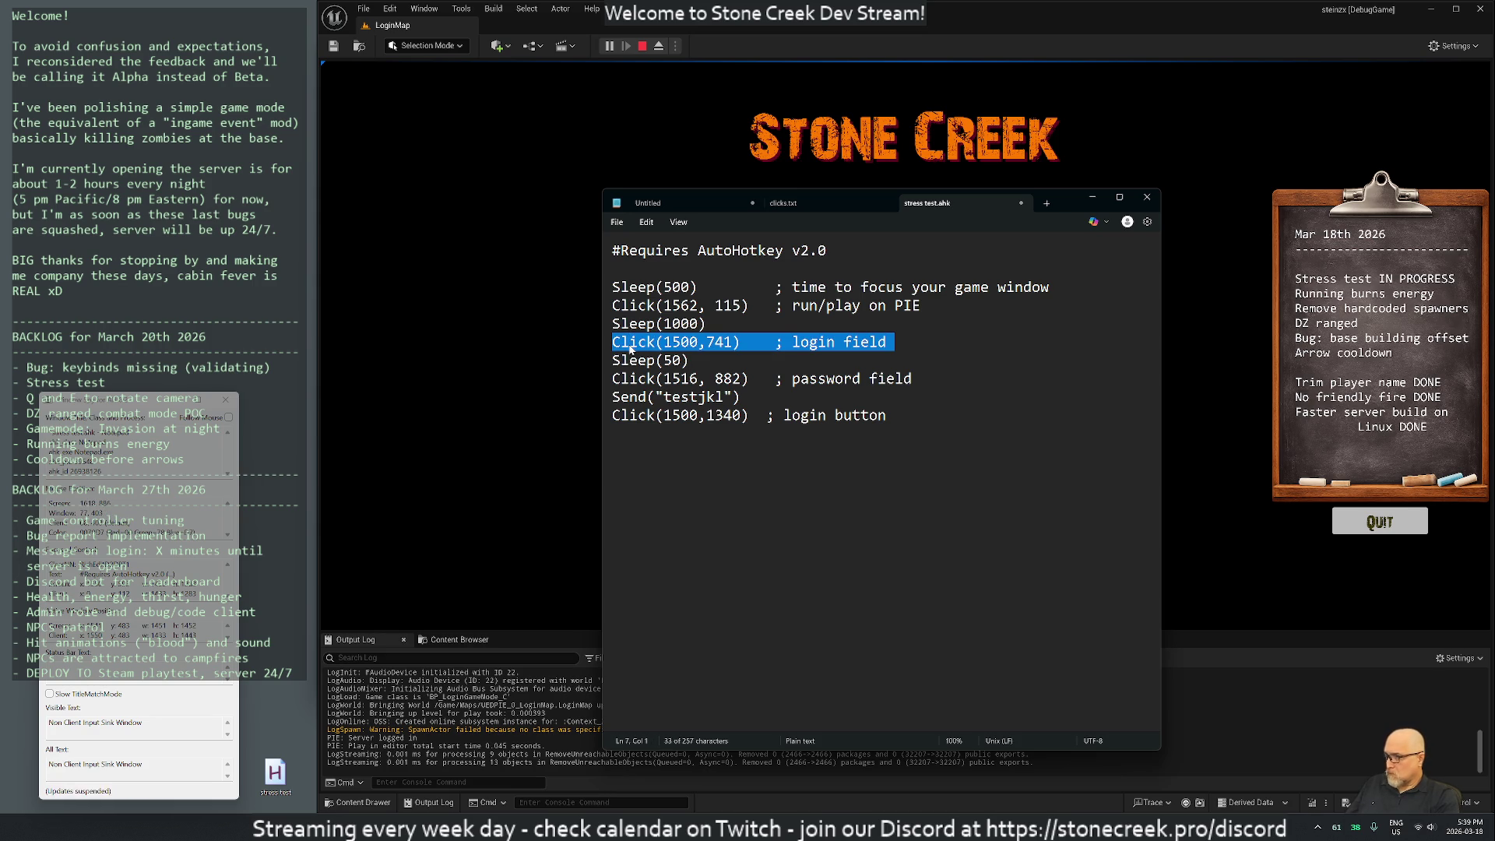
key("ctrl+c")
key("Down")
key("Return")
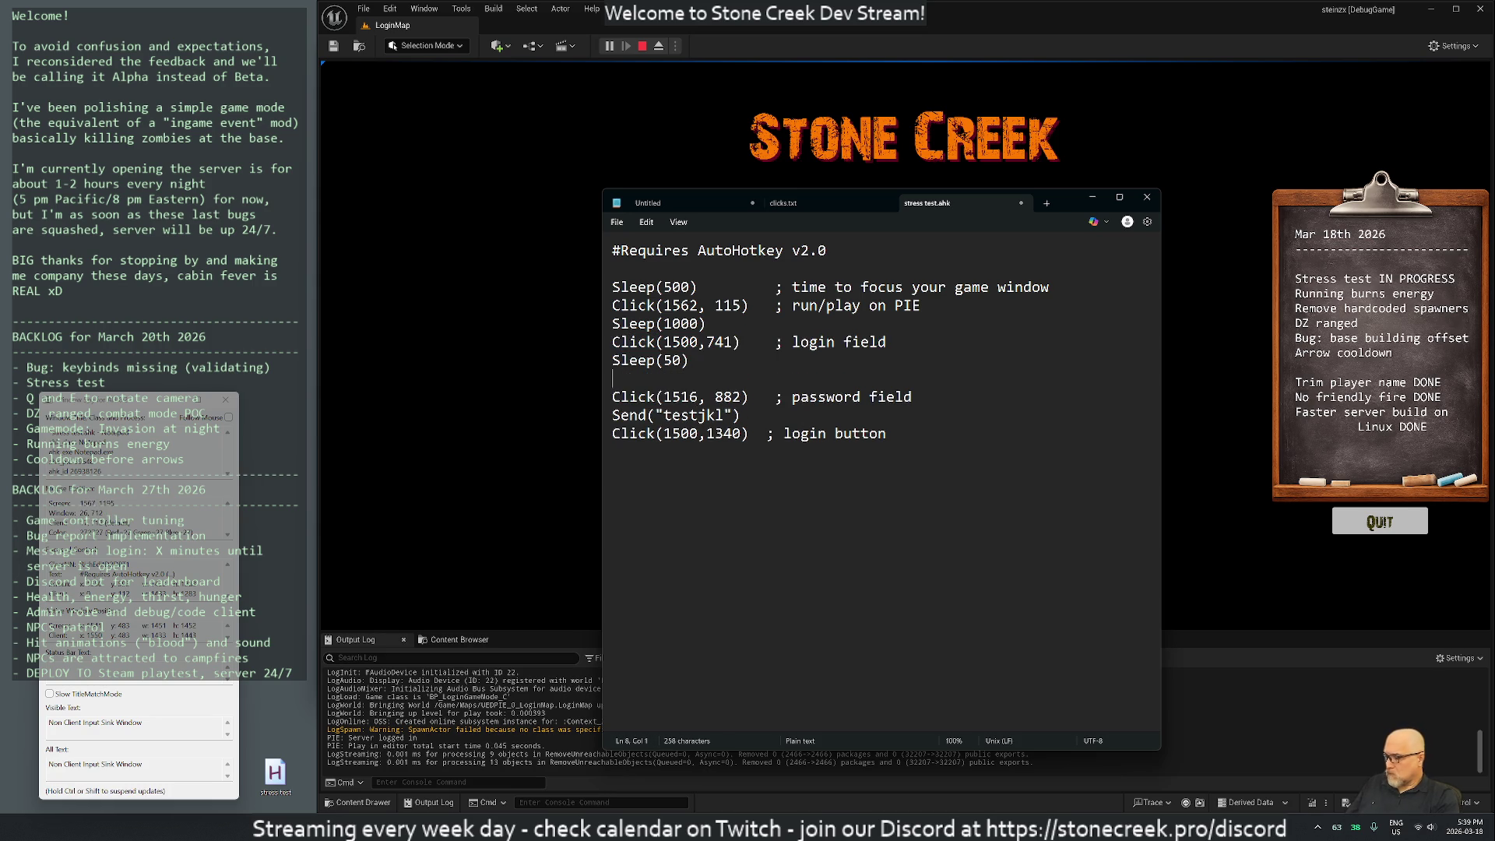
key("Up")
key("ctrl+v")
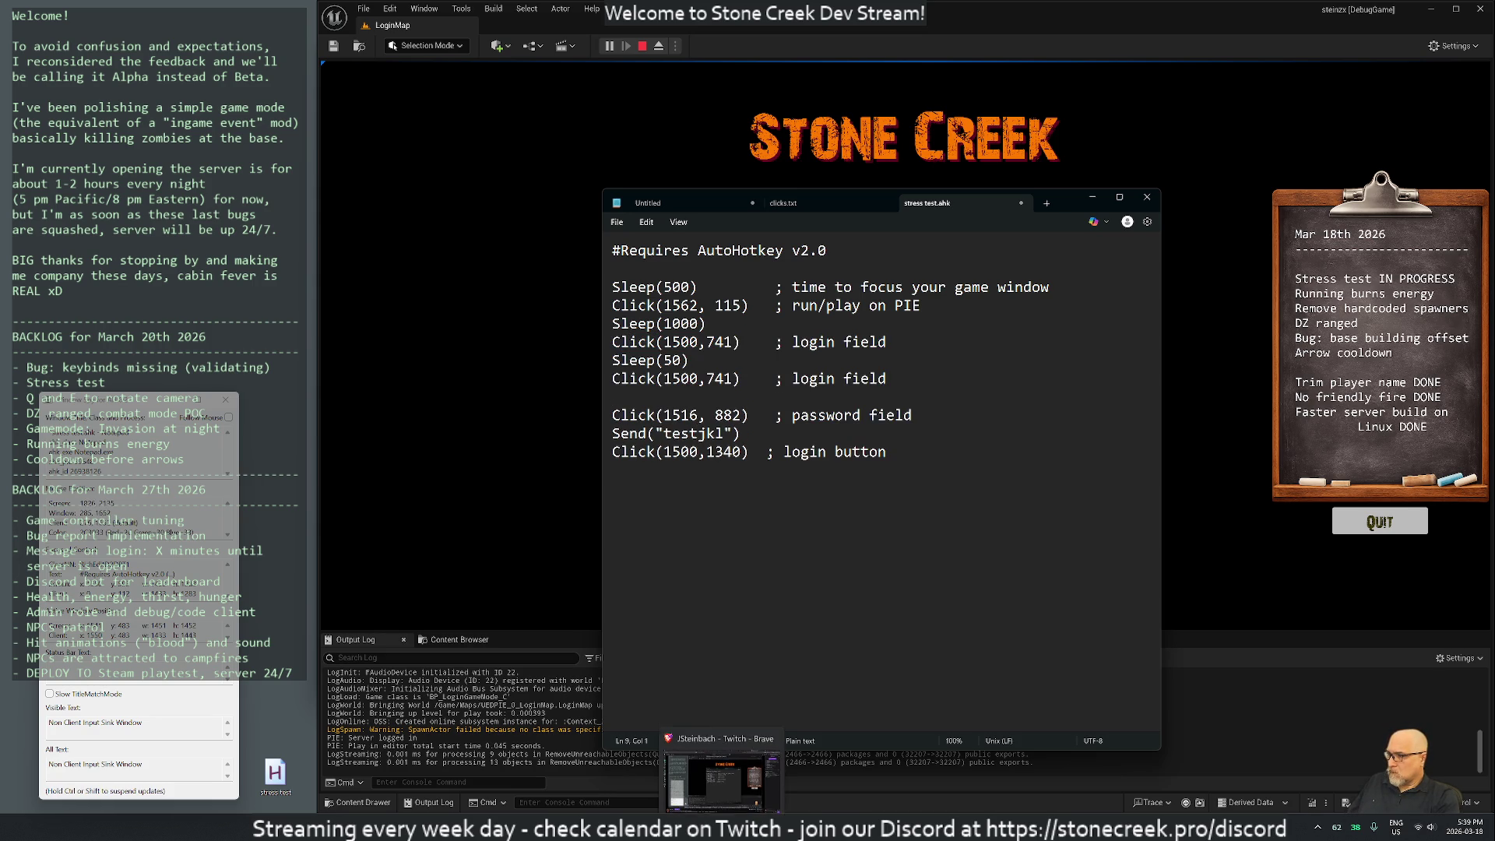
Ask Claude 'what if i want a double click?' and return to Notepad after it answers.
left_click(676, 777)
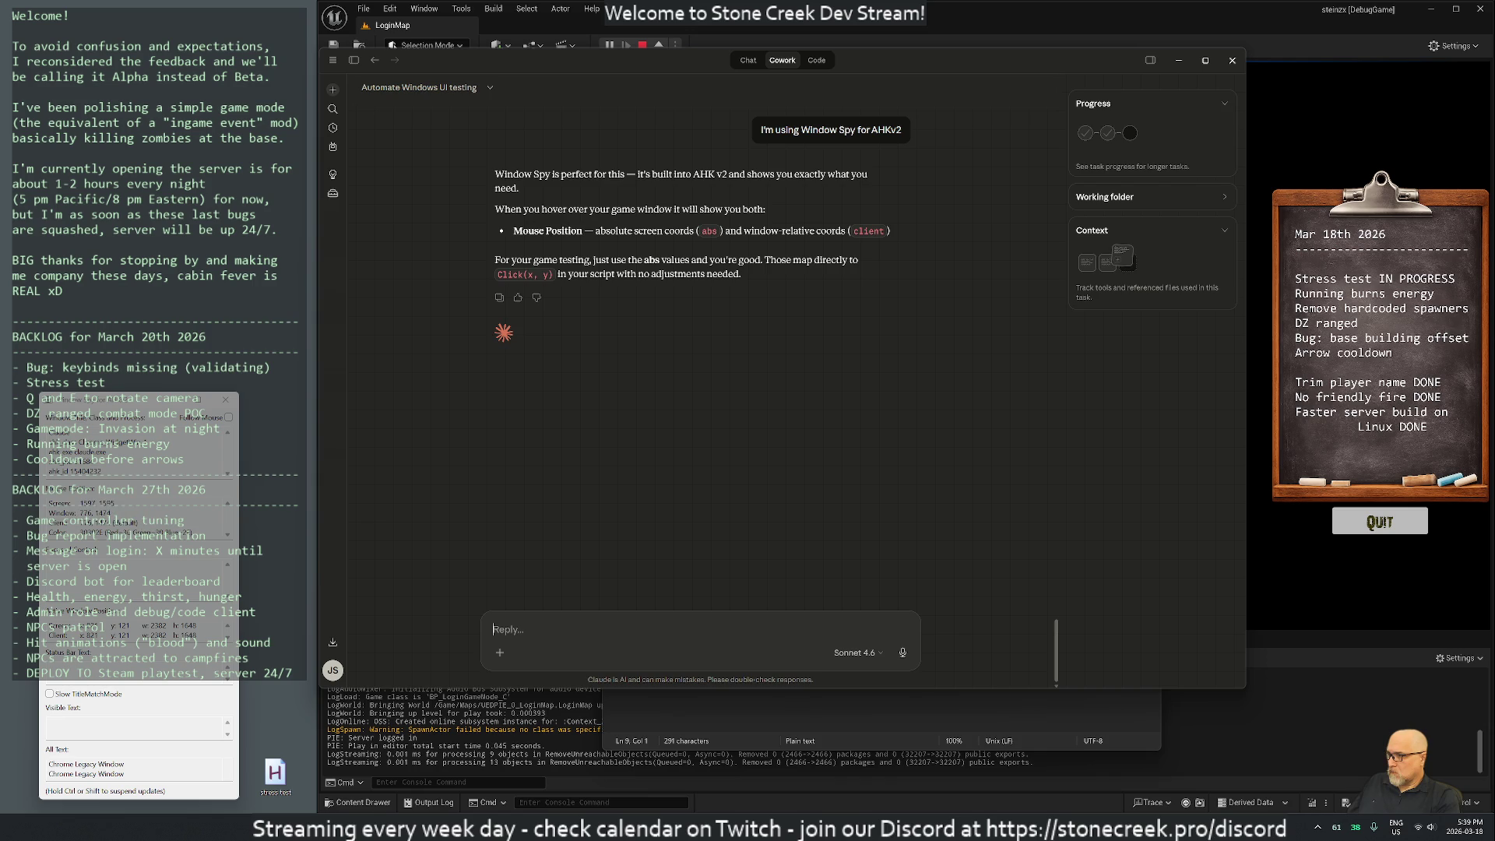
type("what if i wa")
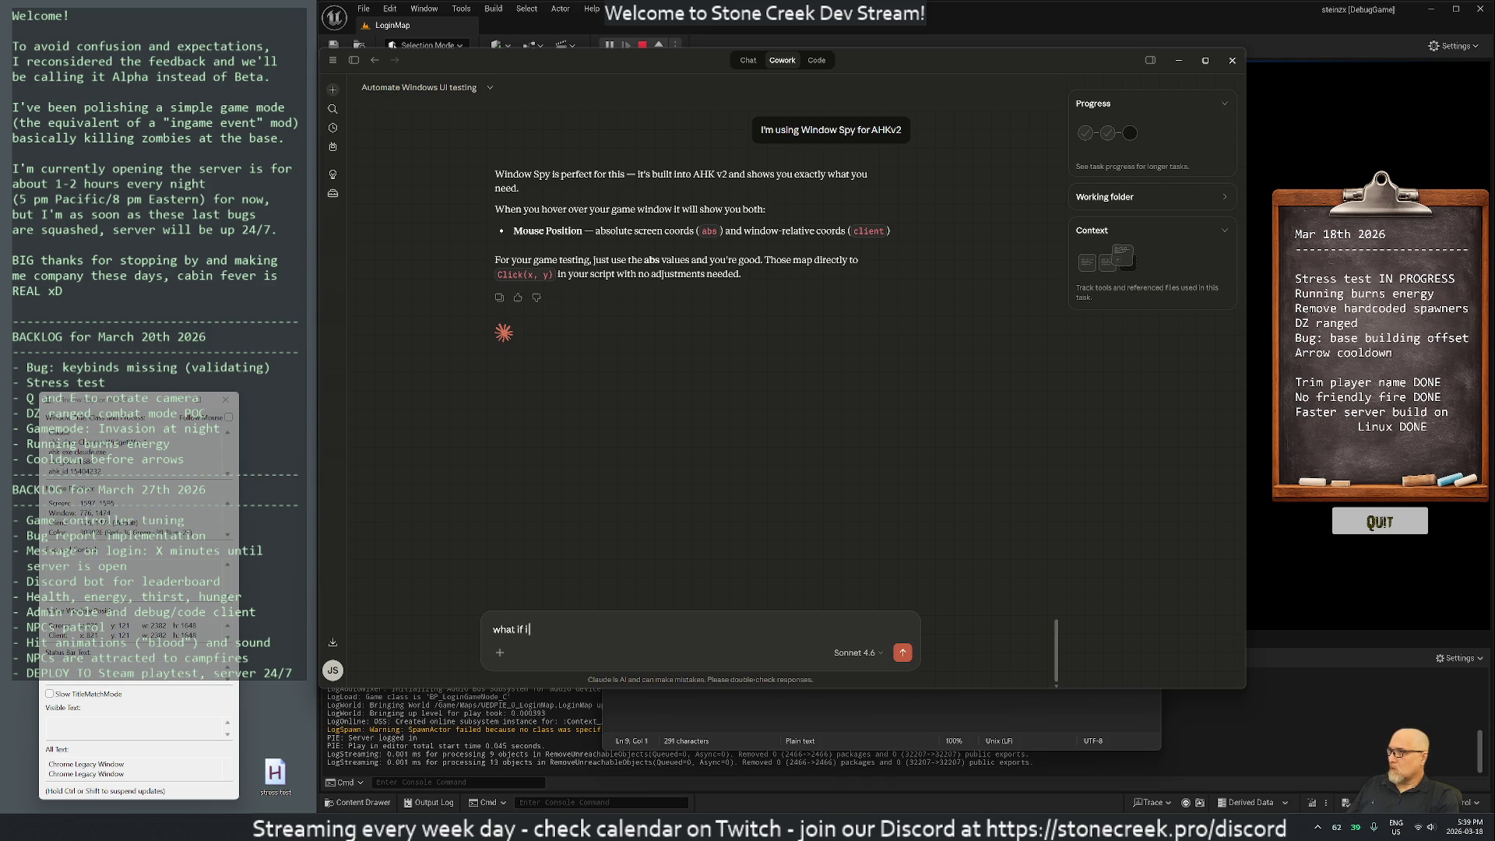
type("nt a double clic")
type("k?")
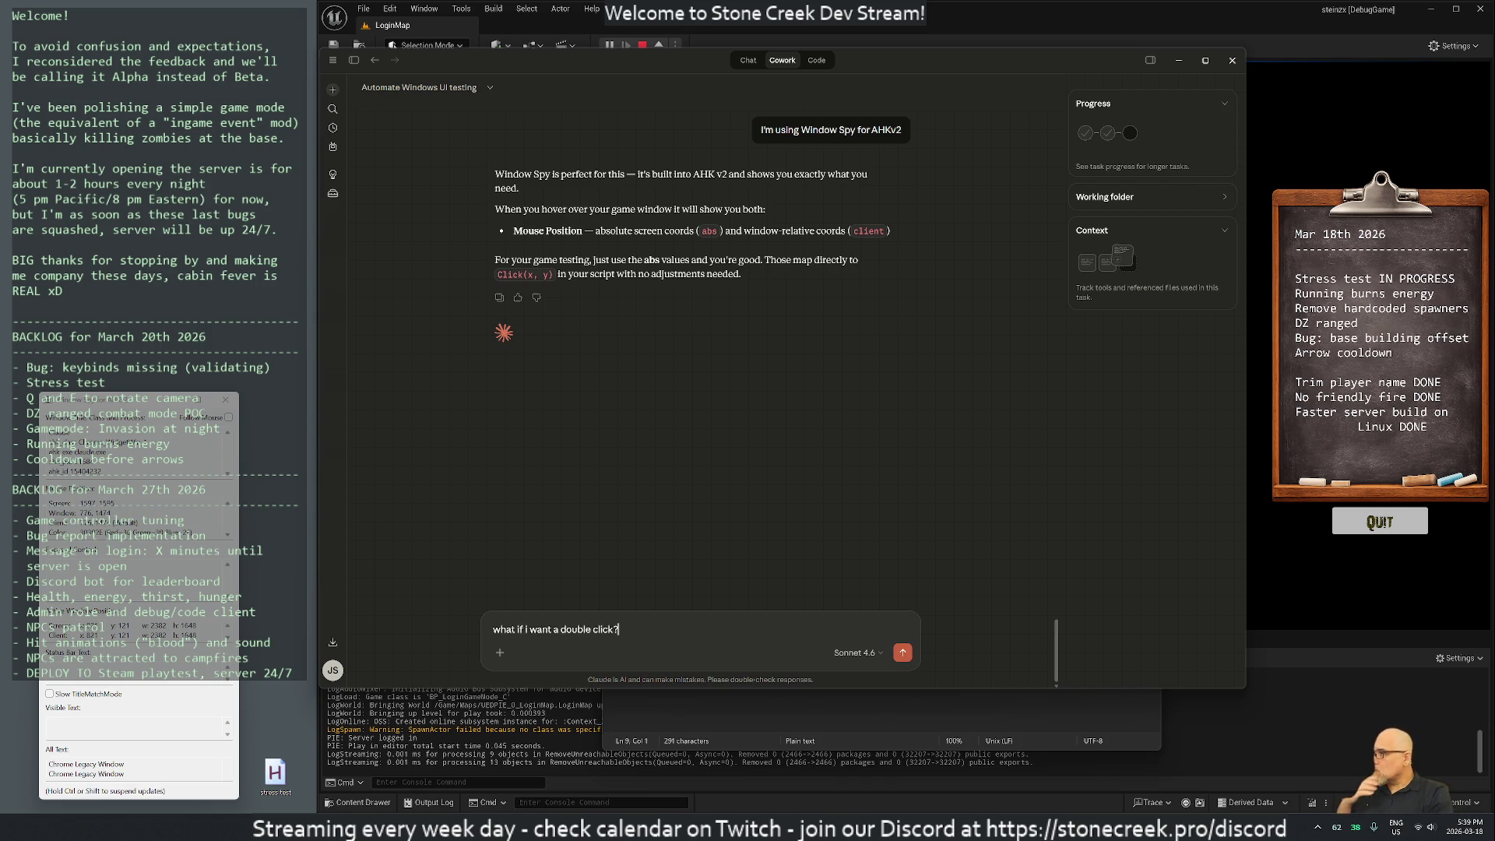
key("Return")
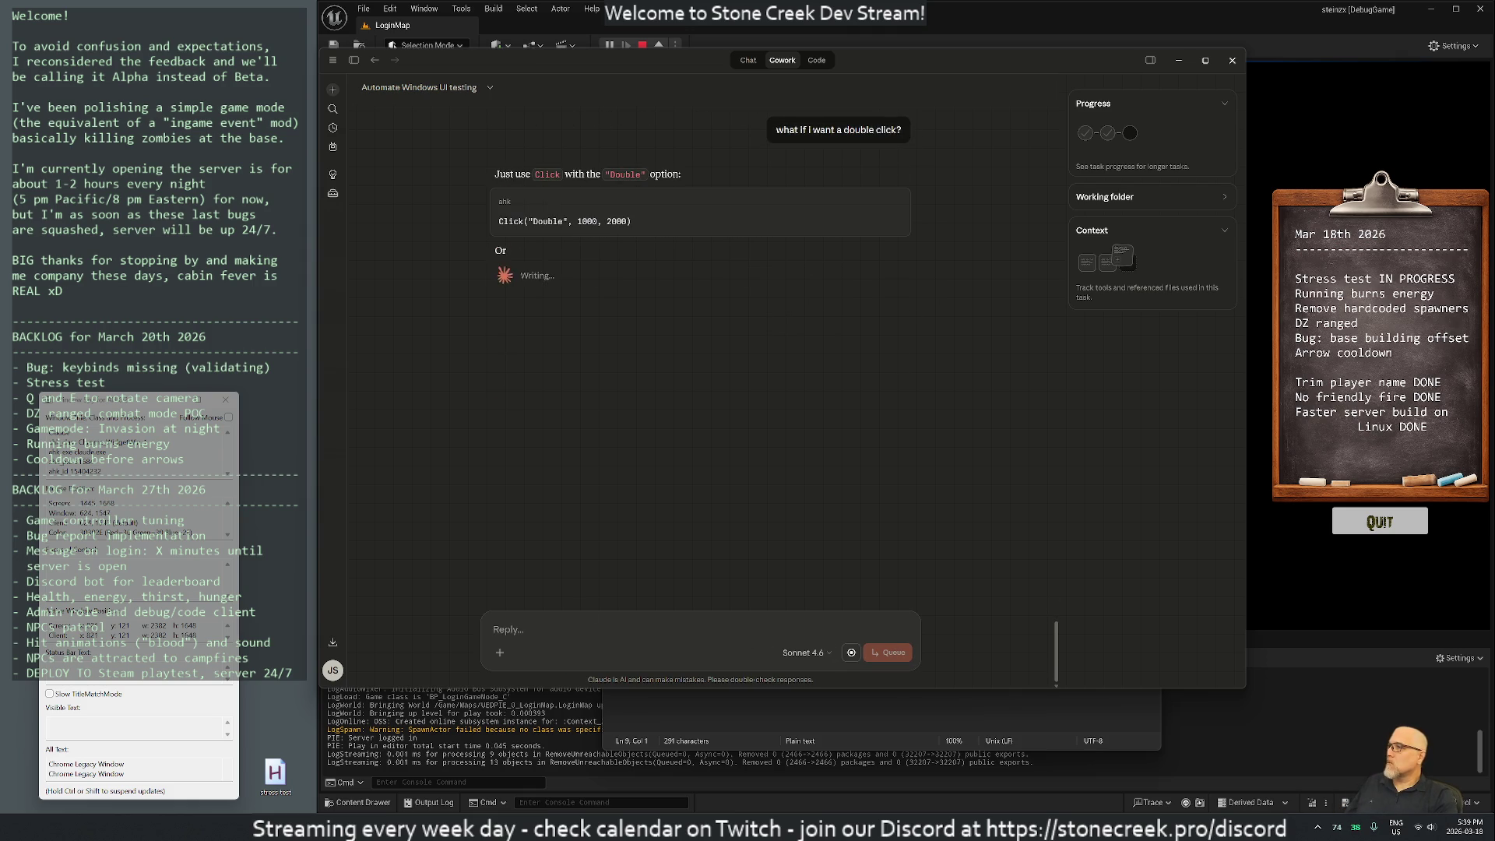
key("alt+Tab")
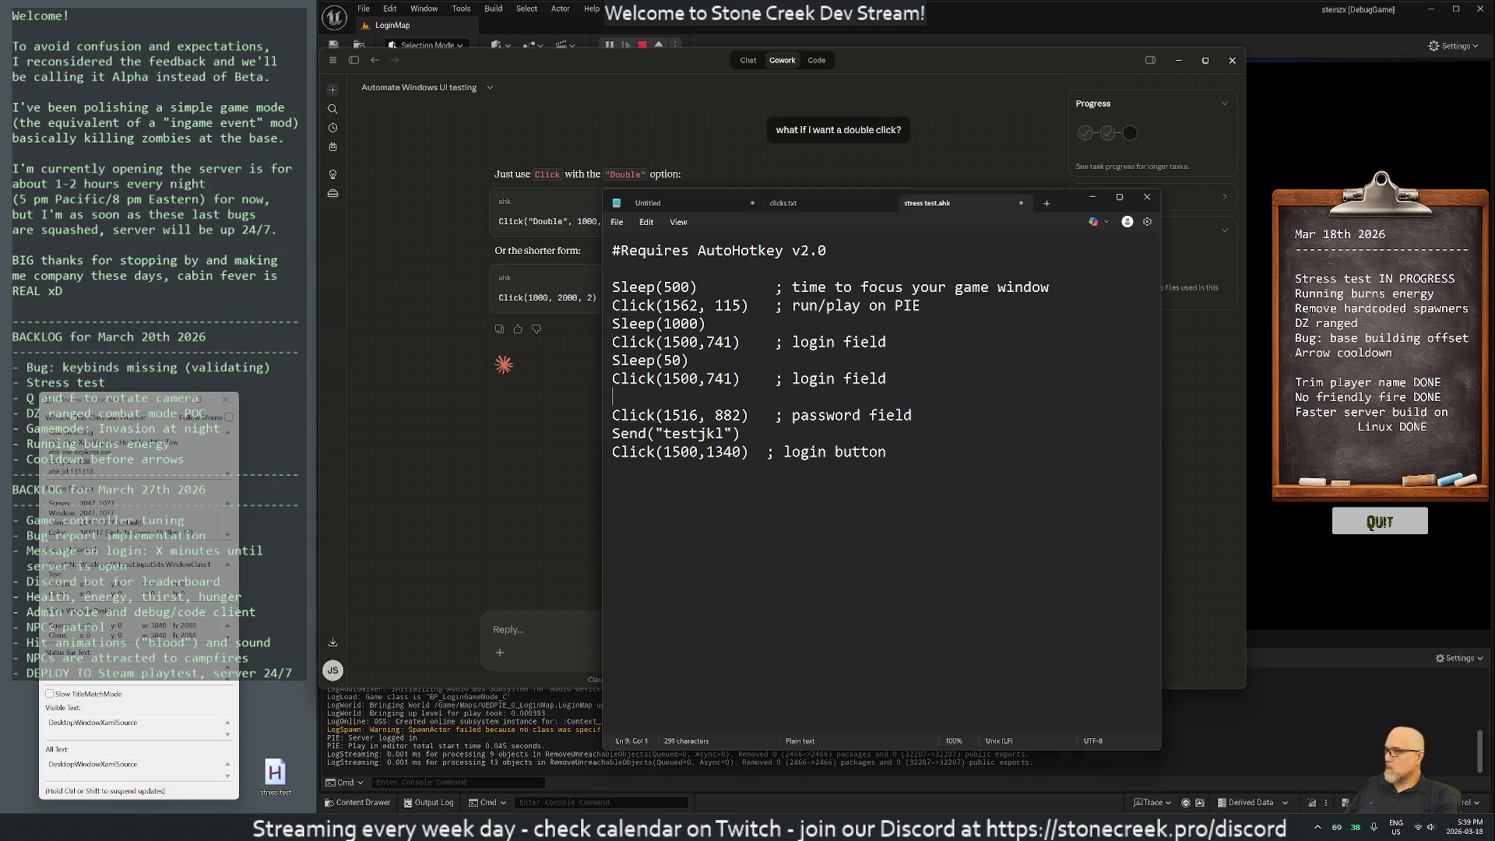
Change the first login click to Click("Double", 1500,741), drop the extra Sleep and repeated click, align the comments, and save.
left_click(664, 342)
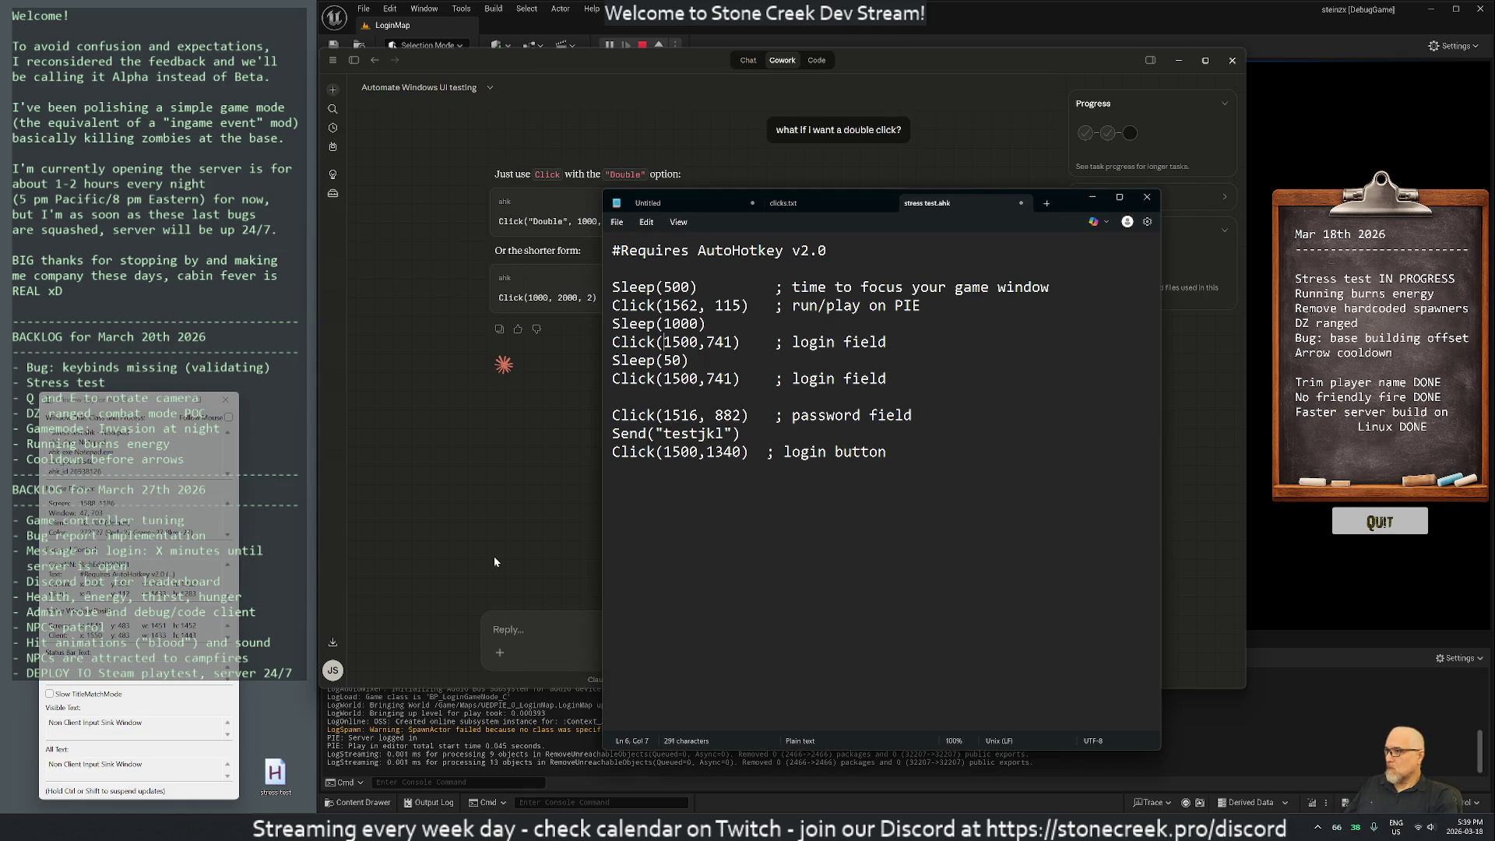
type("\"Double\"")
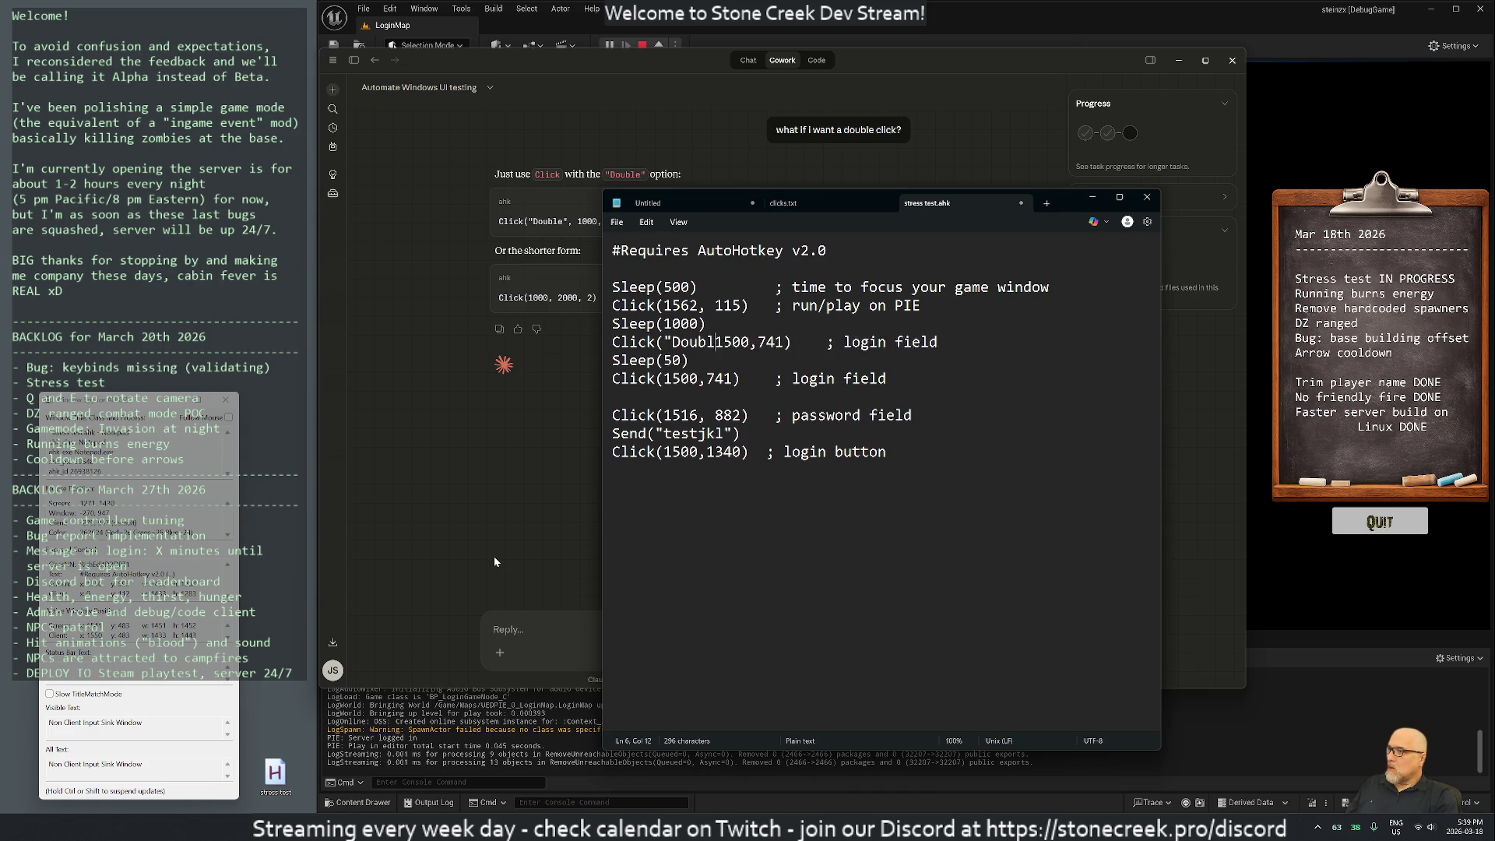
type(",")
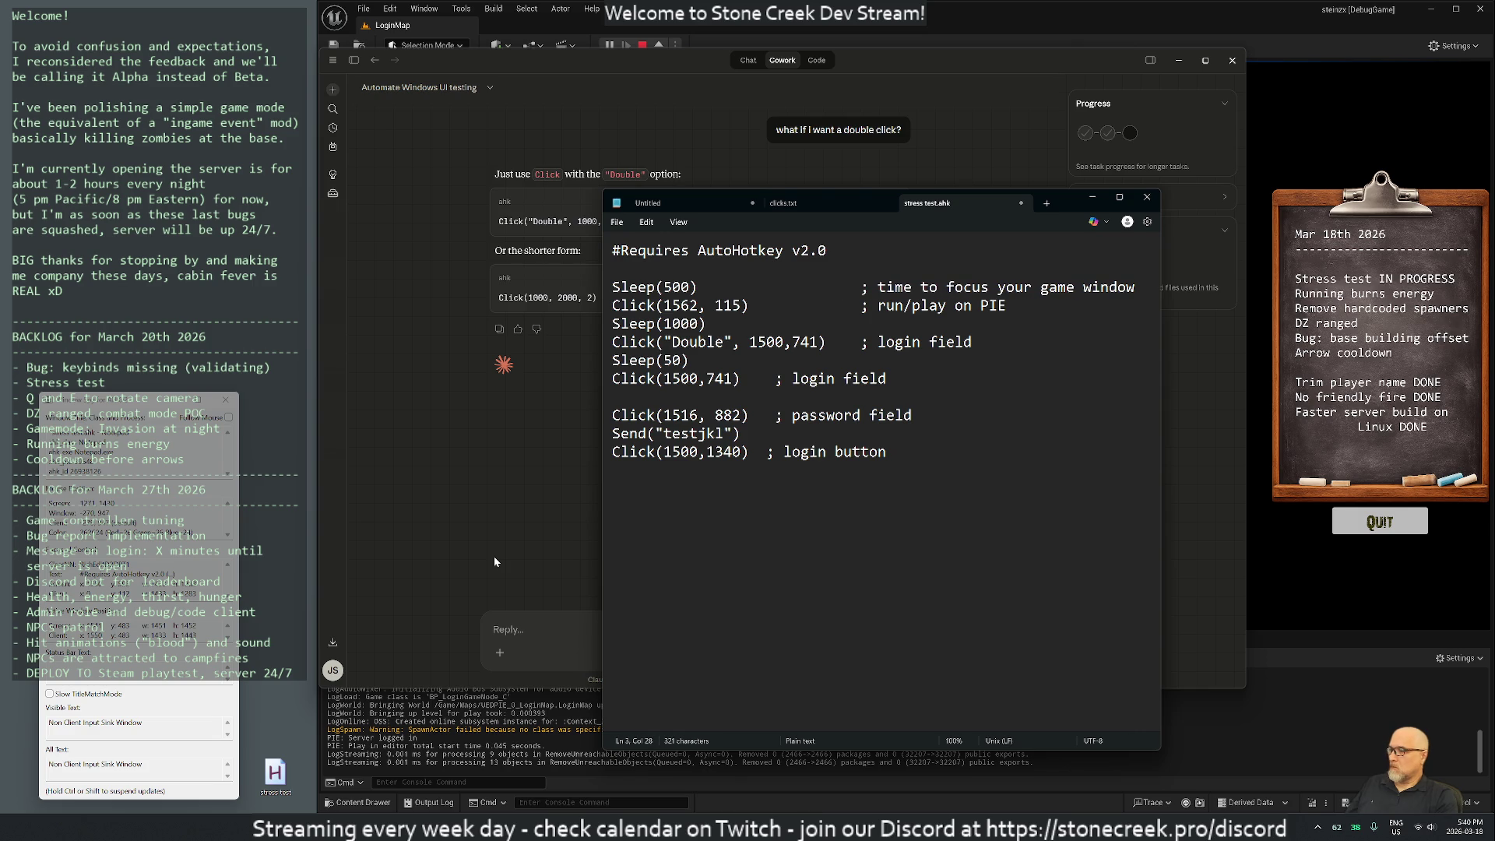
mouse_move(890, 378)
left_mouse_down()
mouse_move(592, 380)
mouse_move(534, 365)
left_mouse_up()
key("Delete")
key("Delete")
key("Delete")
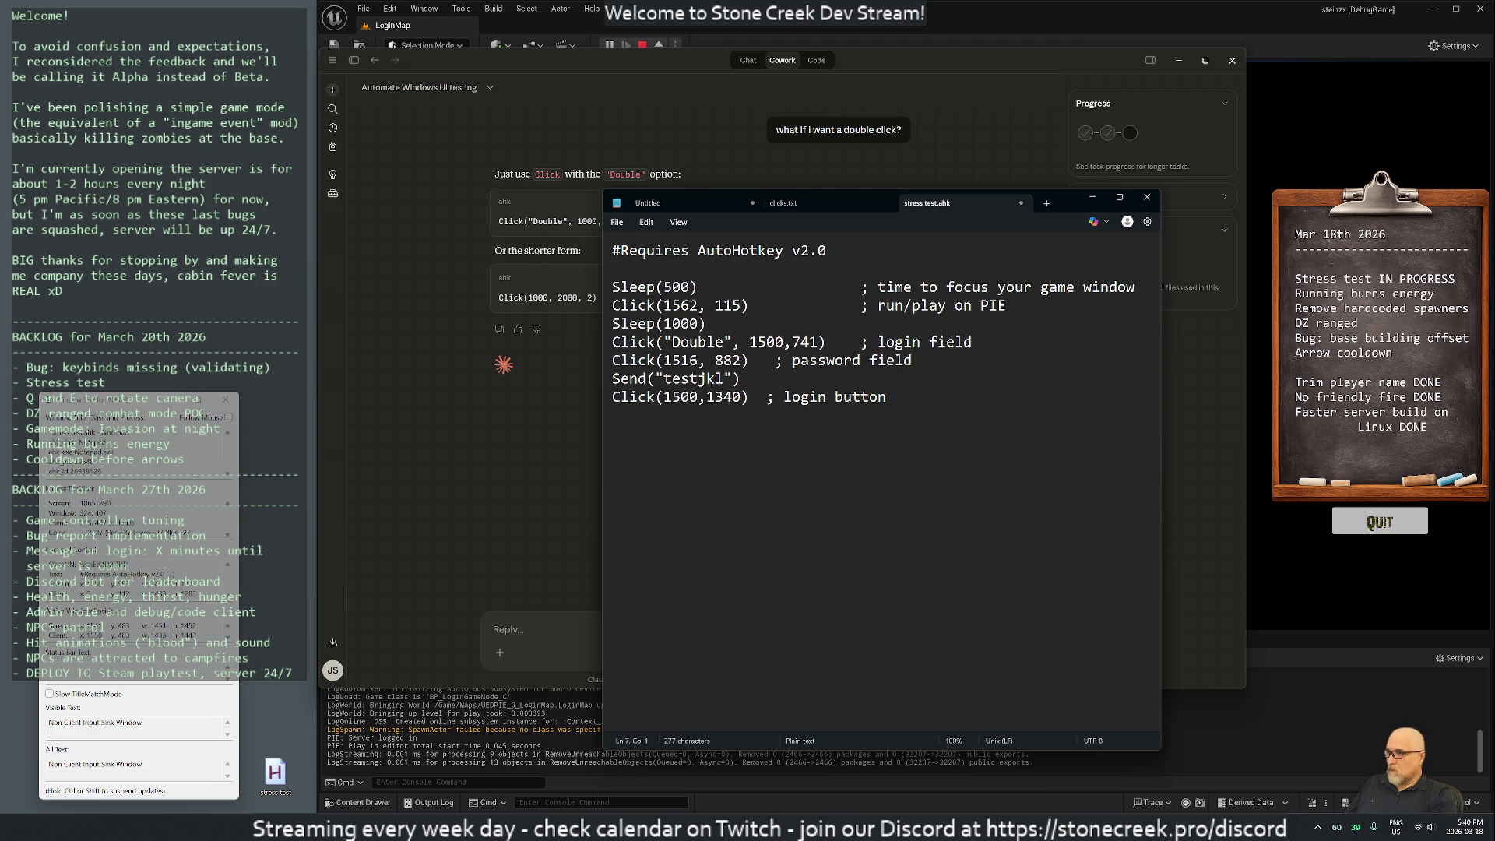
left_click(767, 361)
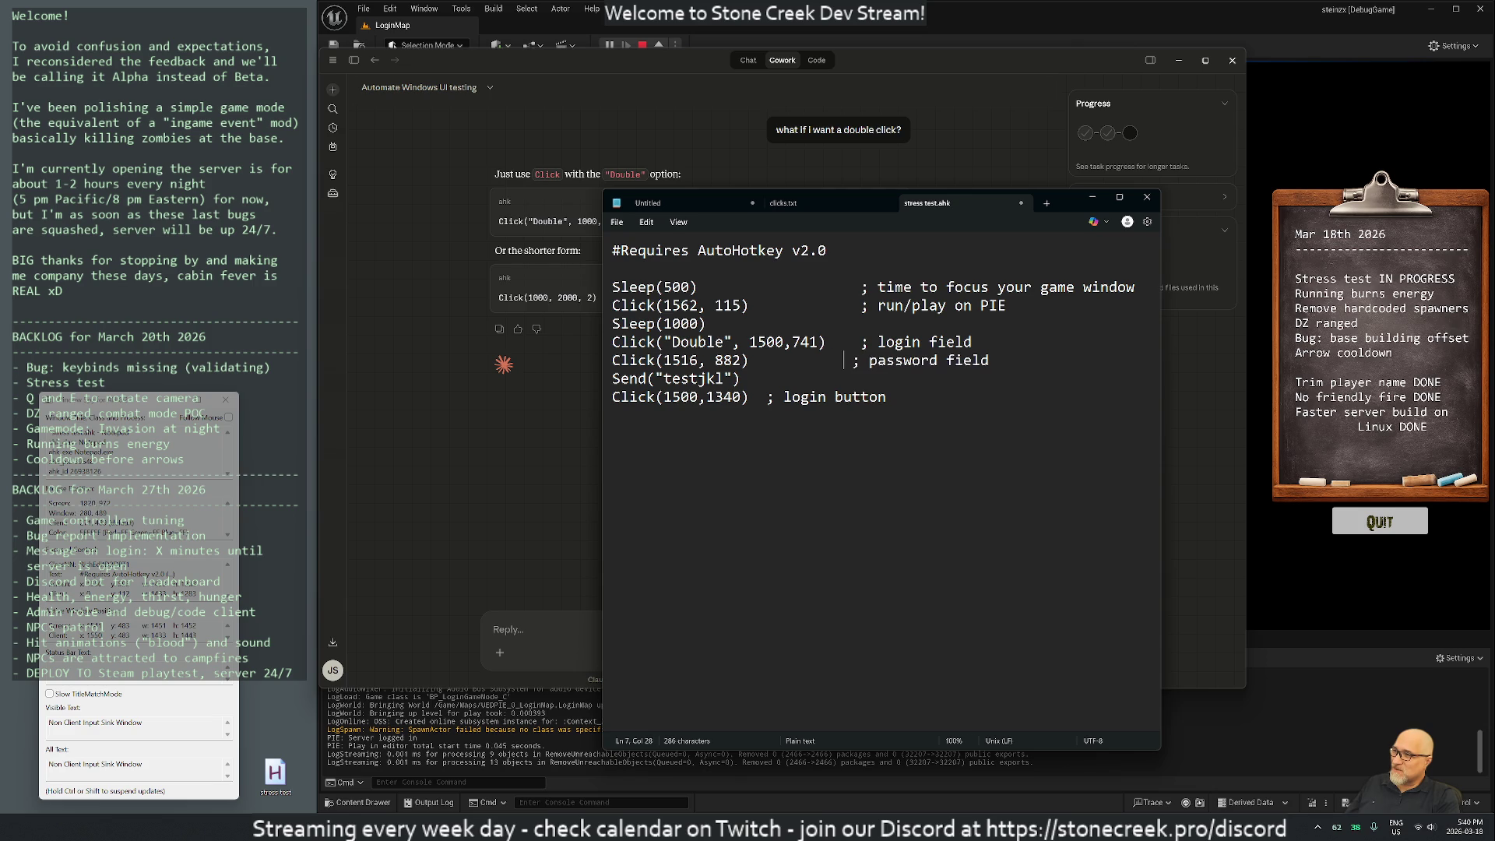
left_click(750, 397)
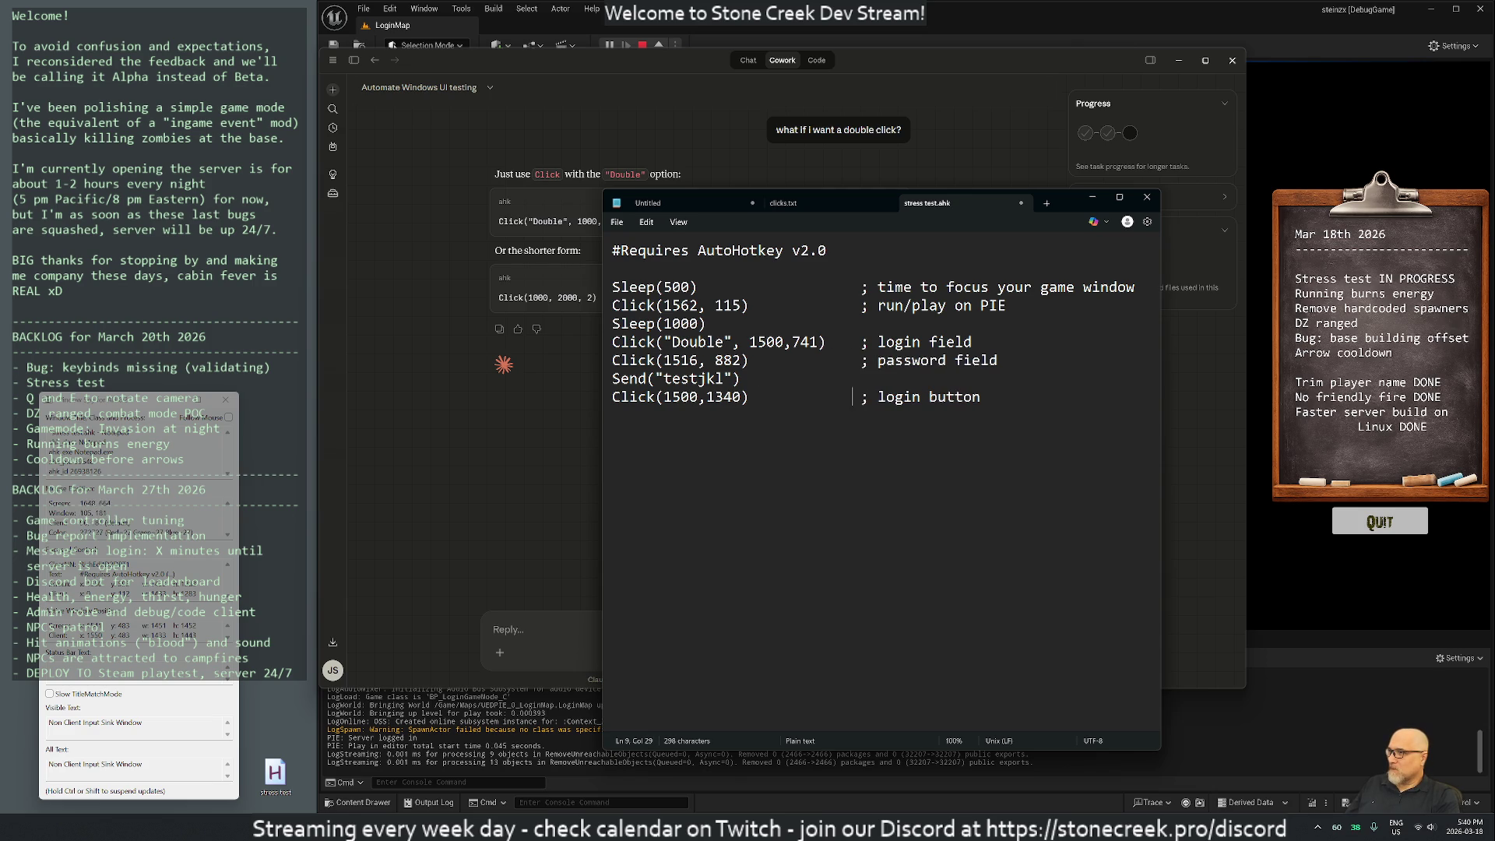
left_click(617, 222)
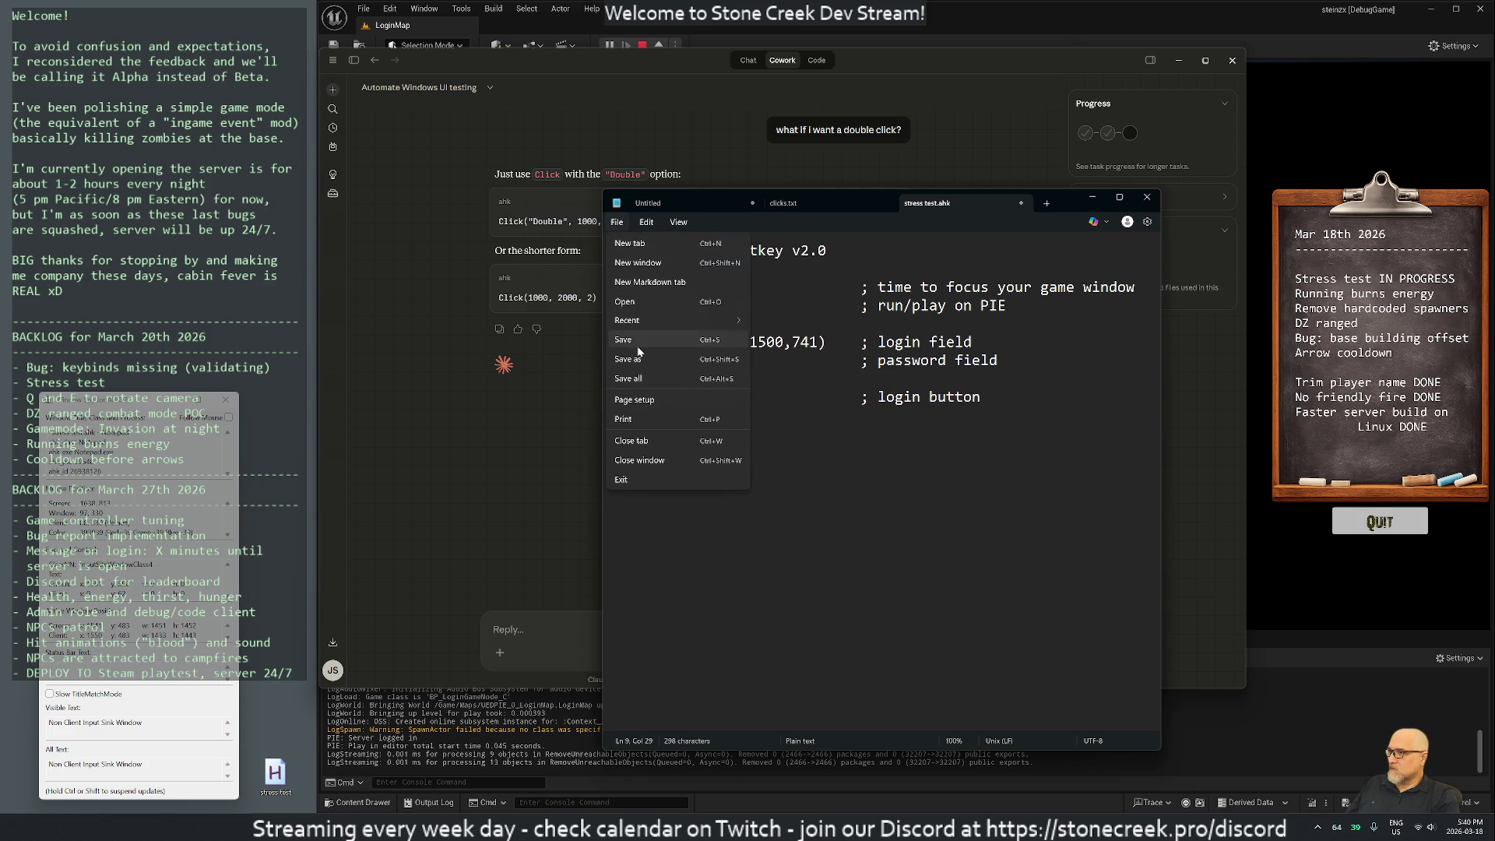
left_click(627, 340)
Add a Send line that types the player name after the login field click, and save.
mouse_move(612, 379)
left_mouse_down()
mouse_move(666, 379)
mouse_move(535, 398)
left_mouse_up()
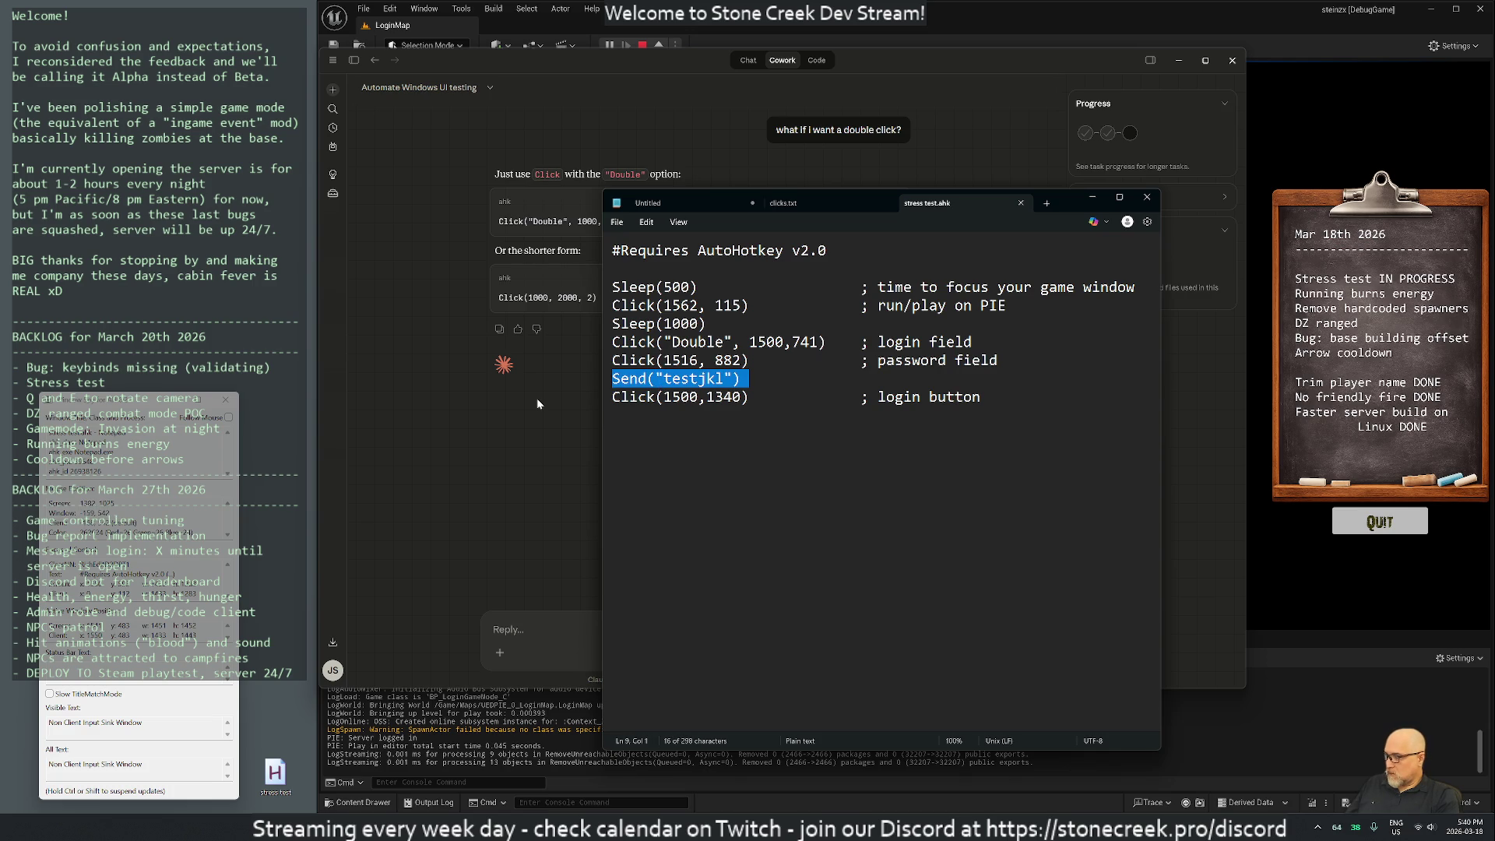
left_click(974, 342)
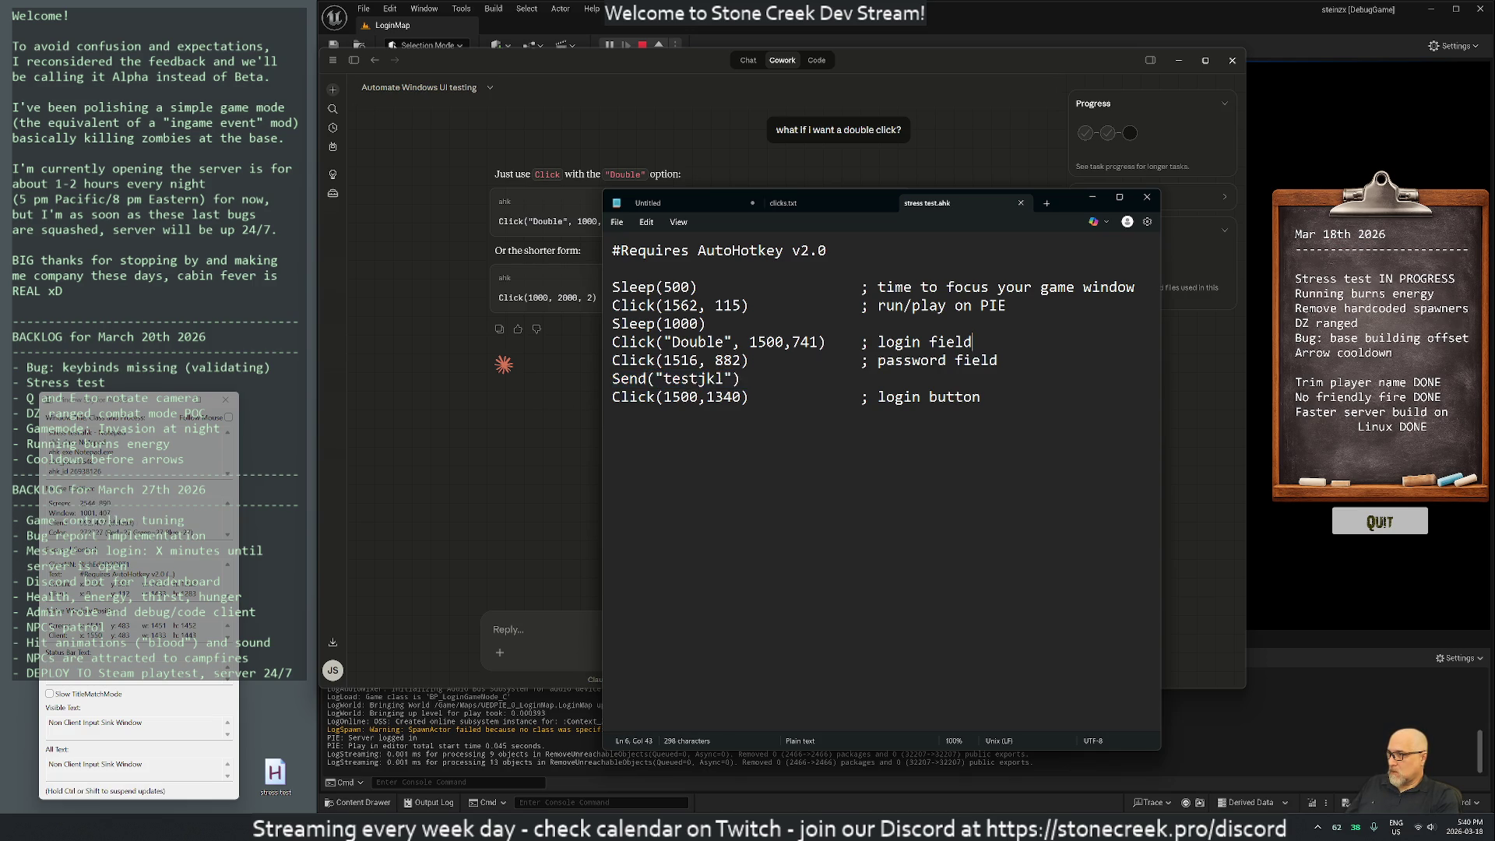
key("Return")
type("Send(\"testjkl\")")
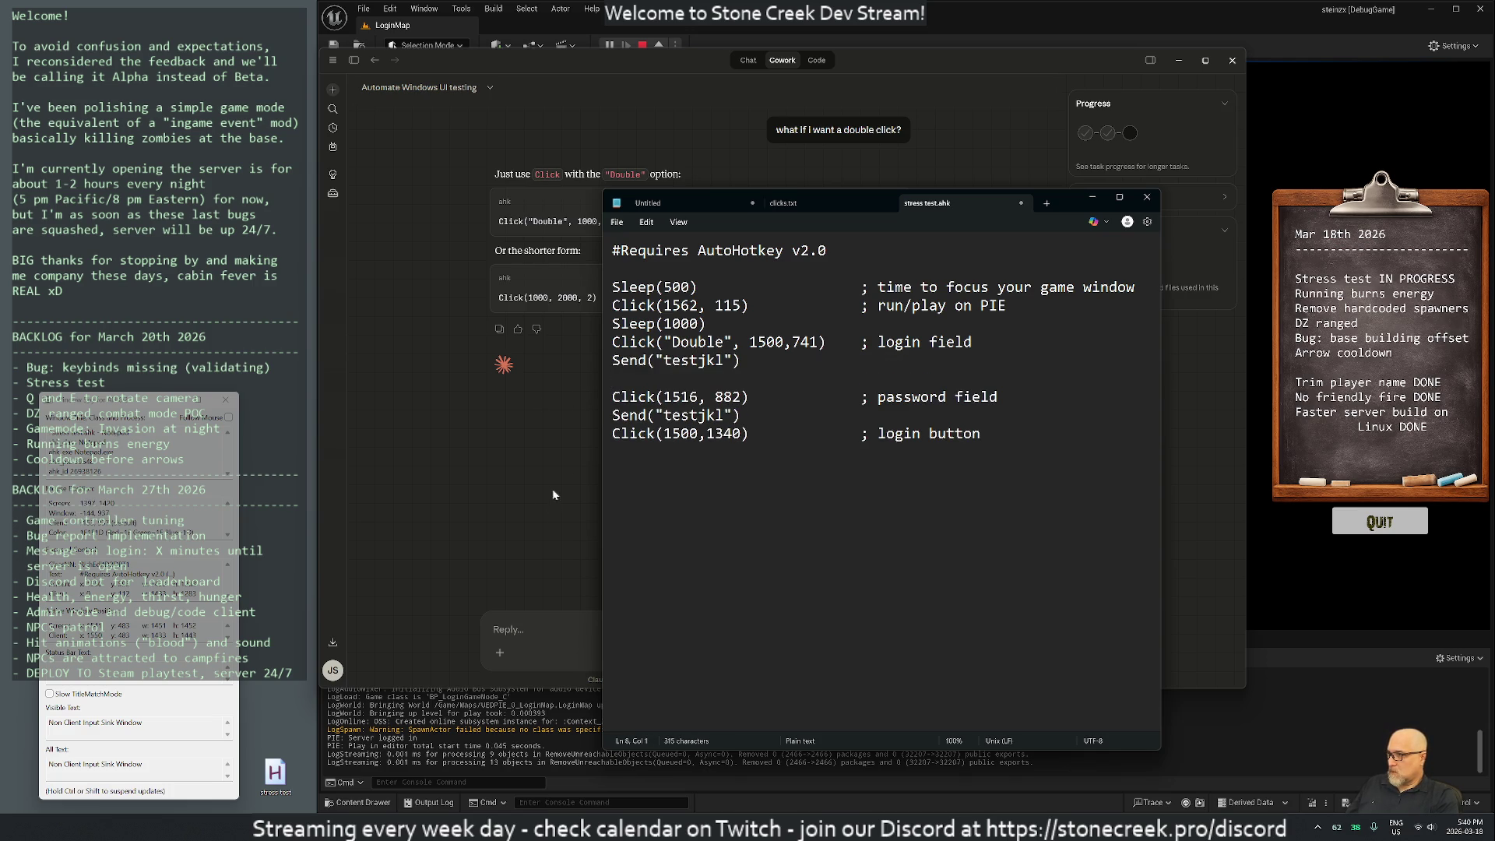
double_click(689, 360)
type("Stein-0")
key("End")
key("Delete")
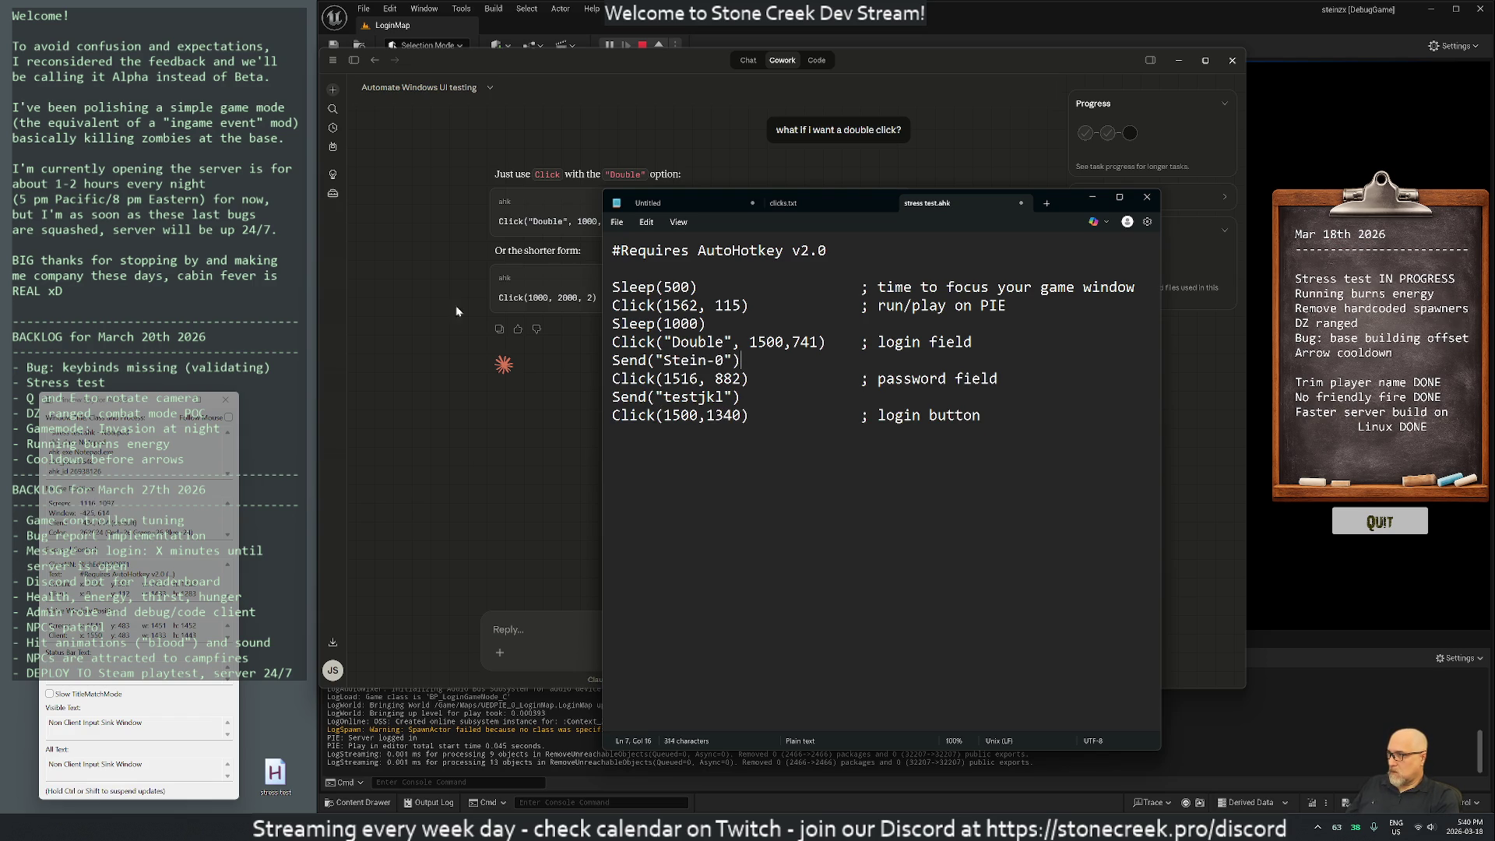
left_click(617, 222)
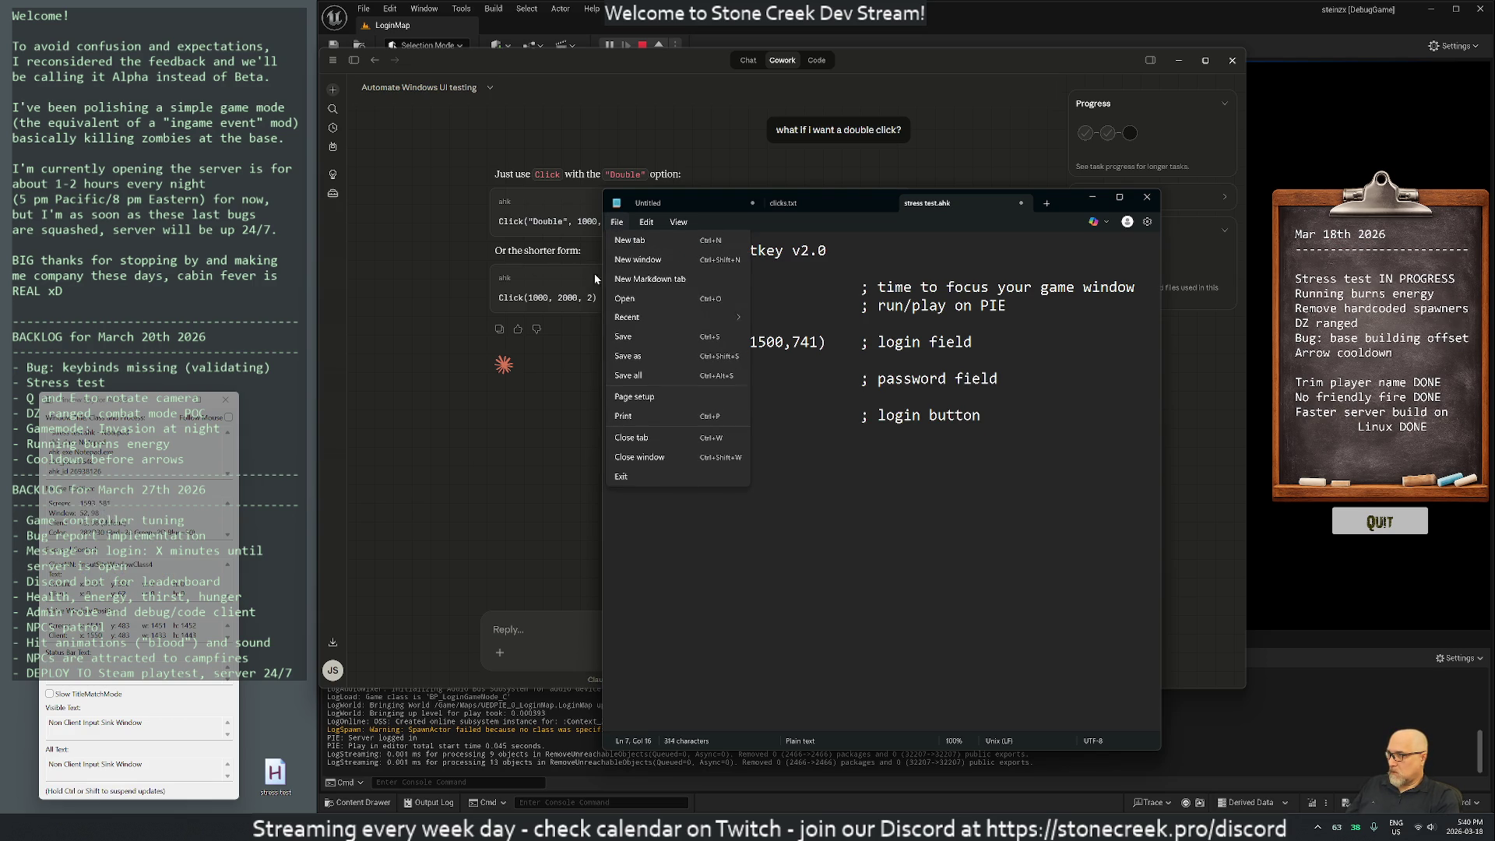
left_click(631, 341)
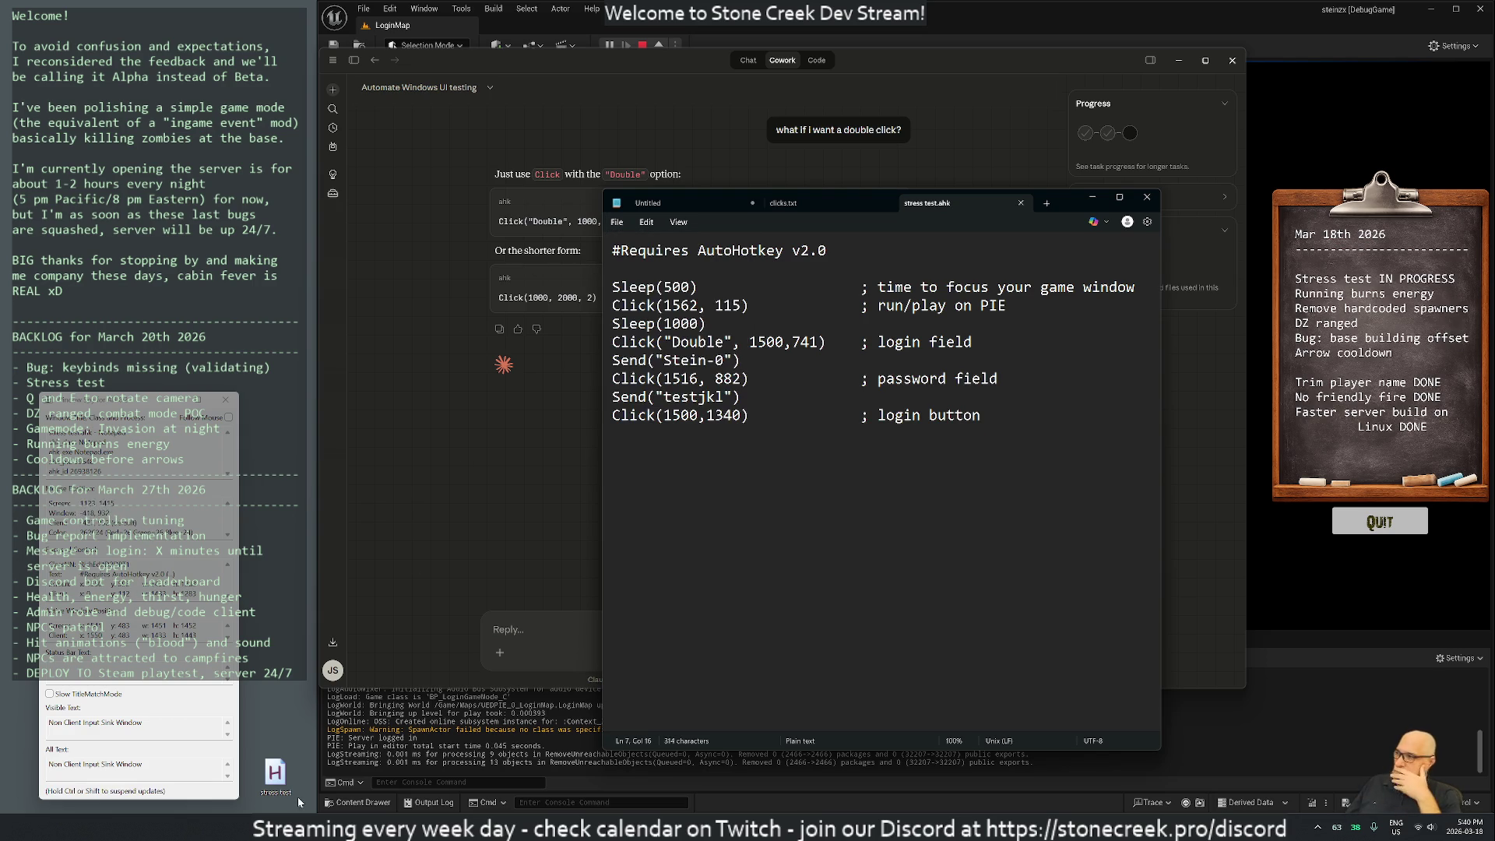
Run stress test.ahk, inspect the jumbled text in the game's Name field, then switch back to Notepad.
double_click(275, 774)
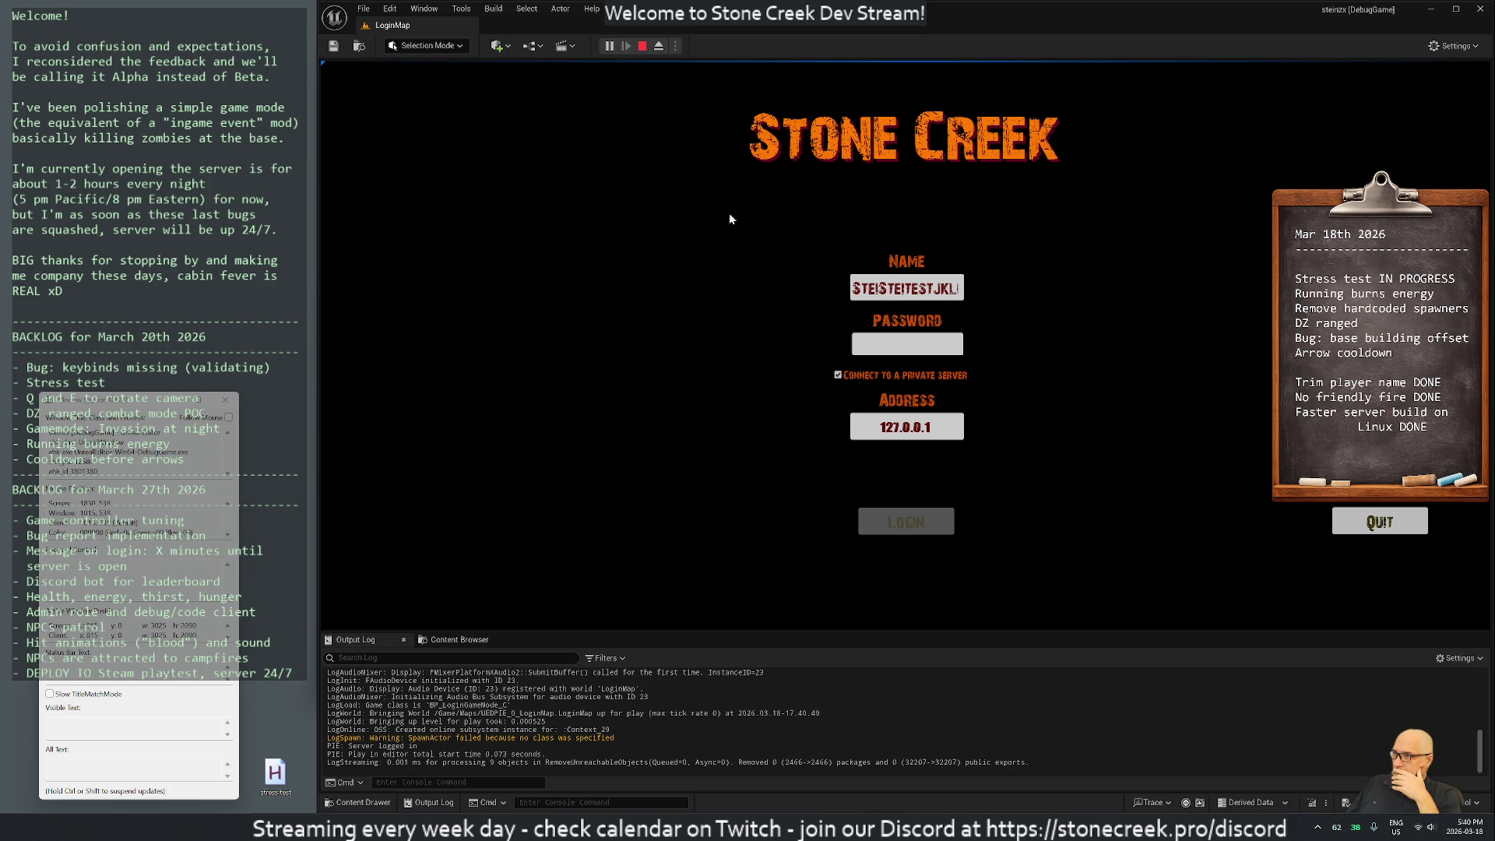
double_click(912, 288)
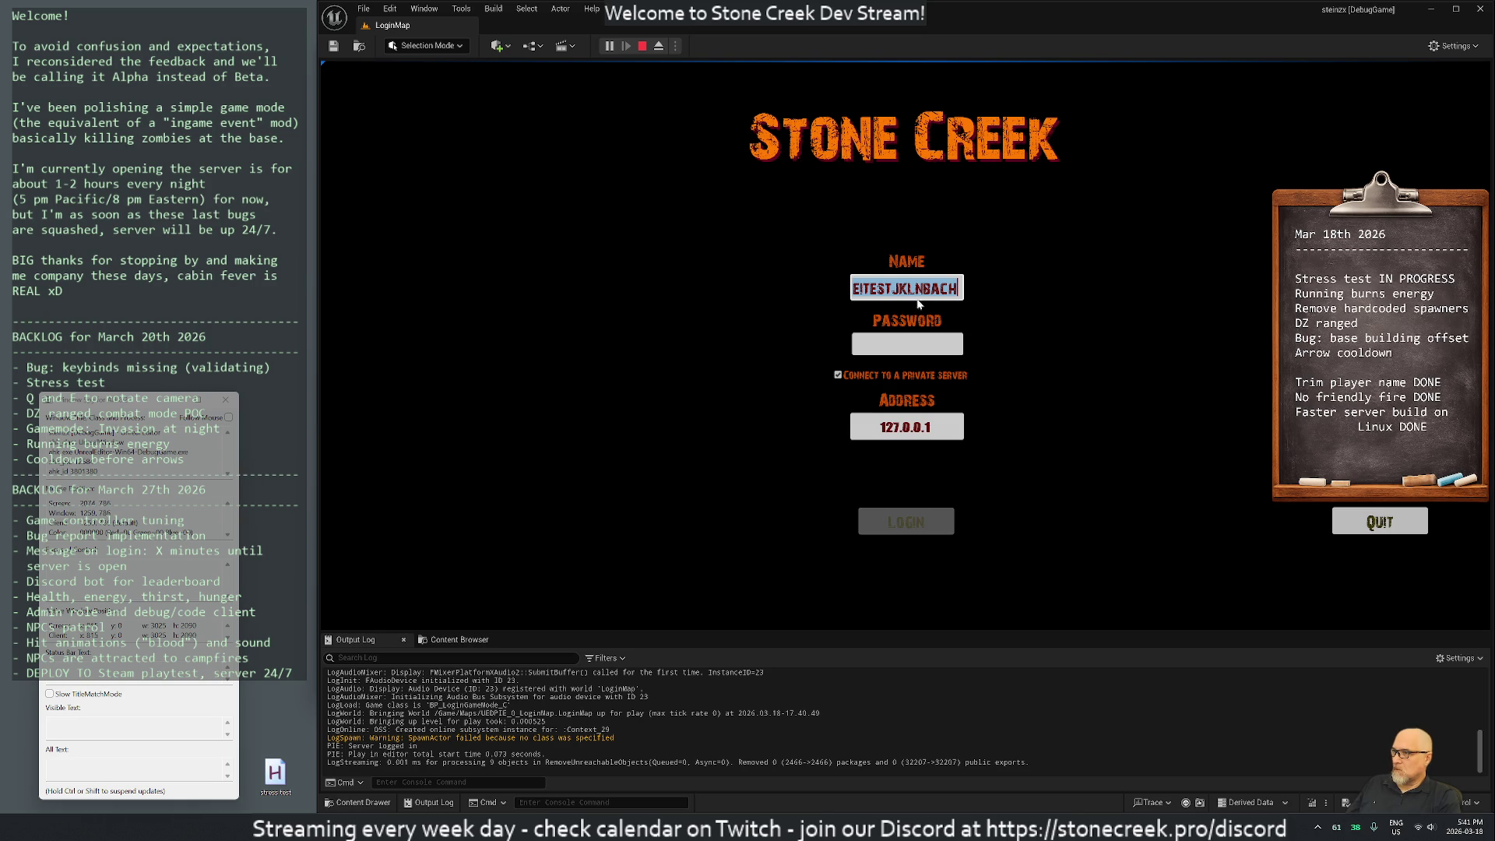
left_click(890, 288)
key("Home")
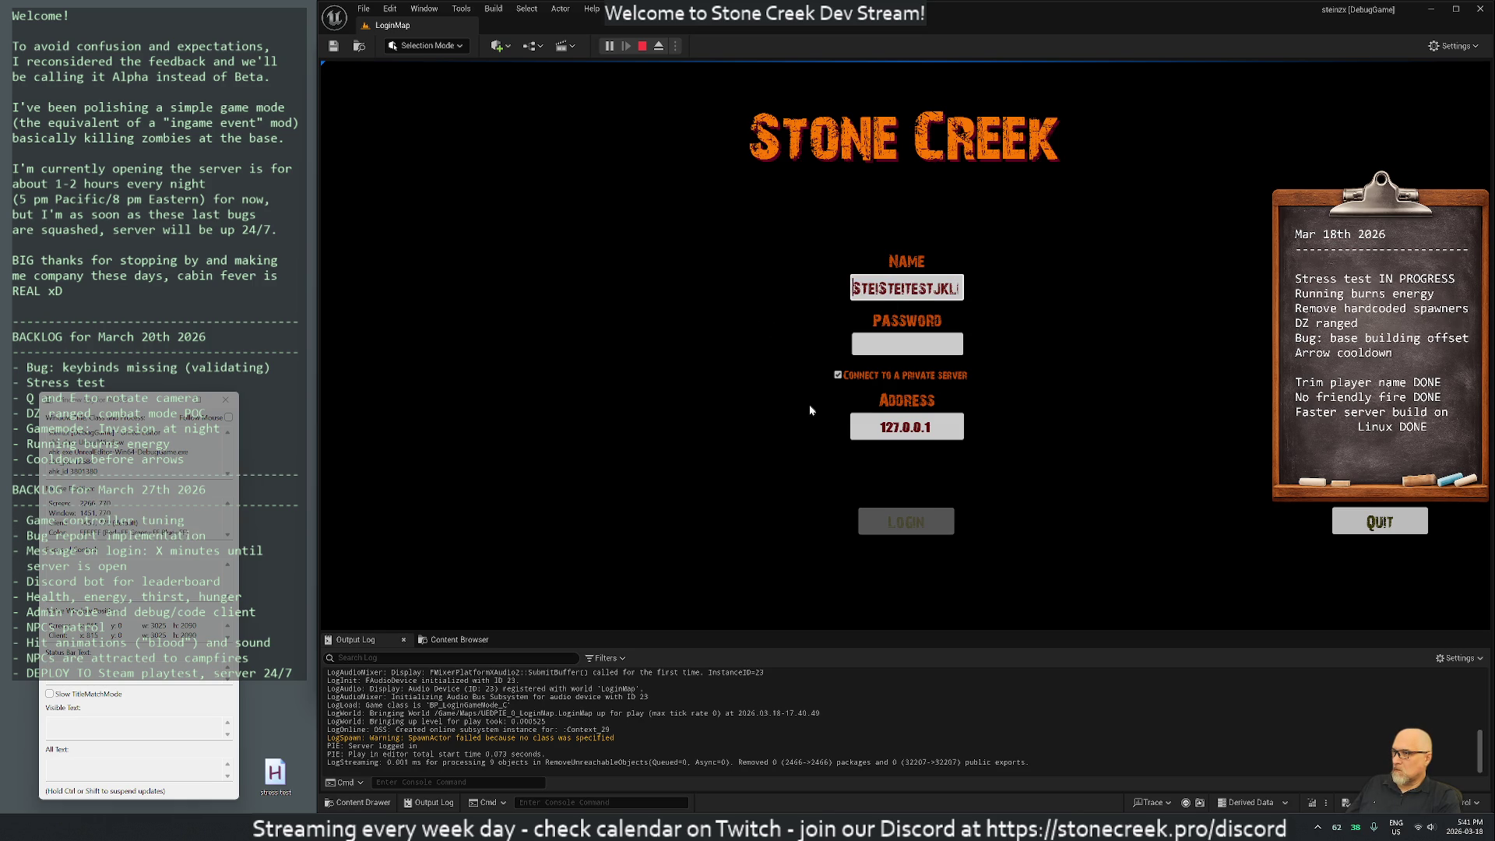
key("alt+Tab")
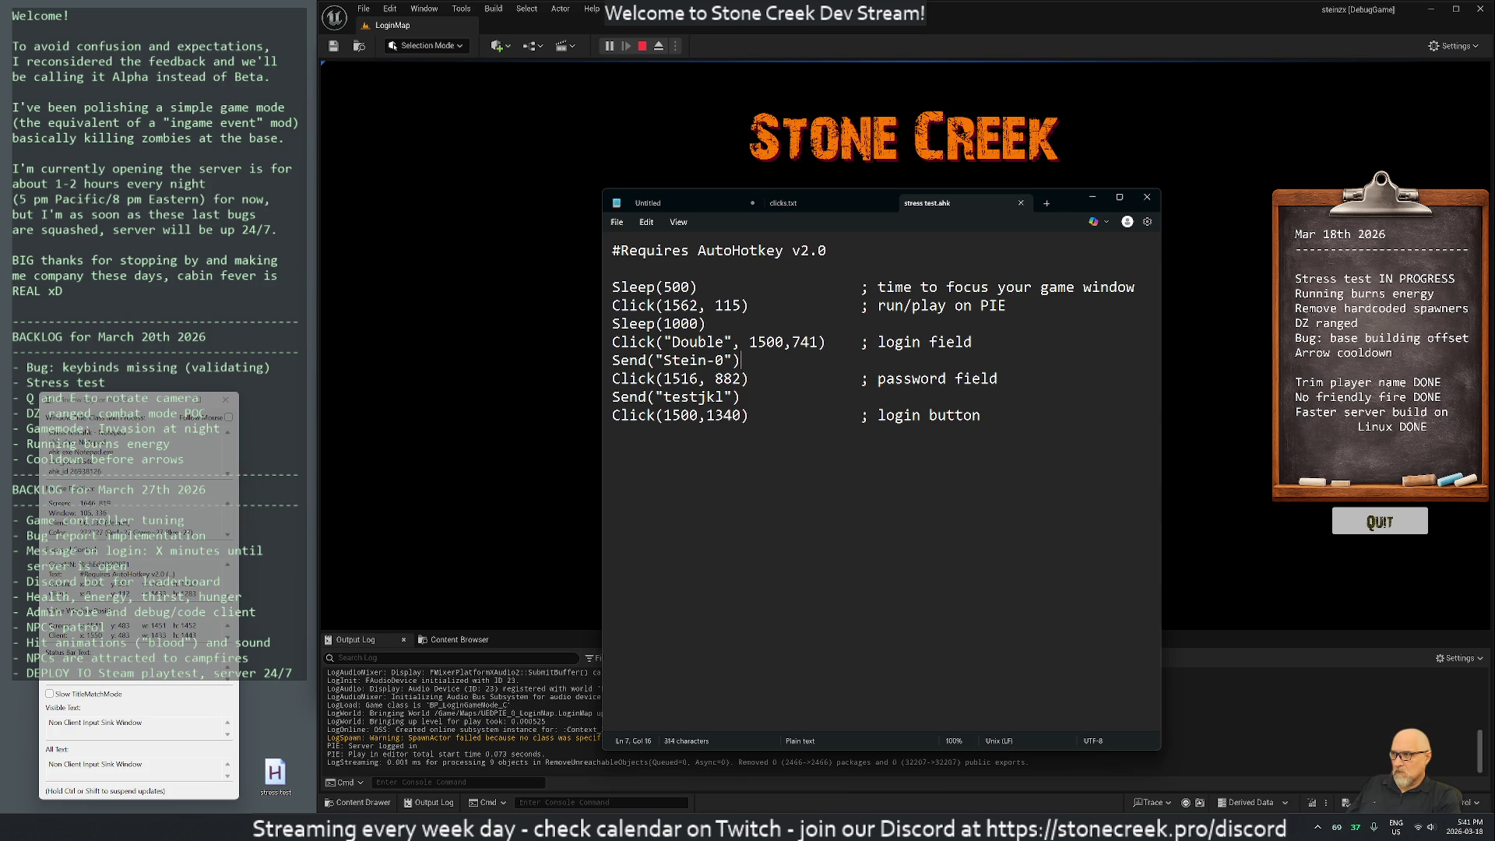
Paste a Sleep(1000) line after the login click and before each following login step.
triple_click(641, 323)
key("ctrl+c")
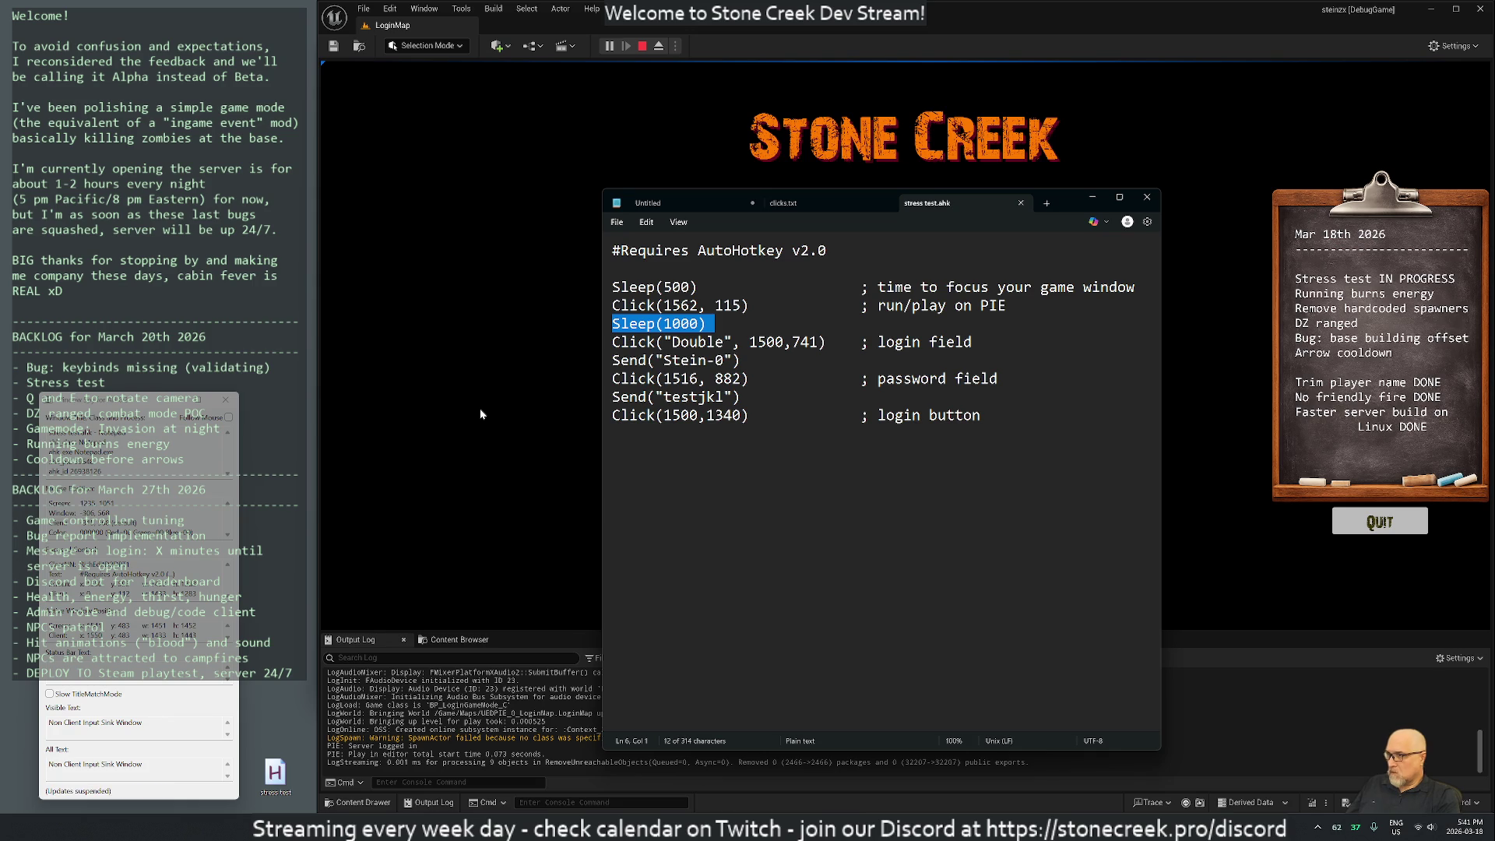
key("Down")
key("End")
key("Return")
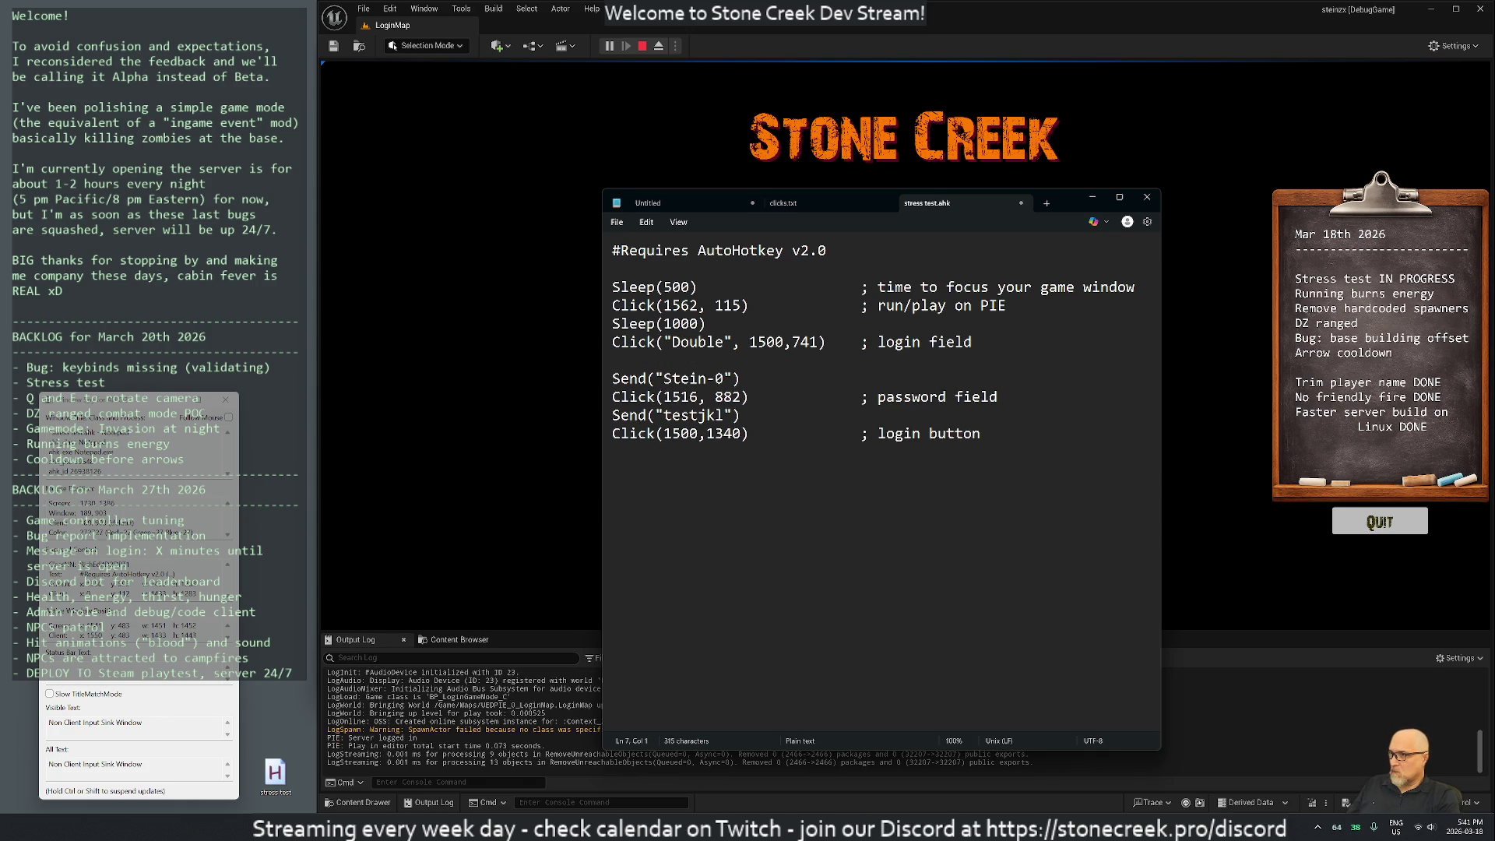
key("ctrl+v")
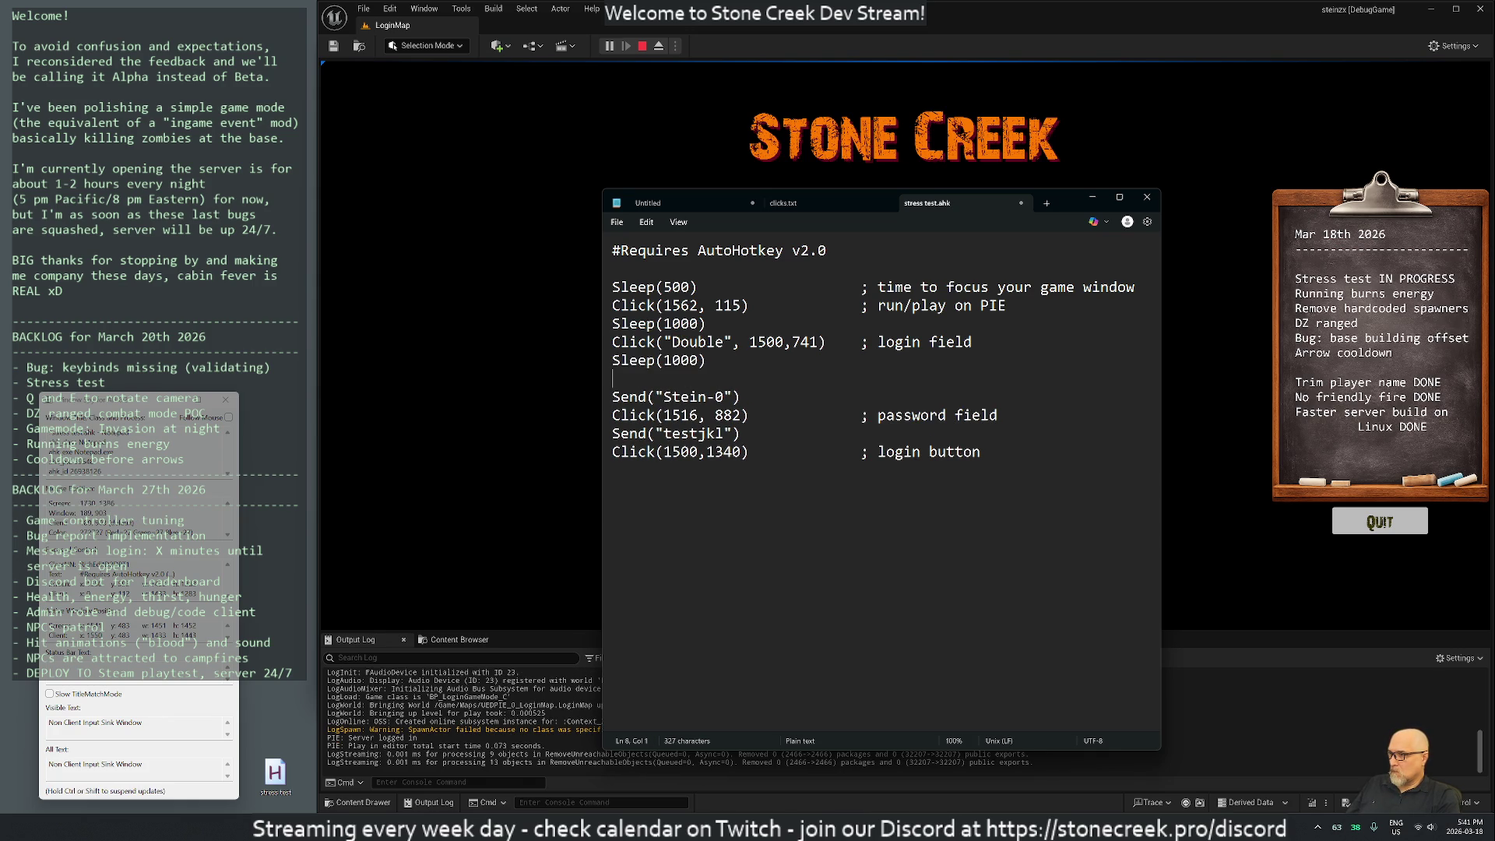
key("Delete")
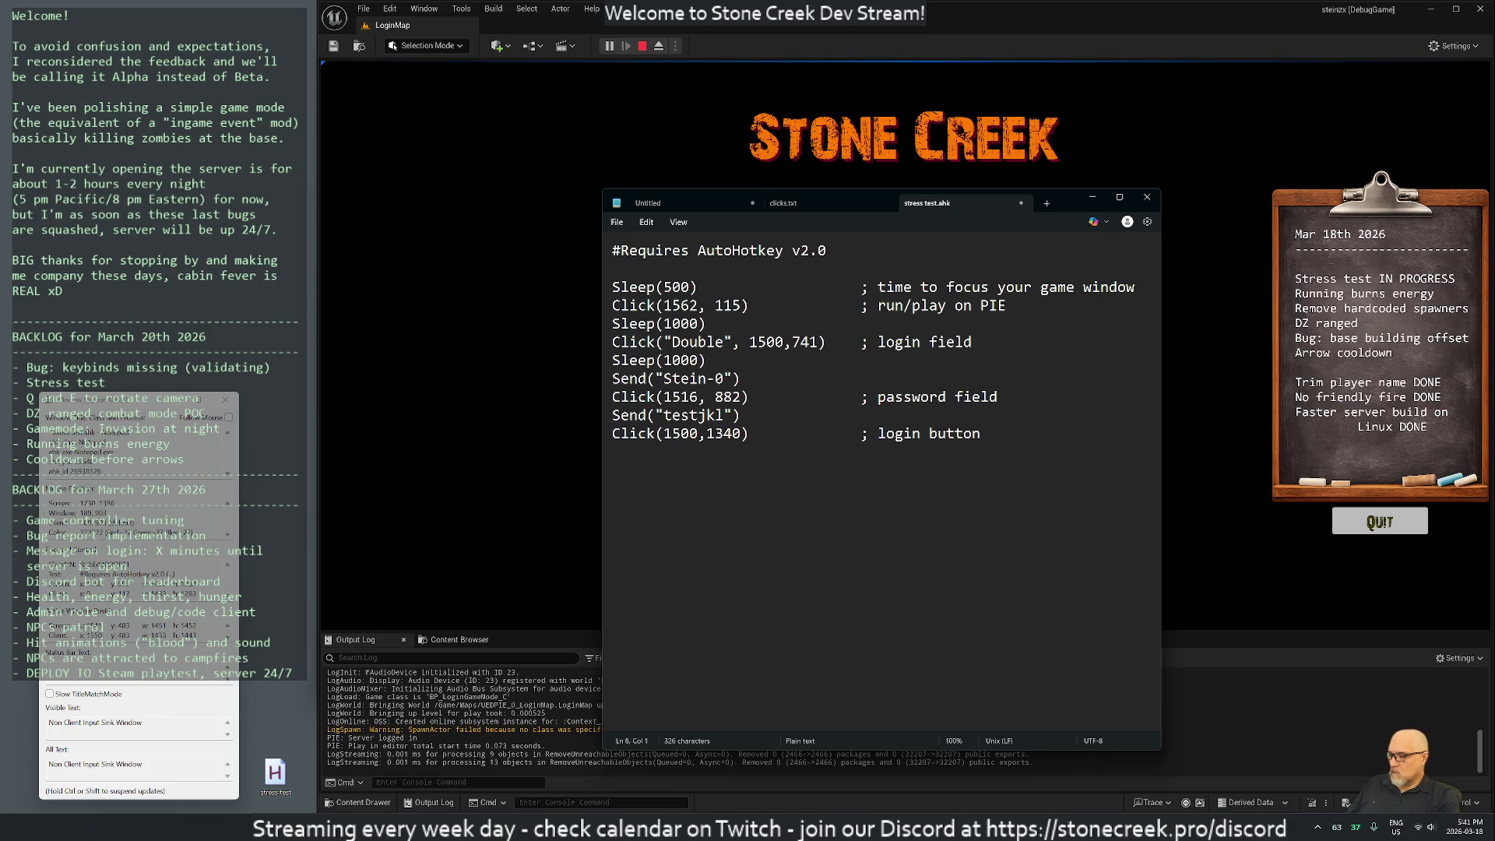
key("ctrl")
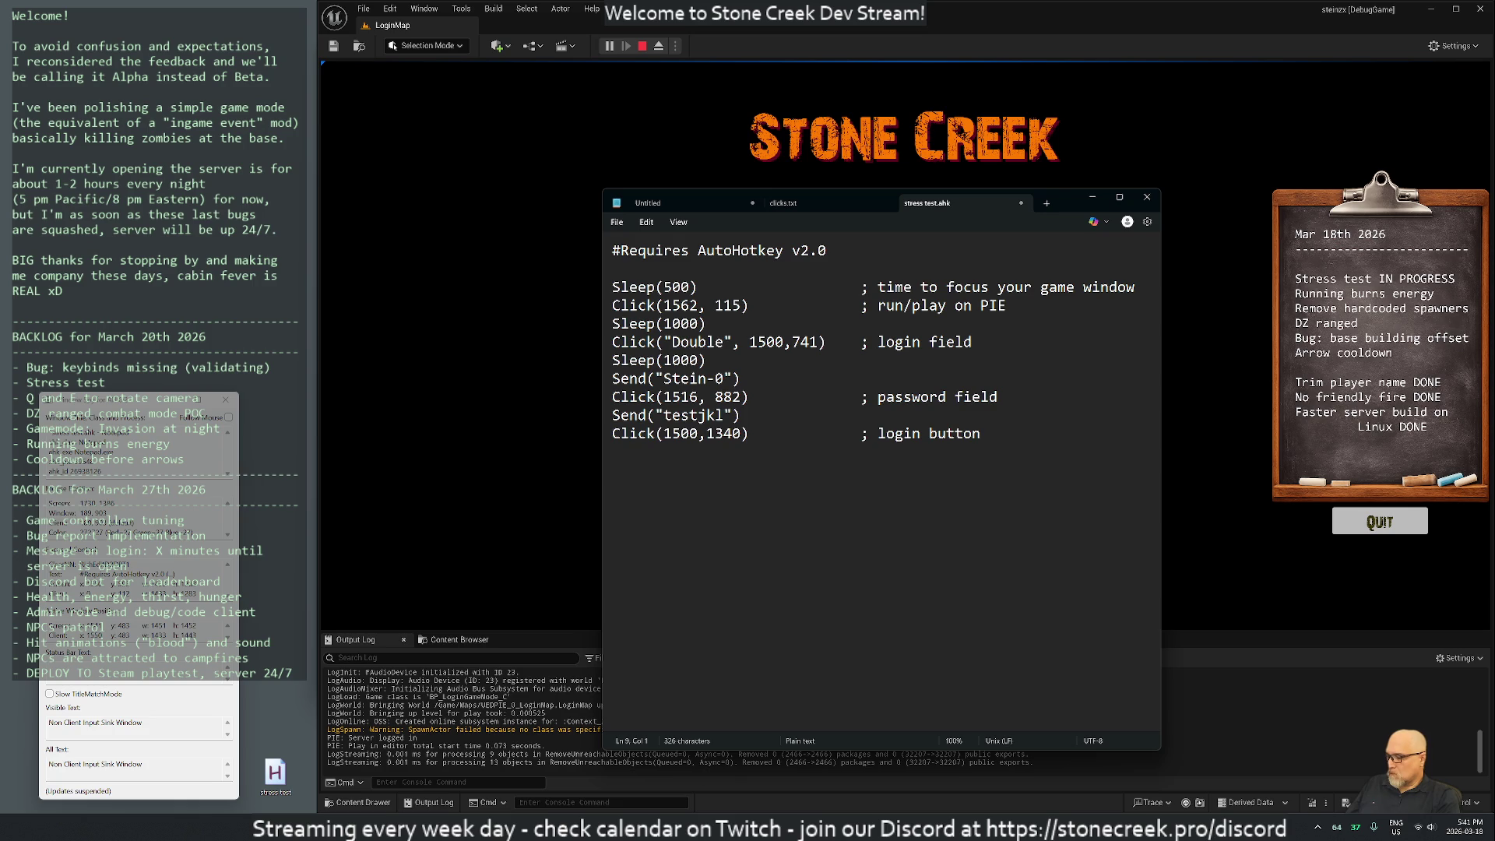
key("ctrl+v")
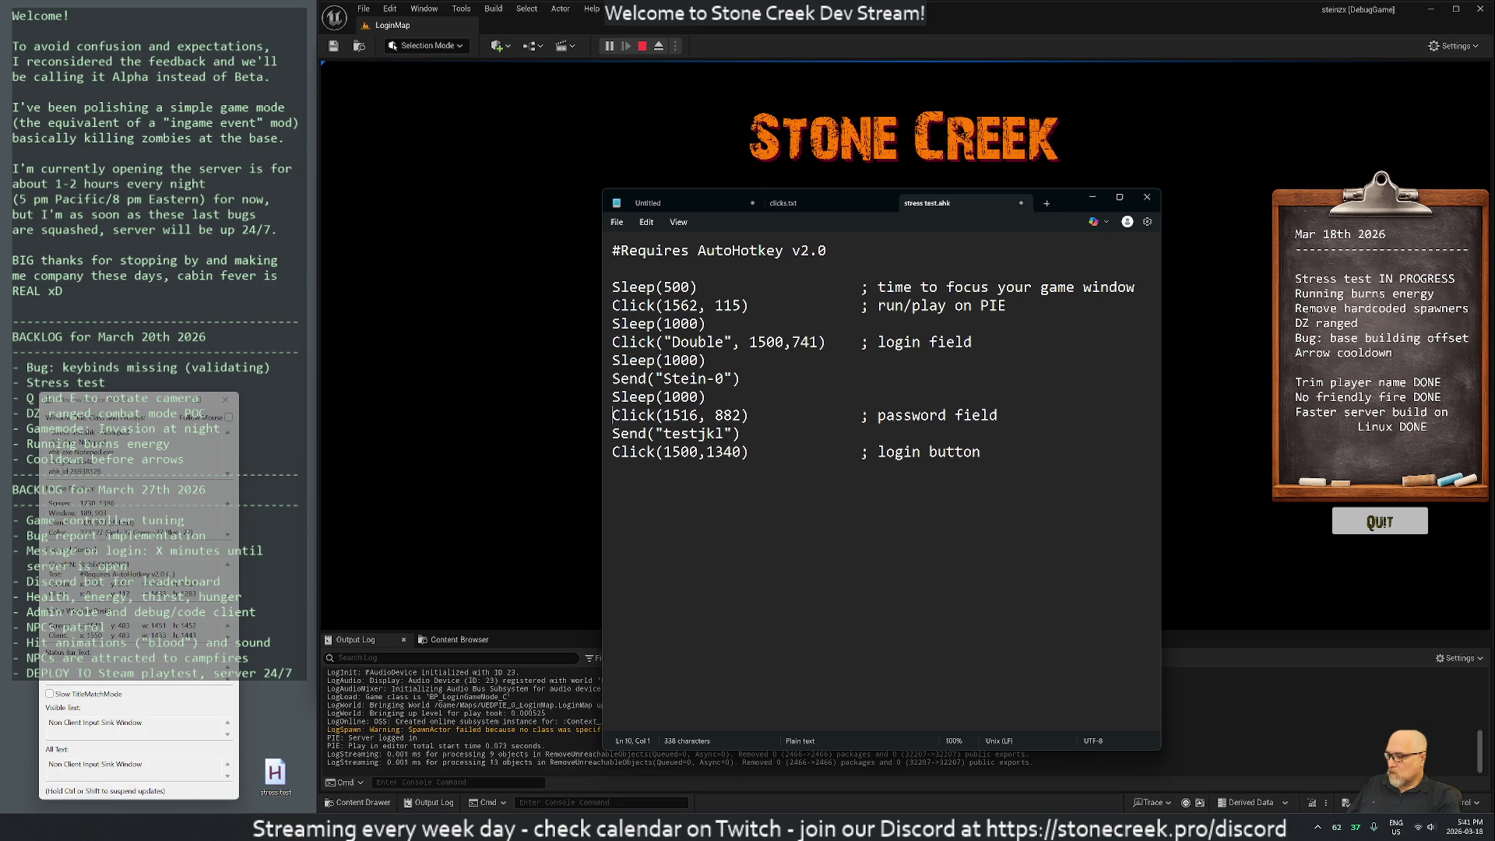
key("ctrl+v")
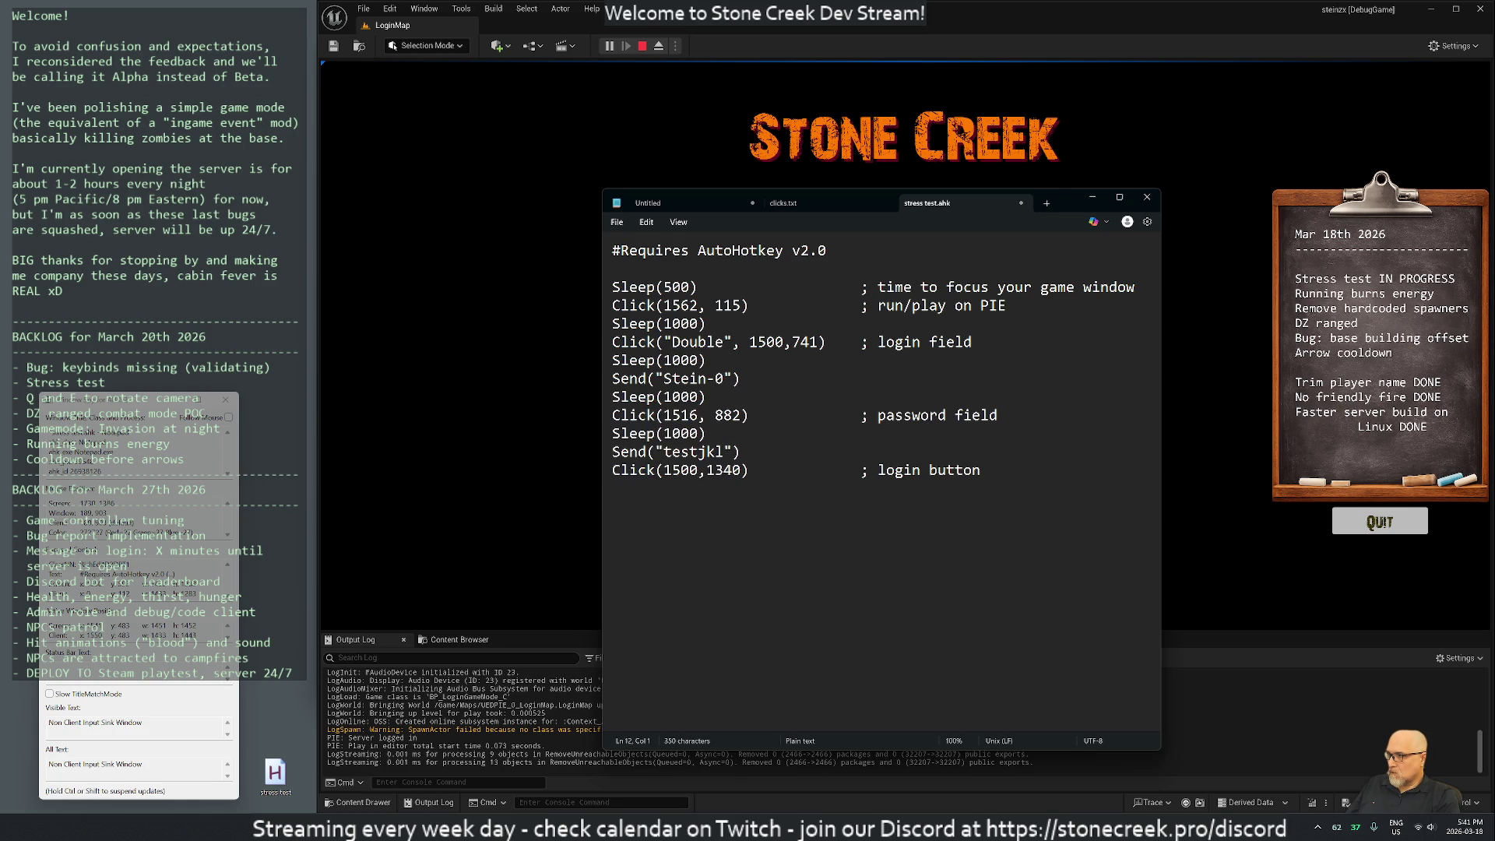
key("ctrl+v")
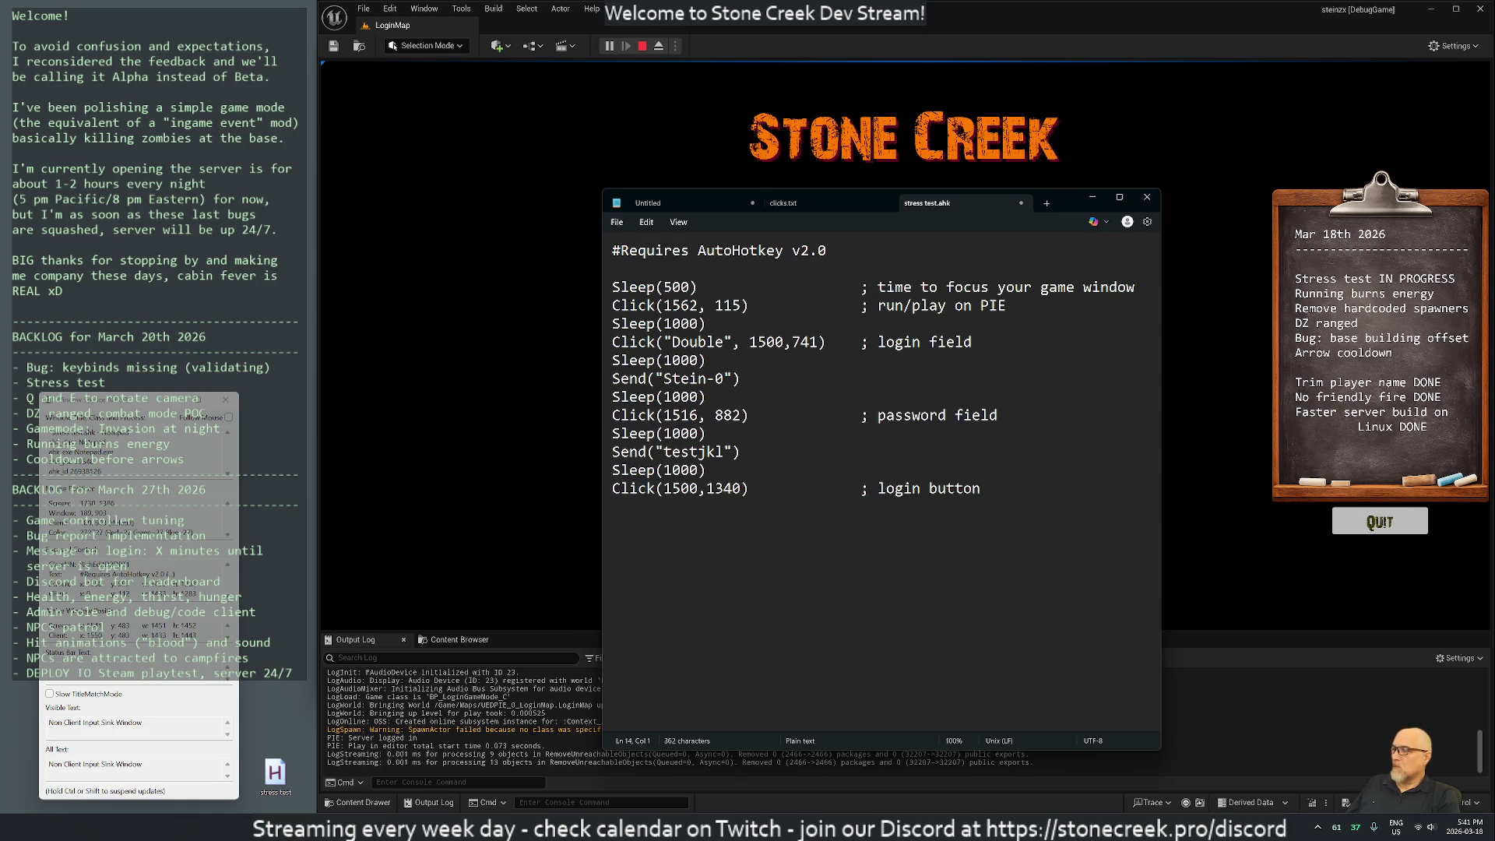
Stop the play session, save the script with Ctrl+S, and run stress test.ahk again.
left_click(643, 46)
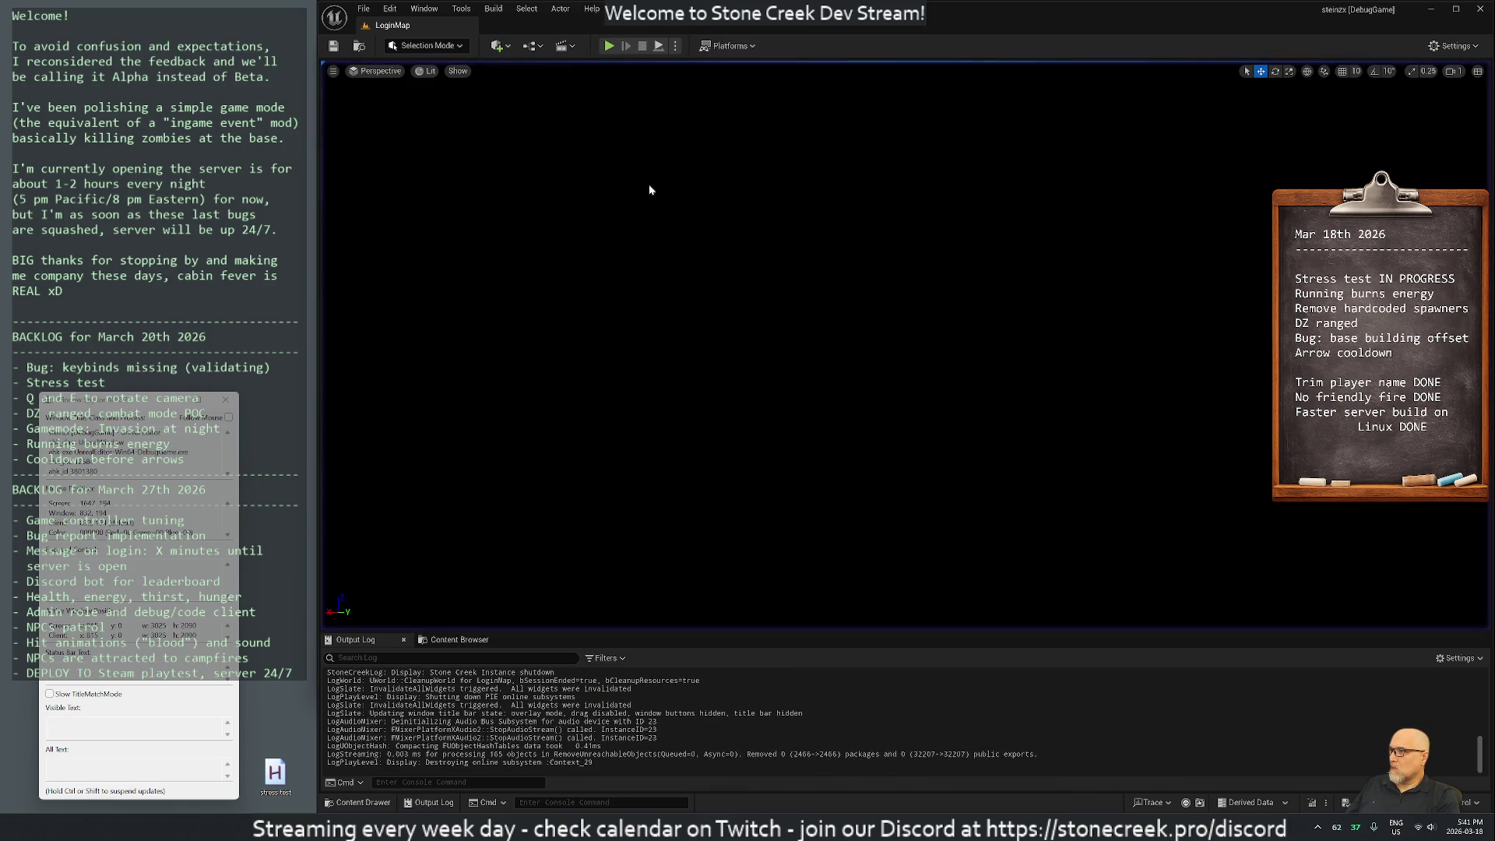
left_click(275, 773)
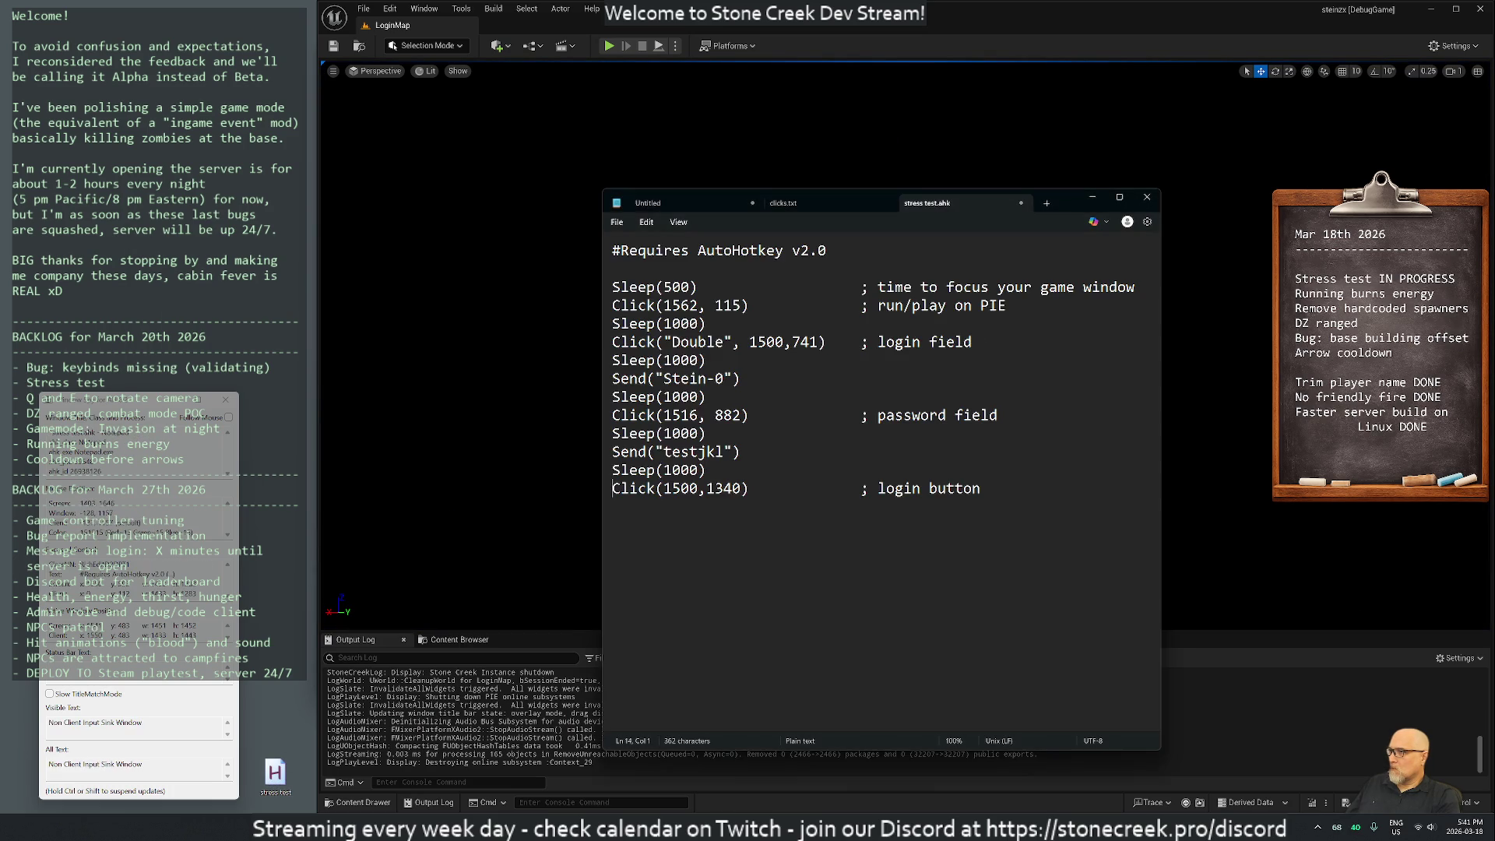
left_click(616, 222)
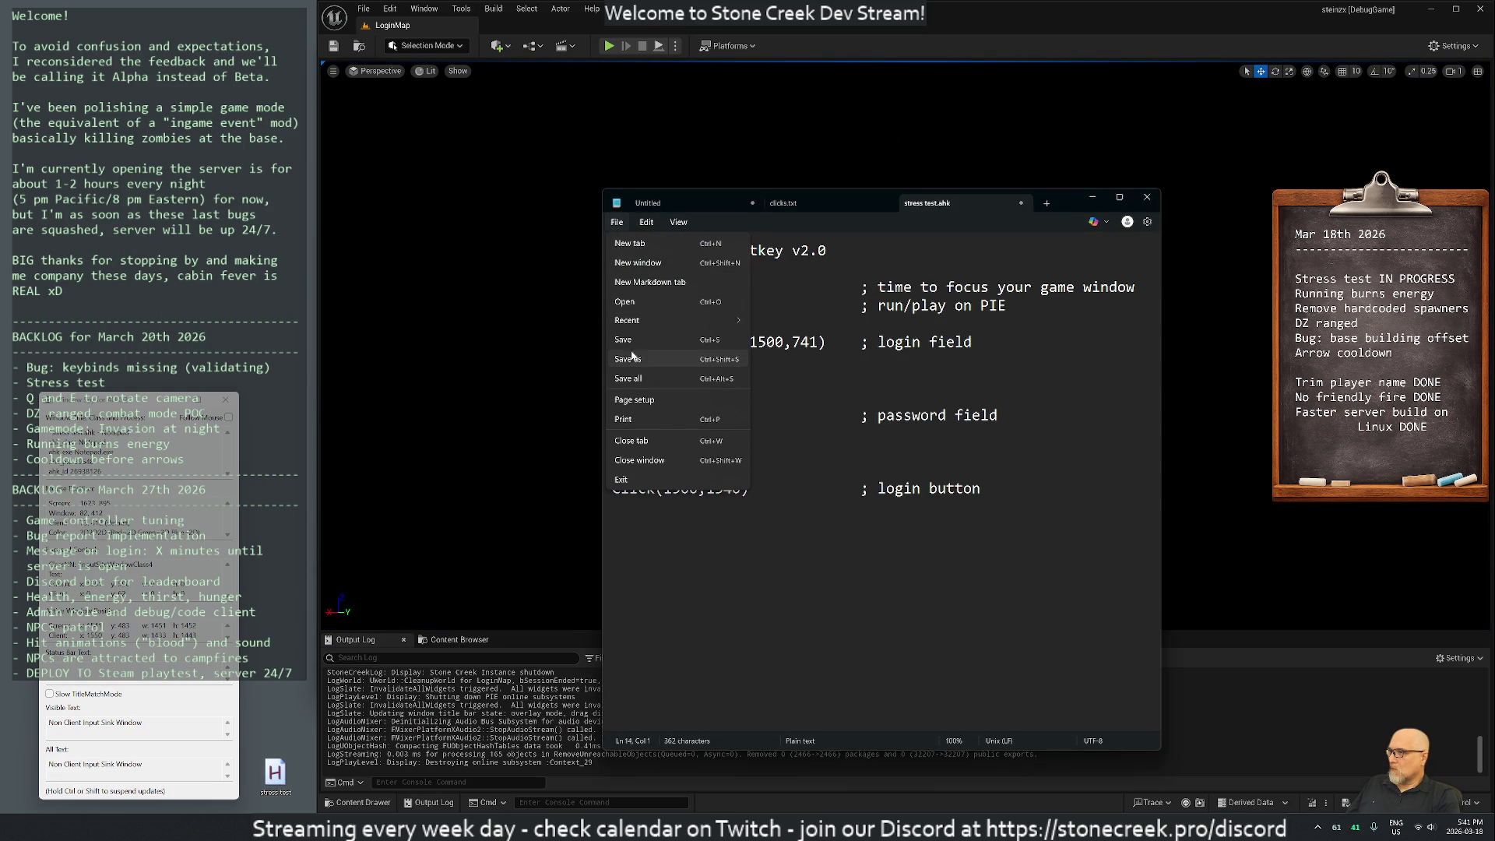
key("Escape")
key("ctrl+s")
double_click(275, 779)
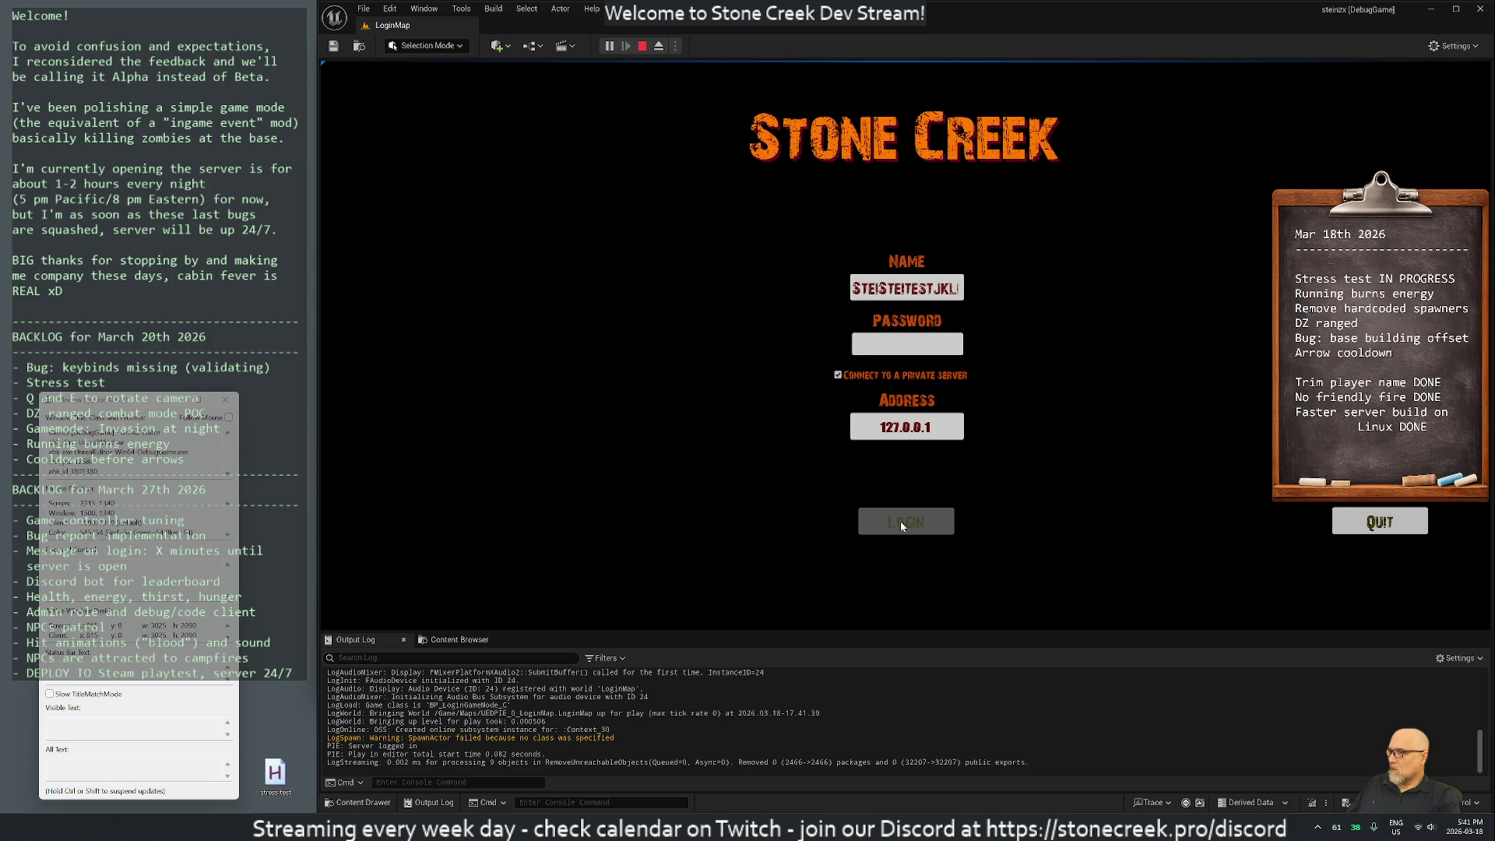
Stop the Play-In-Editor session with the toolbar Stop button.
left_click(642, 47)
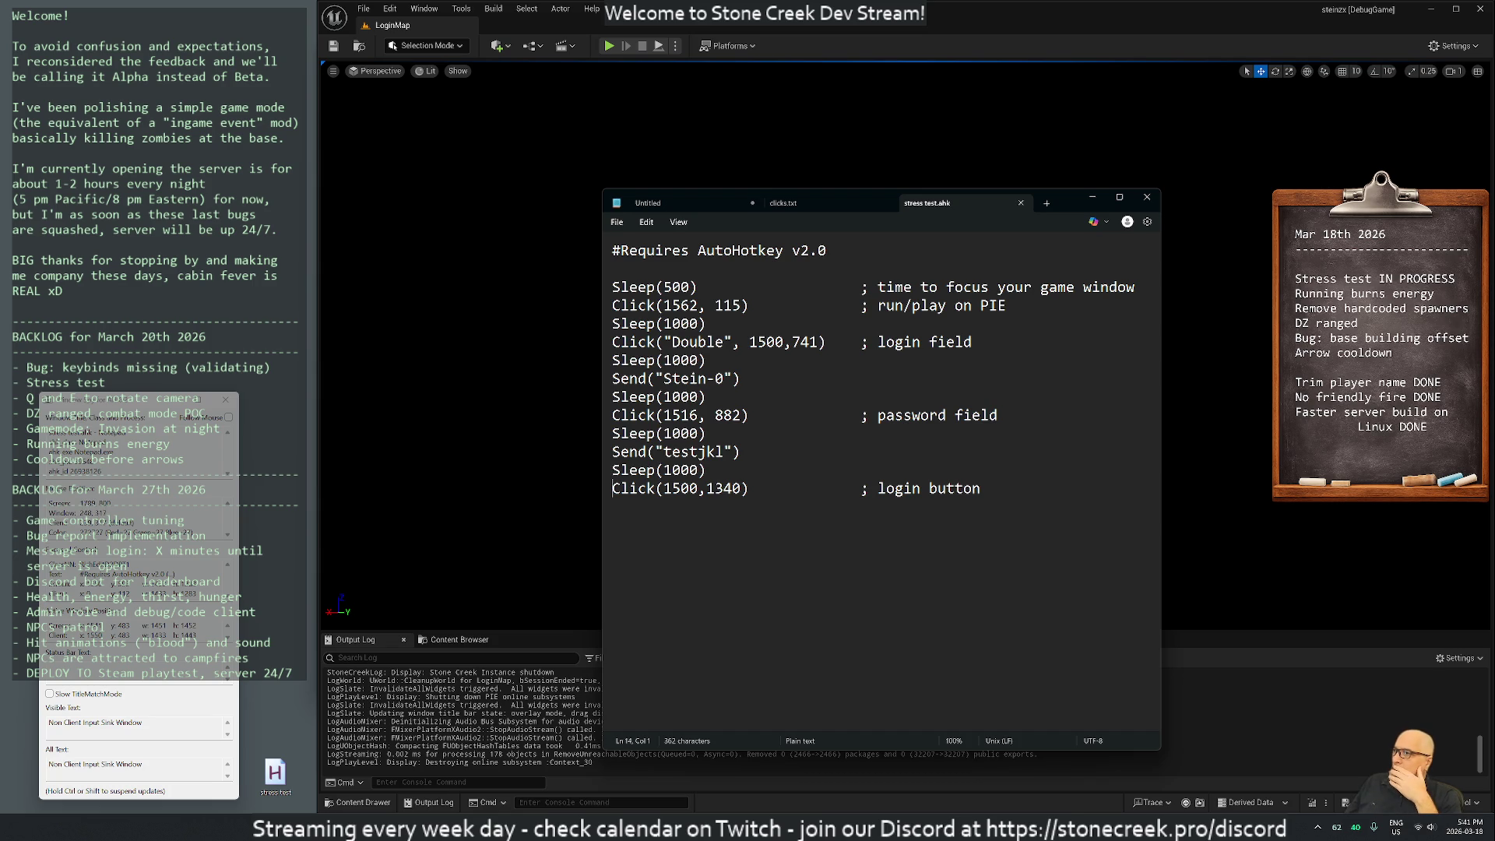
Remove "Double", from the login click, duplicate the Click(1500,741) line, and put Sleep(50) between the two.
left_click_drag(663, 342, 749, 342)
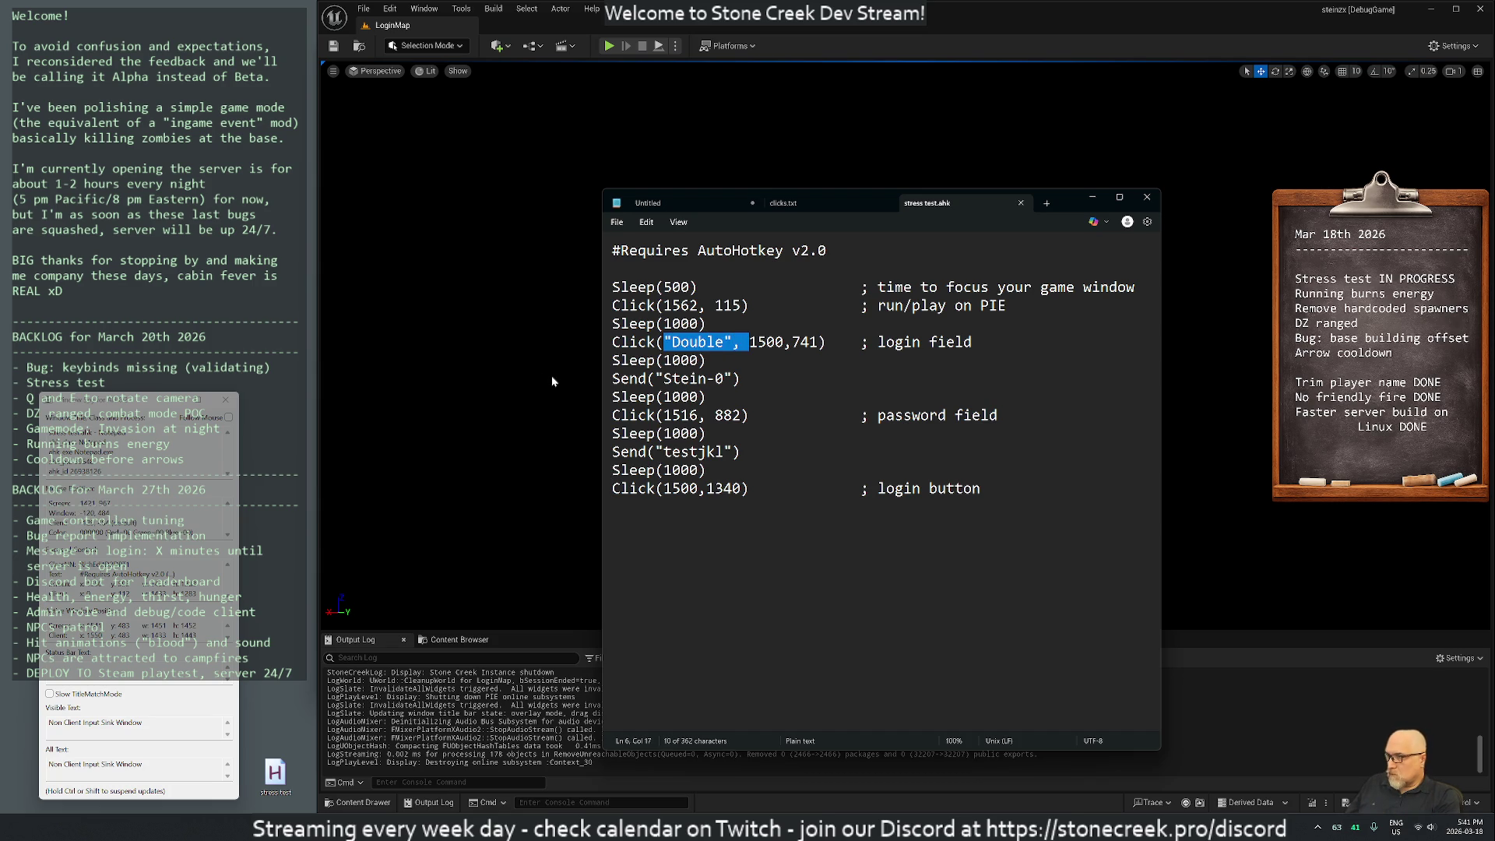
key("Delete")
double_click(632, 341)
triple_click(632, 344)
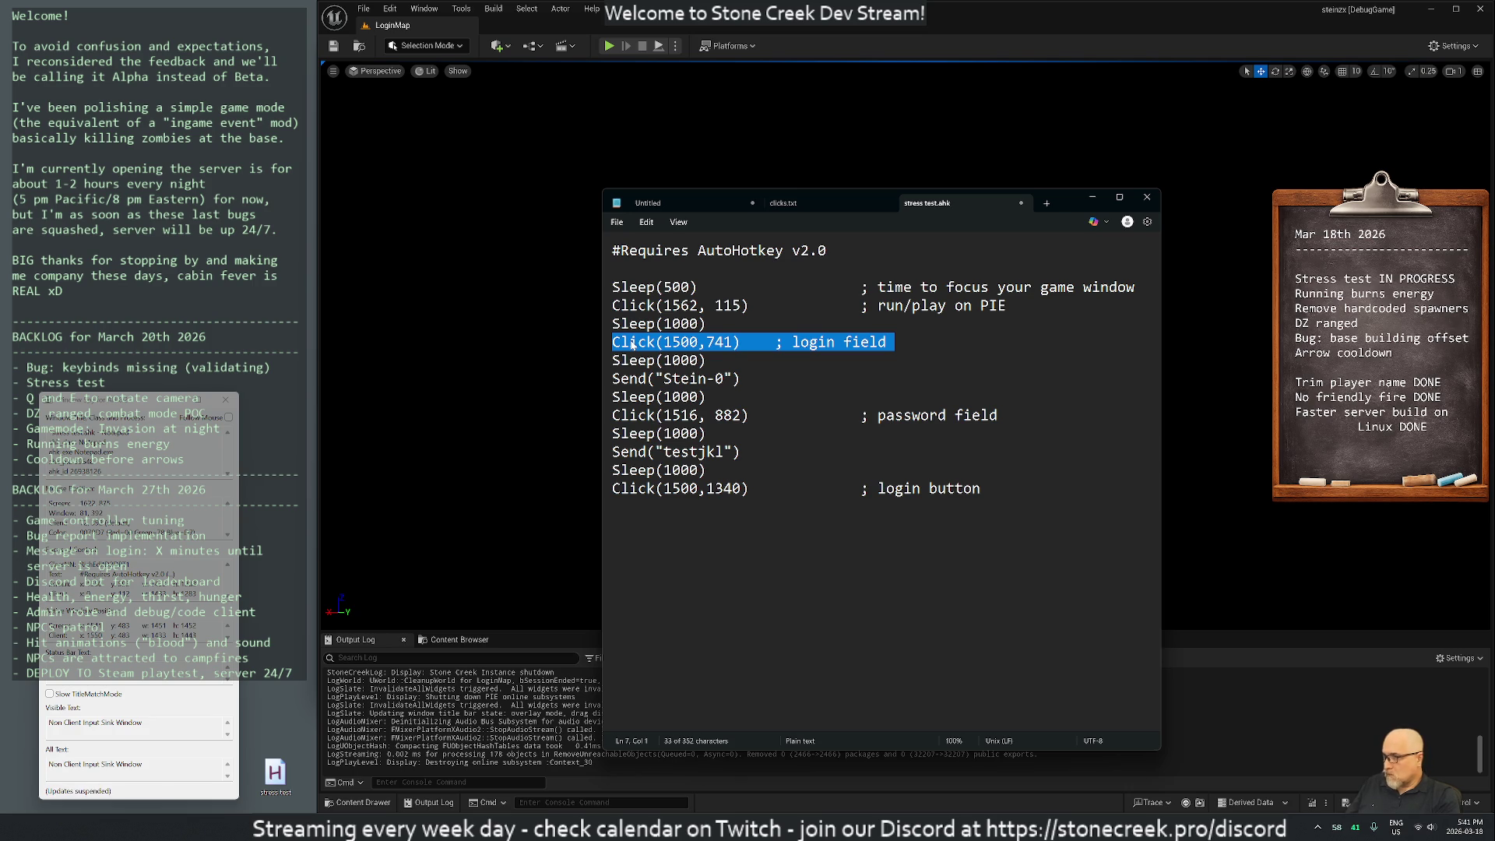
left_click(892, 341)
key("Return")
key("ctrl+v")
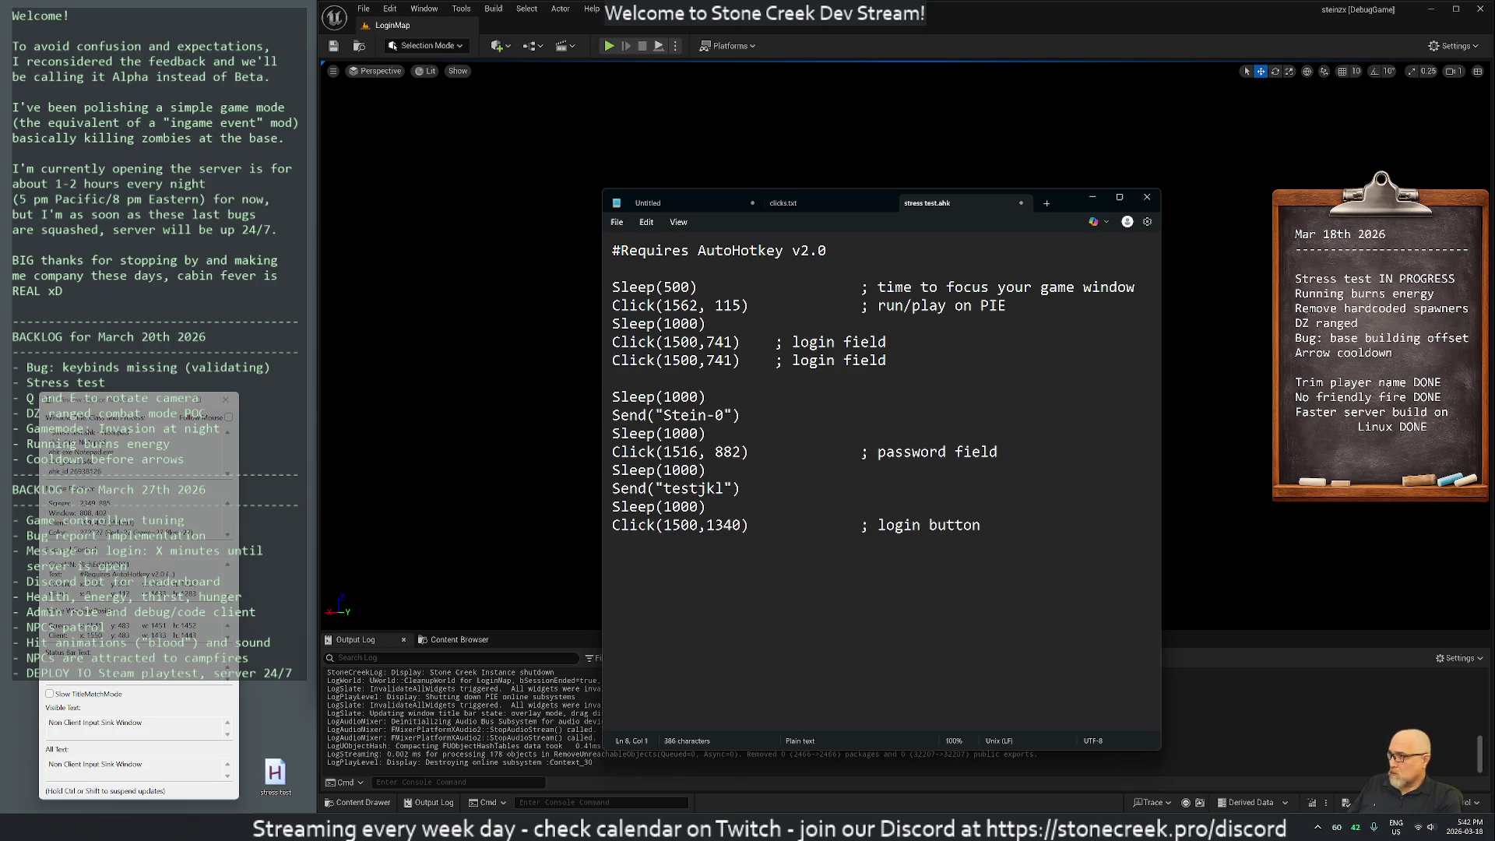
key("Return")
type("Sleep(")
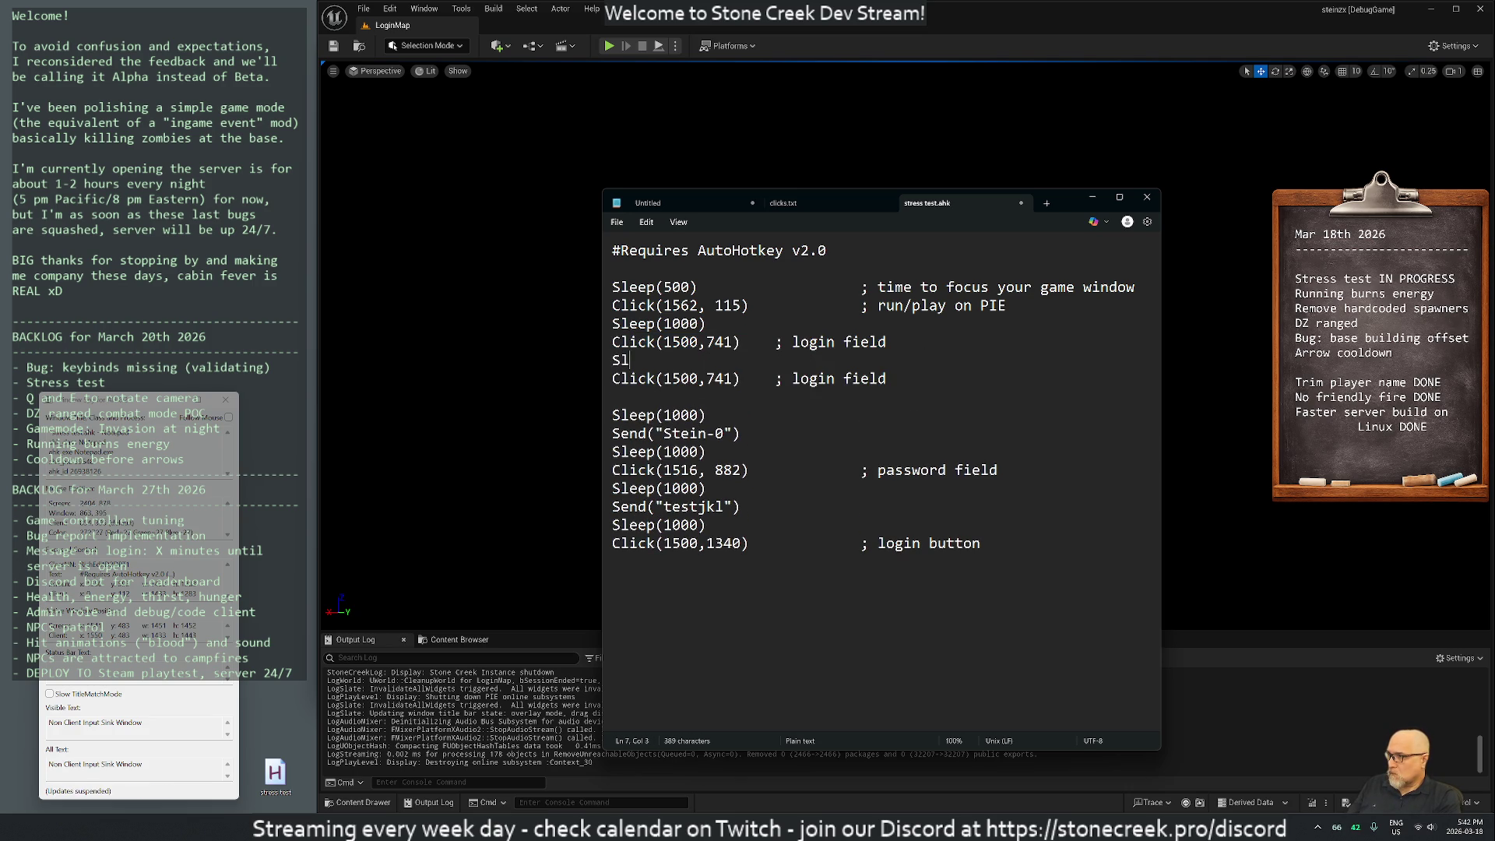
type("50)")
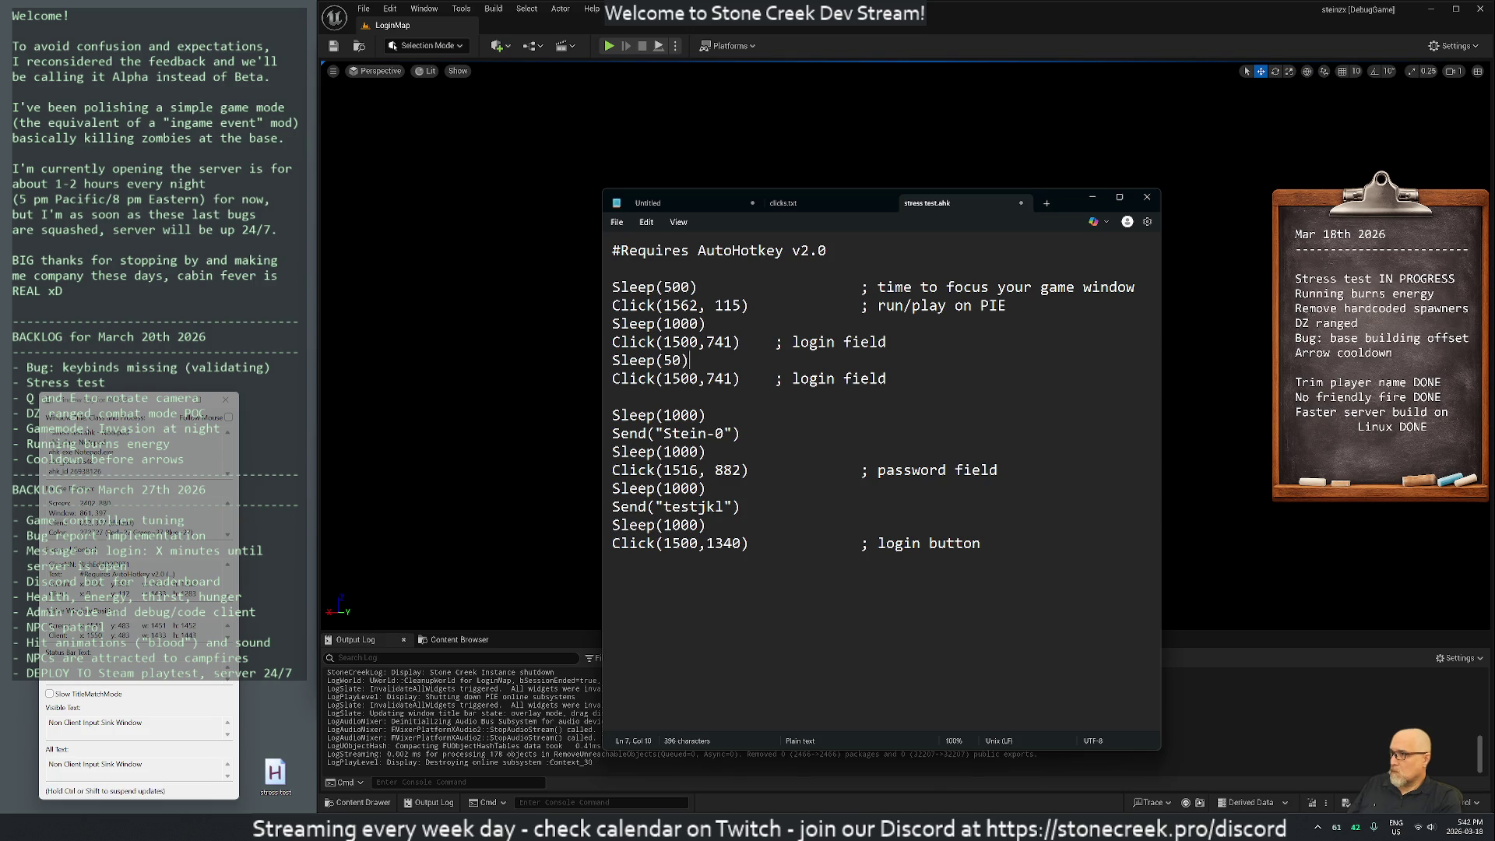
Save the script and start the play session.
left_click(616, 222)
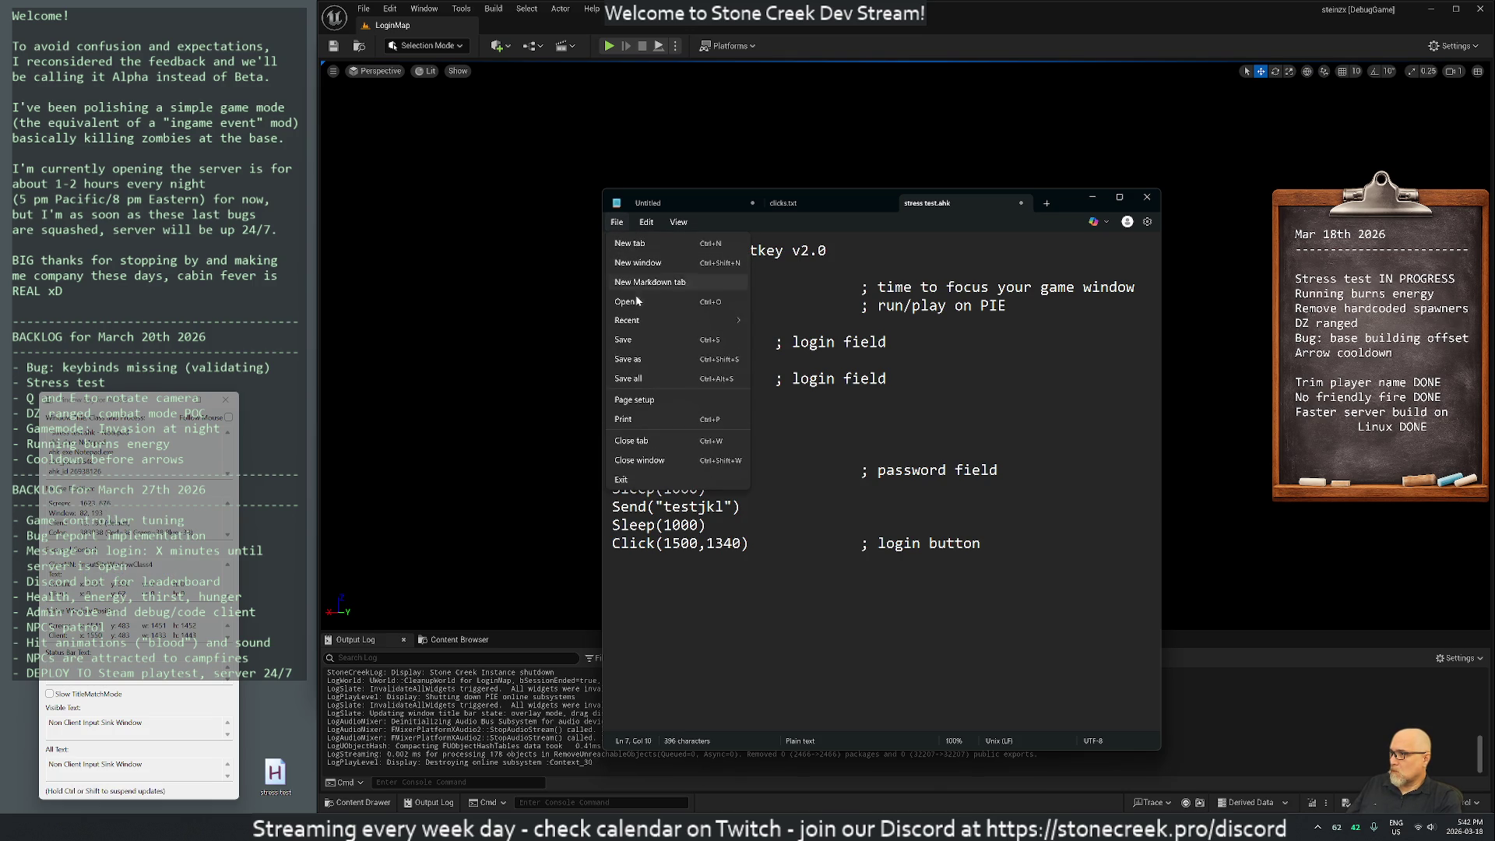
left_click(647, 336)
left_click(609, 46)
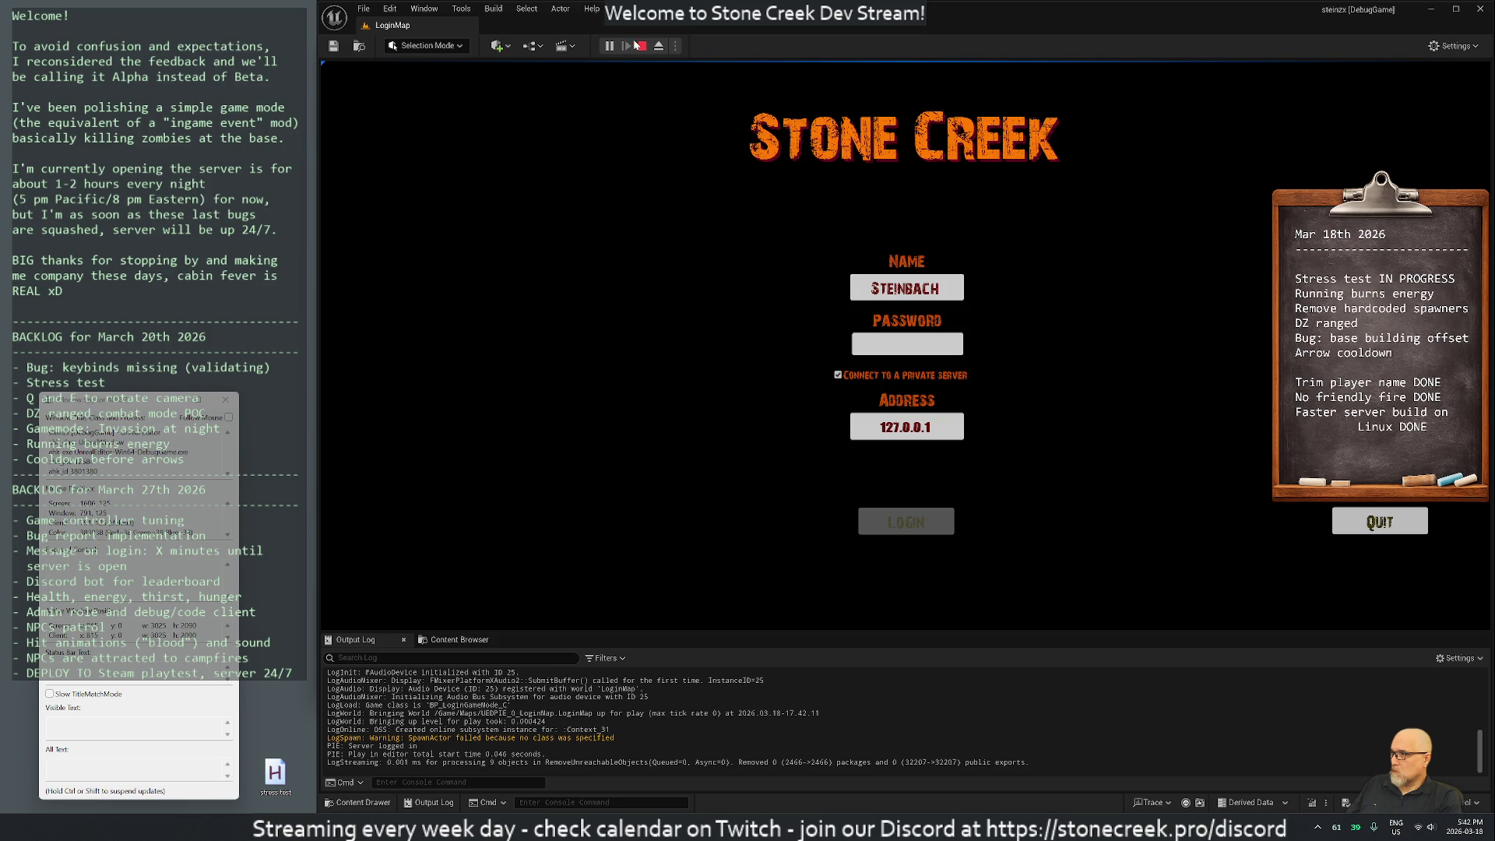
Restart the play session and attempt the login with the scripted name and a password.
left_click(642, 46)
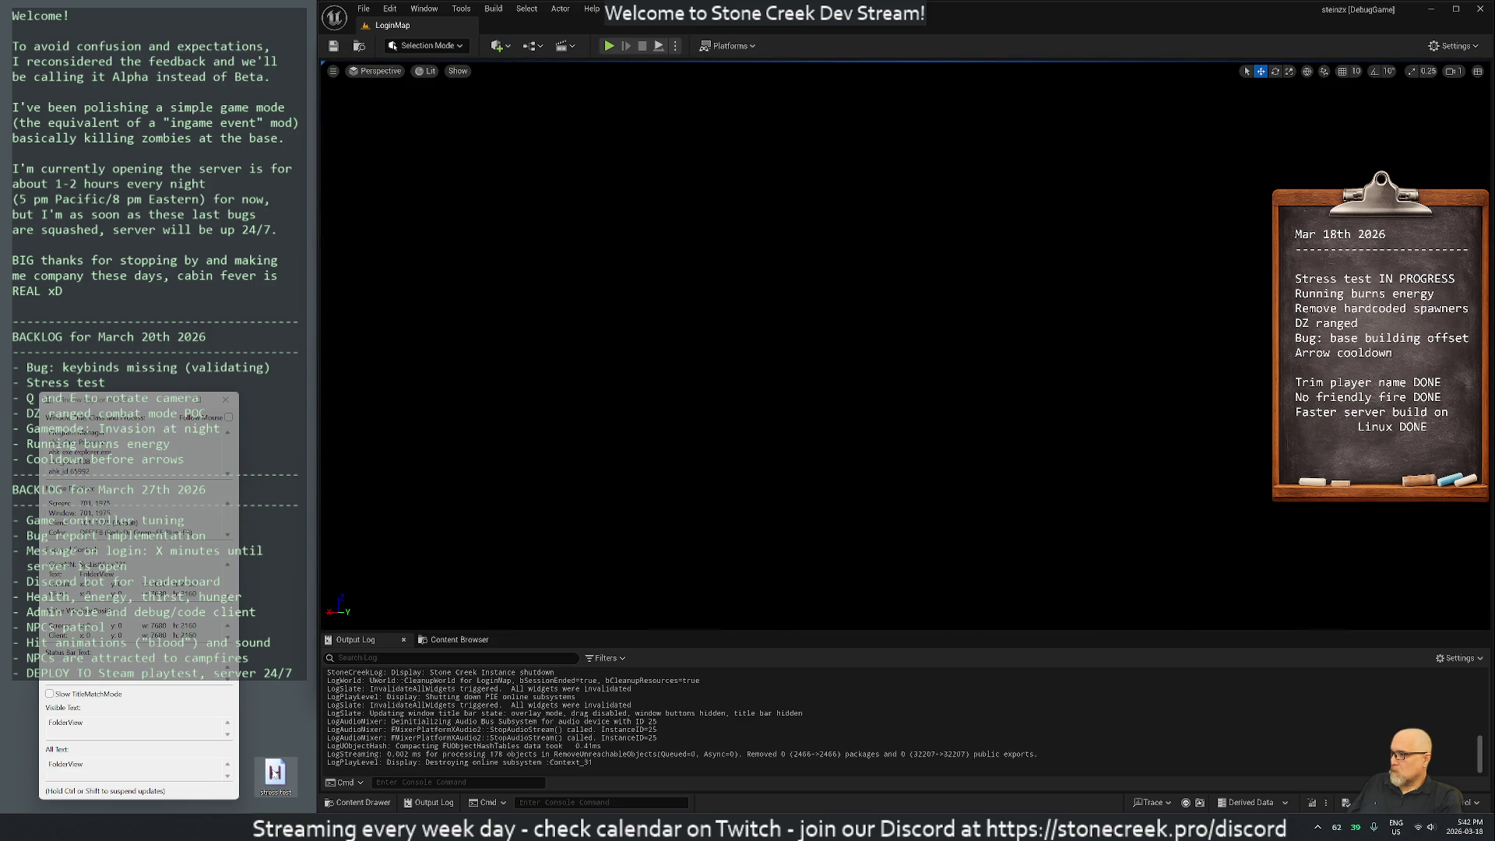
key("alt+p")
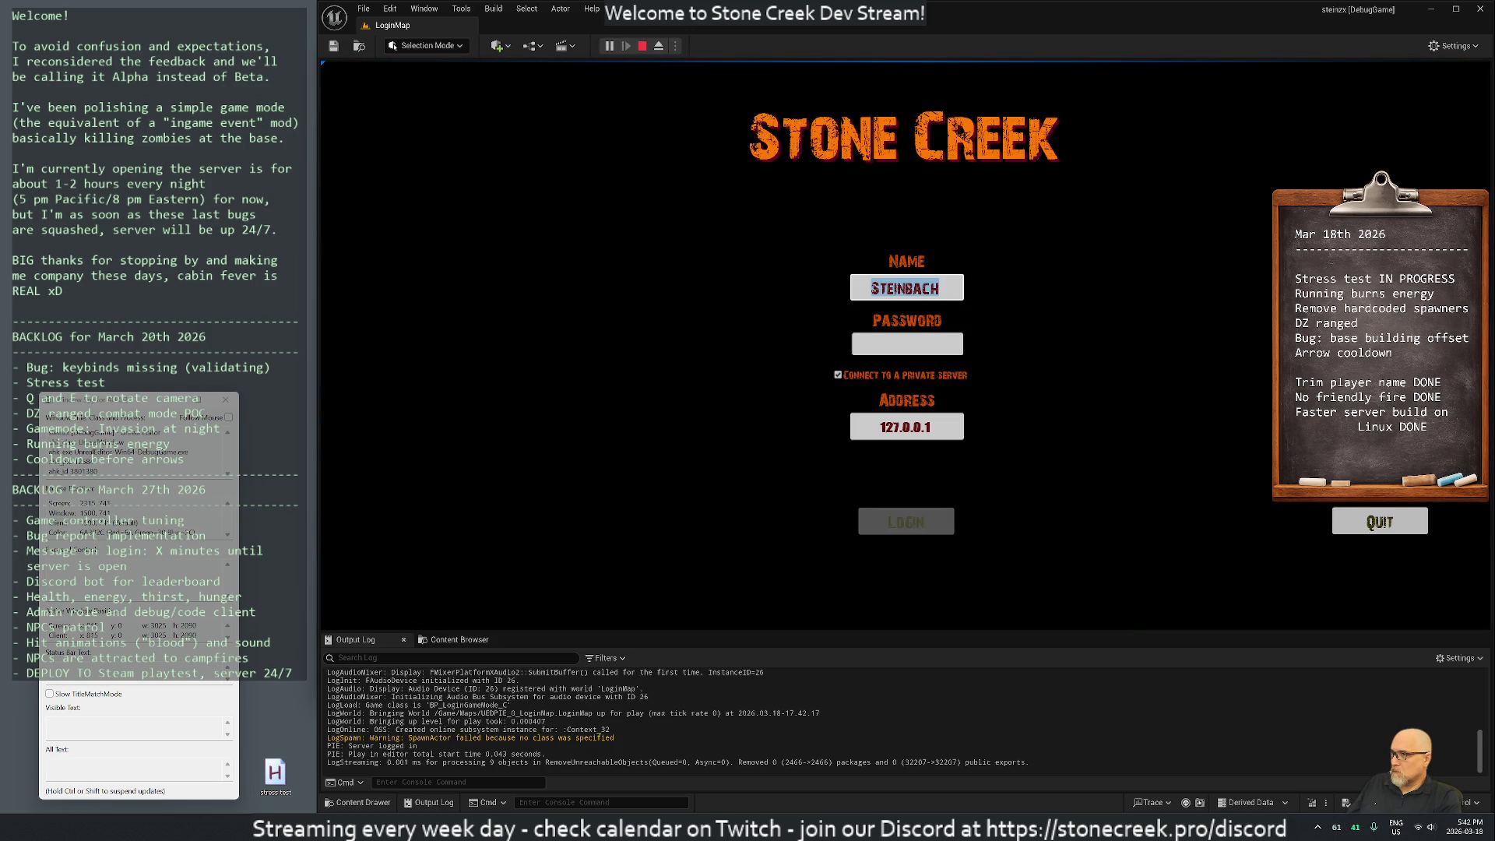
type("STEIN_0")
left_click(908, 344)
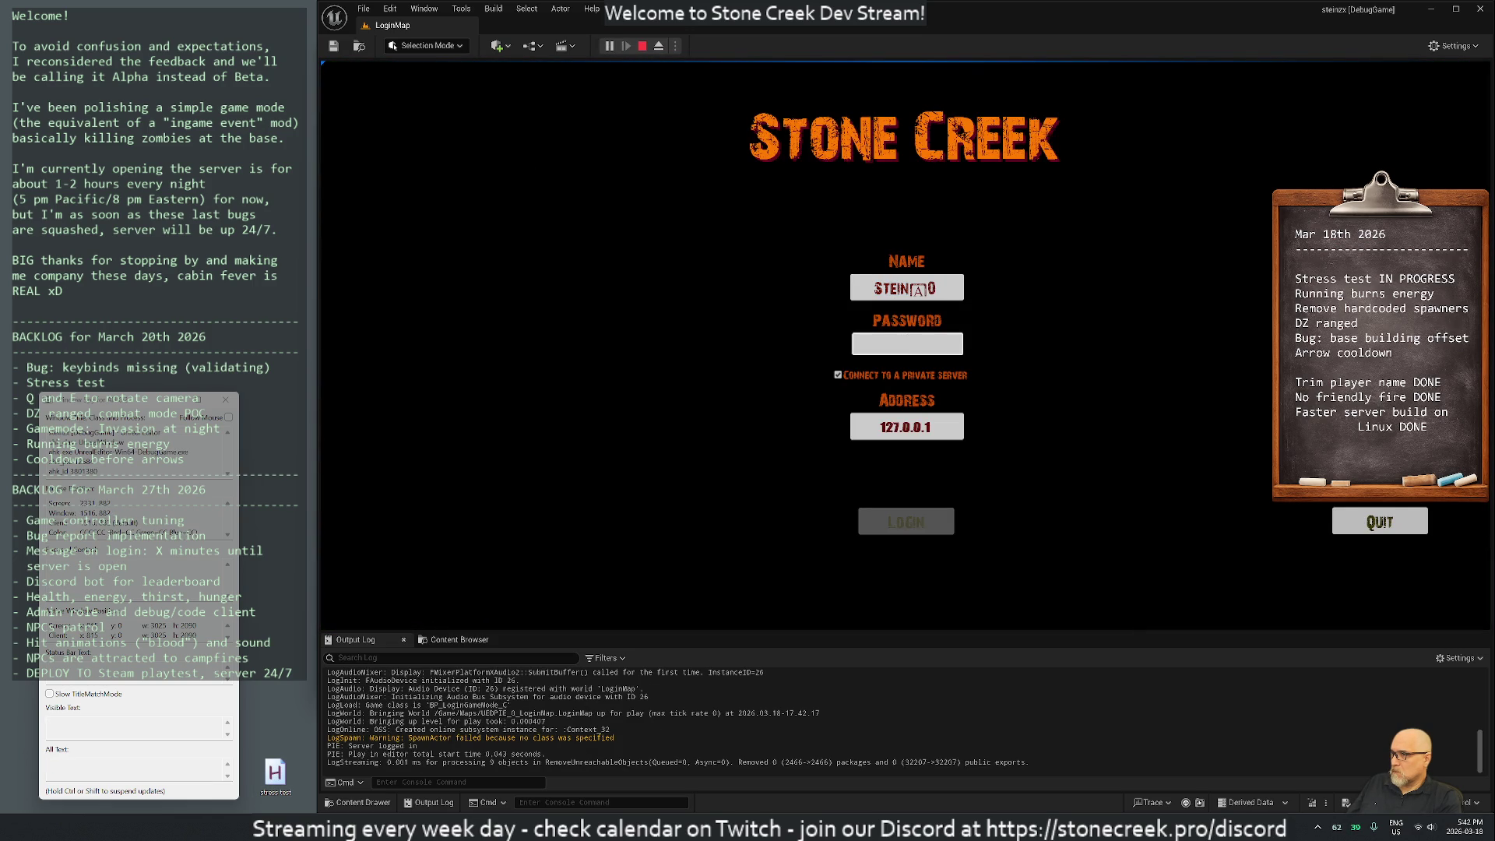
type("*******")
left_click(902, 523)
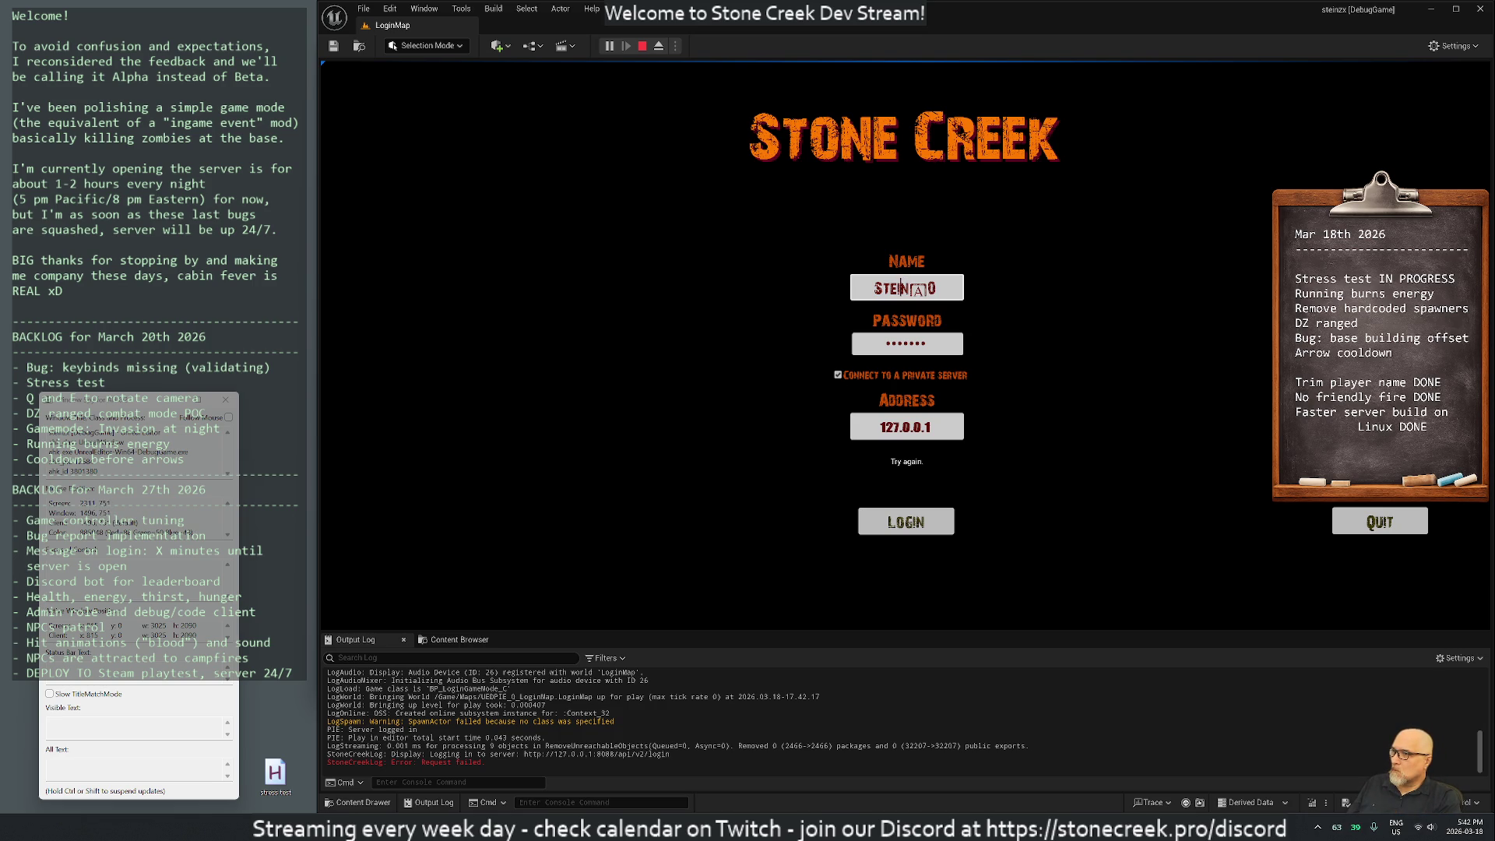
Retry the login by hand with a corrected name and a new password.
key("shift+Right")
key("shift+Right")
key("shift+Right")
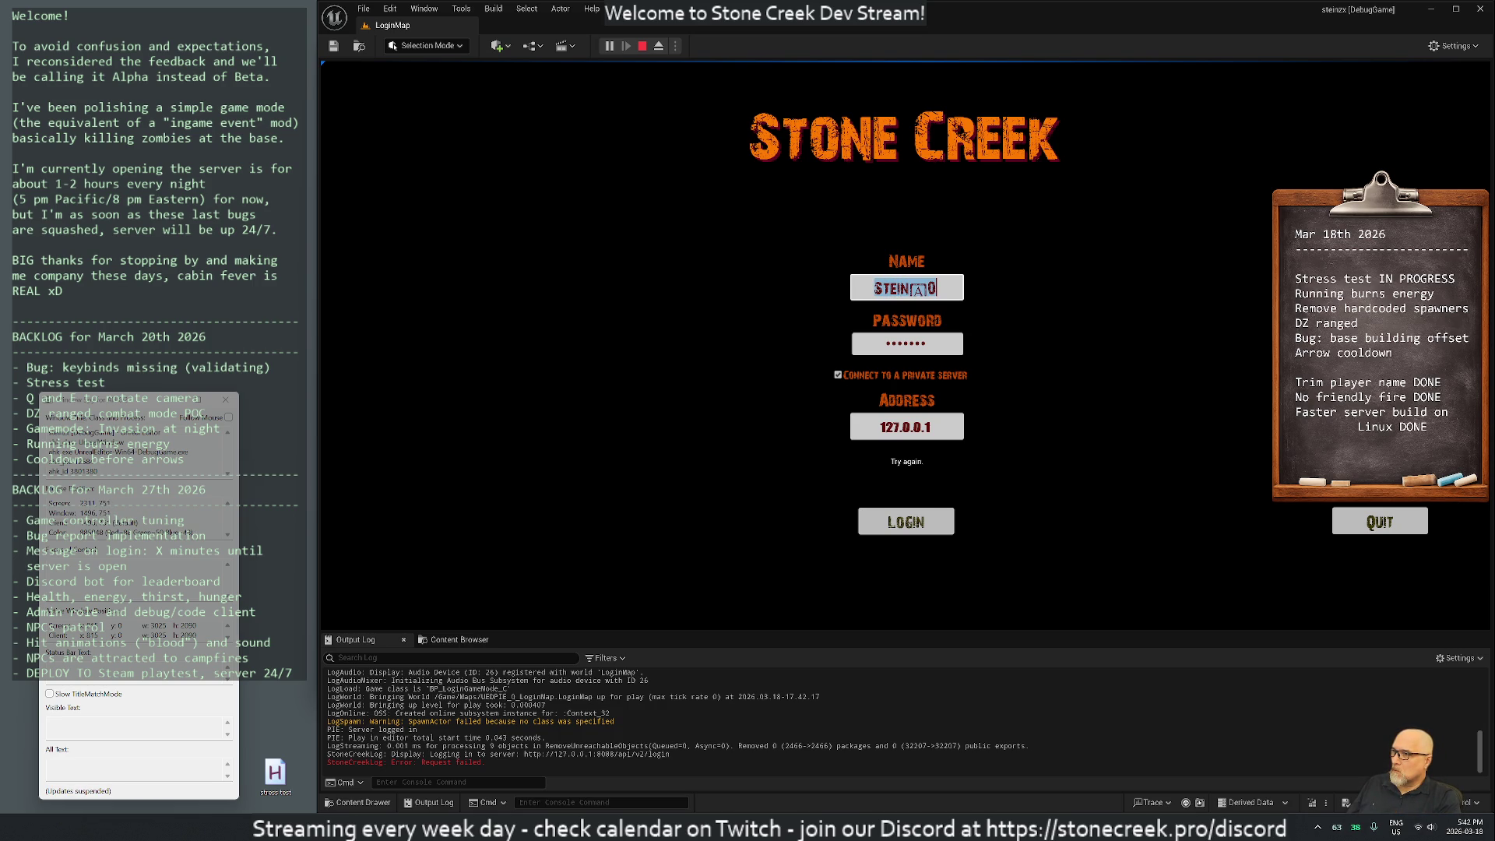
type("steinzx")
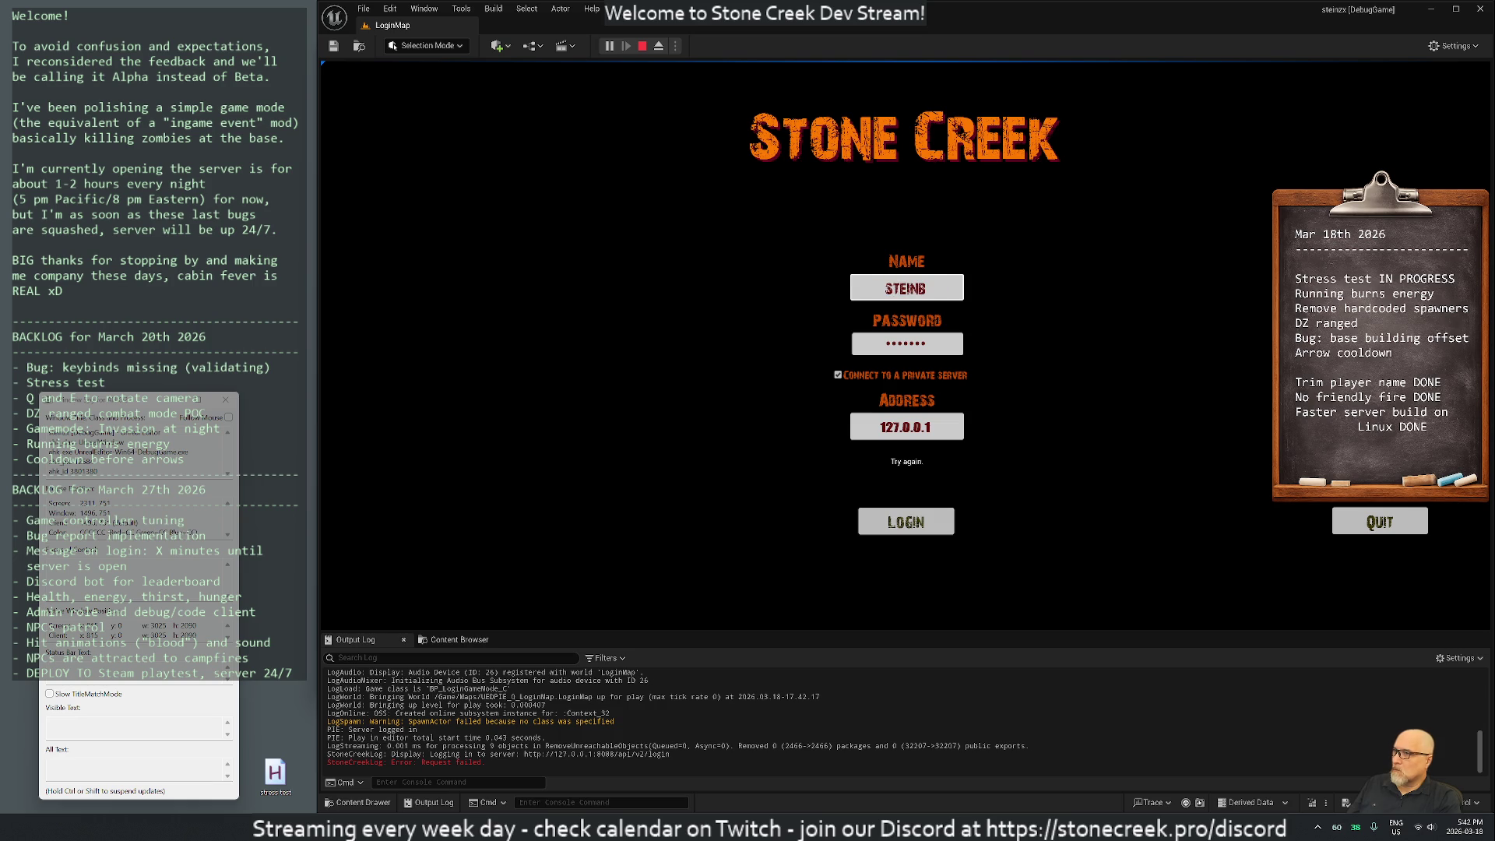
type("0")
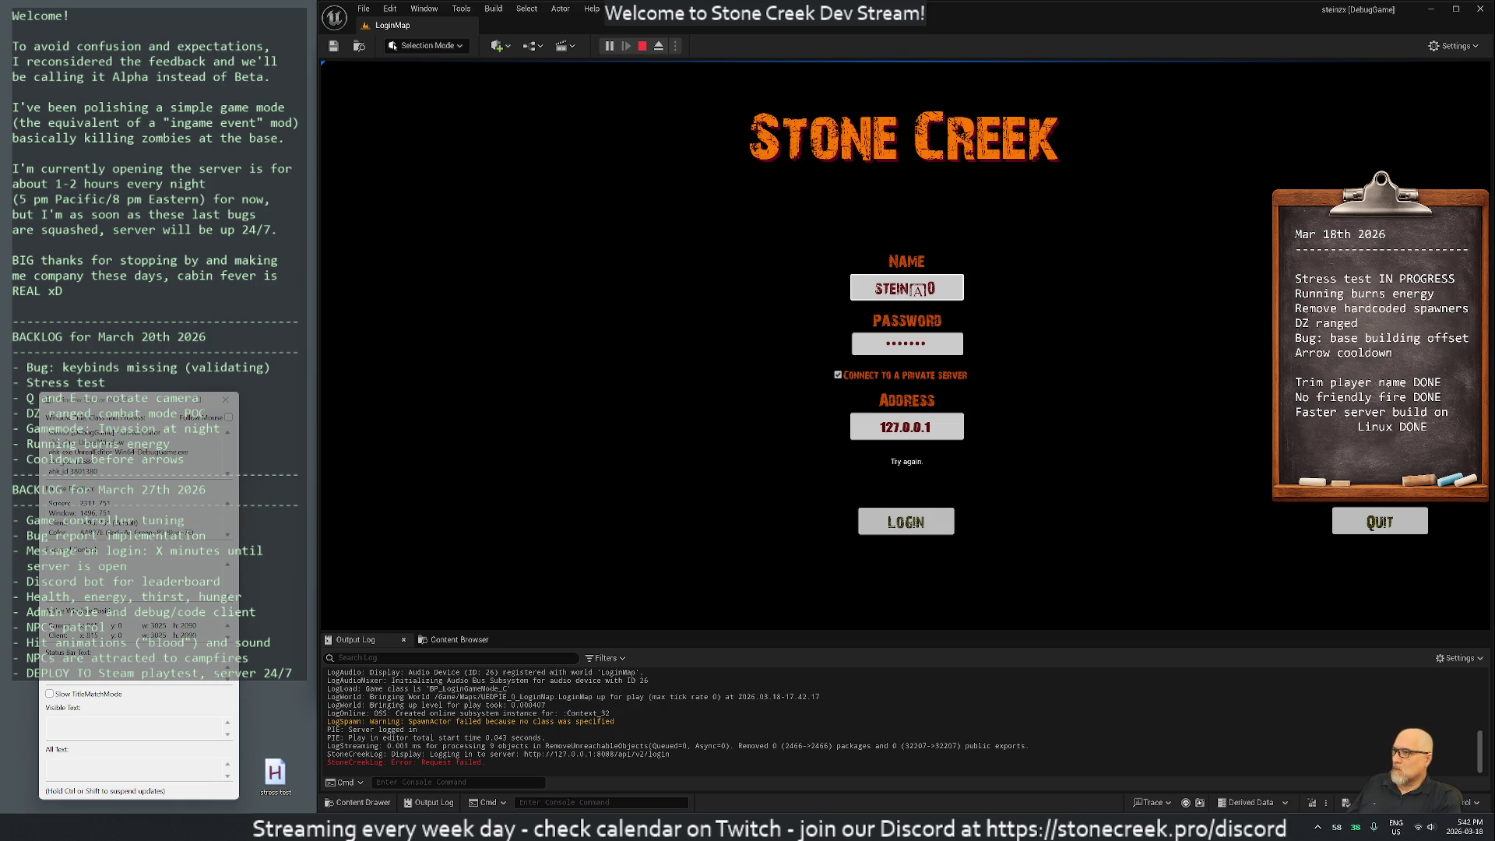
left_click(906, 522)
left_click(907, 344)
key("BackSpace")
key("BackSpace")
key("BackSpace")
key("Return")
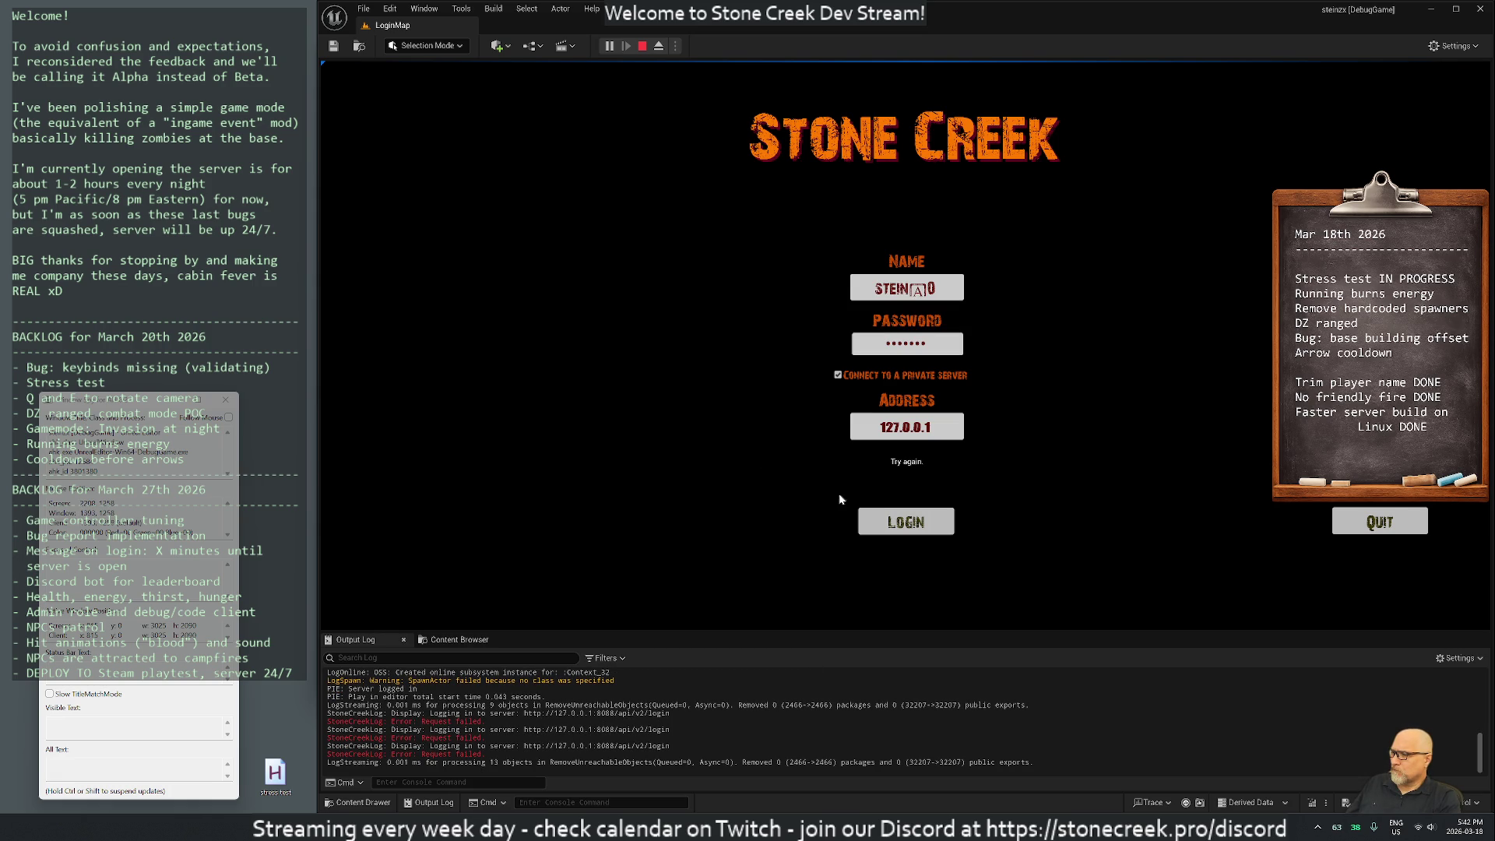
Change the password string the script sends in Notepad, save it, and return to the editor.
key("super")
left_click(724, 511)
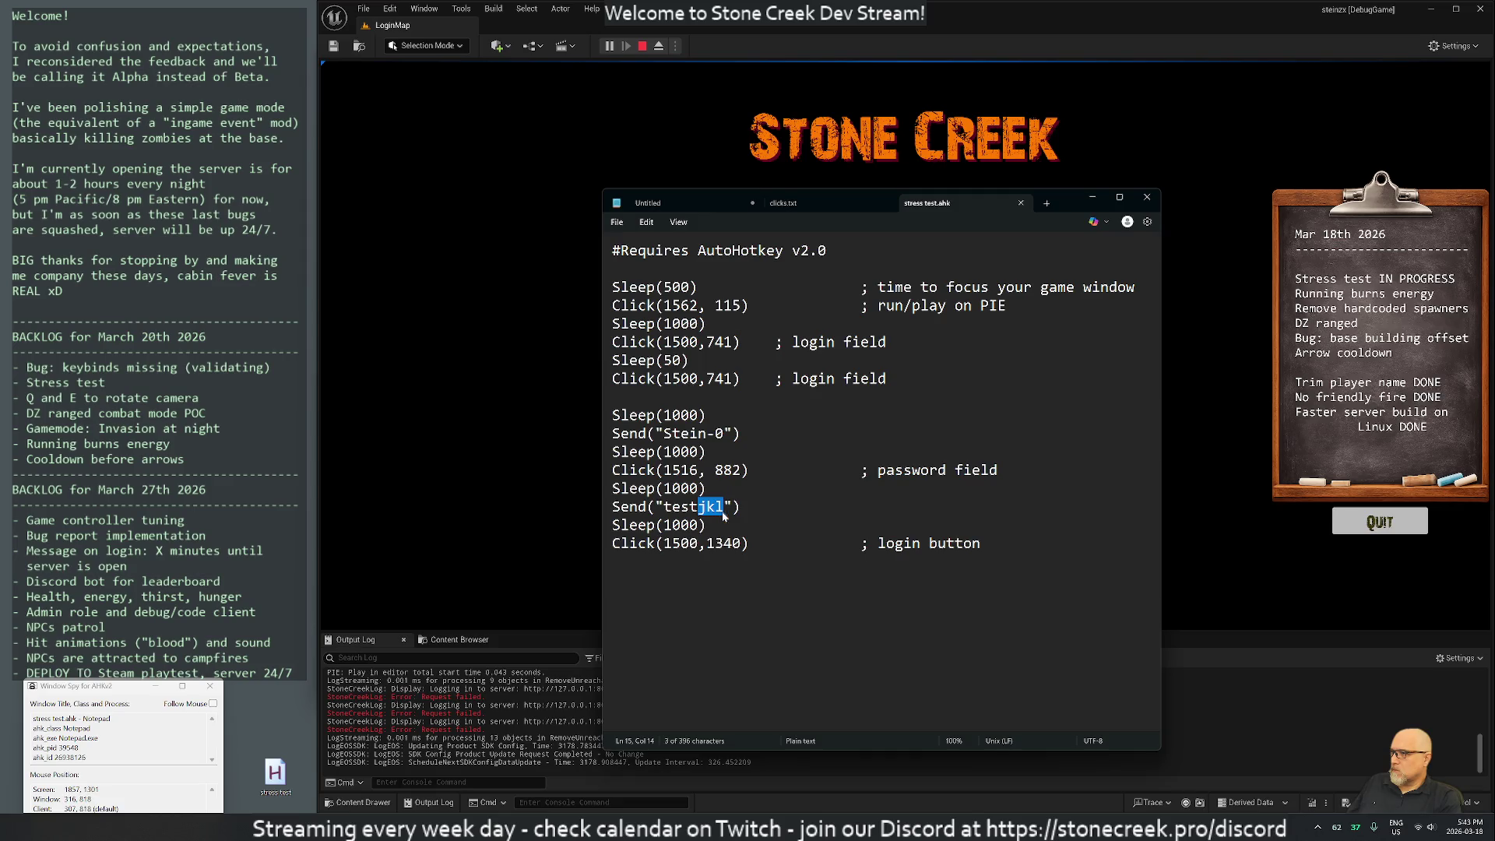
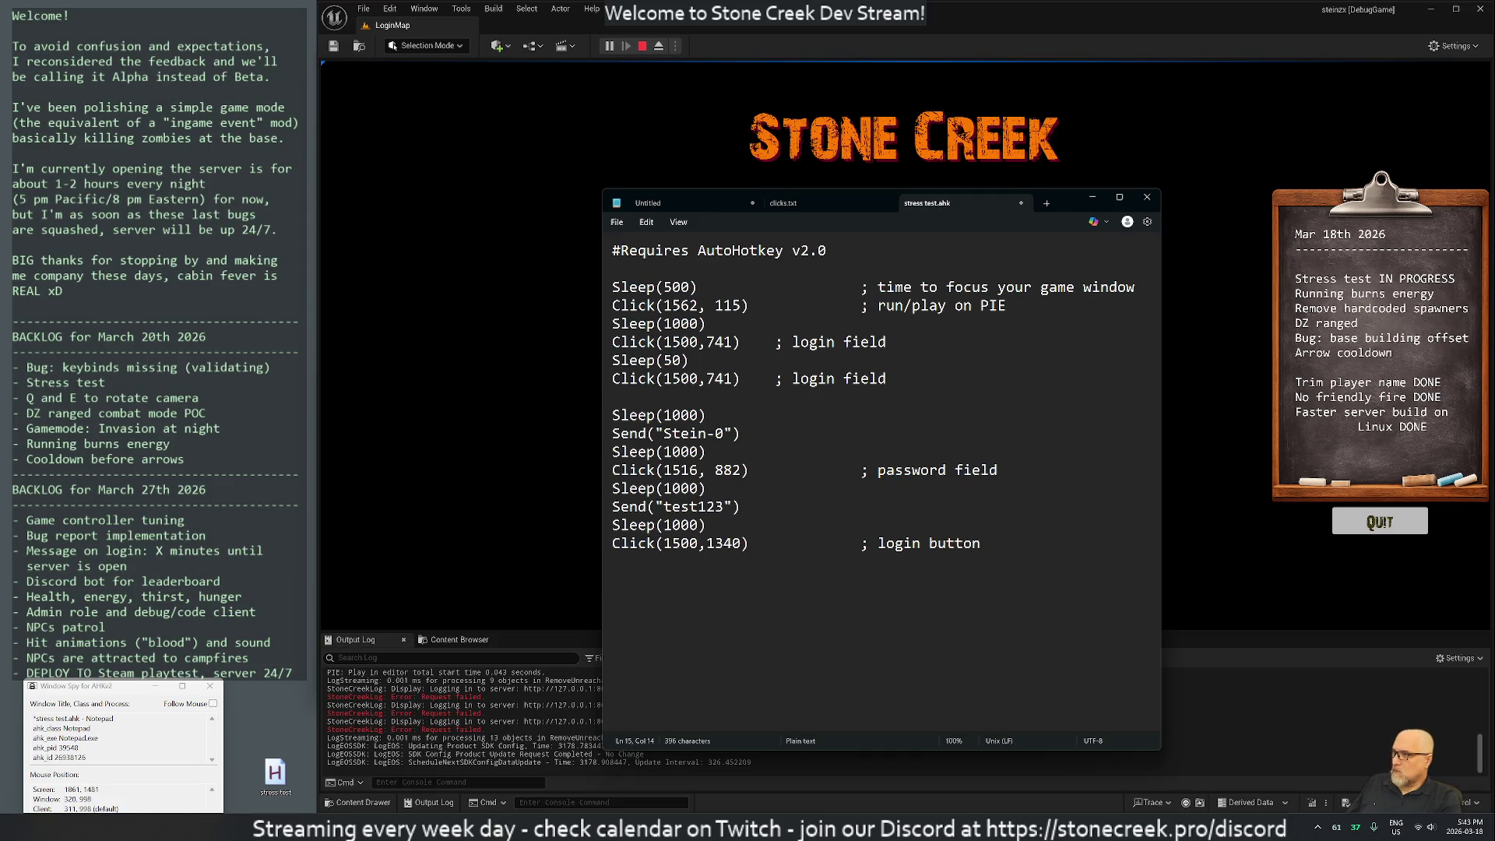
left_click(617, 222)
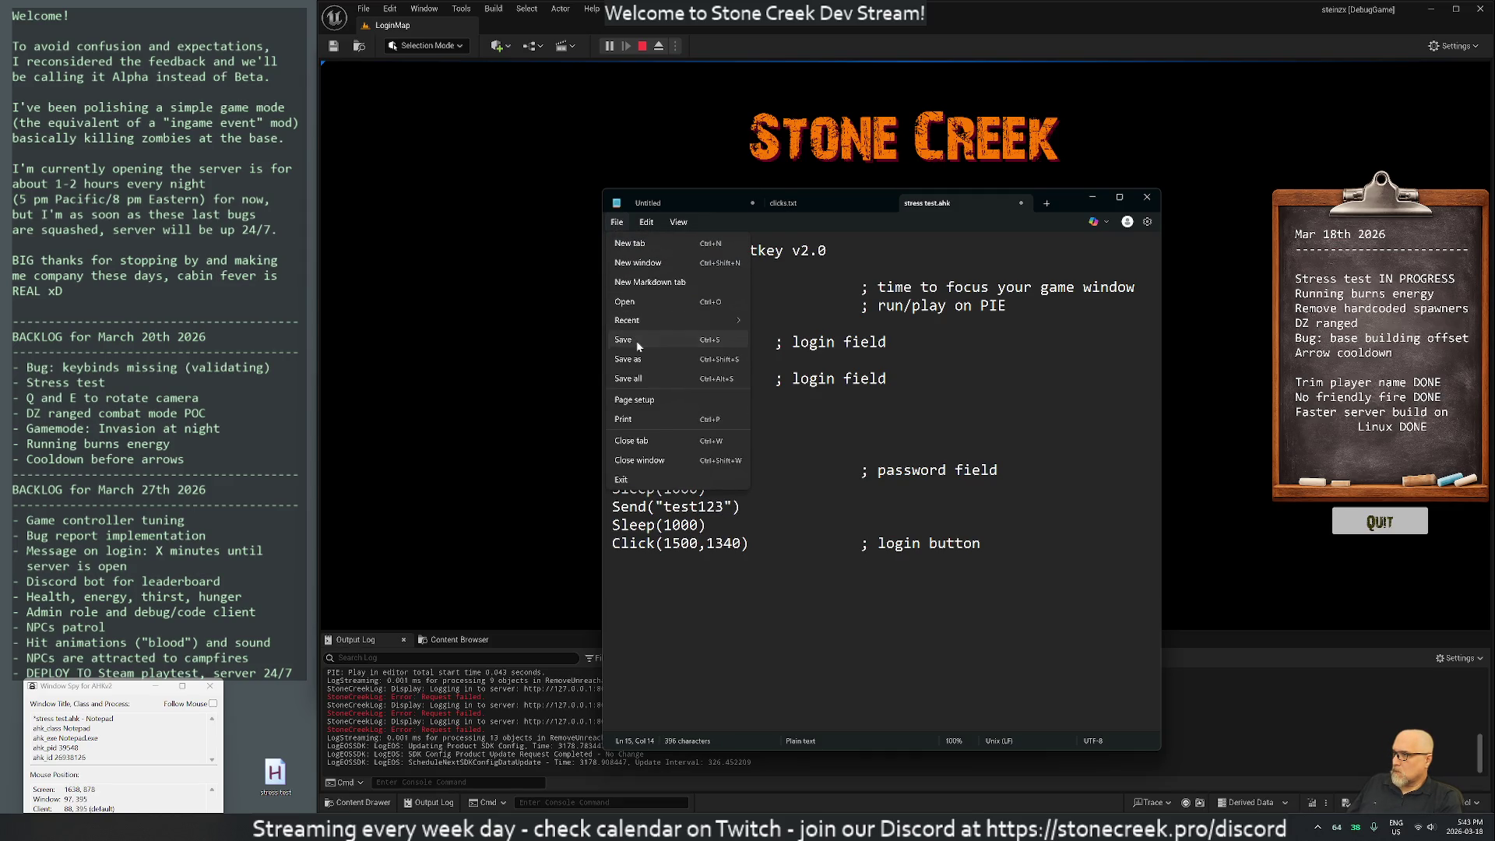
left_click(623, 339)
left_click(642, 46)
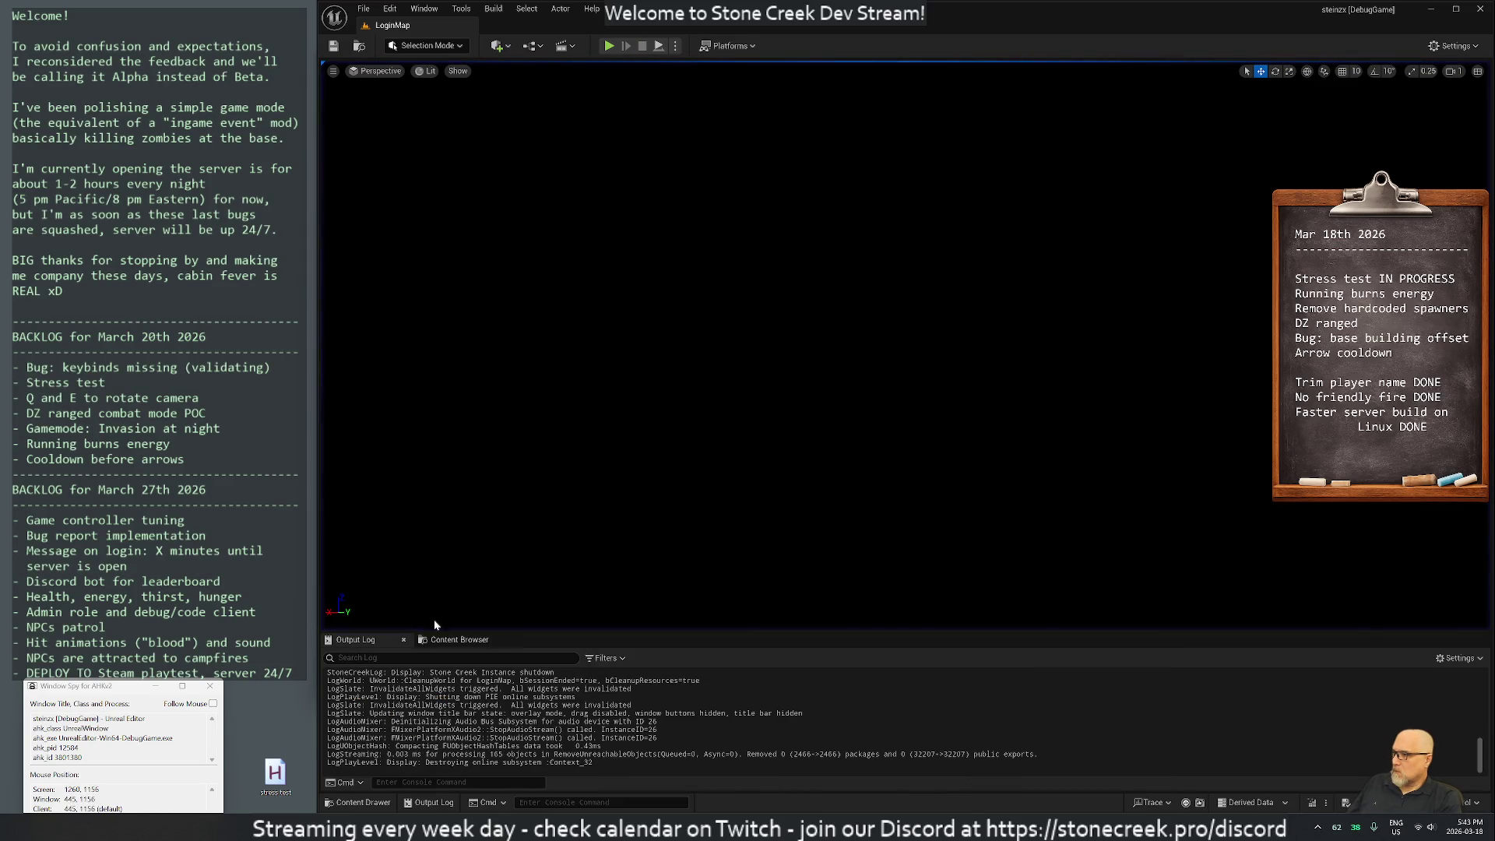
Start play, enter a password in the Password field, submit LOGIN, then stop the session.
left_click(609, 46)
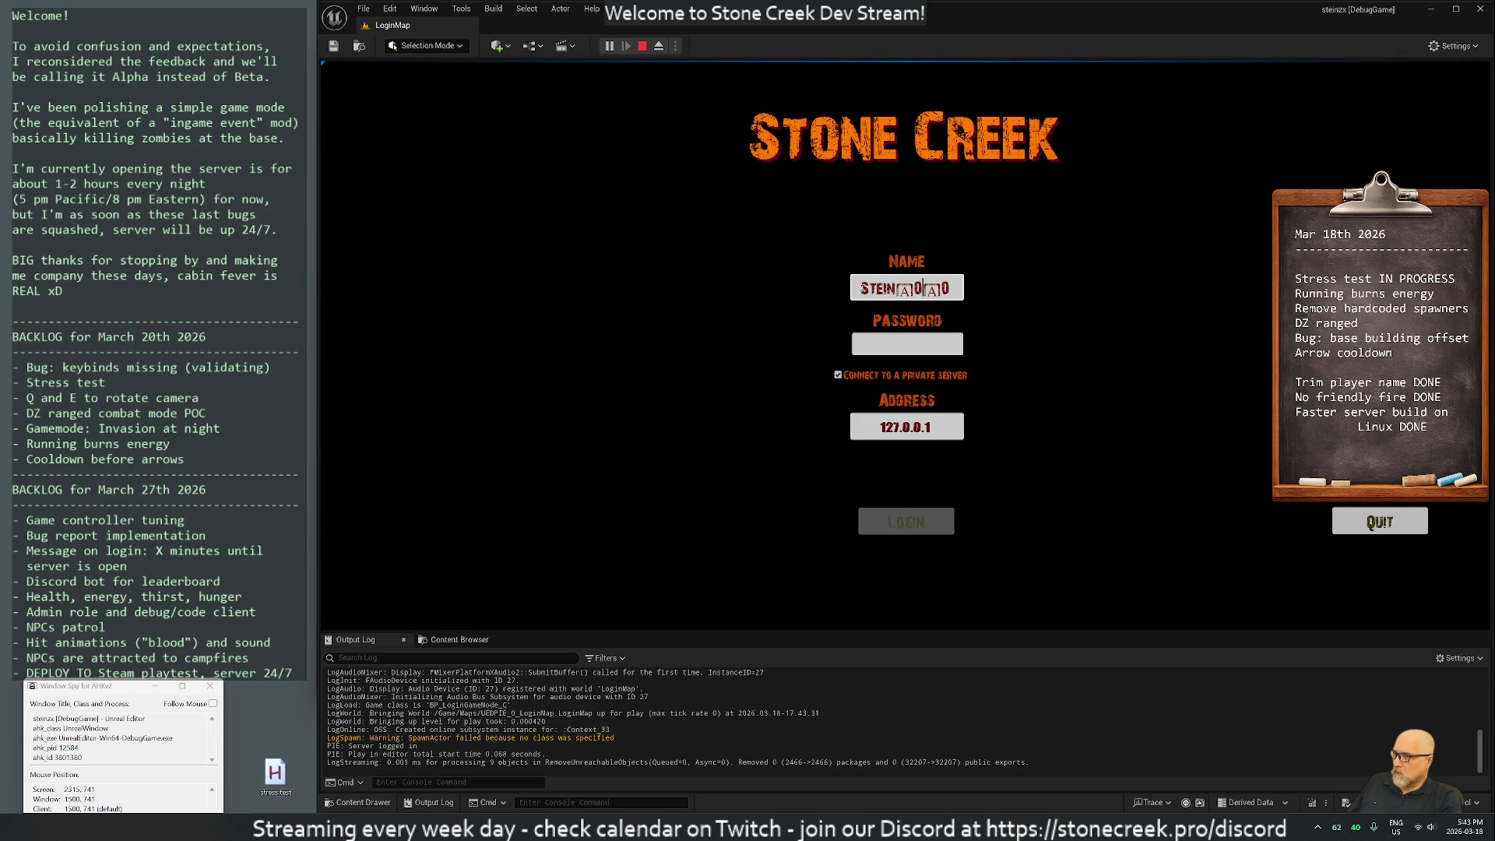
key("Tab")
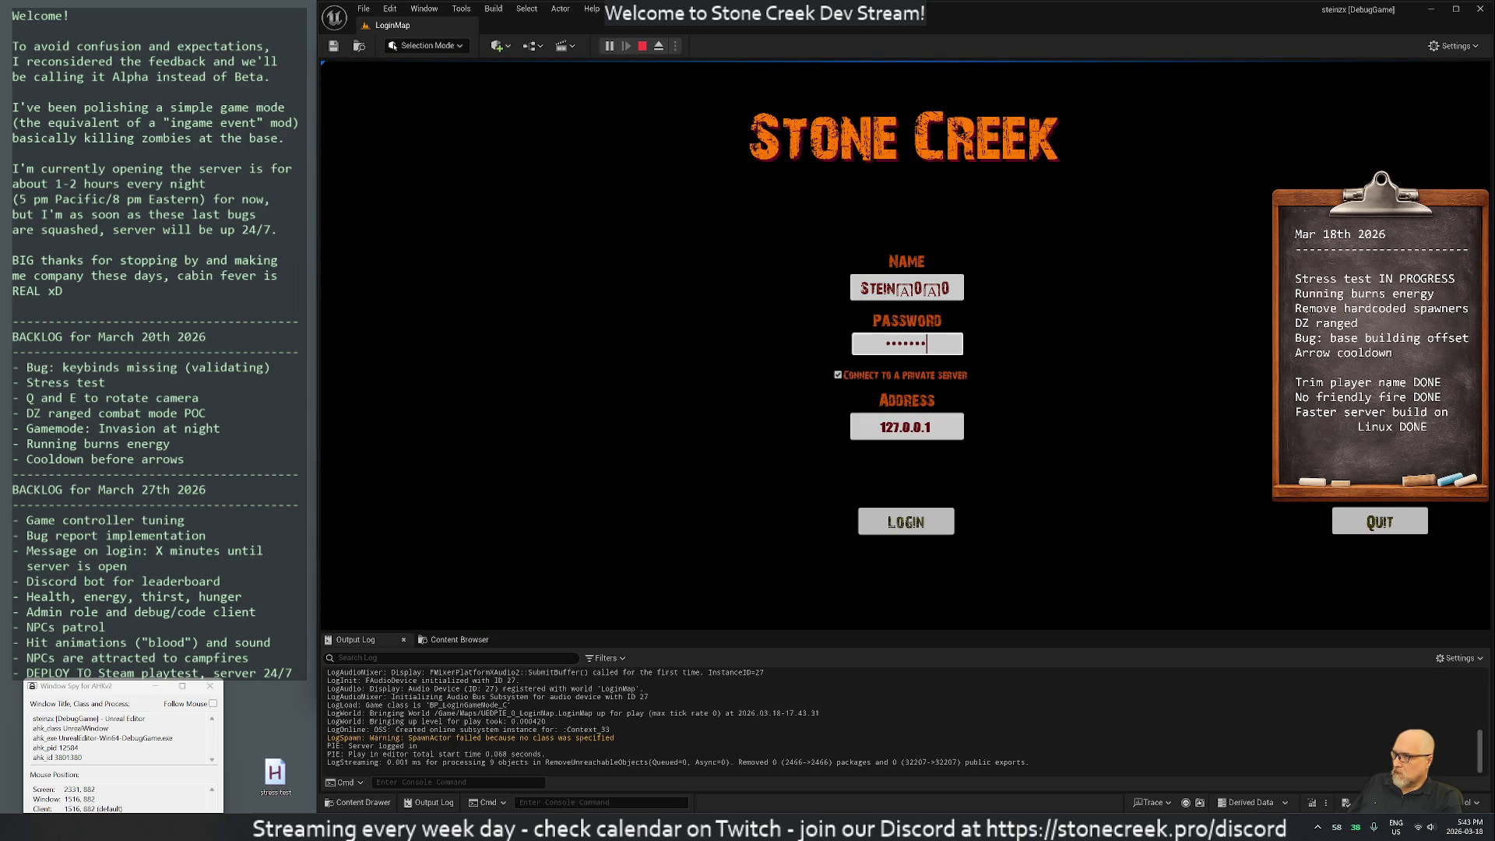
left_click(901, 523)
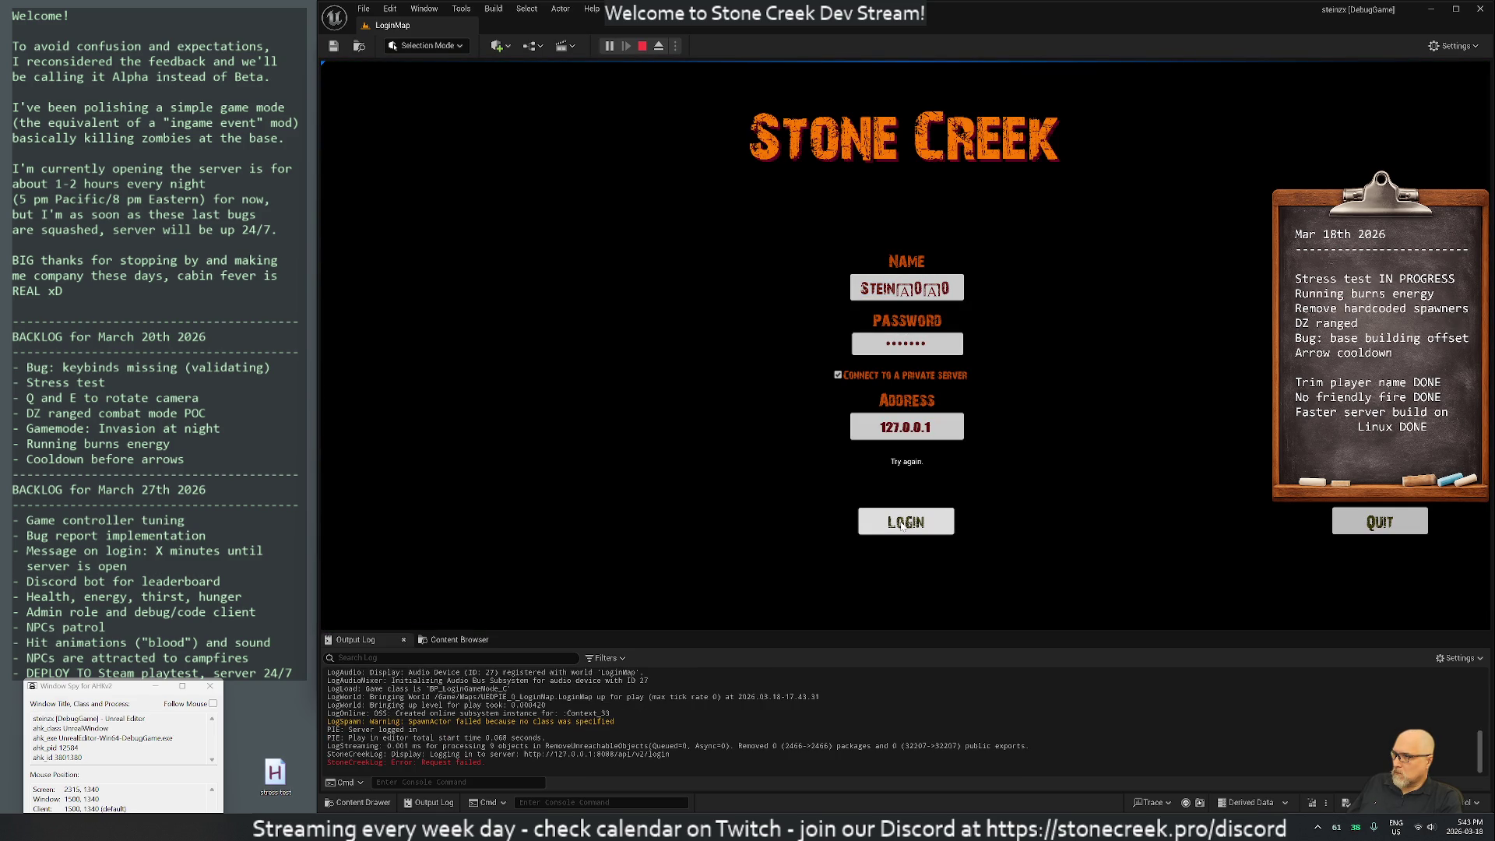
left_click(642, 46)
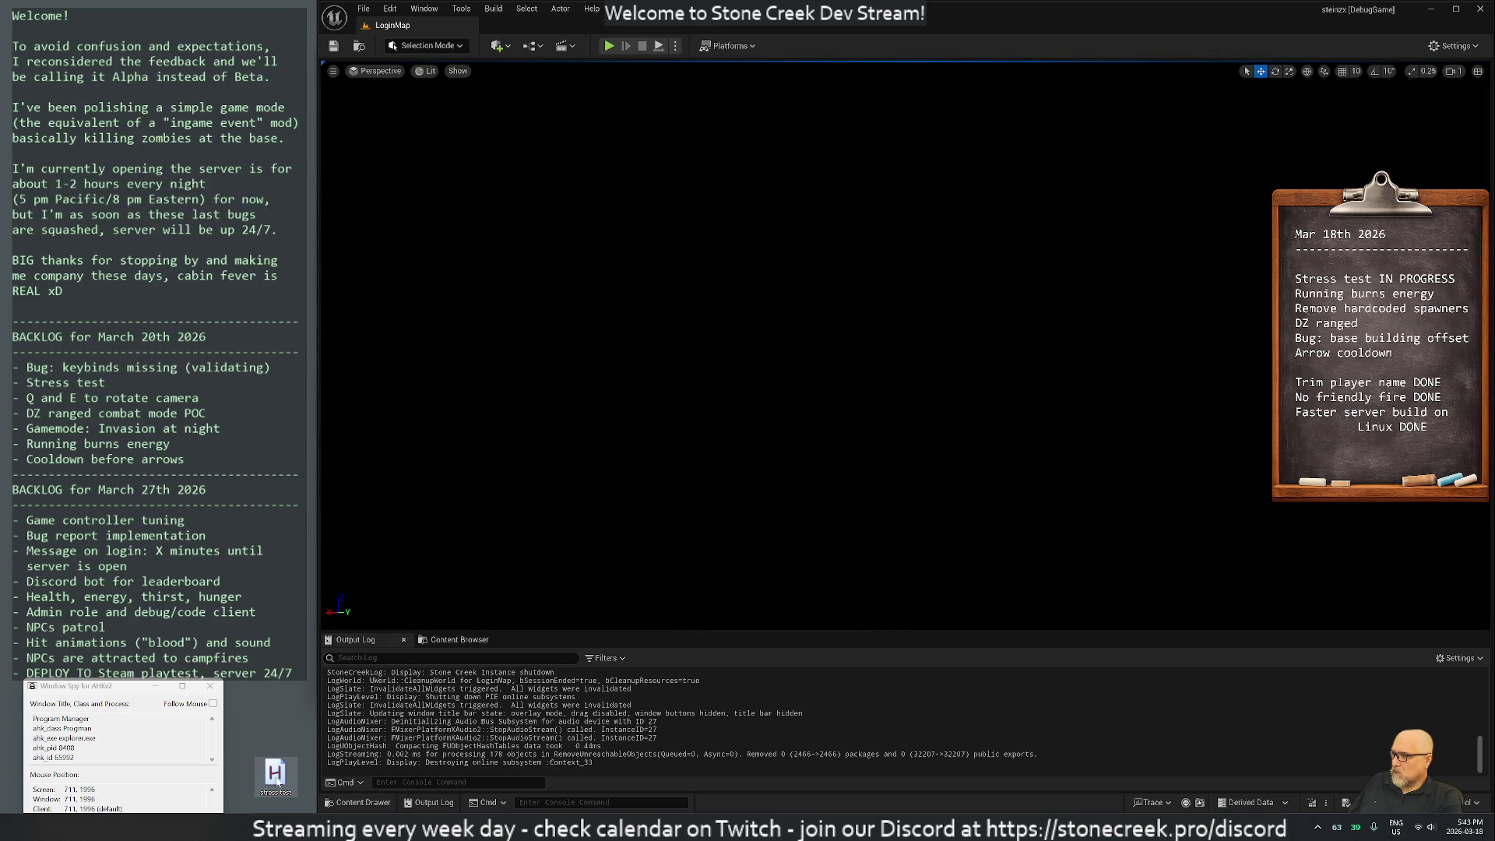
Play again with a typed name, stop, and select the Sleep(50) and login-click lines in Notepad.
left_click(609, 46)
type("stein")
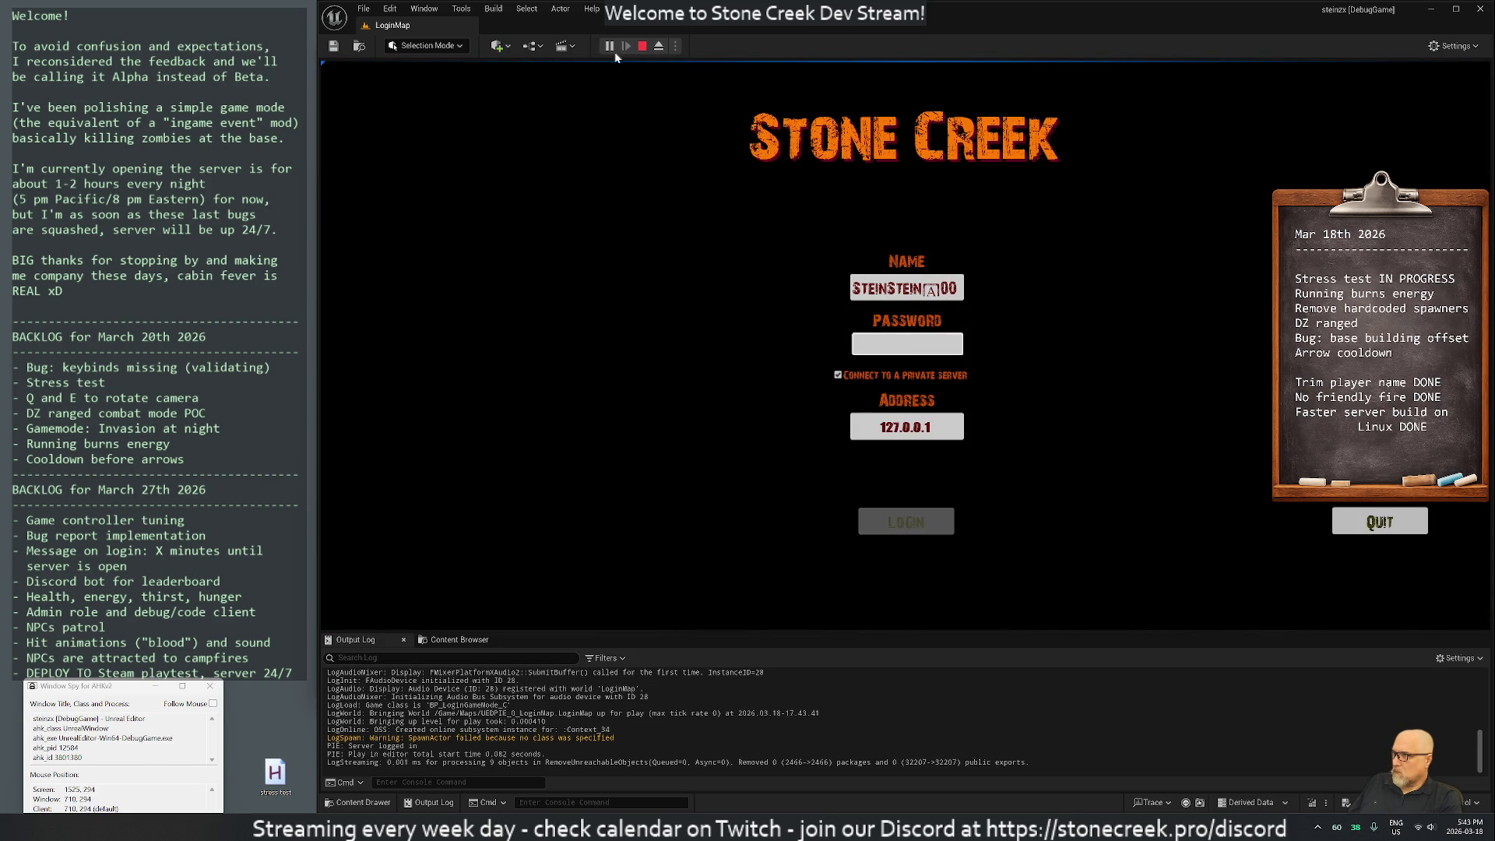
left_click(642, 46)
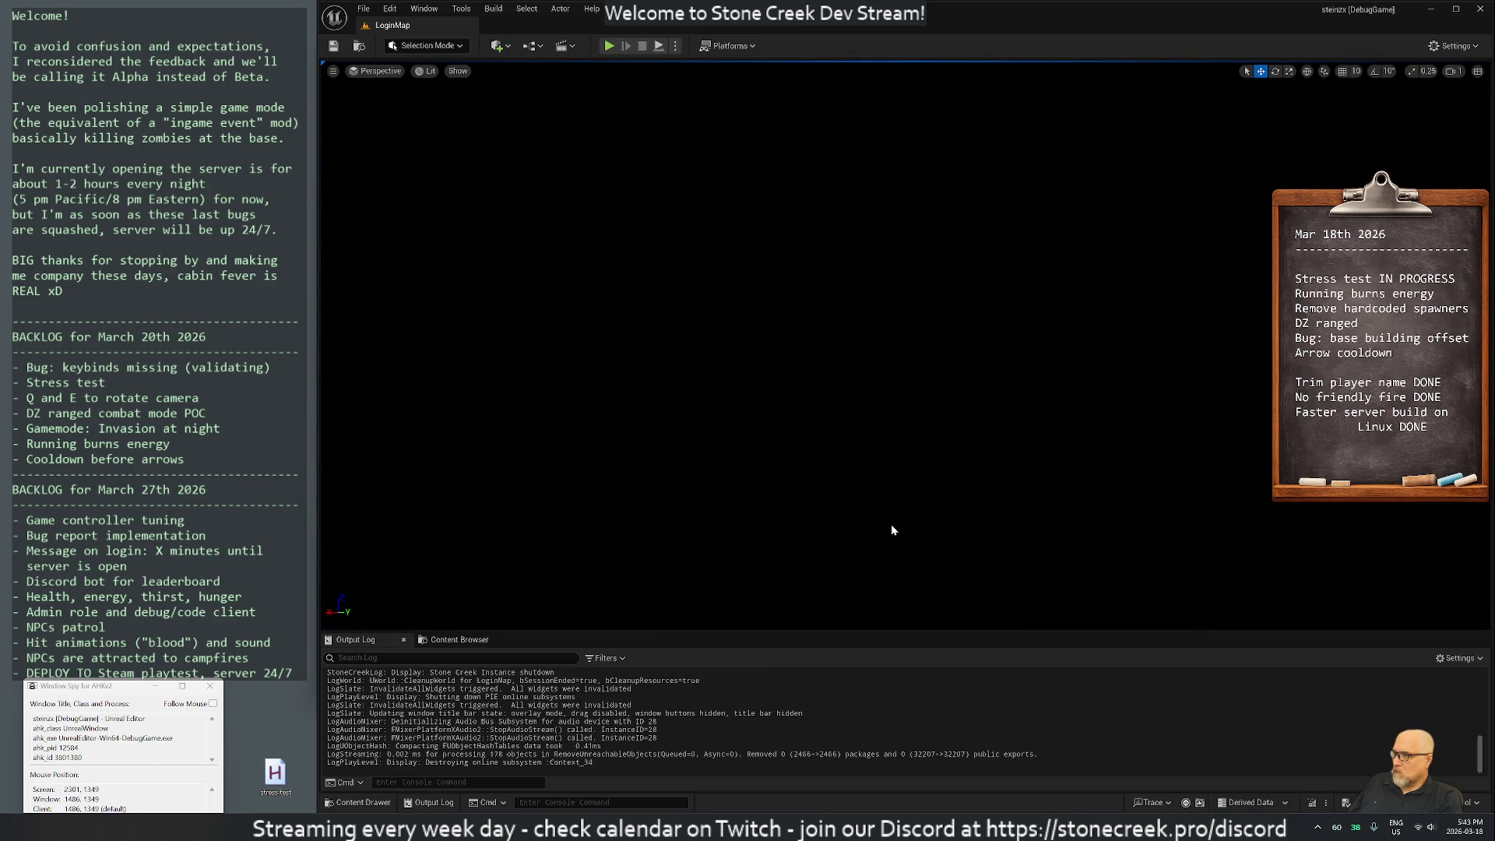
key("alt+Tab")
left_click_drag(895, 378, 489, 368)
key("ctrl+c")
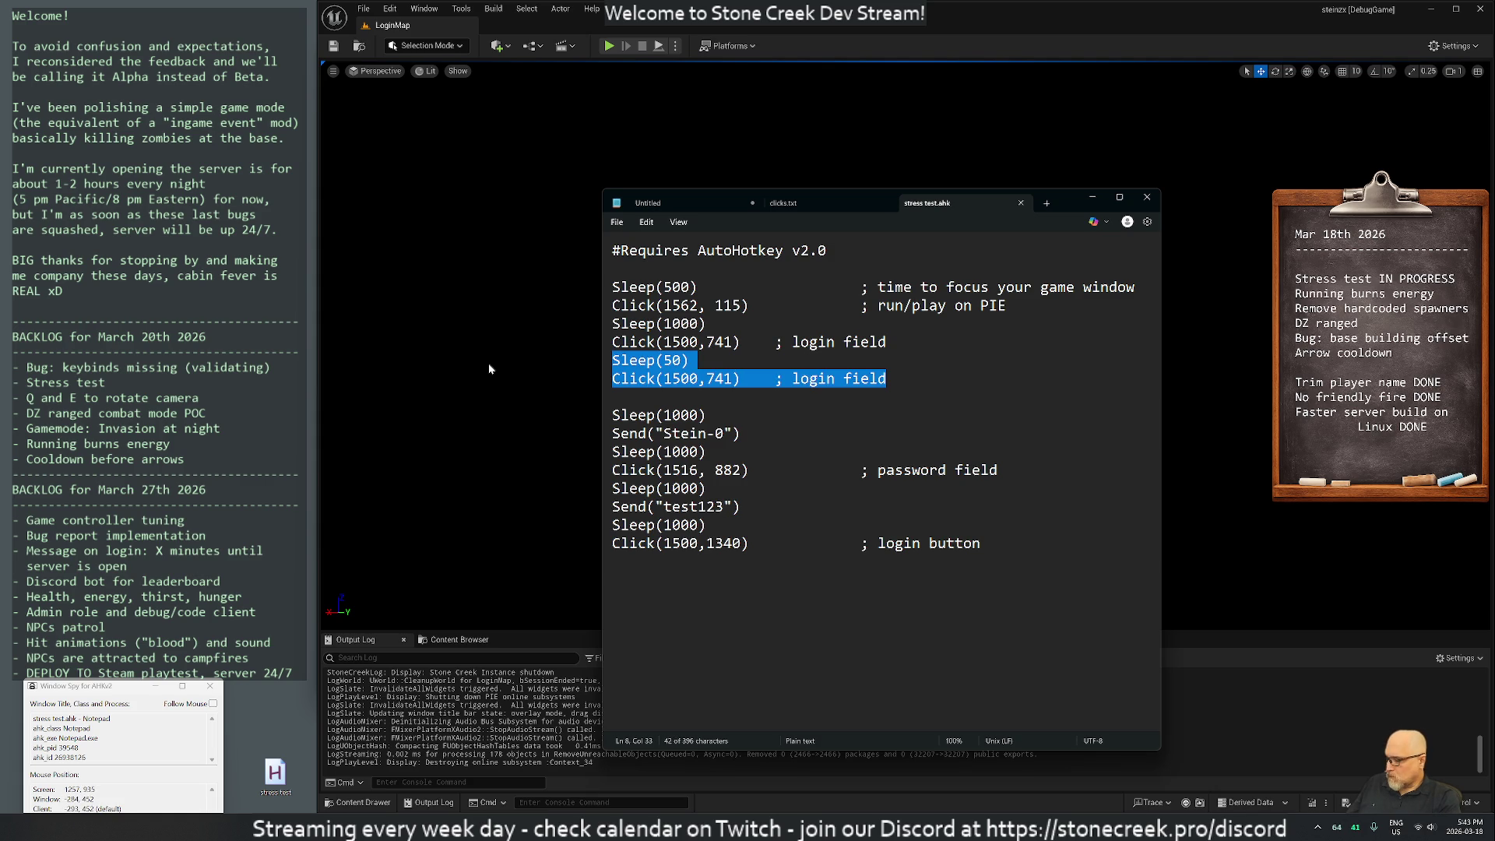
Paste a third Sleep(50) and Click(1500,741) pair below the others and save stress test.ahk.
key("Right")
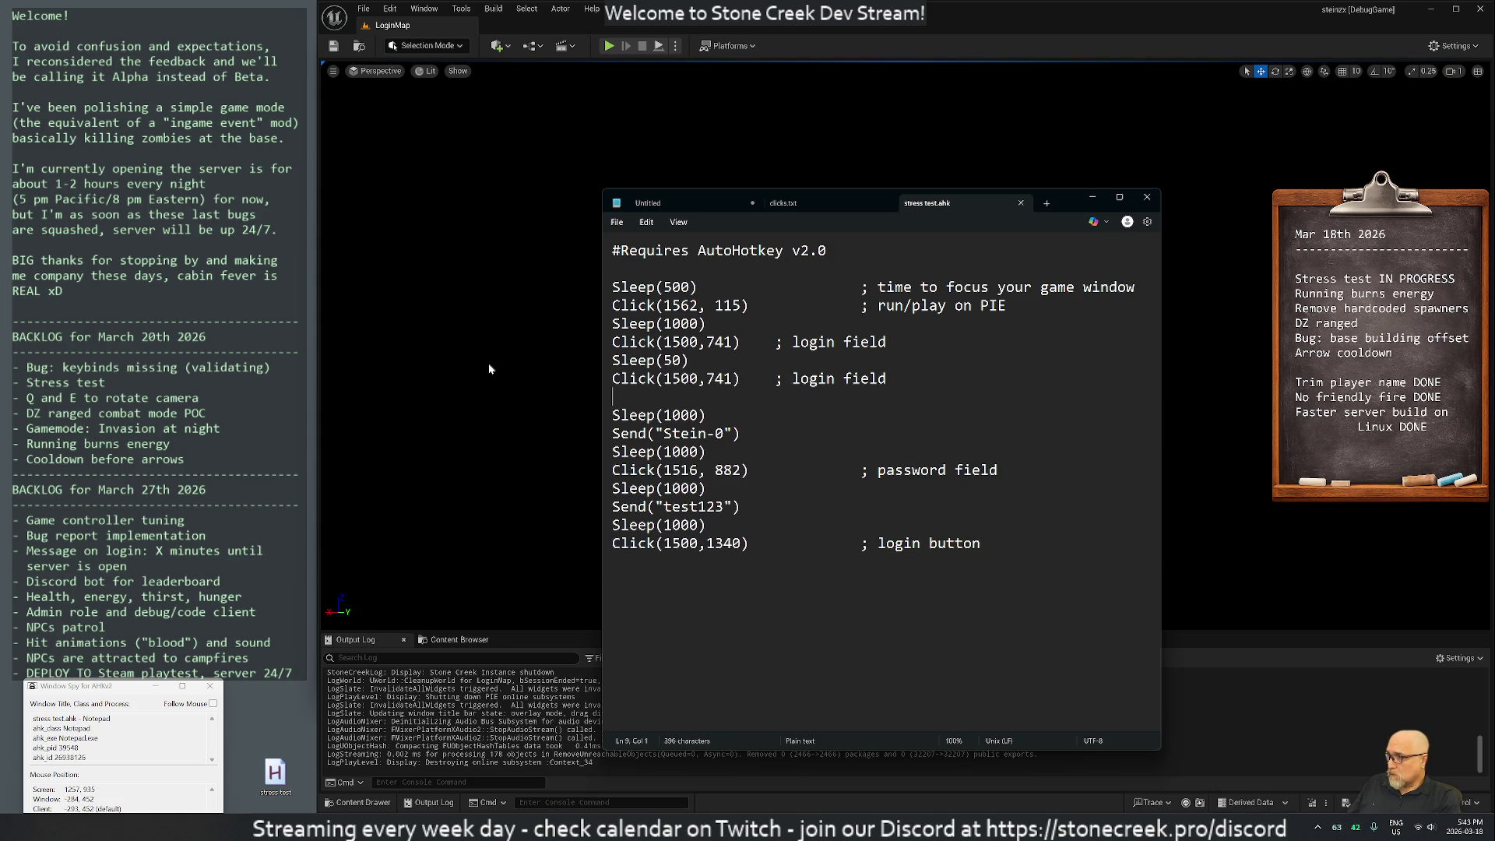
key("ctrl+v")
key("Return")
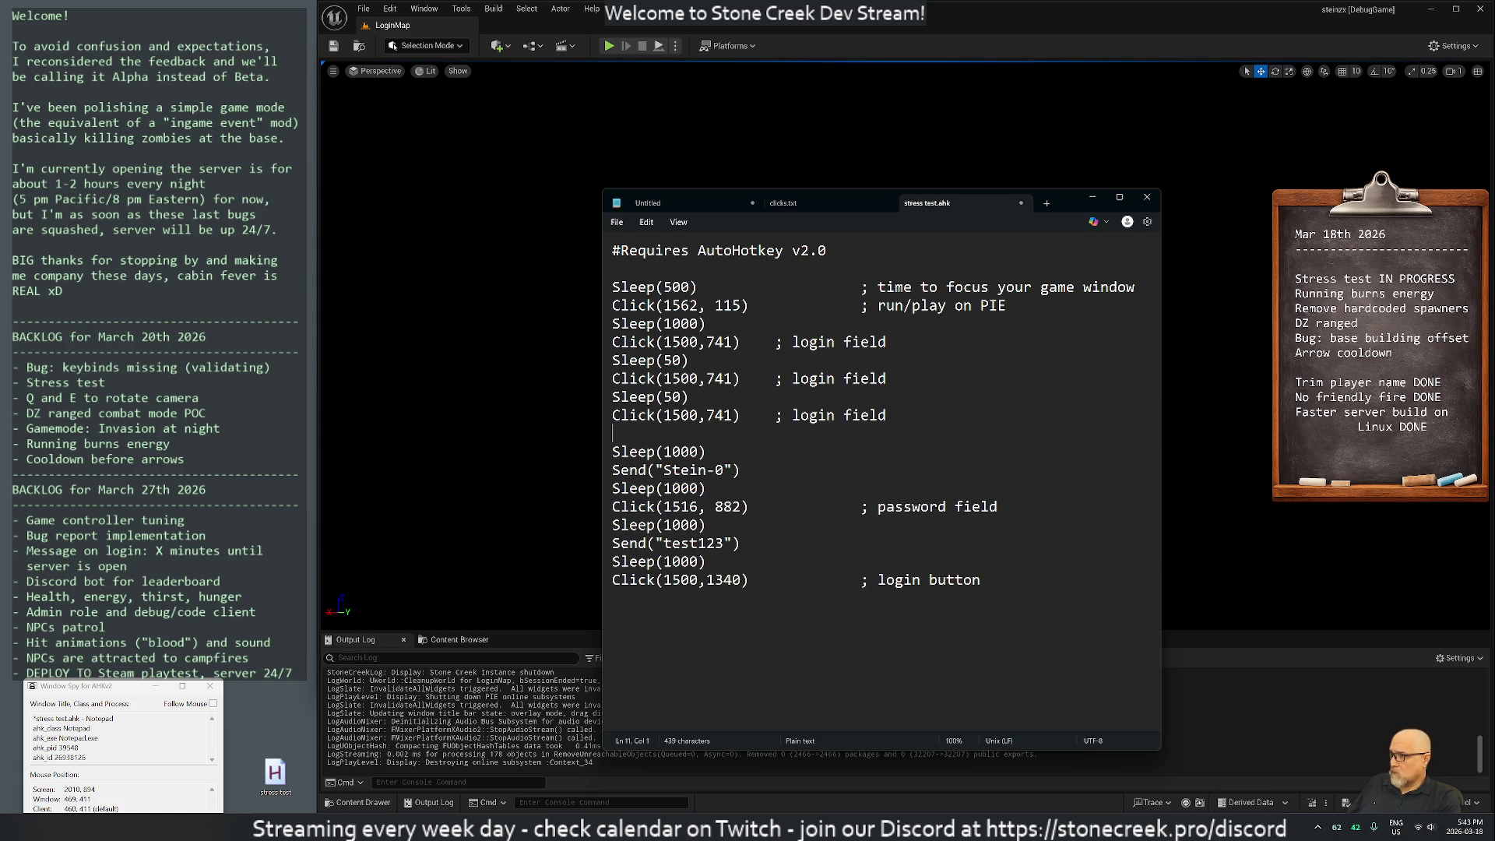
left_click(616, 226)
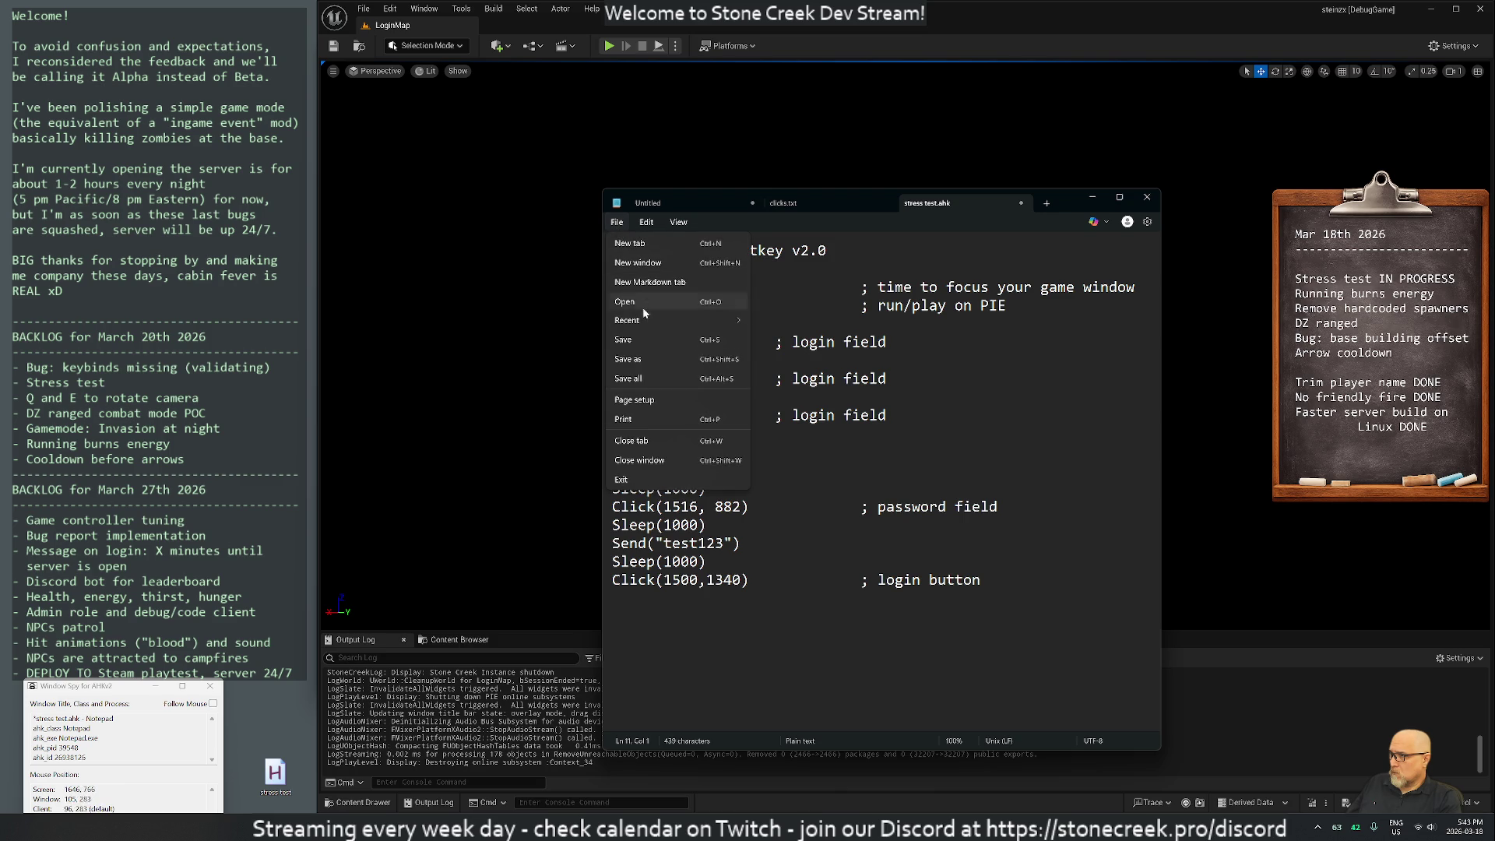
left_click(643, 340)
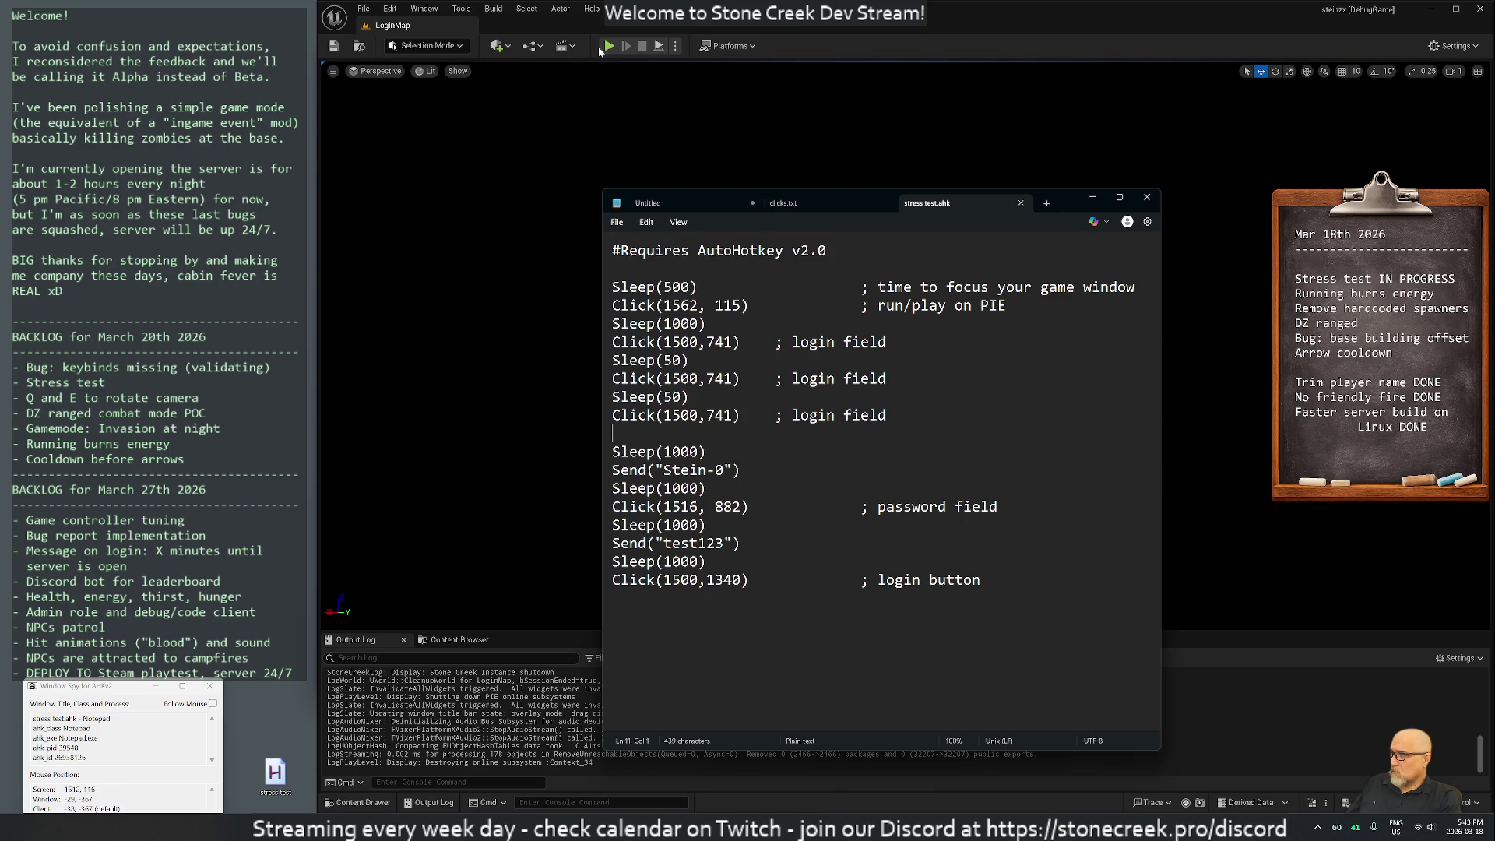
Run stress test.ahk, then clear the duplicated Name field text and retype a single player name.
double_click(277, 785)
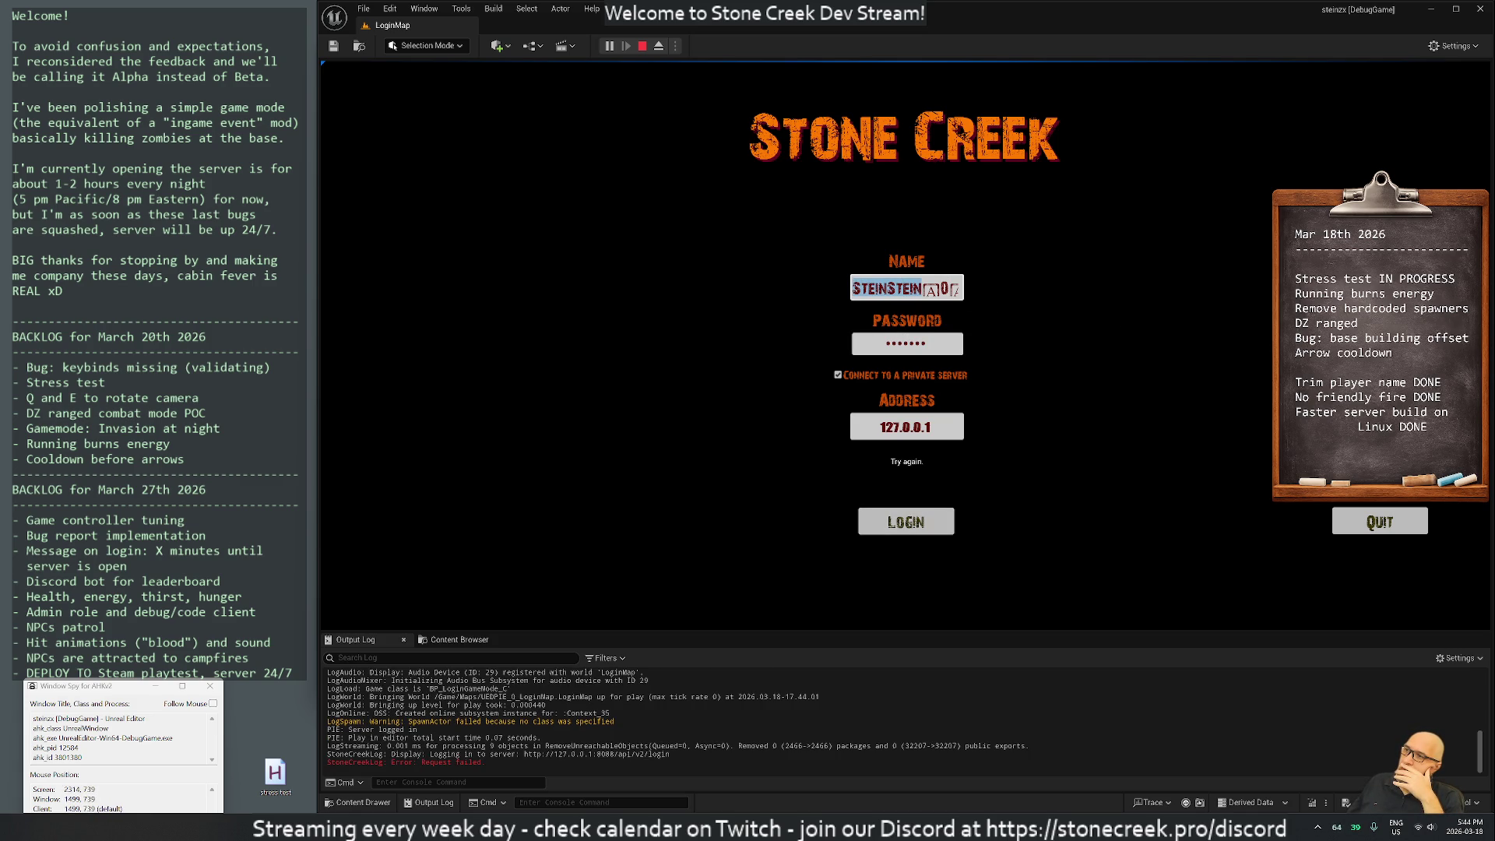
left_click(904, 289)
double_click(888, 288)
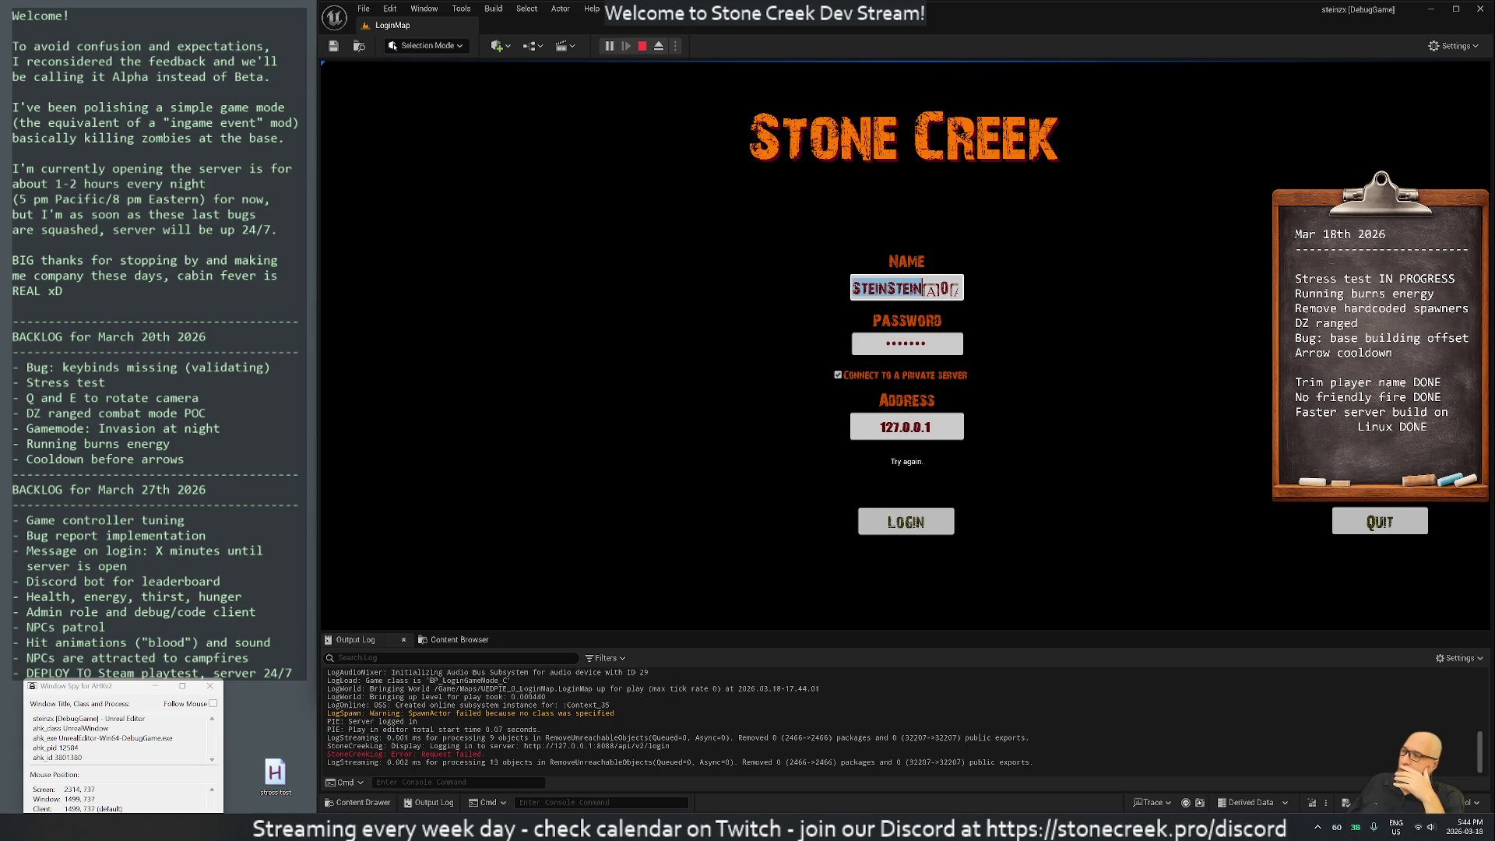
left_click(888, 288)
key("shift+End")
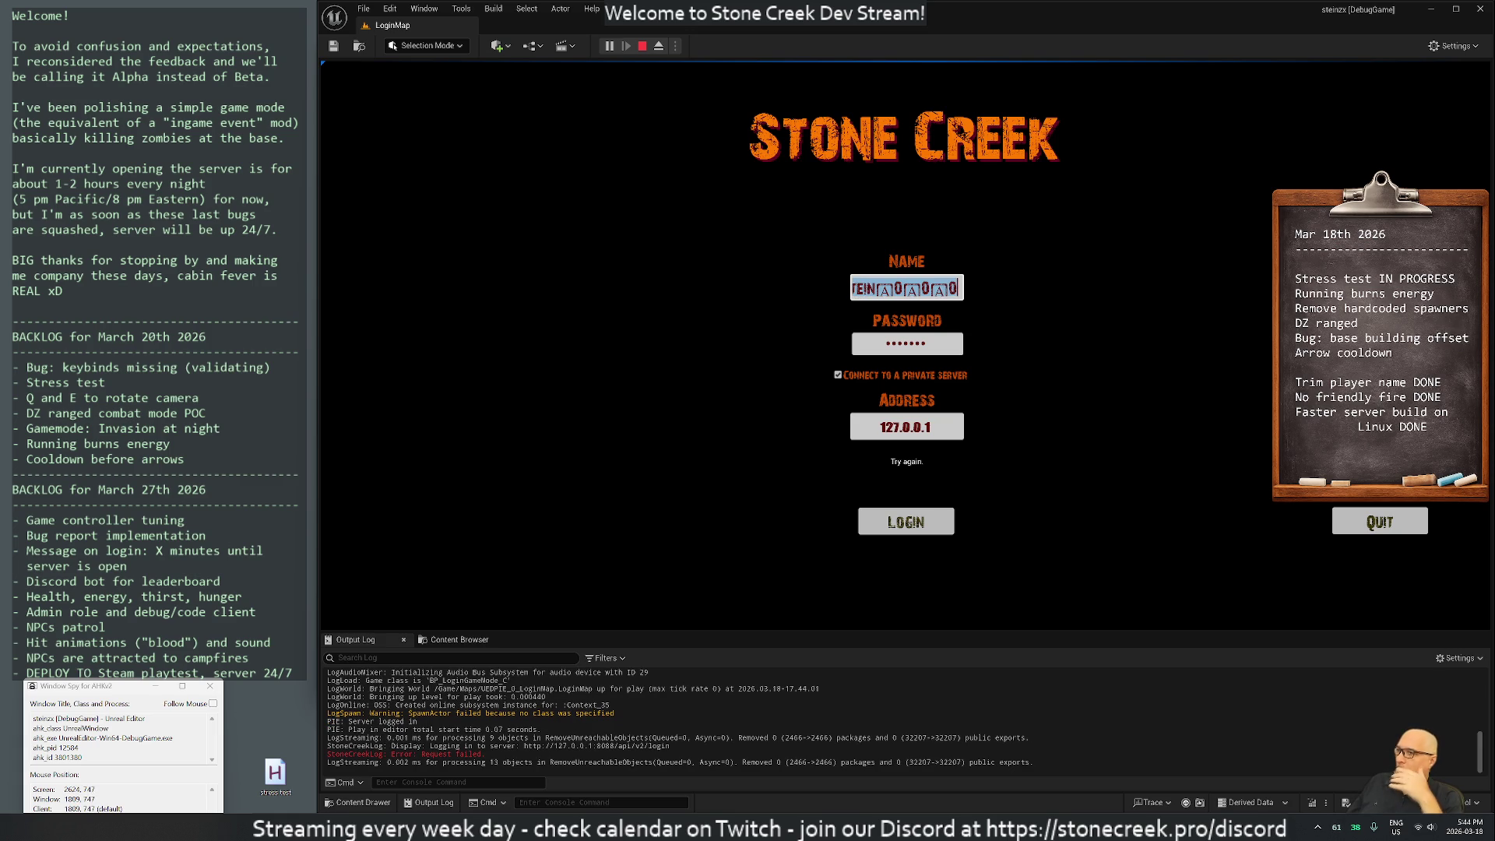
key("Delete")
key("shift+Home")
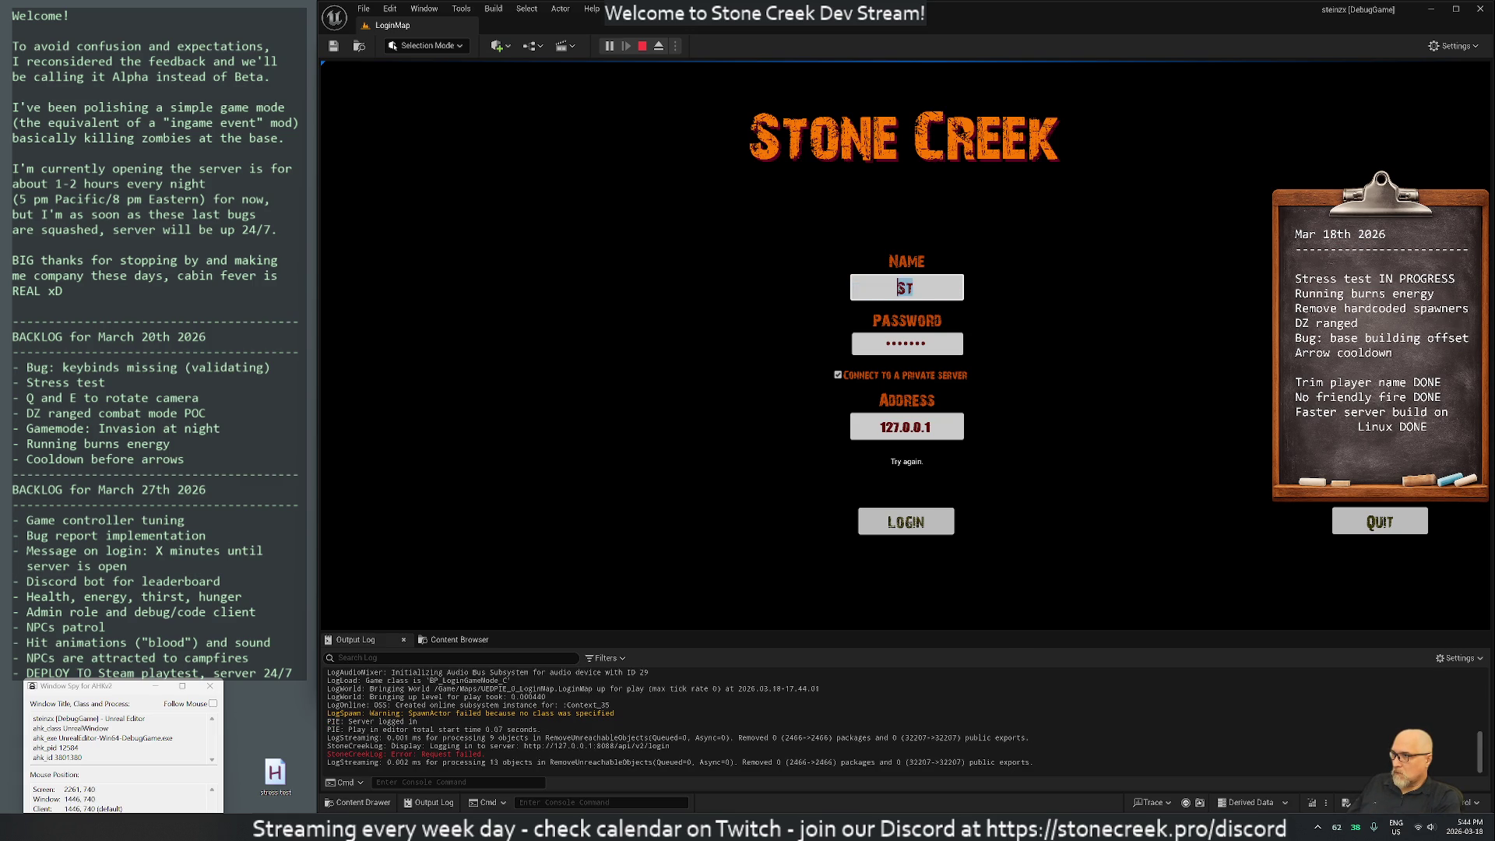
key("BackSpace")
type("STEIN[A]0")
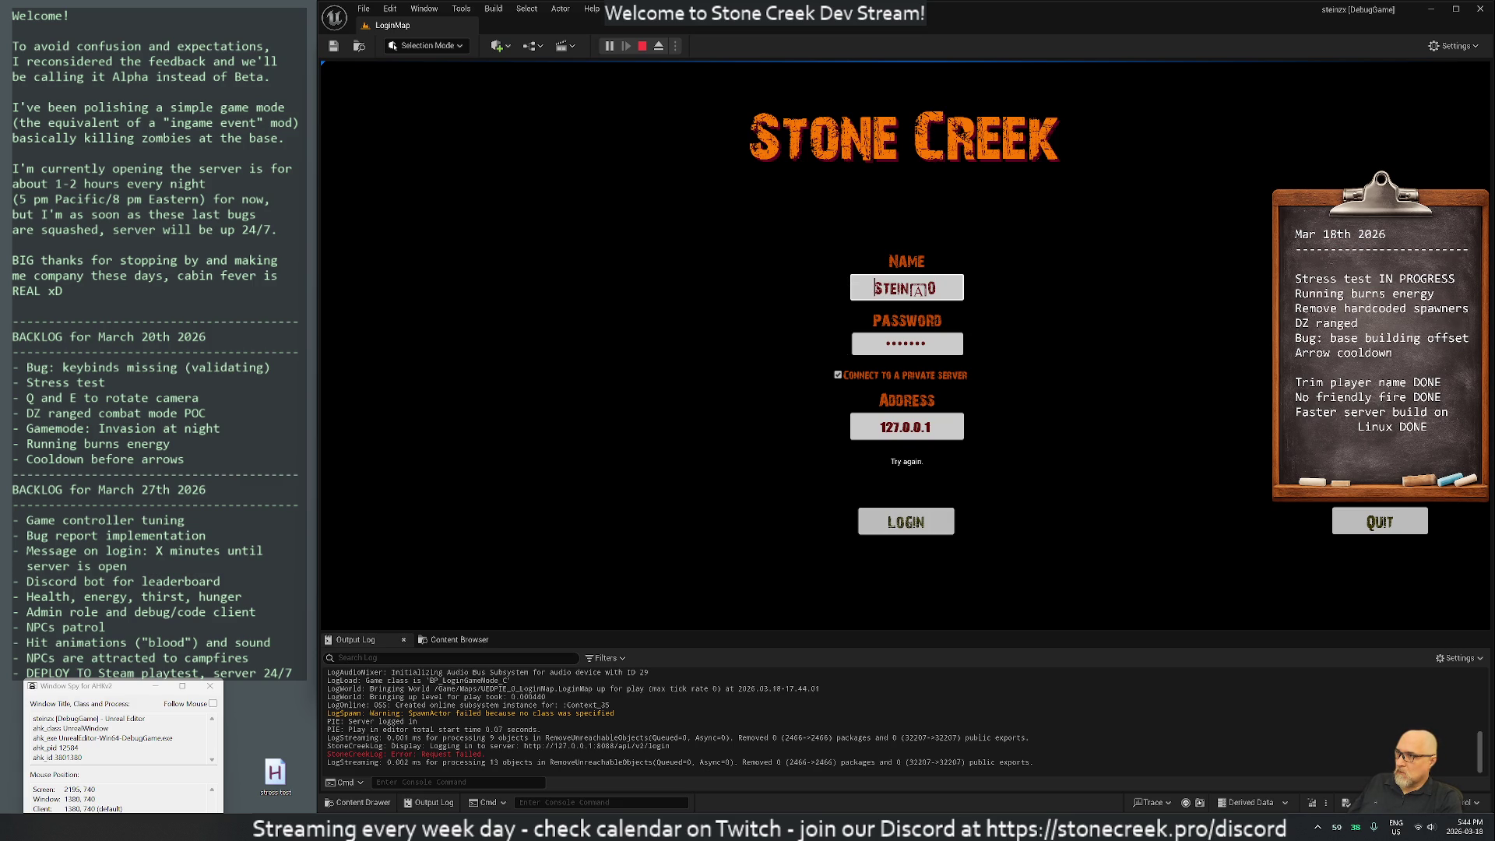
key("ctrl+a")
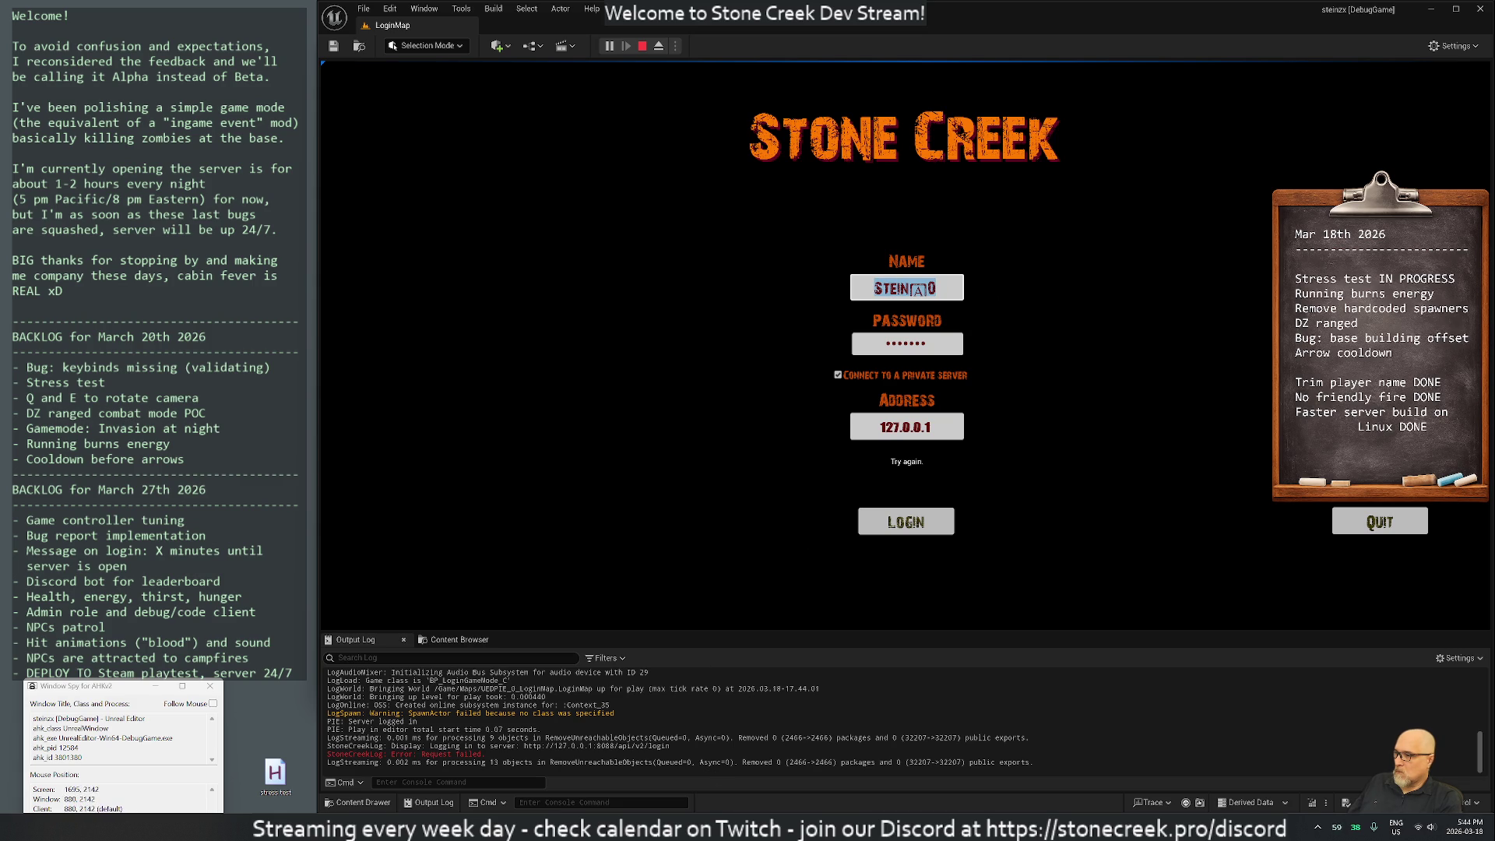
Ask Claude how to send separate mouse down and mouse up in AutoHotkey, then return to the game.
mouse_move(645, 830)
left_click(644, 783)
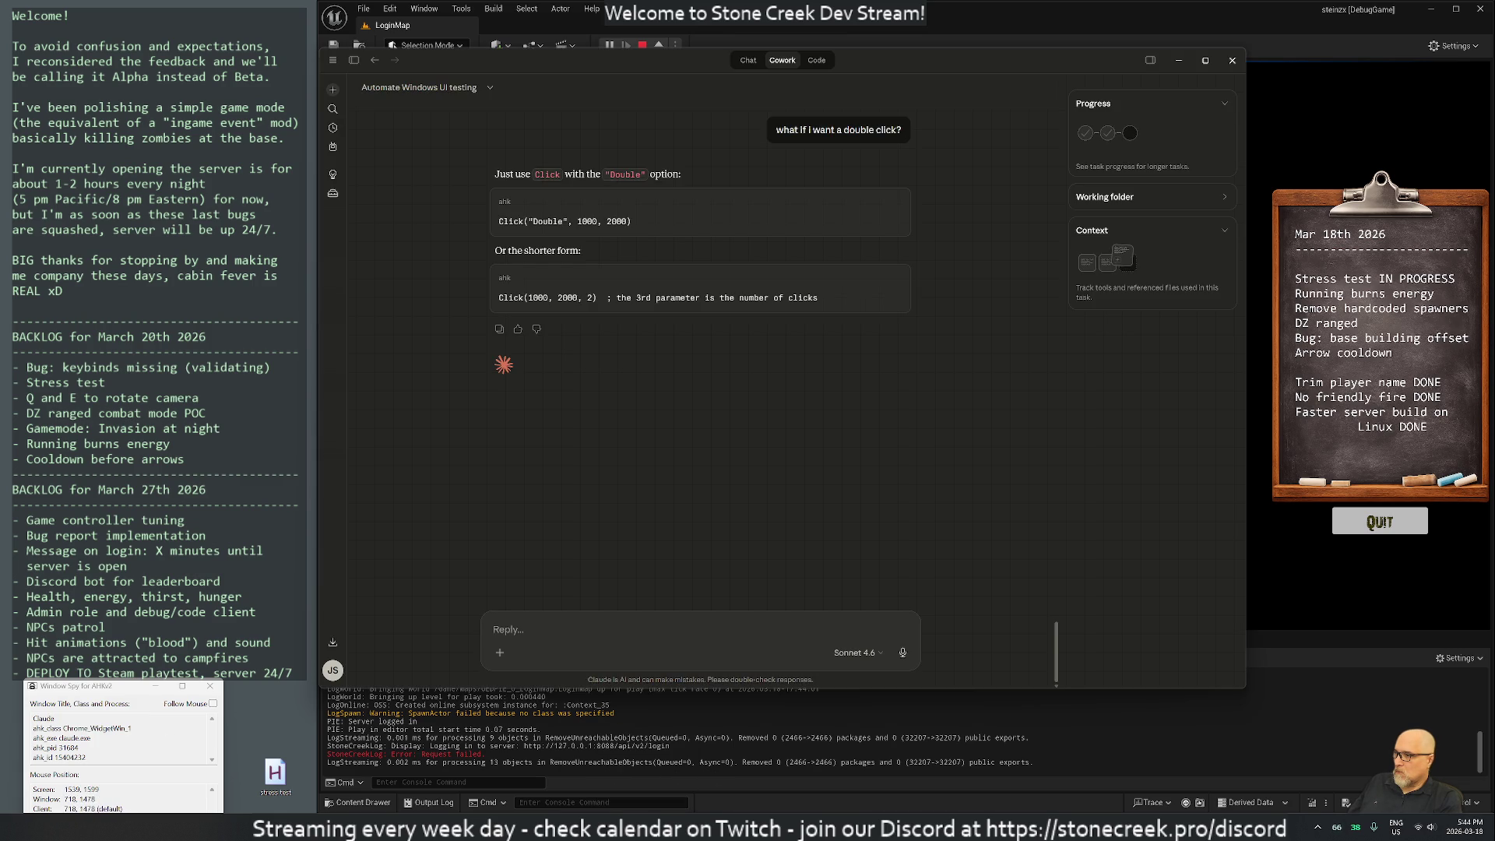
type("how abou t")
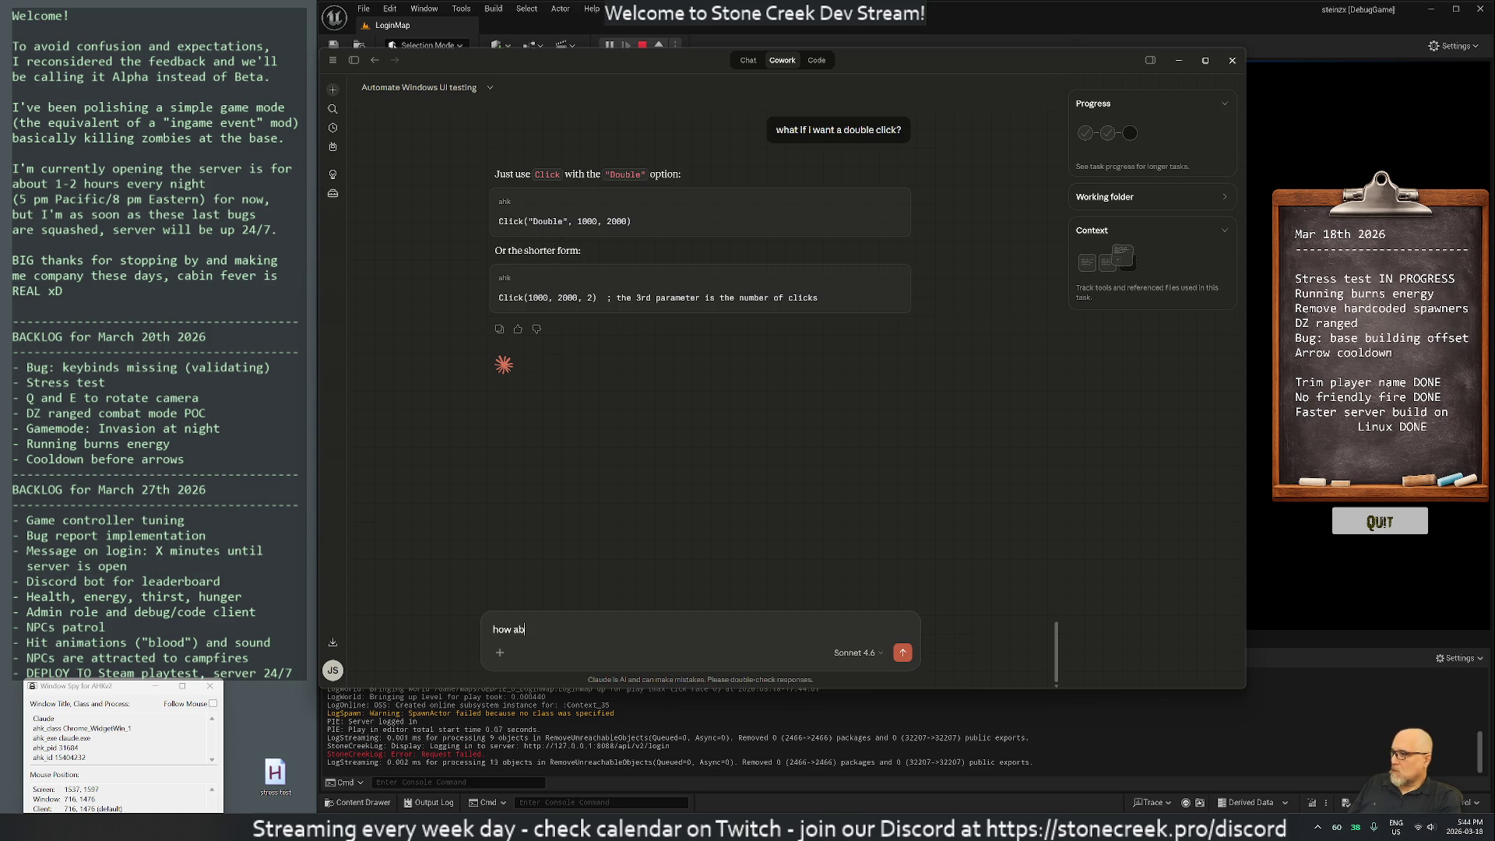
type(" mousedown/m")
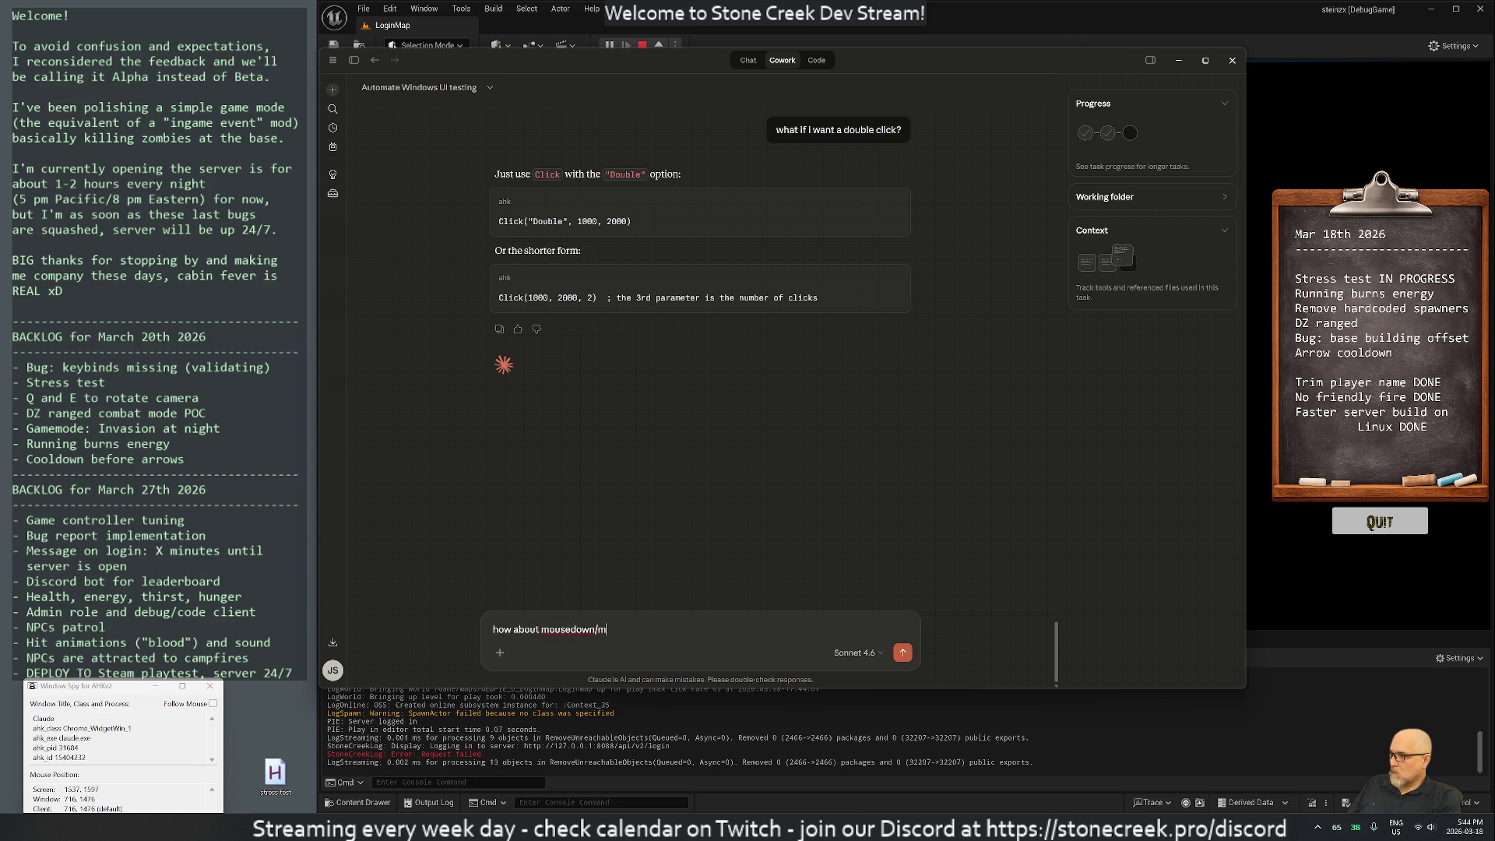
type("e up?")
key("Return")
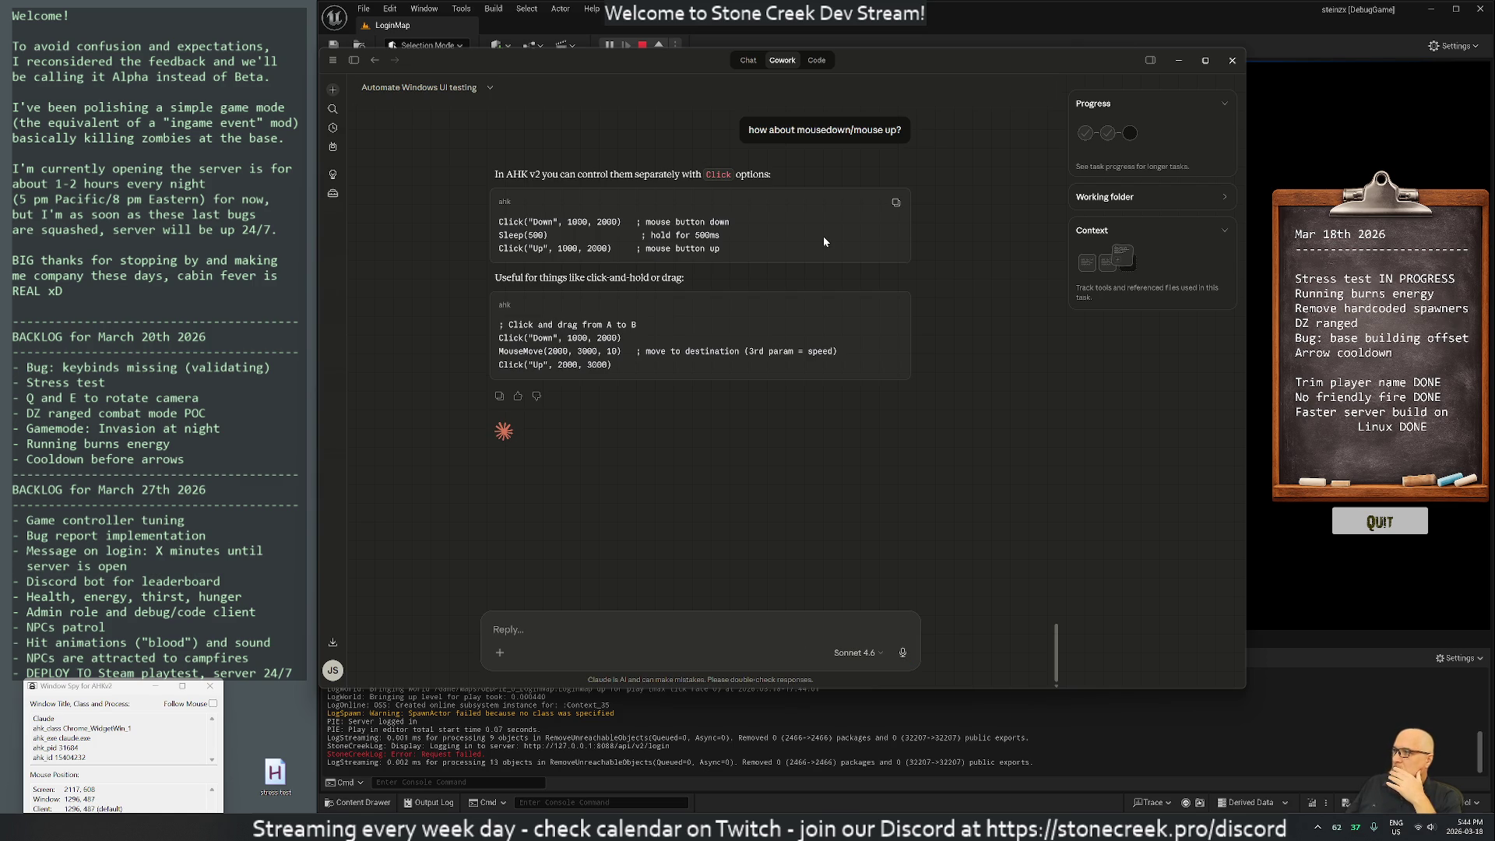
key("alt+Tab")
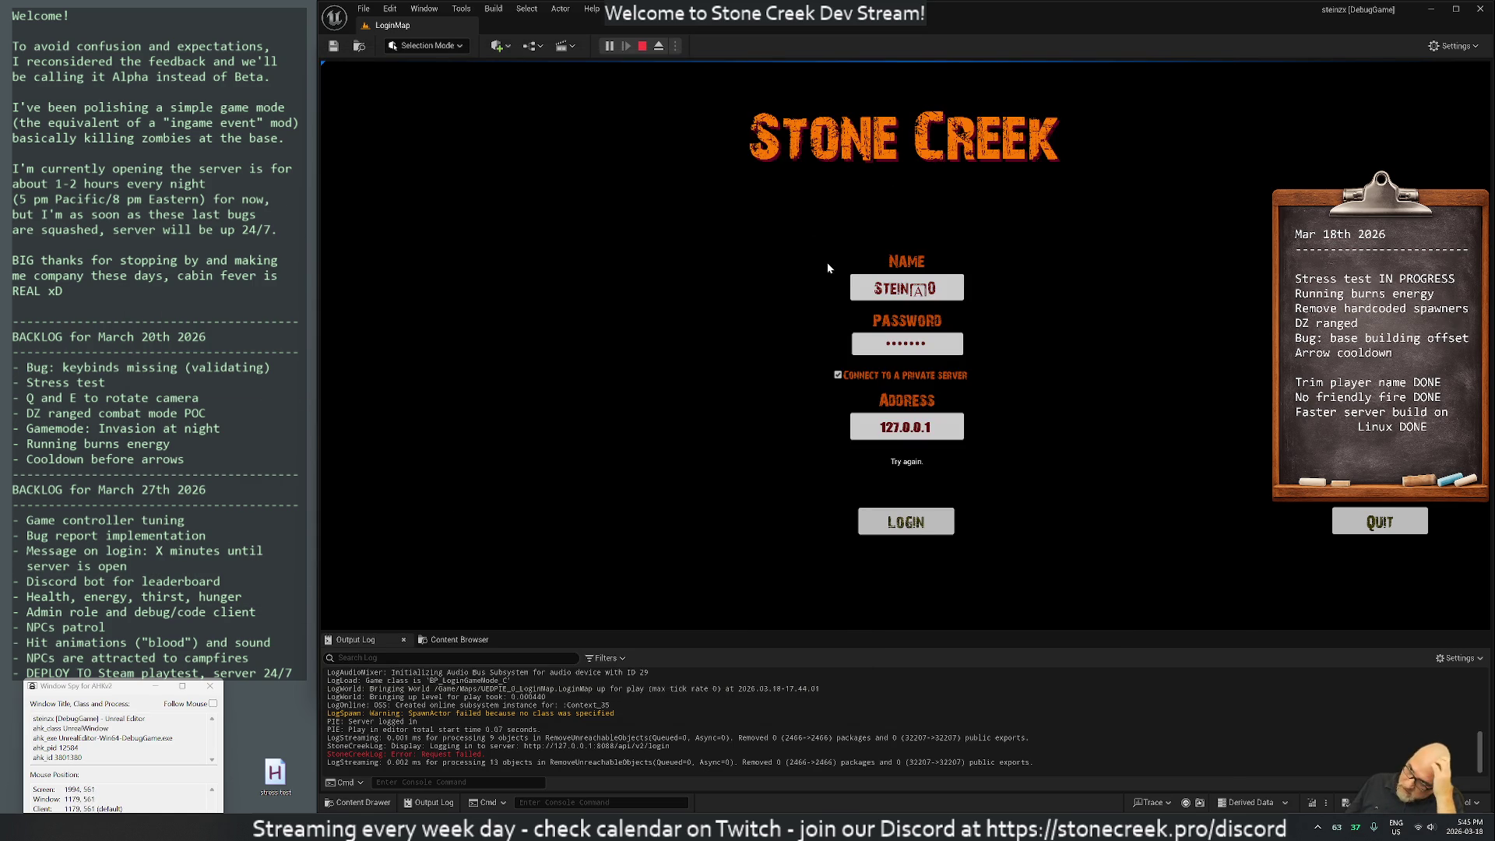
Focus the Name field, return to stress test.ahk and select the first login-click coordinates.
left_click(853, 284)
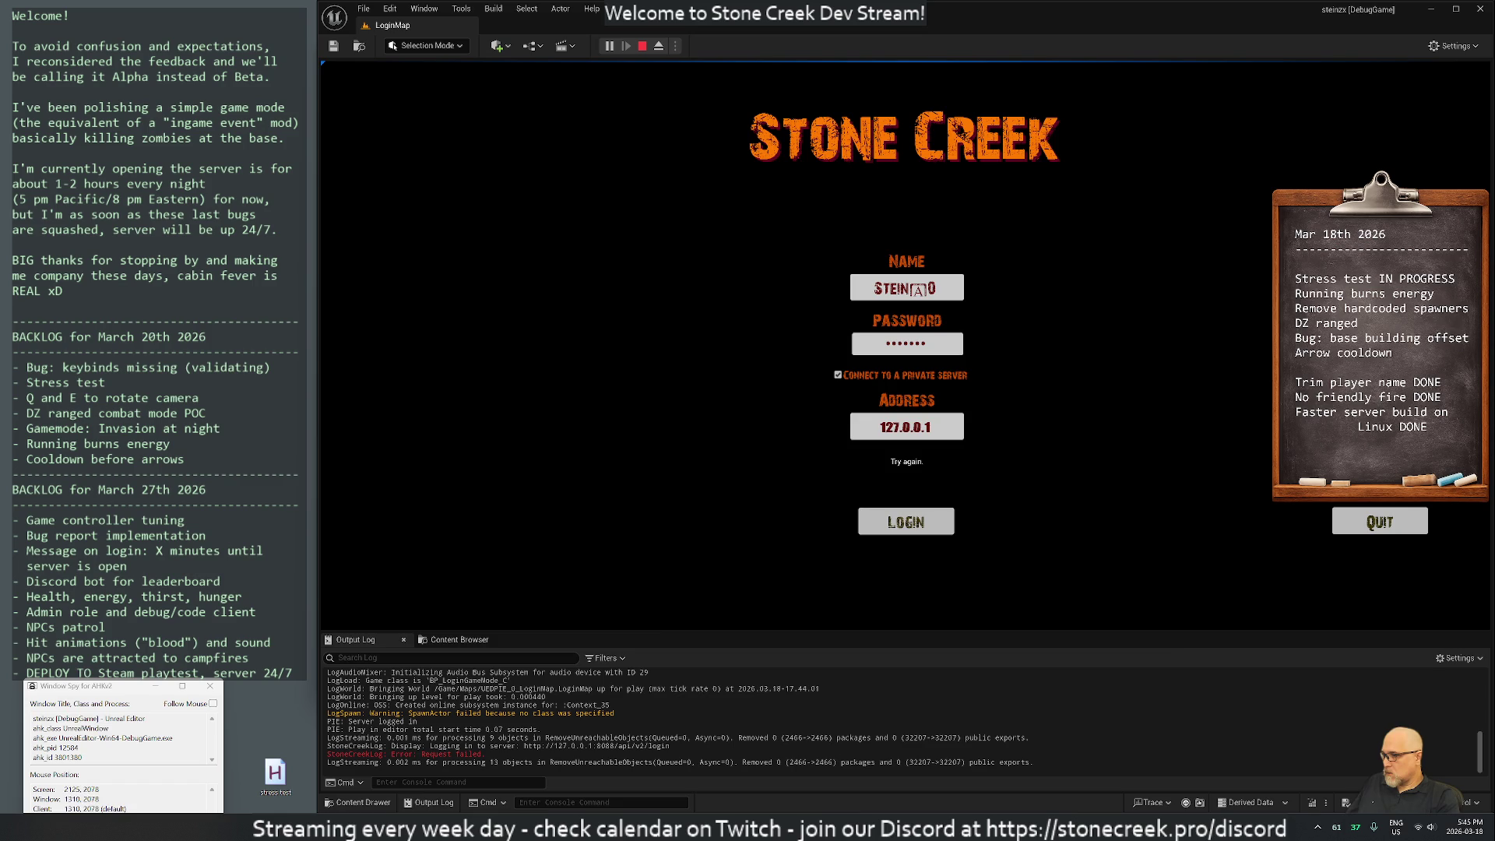
key("alt+Tab")
left_click_drag(672, 342, 733, 342)
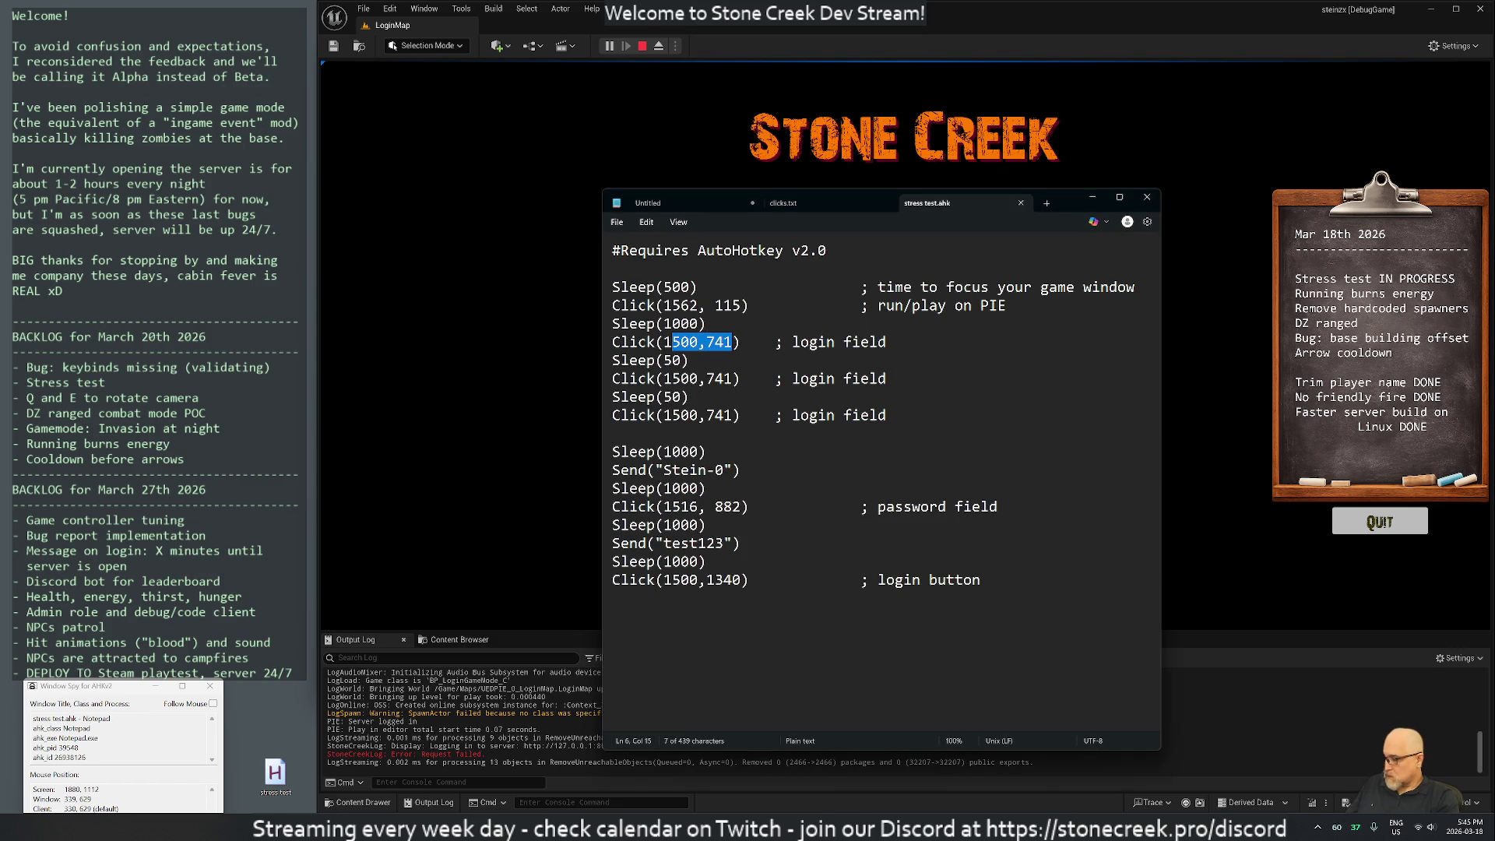
Change the first login-field click to a press-only Click(1382,740, "Down").
type("382,")
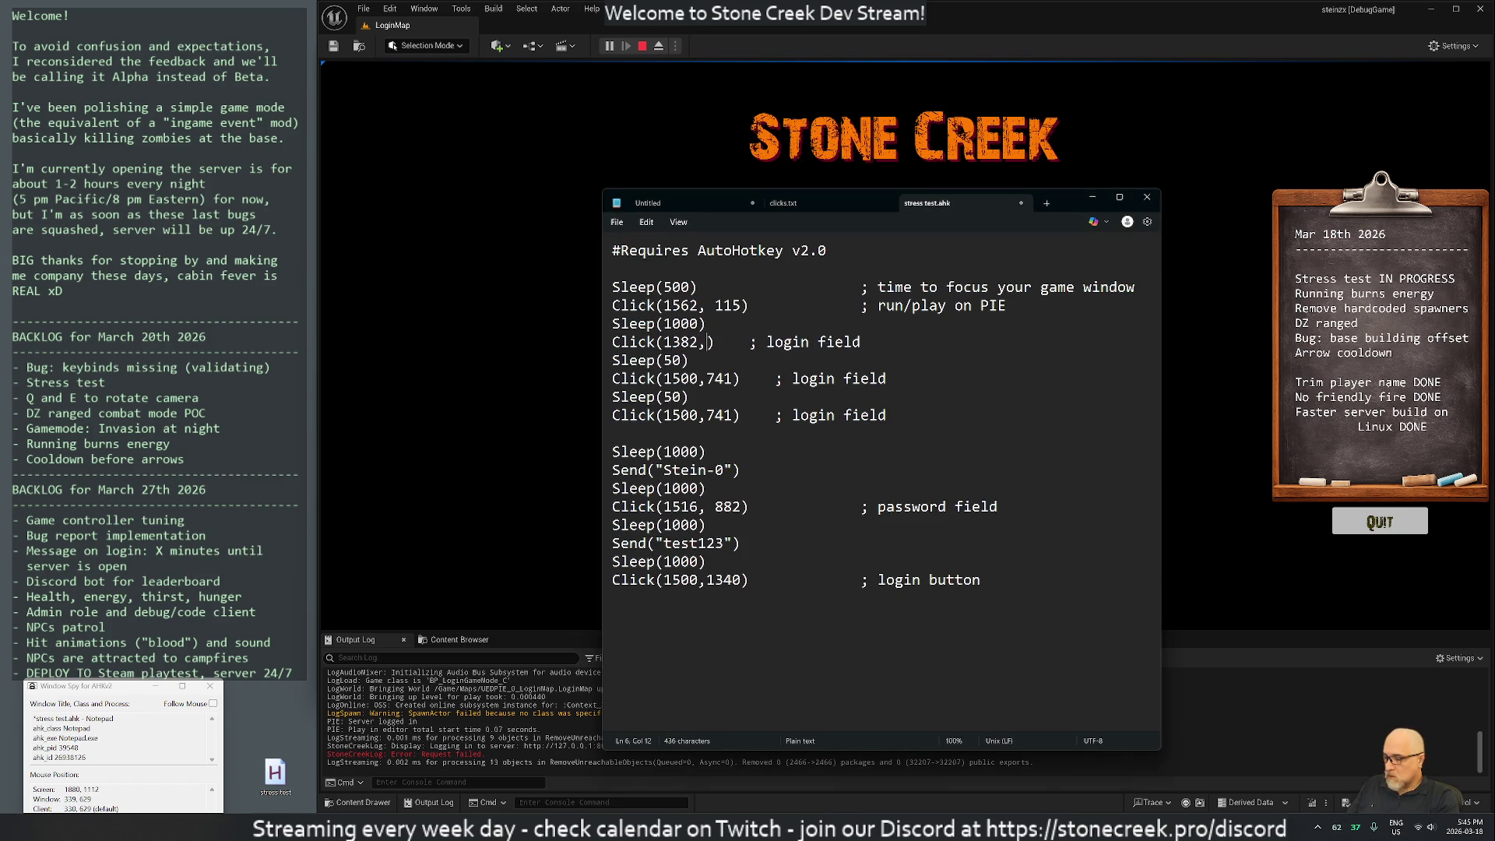
type("740")
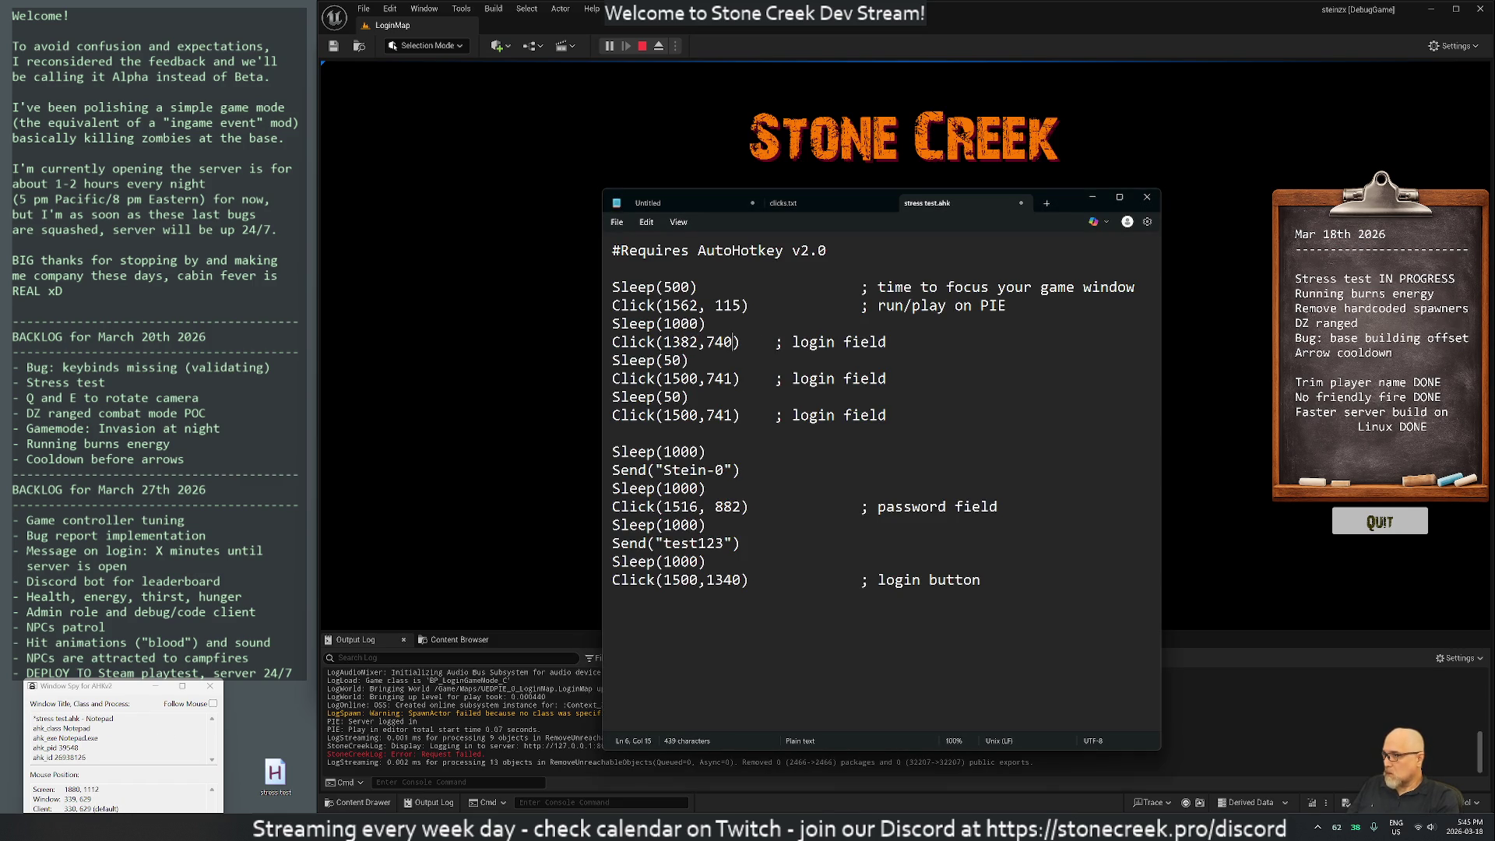
type(",")
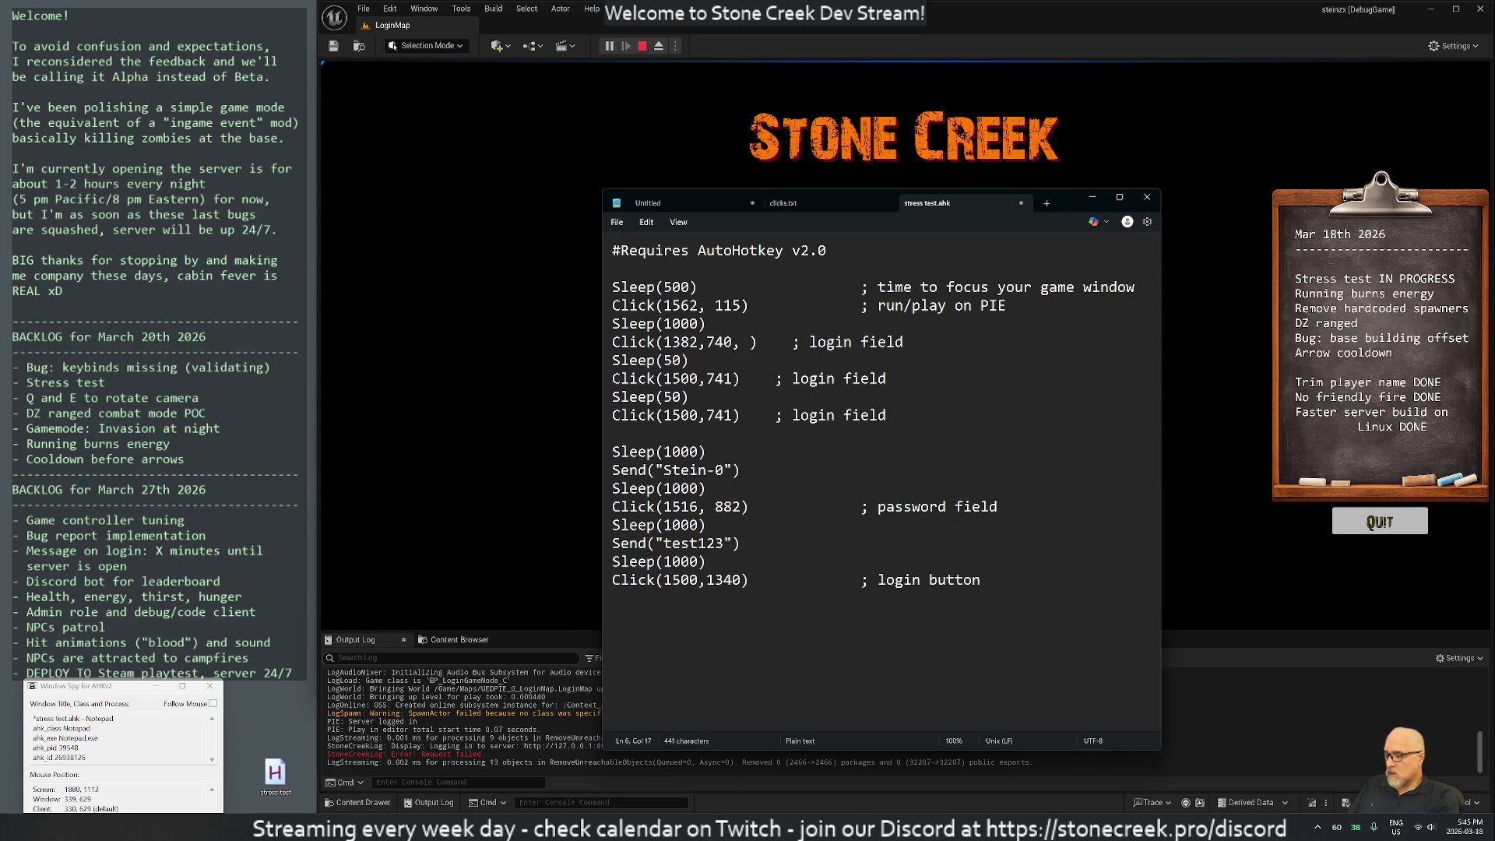
key("alt+Tab")
key("alt+Tab")
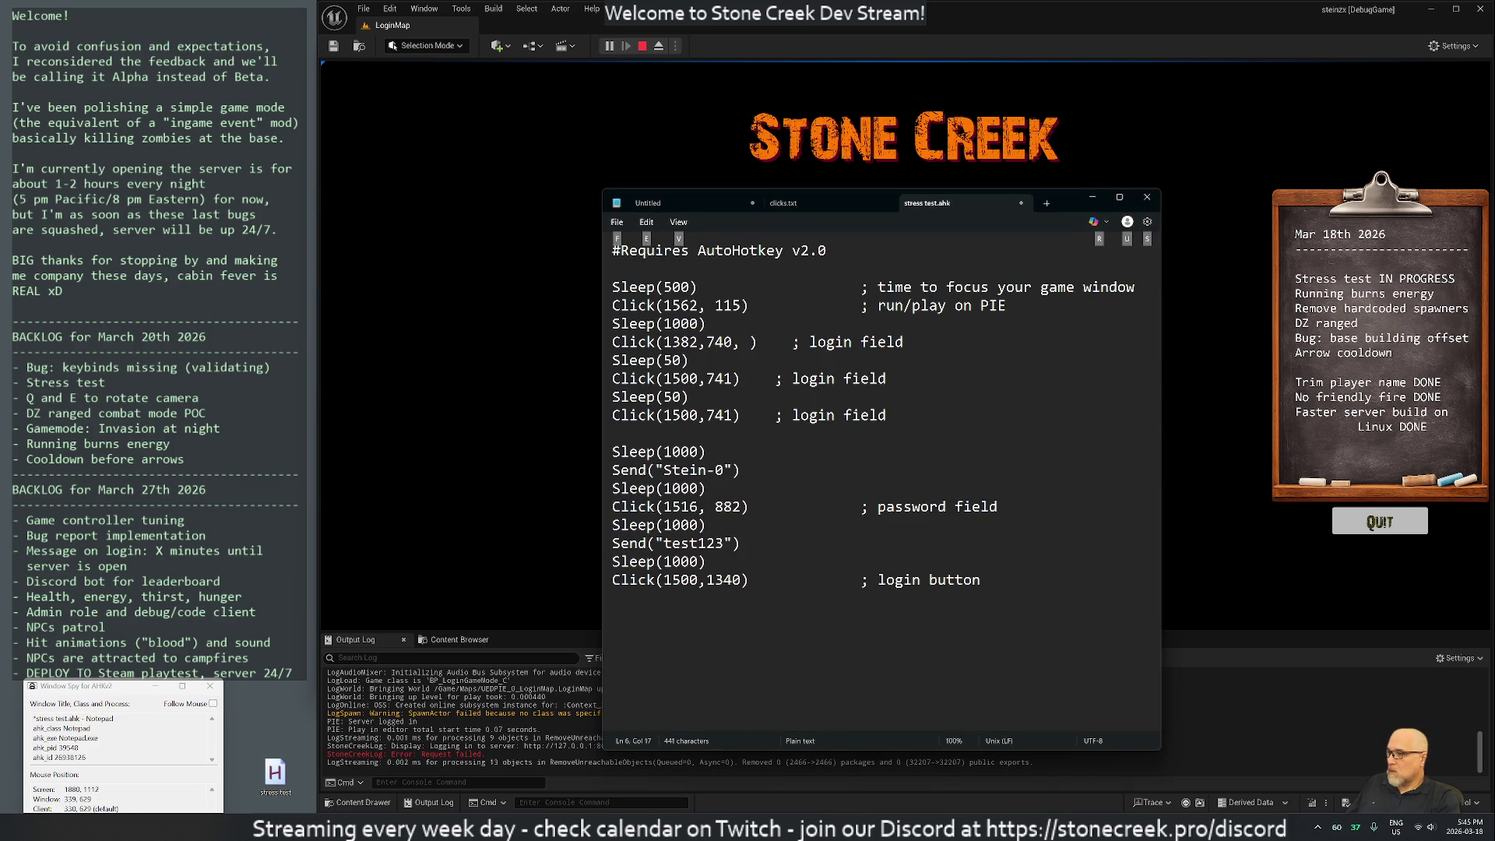
left_click(647, 828)
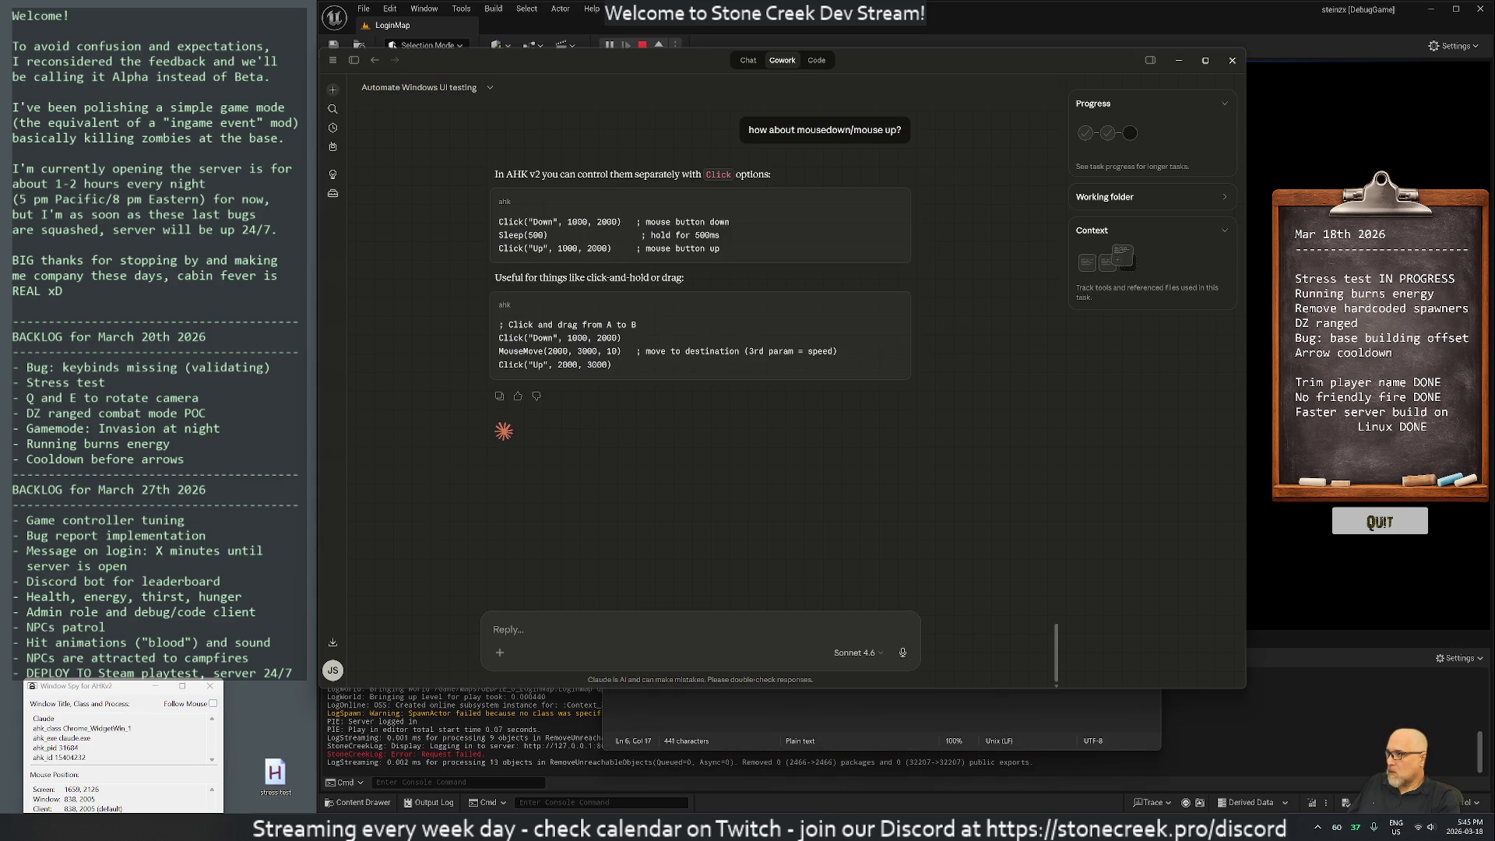
left_click(646, 828)
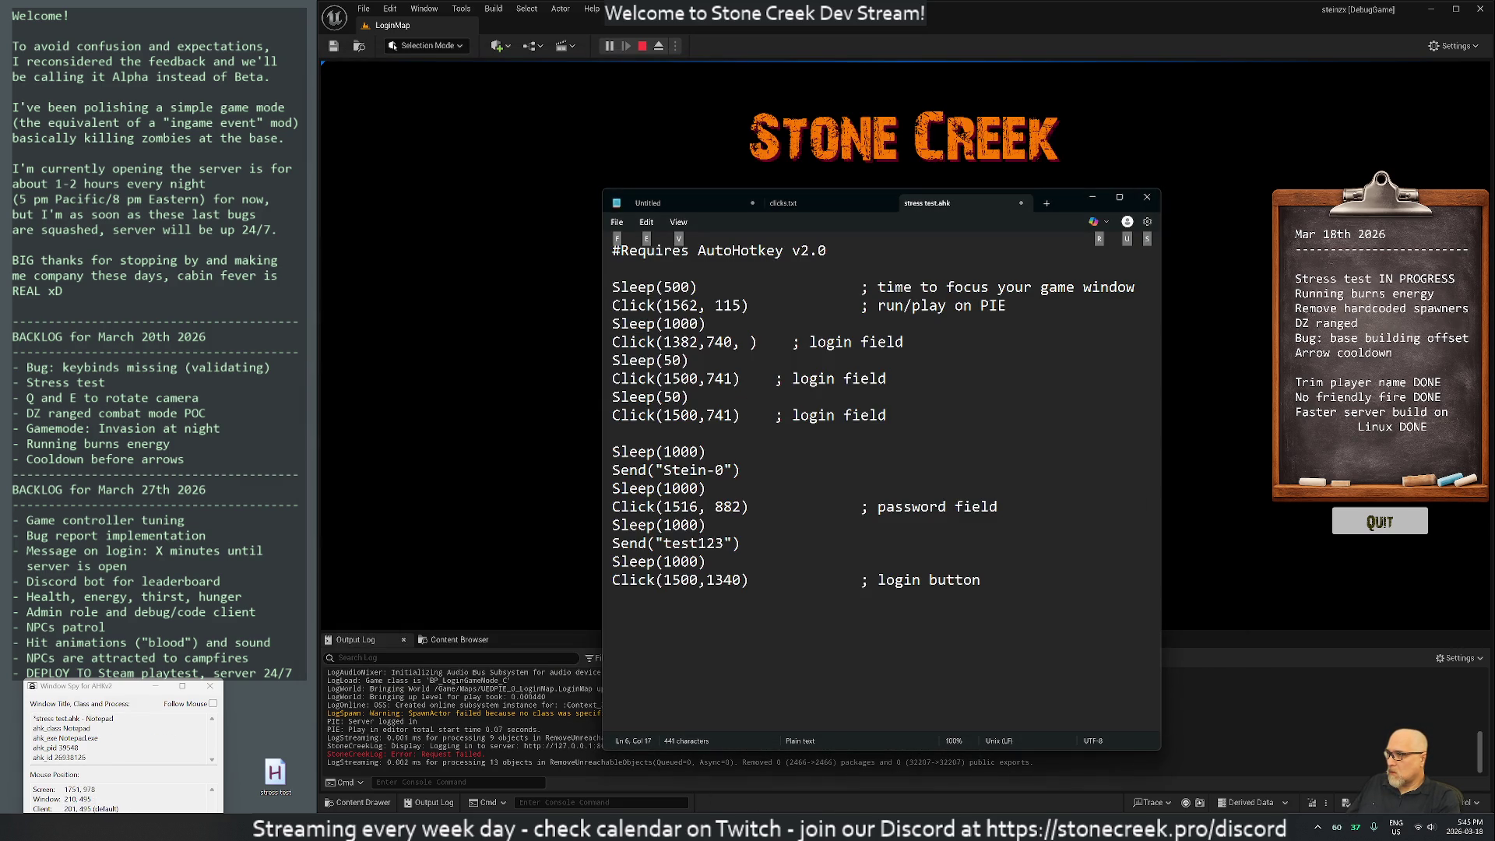
type("\"")
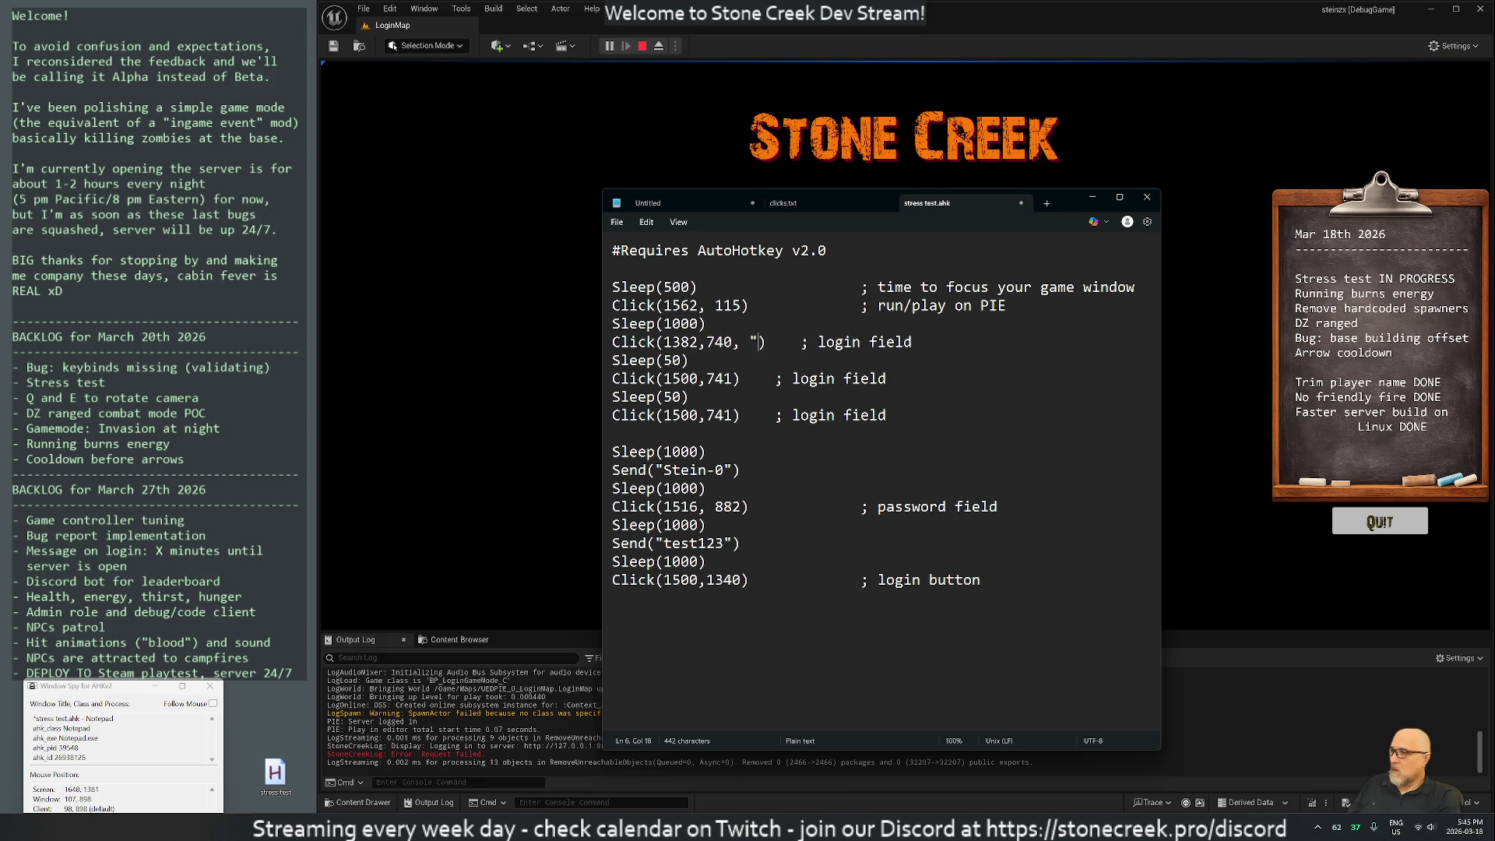
type("Down\")")
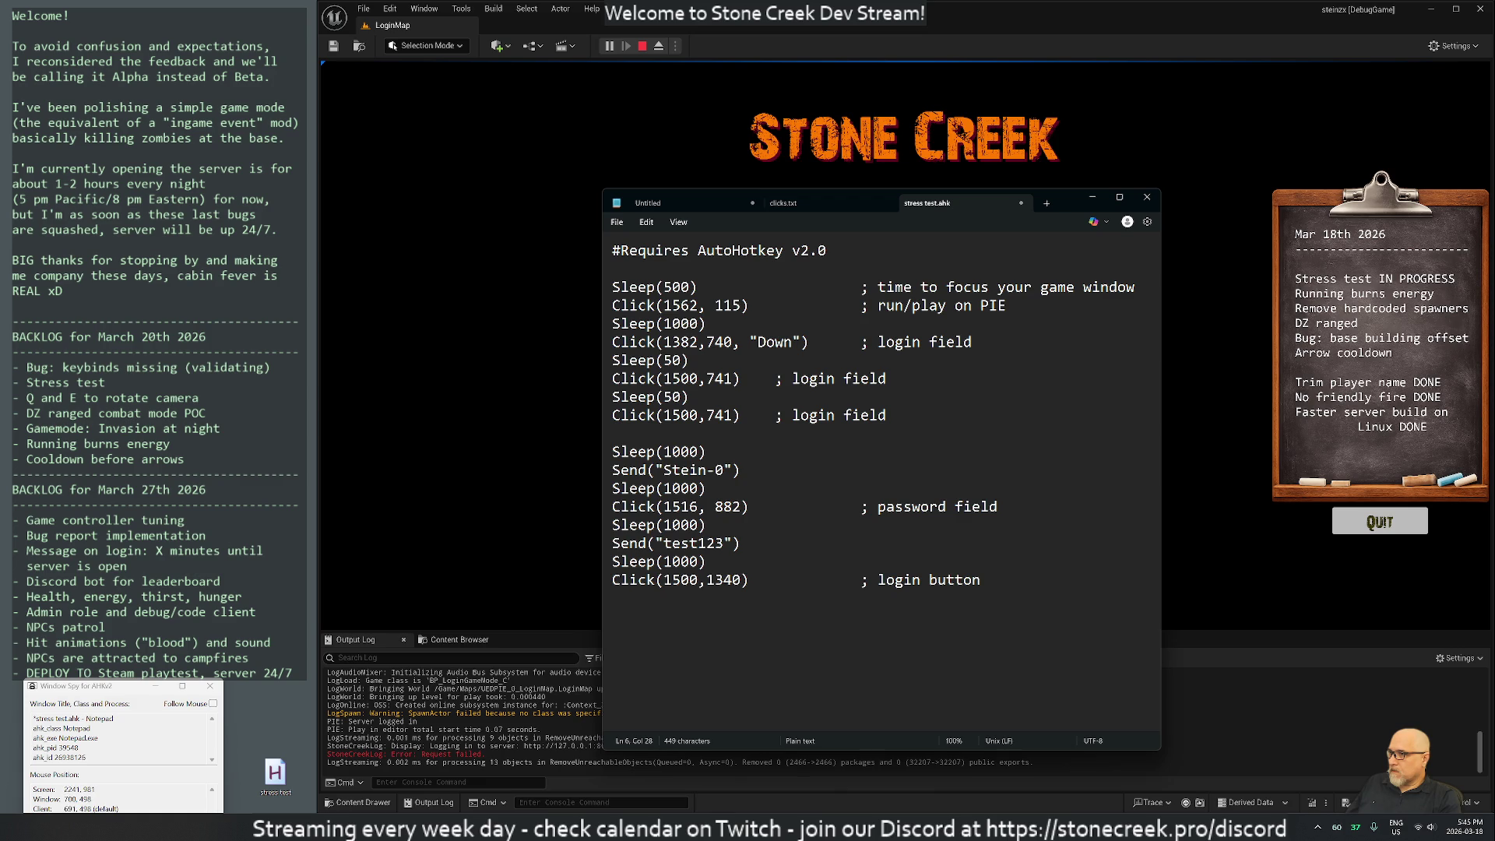
Select the first login-field click line in the script.
left_click_drag(894, 379, 612, 396)
triple_click(748, 378)
left_click(689, 360)
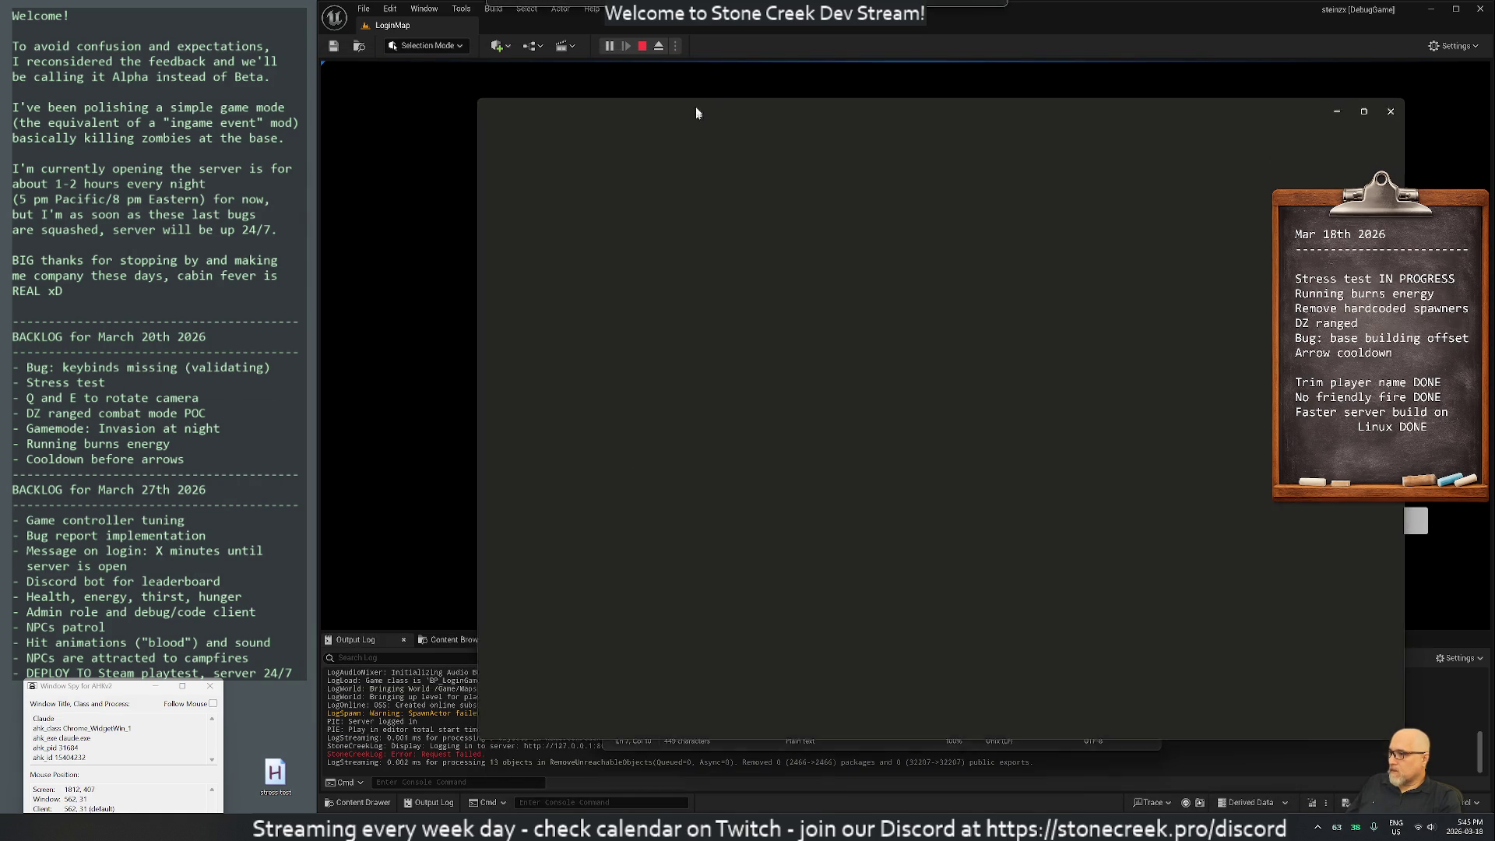
Shorten the Claude chat window and read its Click Down/MouseMove/Click Up example.
left_click(1348, 97)
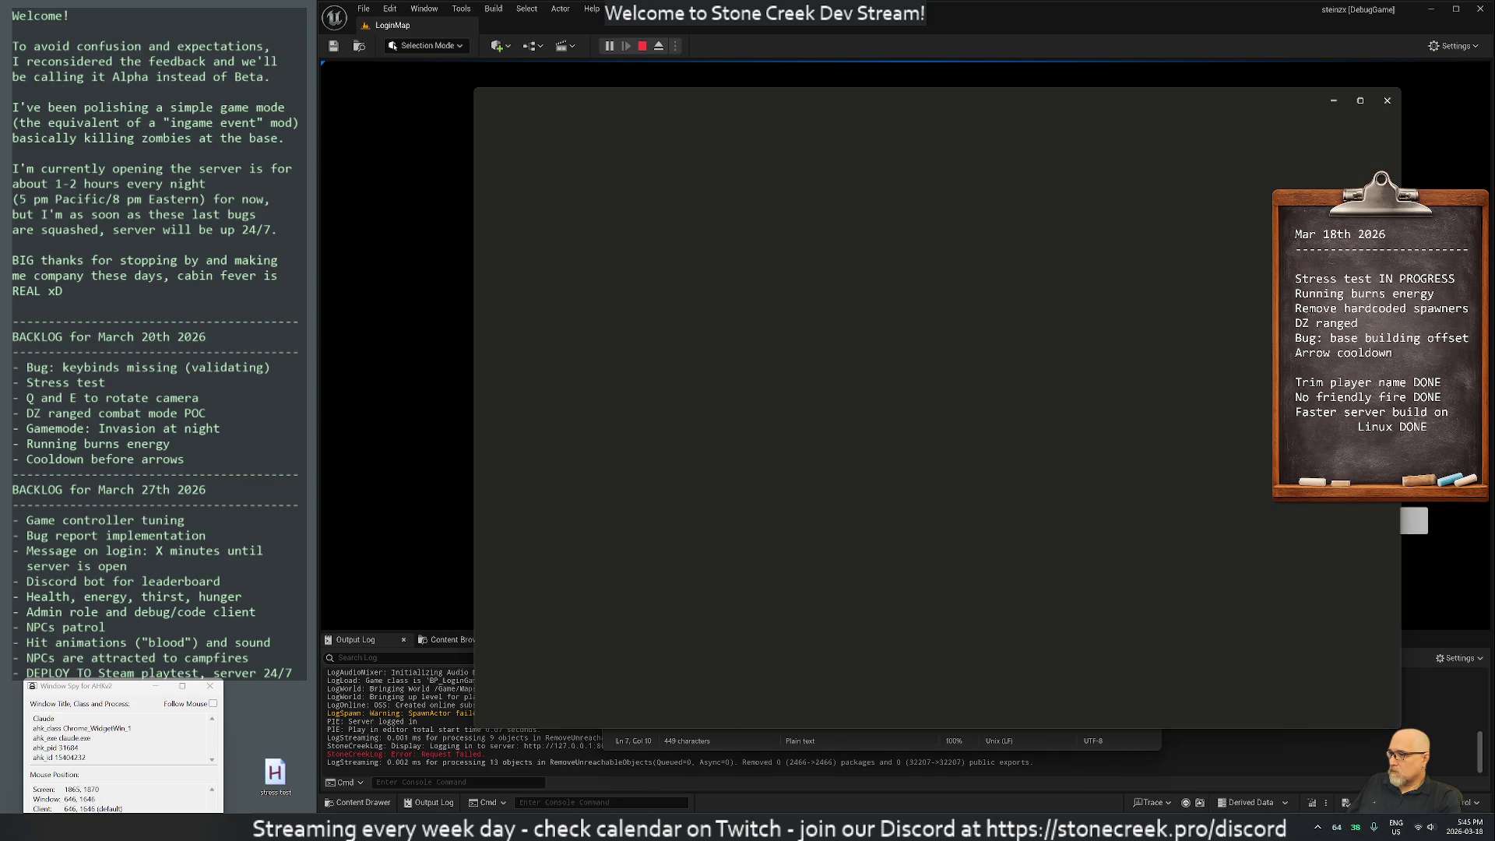
mouse_move(725, 729)
left_mouse_down()
mouse_move(728, 561)
mouse_move(729, 598)
left_mouse_up()
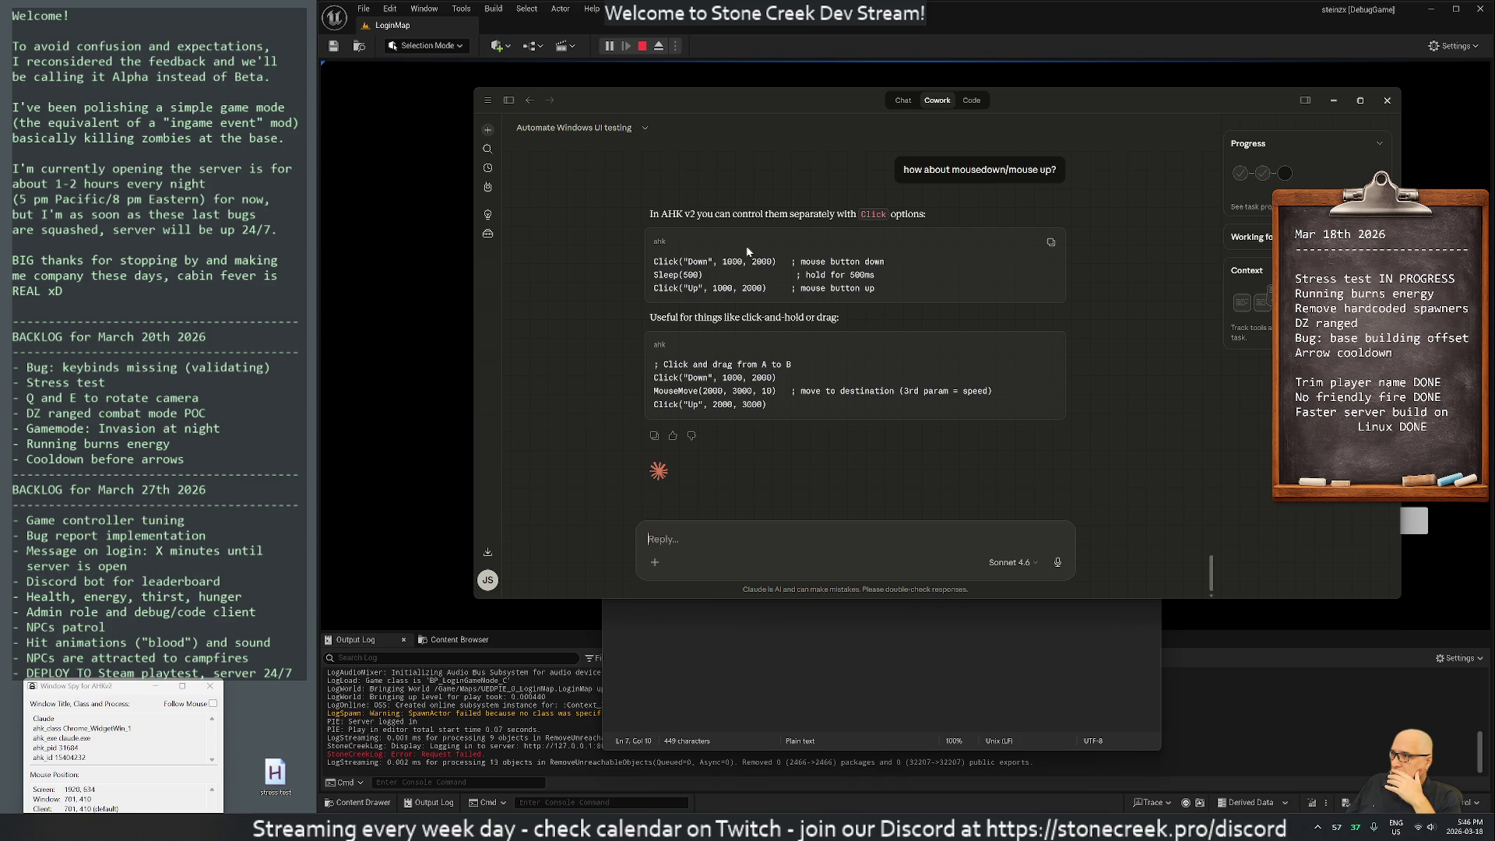
scroll(845, 364, "down", 1)
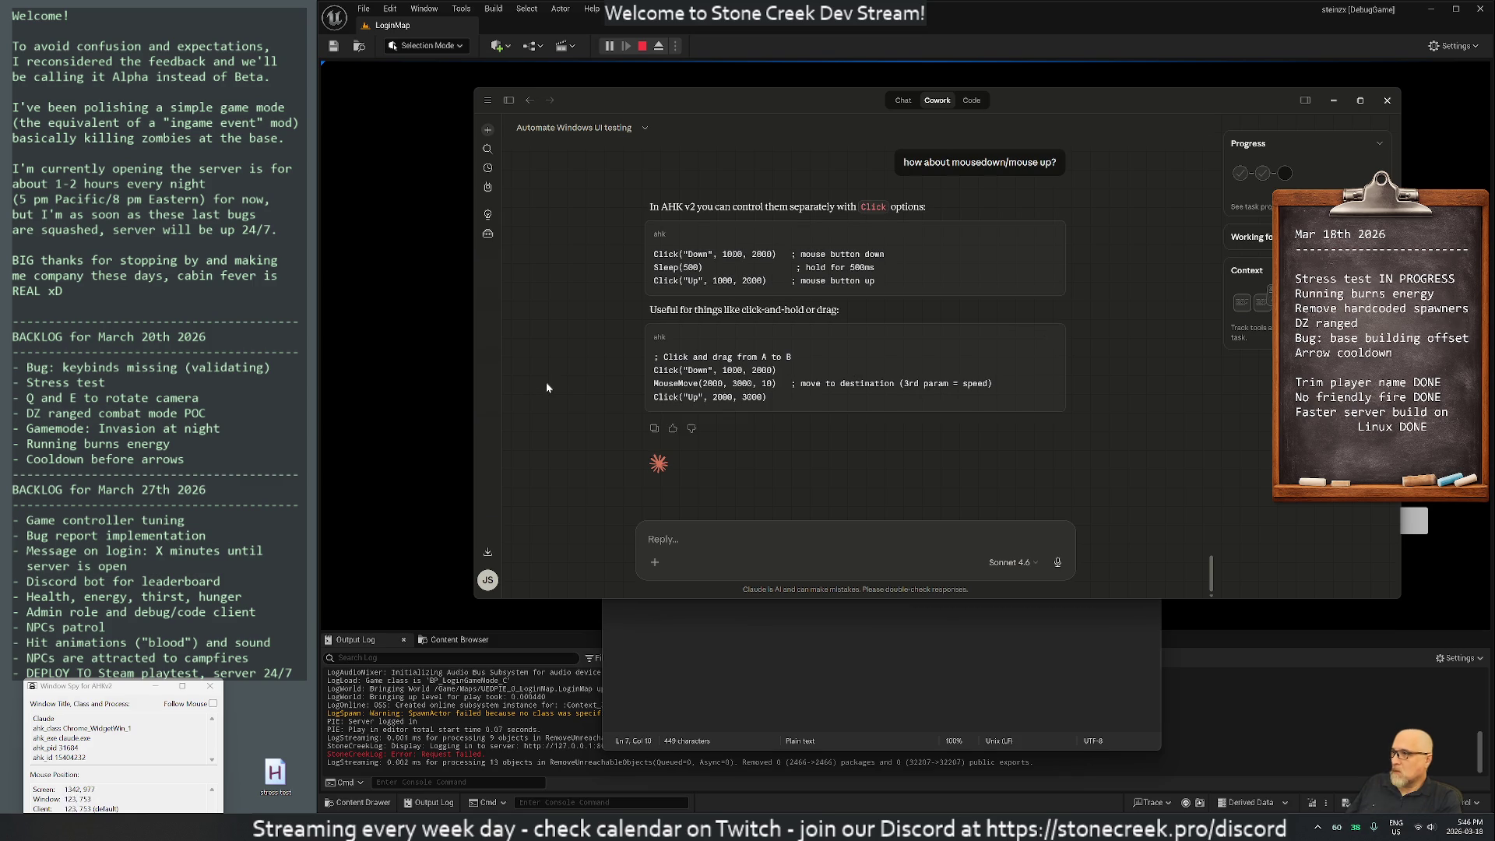
key("alt+Tab")
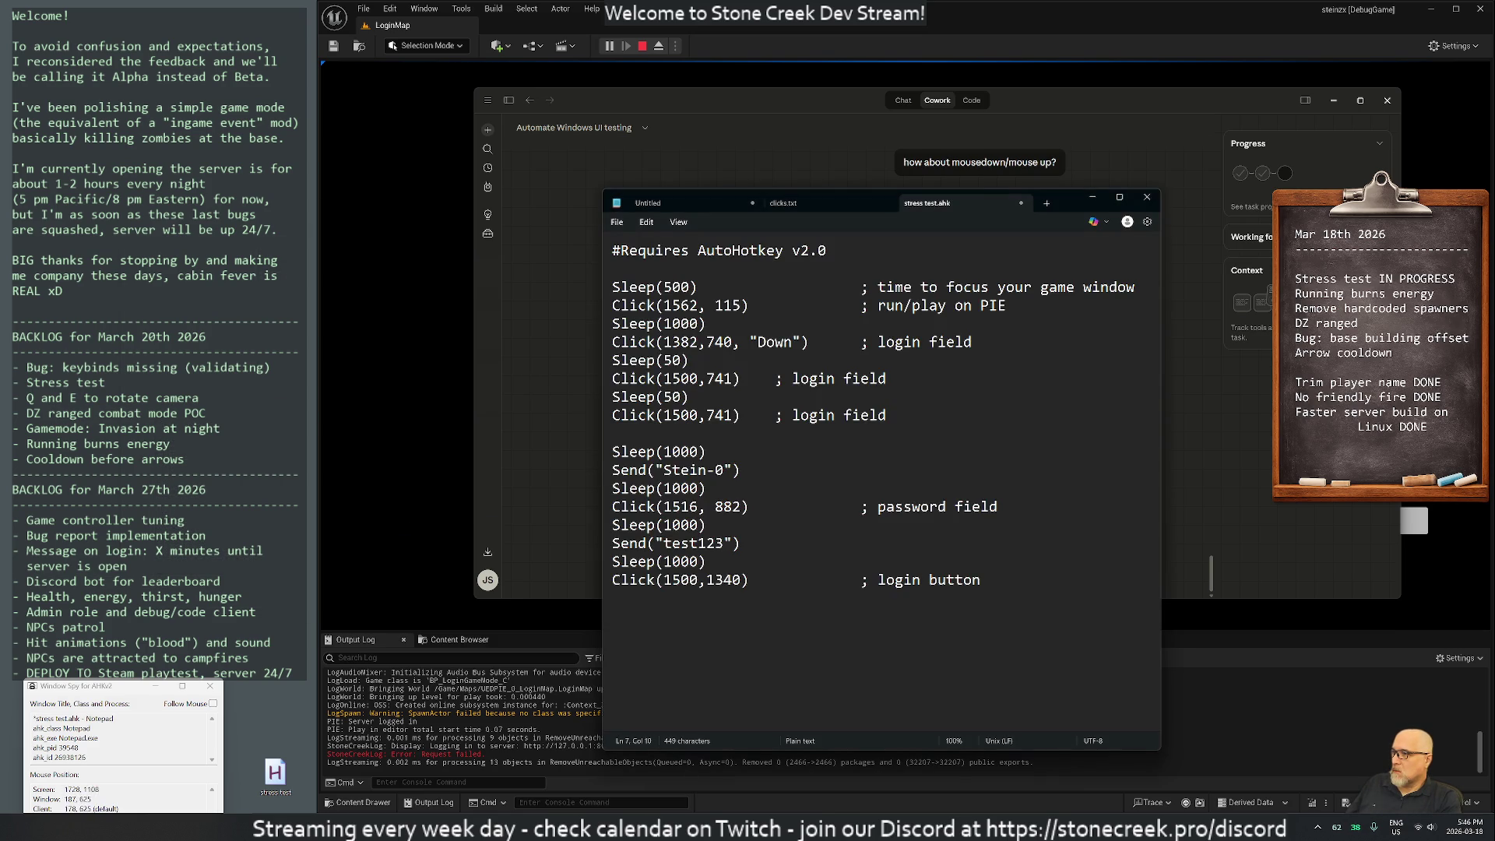
key("alt+Tab")
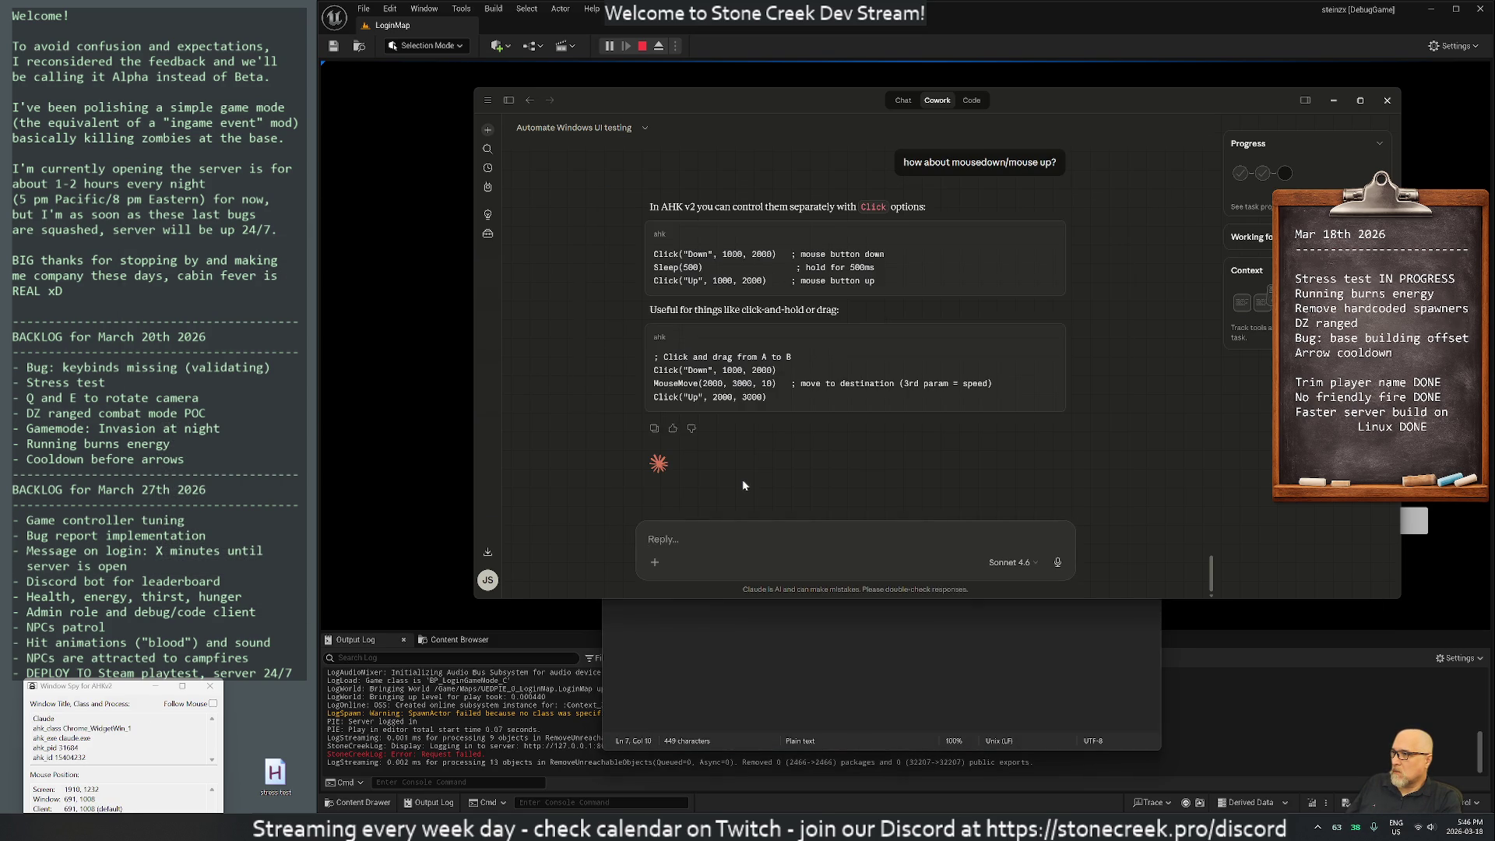
key("alt+Tab")
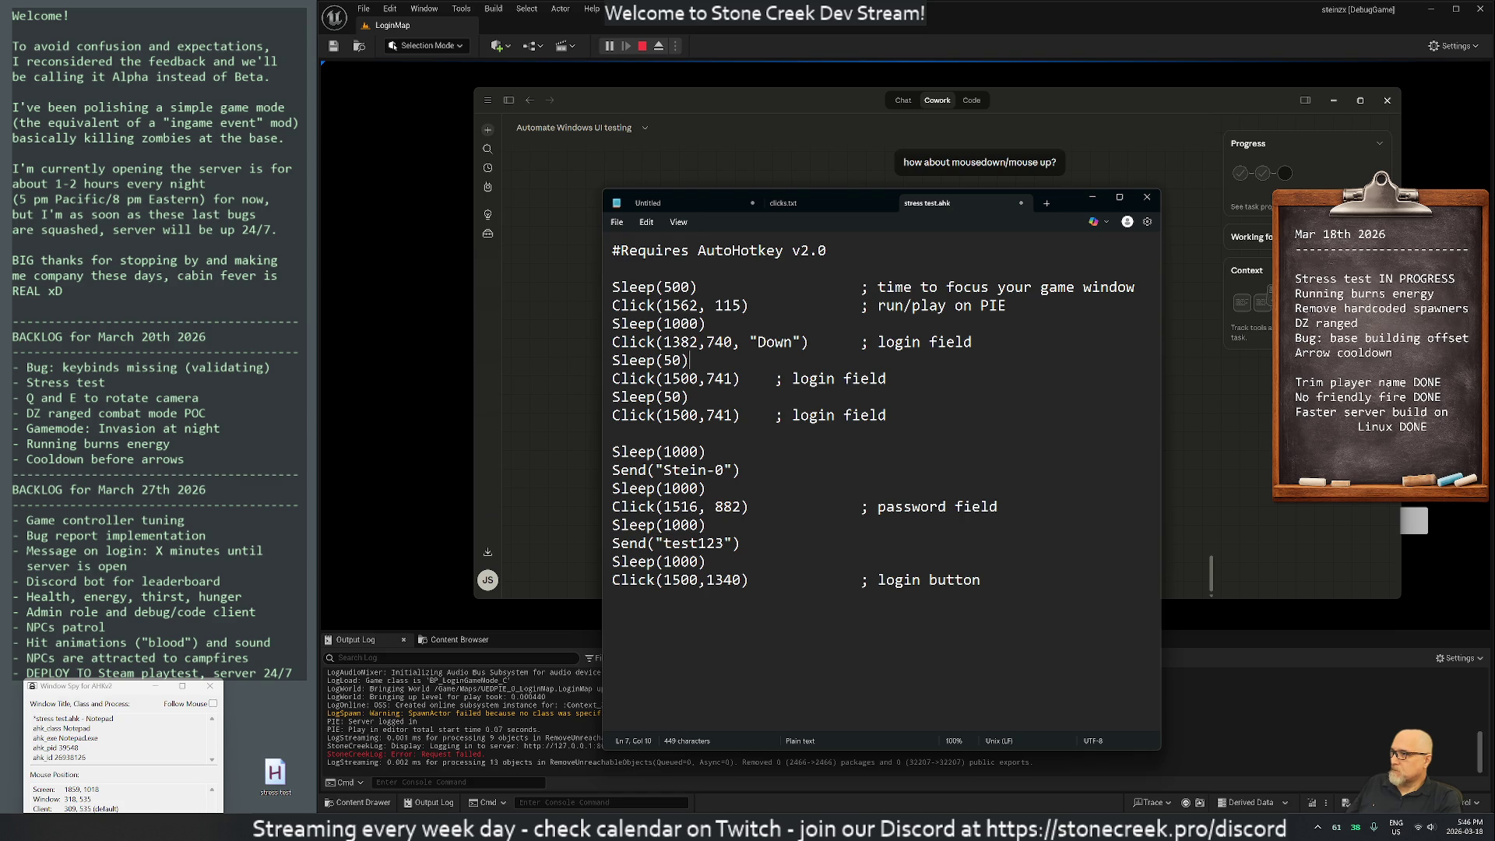
Begin a new MouseMove( line after Sleep(50), comparing against the Claude answer.
key("Return")
type("MouseMove(")
key("alt+Tab")
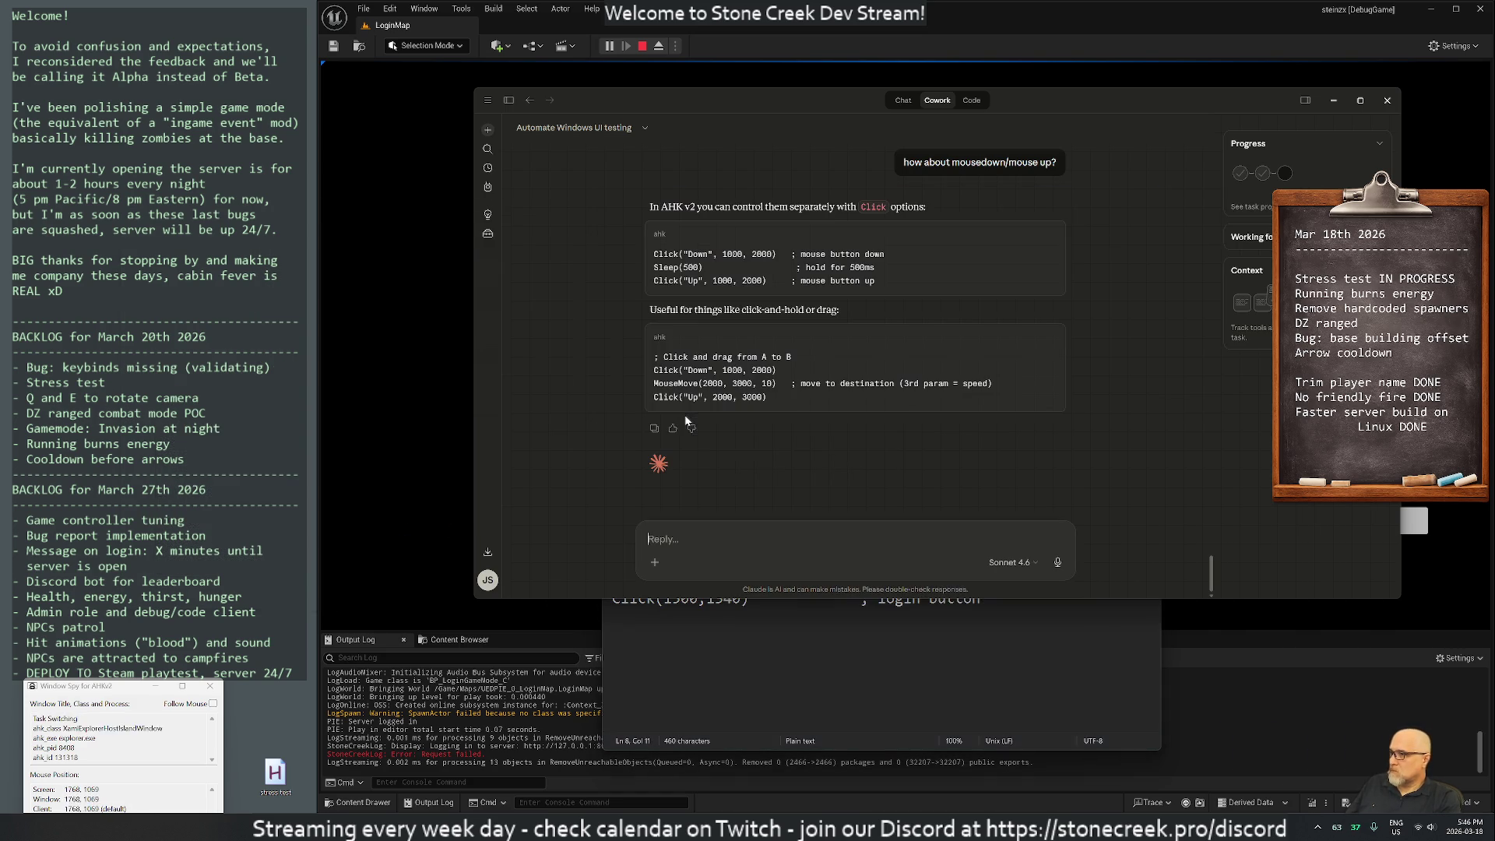
key("alt+Tab")
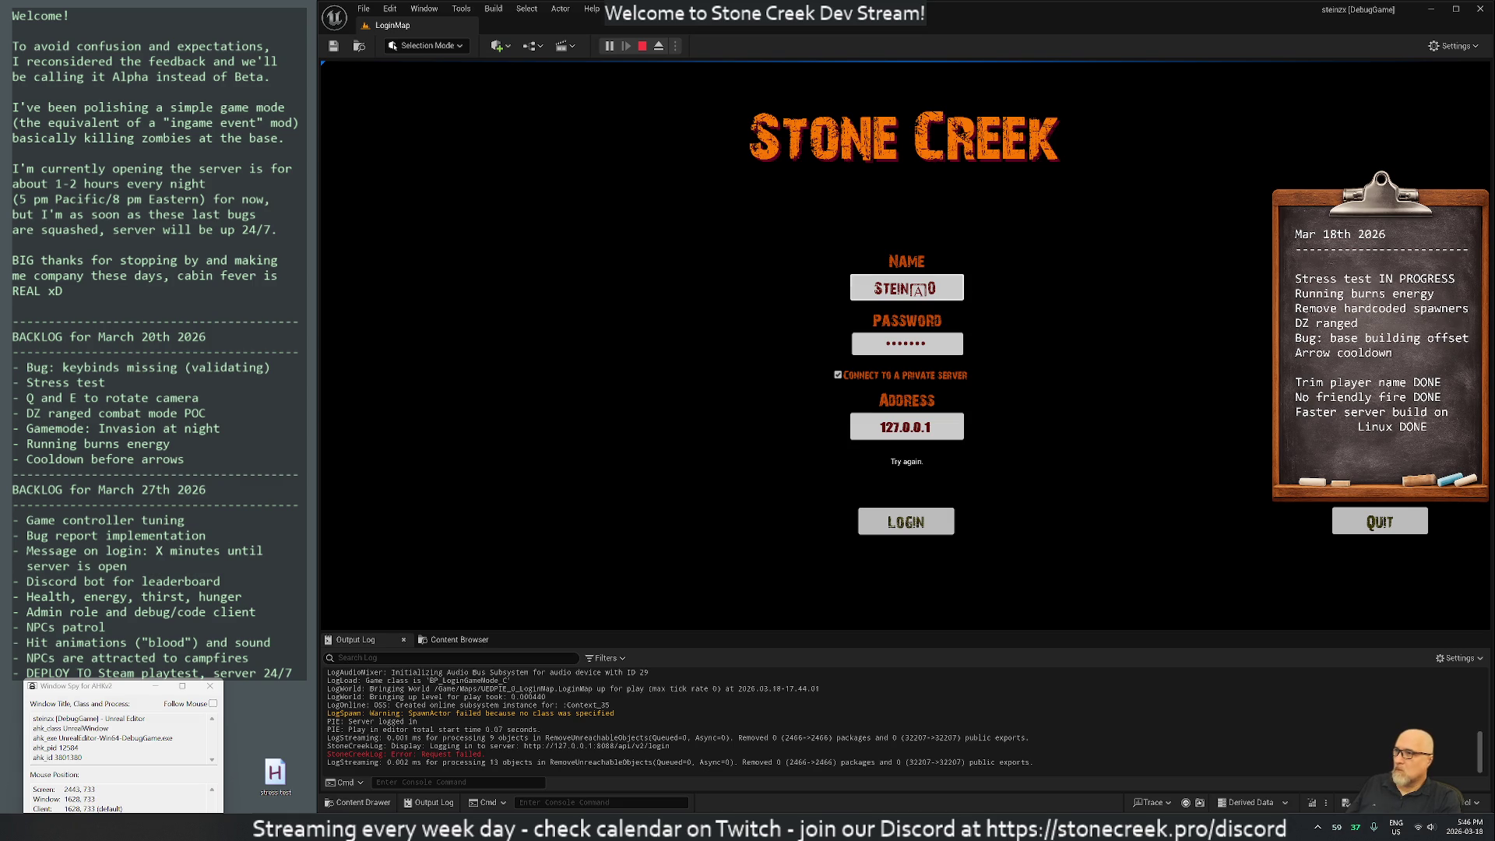
key("alt+Tab")
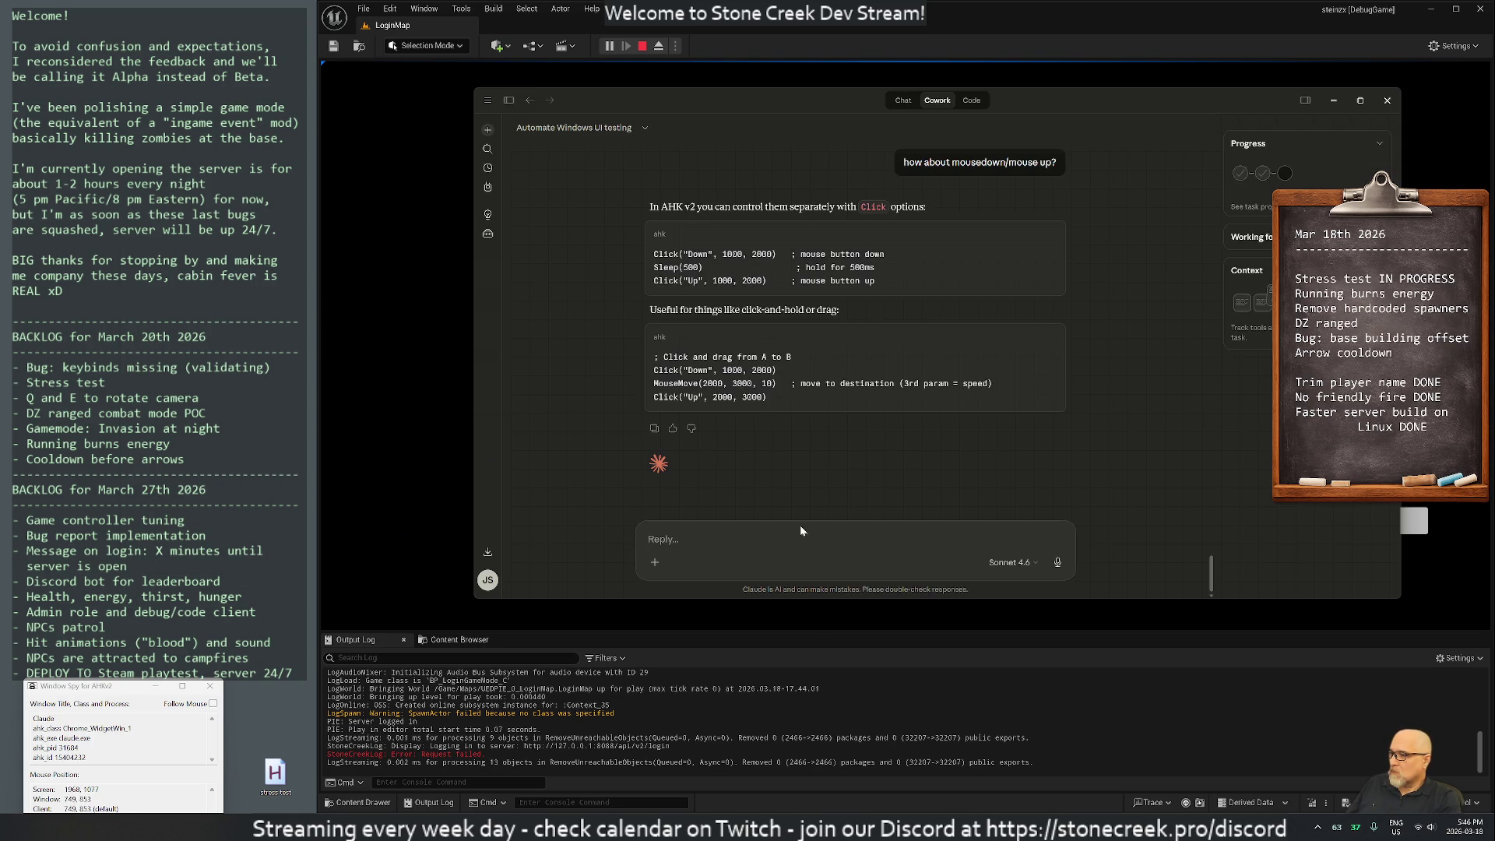
key("alt+Tab")
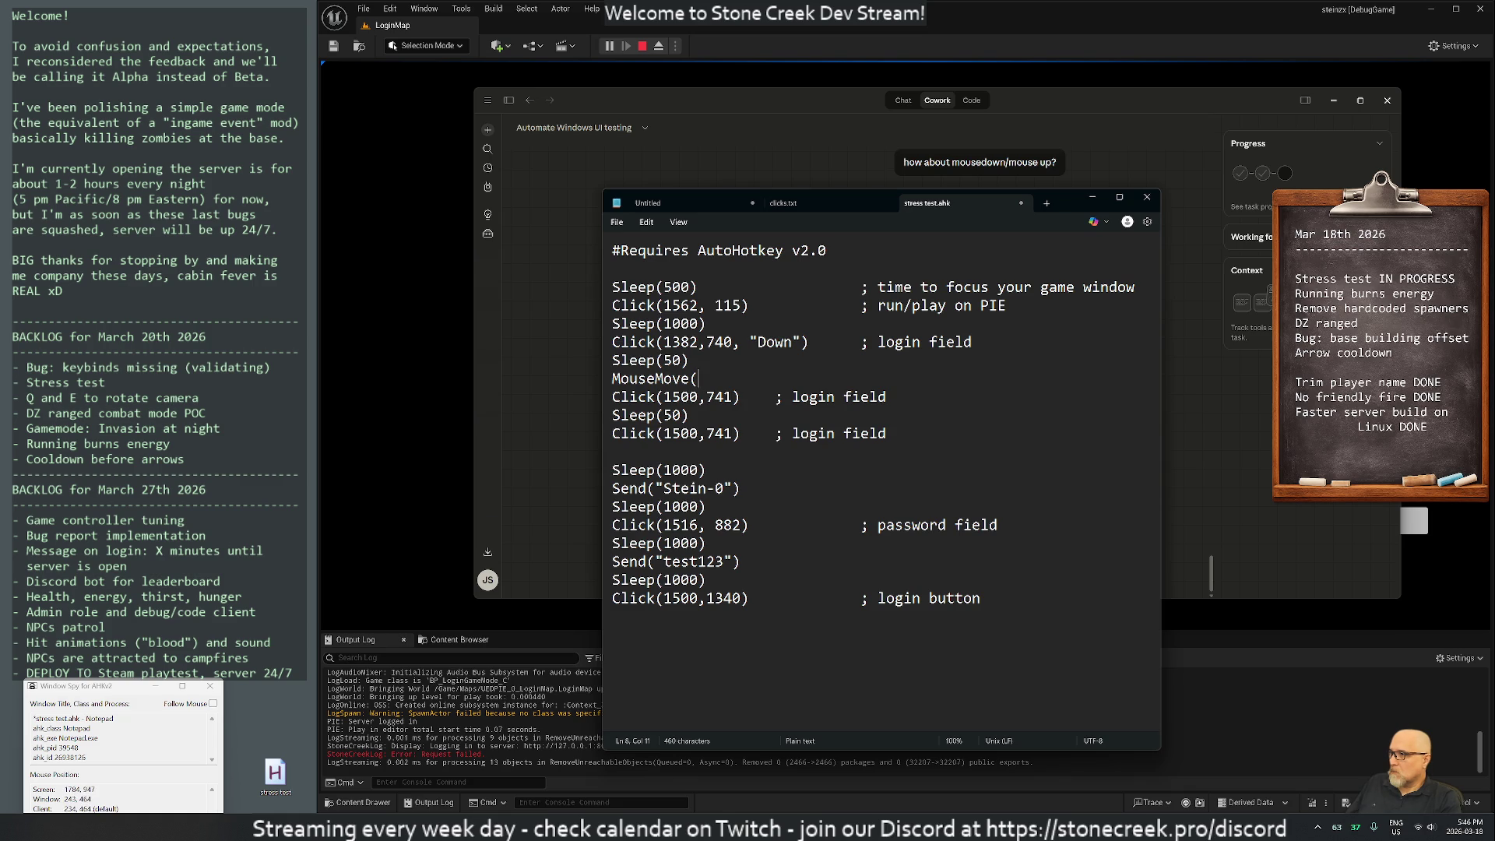
Complete the drag move as MouseMove(1650,740, 2).
type("1650,740, ")
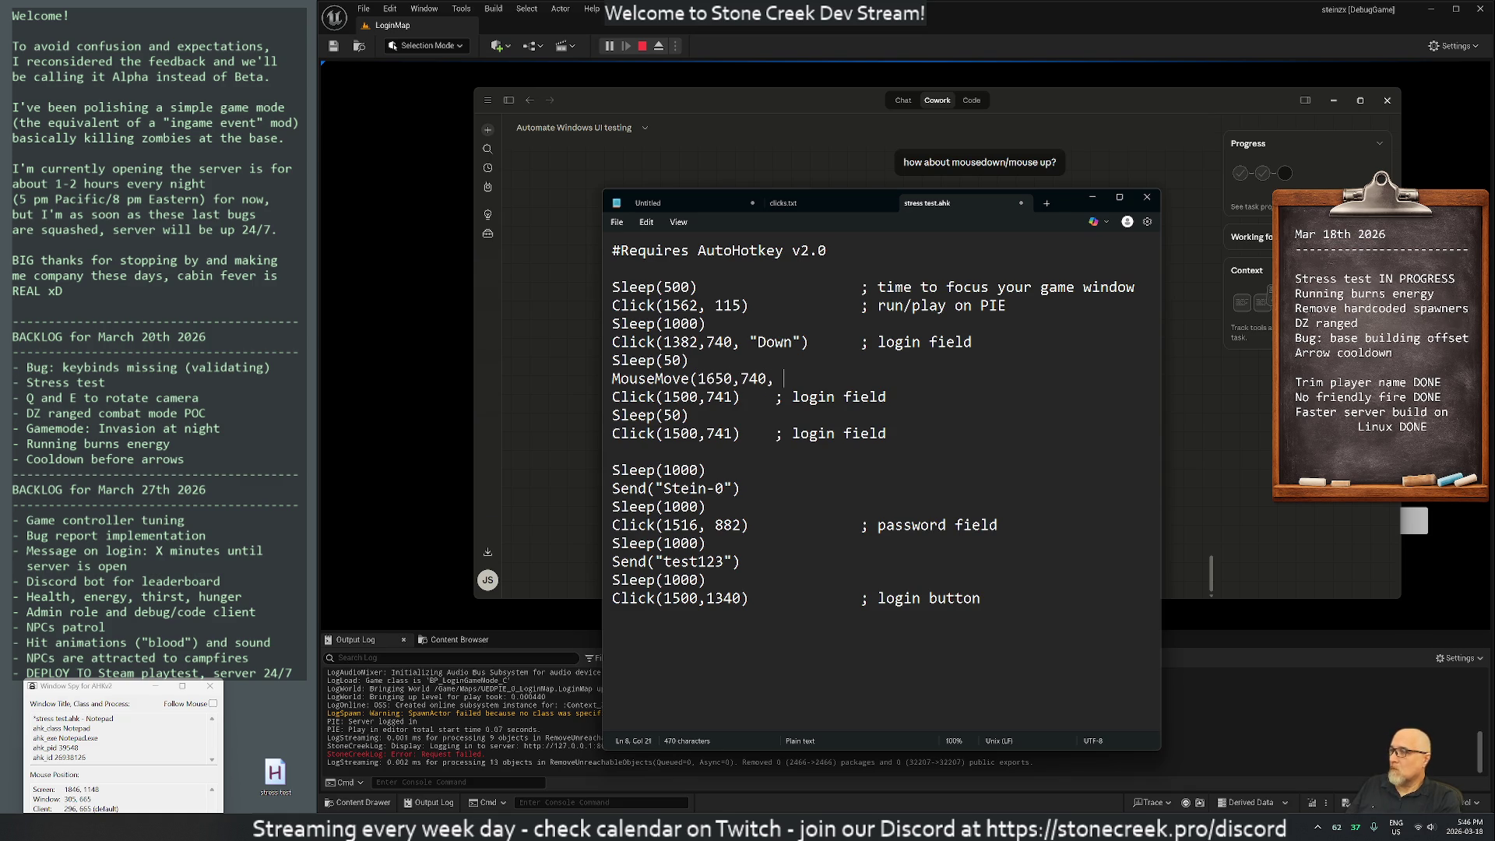
type("2)")
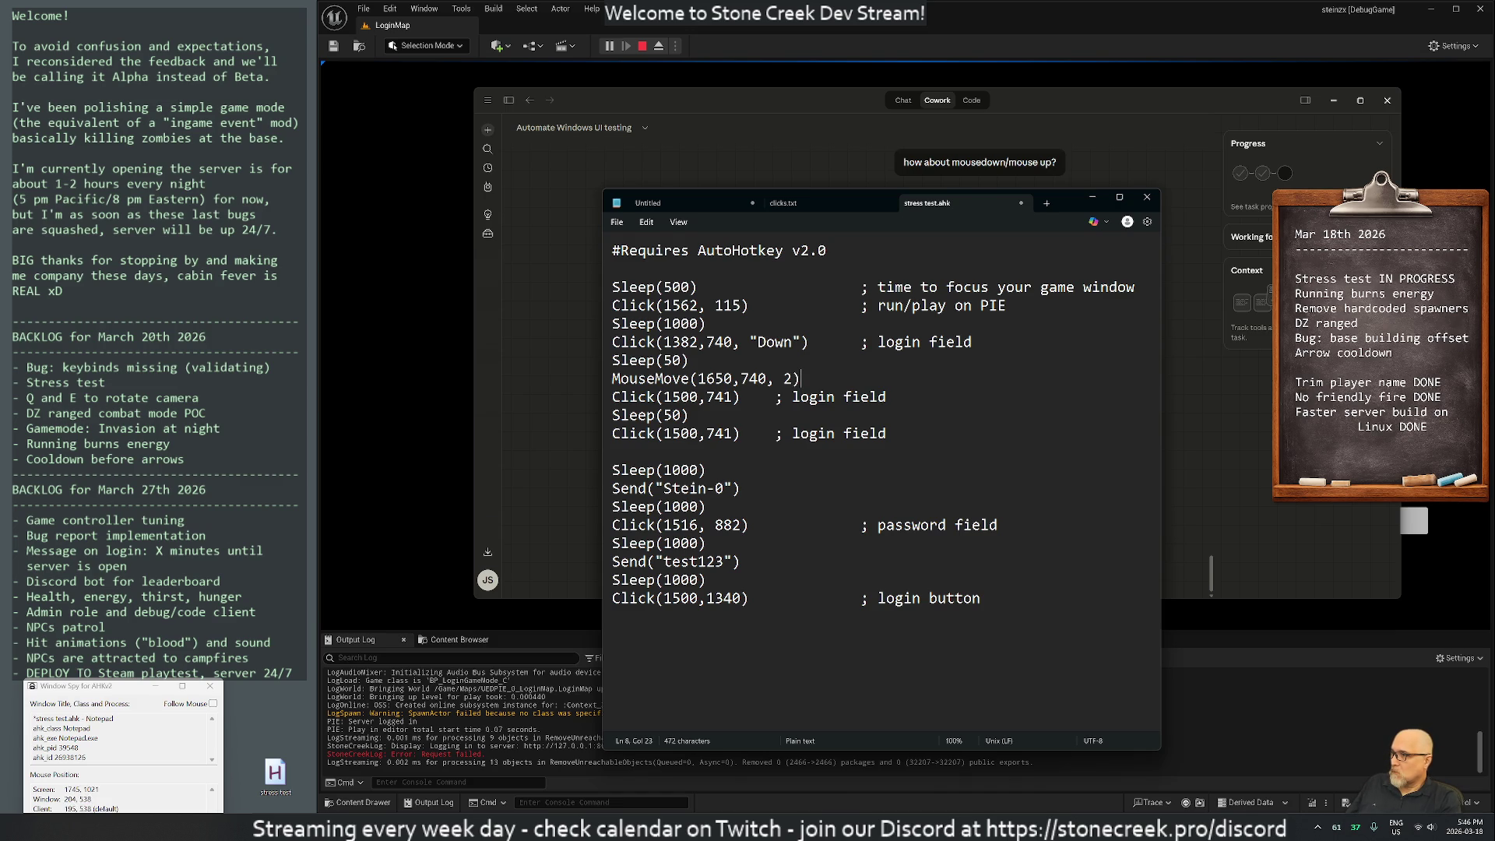
left_click(664, 396)
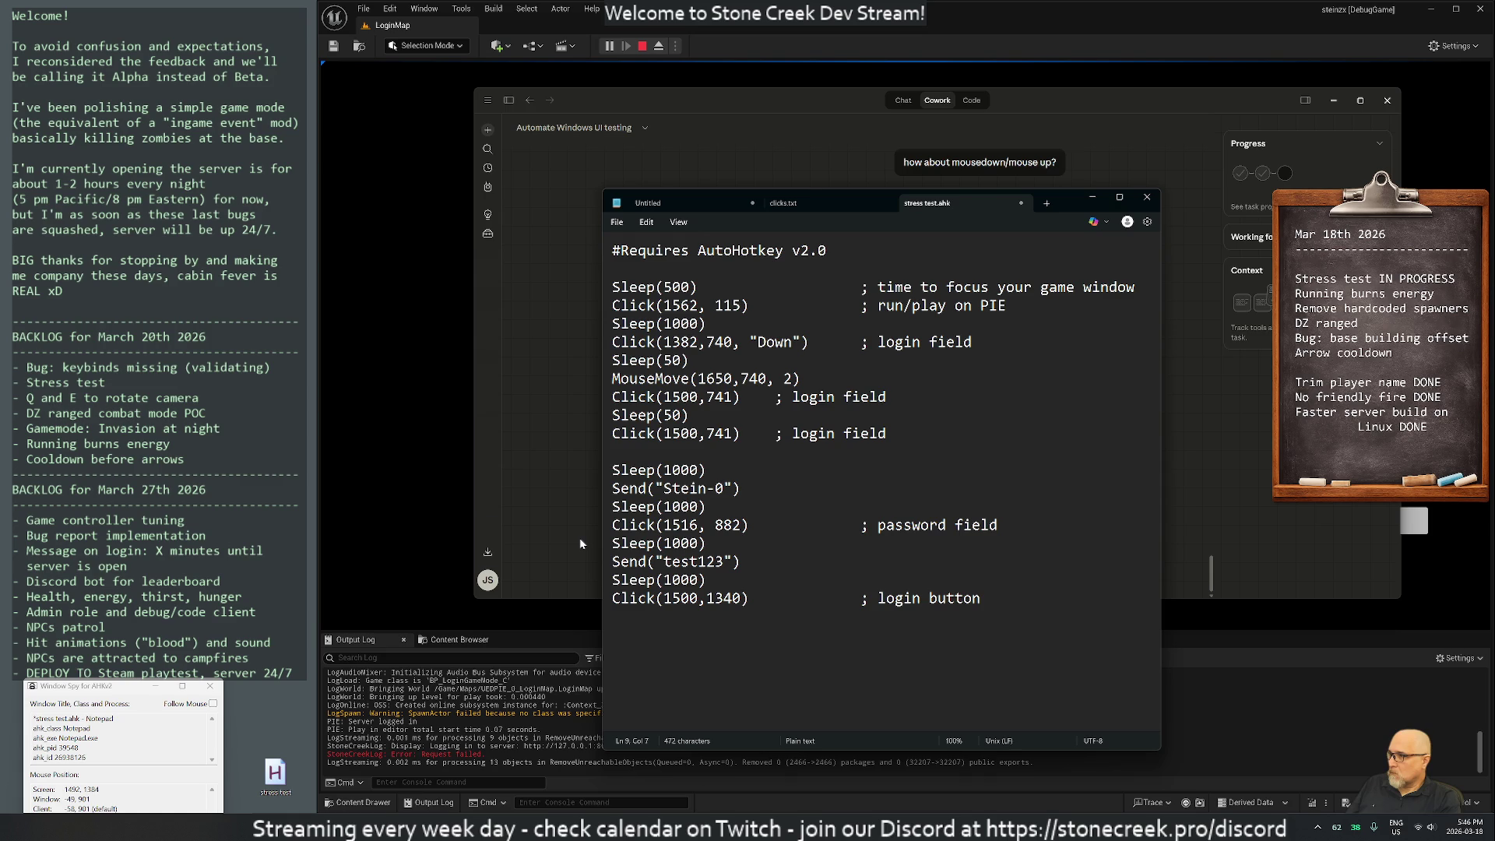
type("\"")
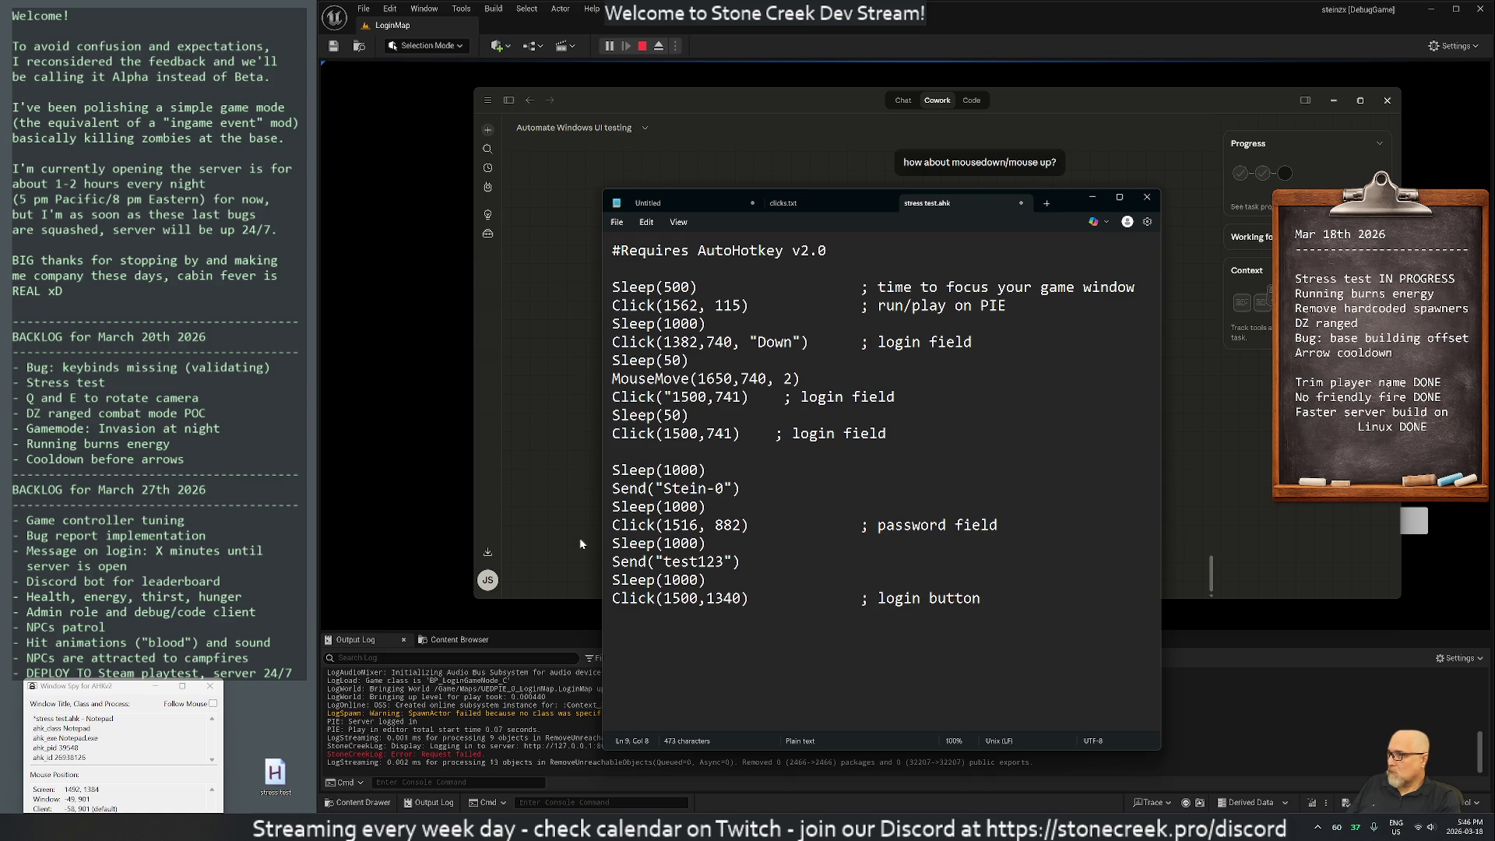
key("BackSpace")
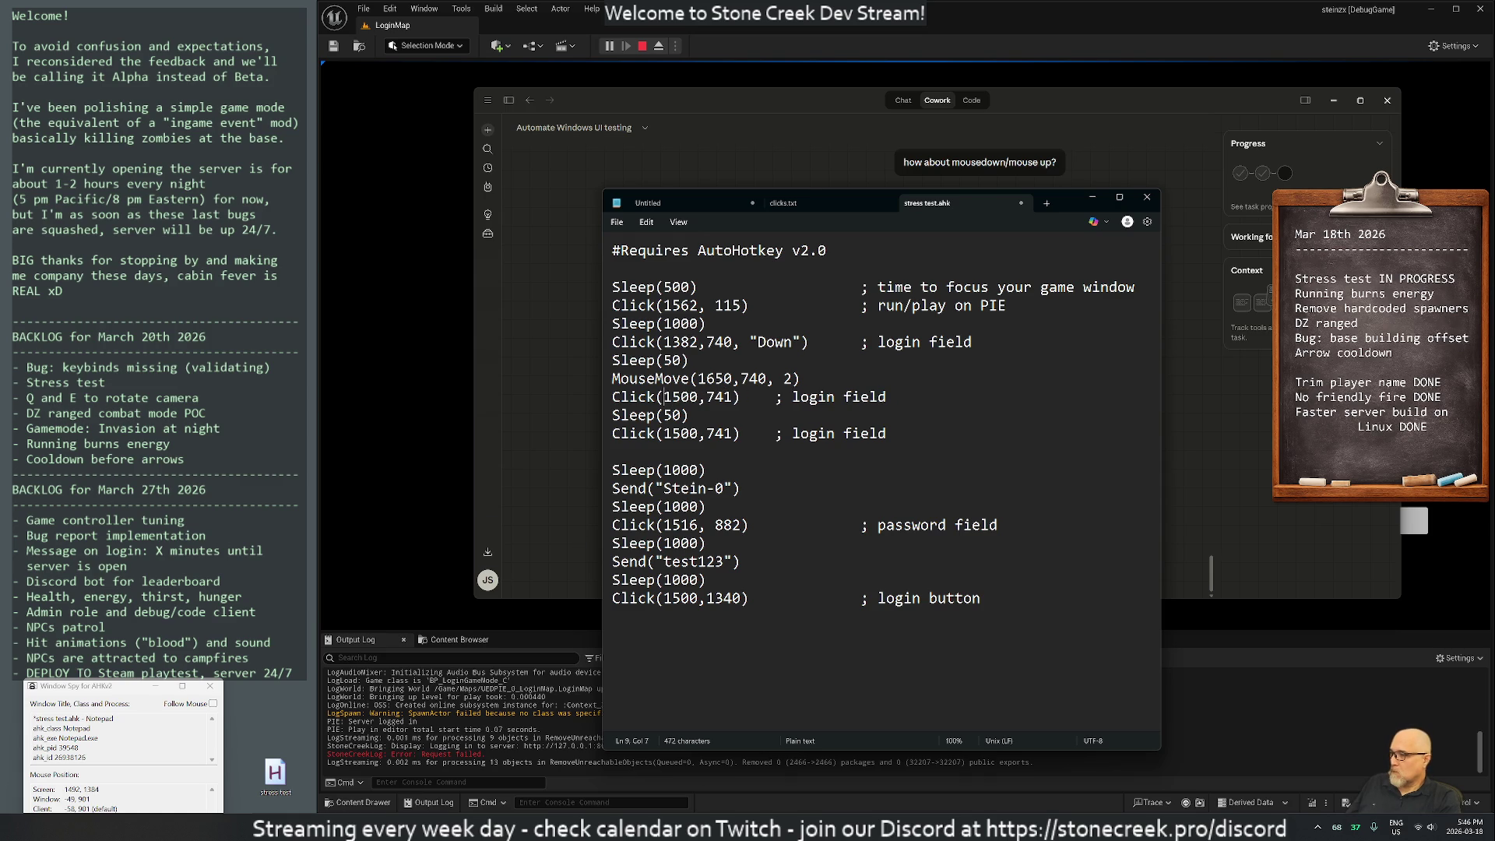
key("alt+Tab")
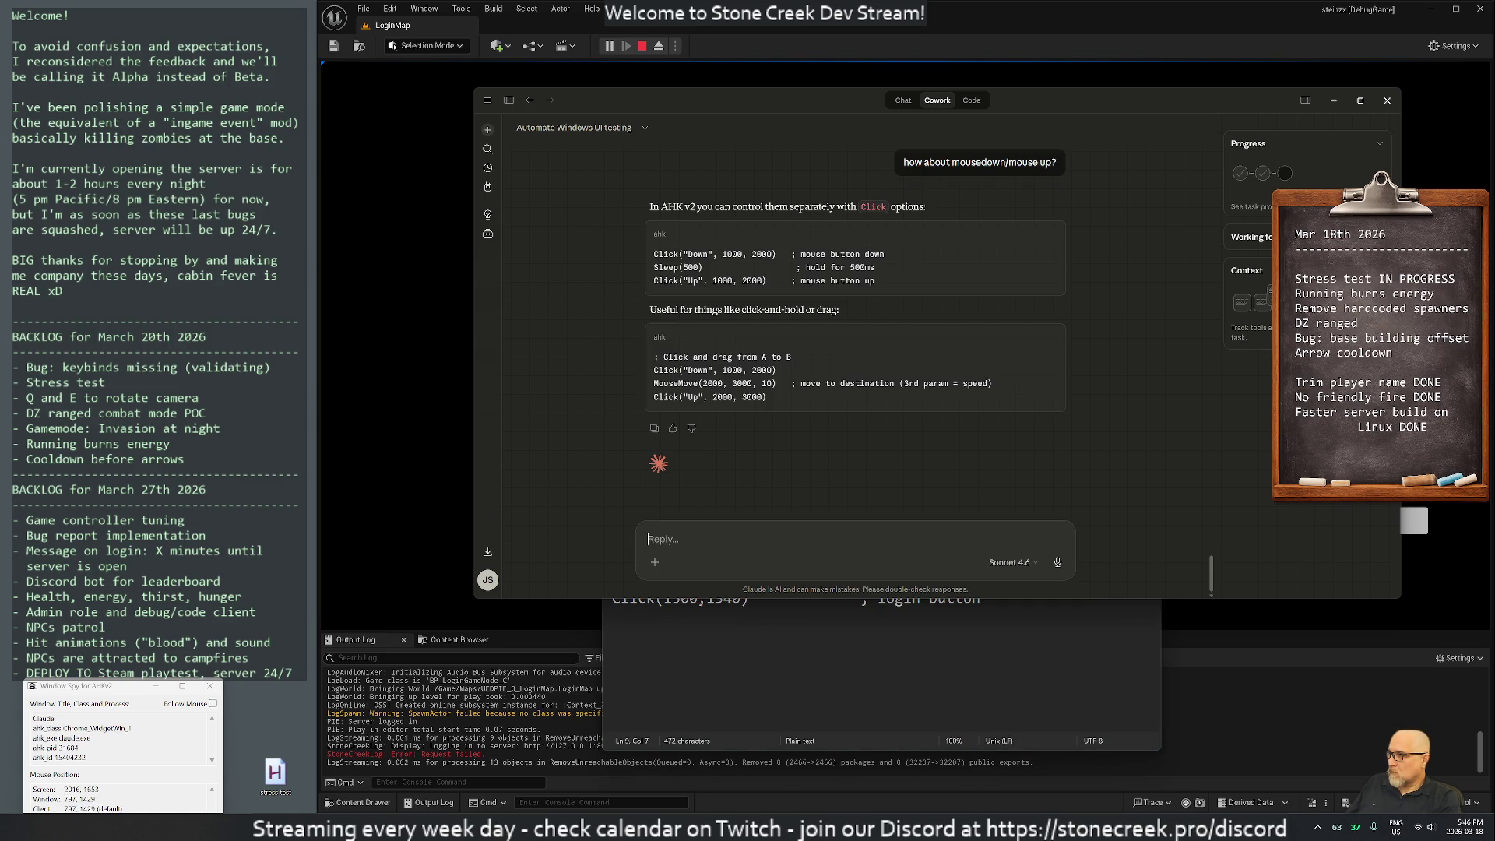
key("alt+Tab")
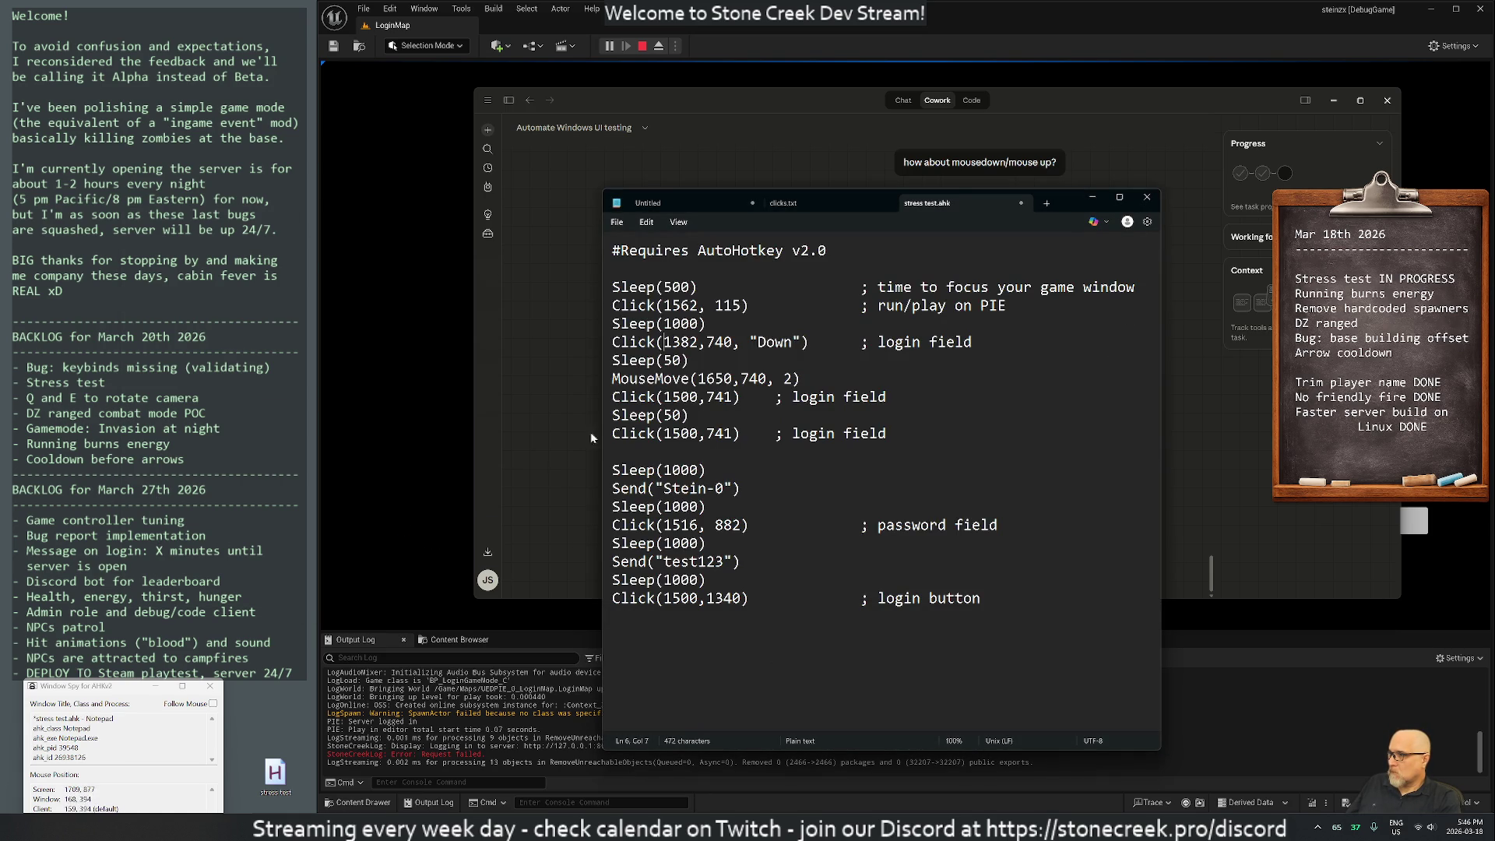
Rewrite the press as Click("Down",1382,740), removing the old trailing Down argument.
type("\"Down\",")
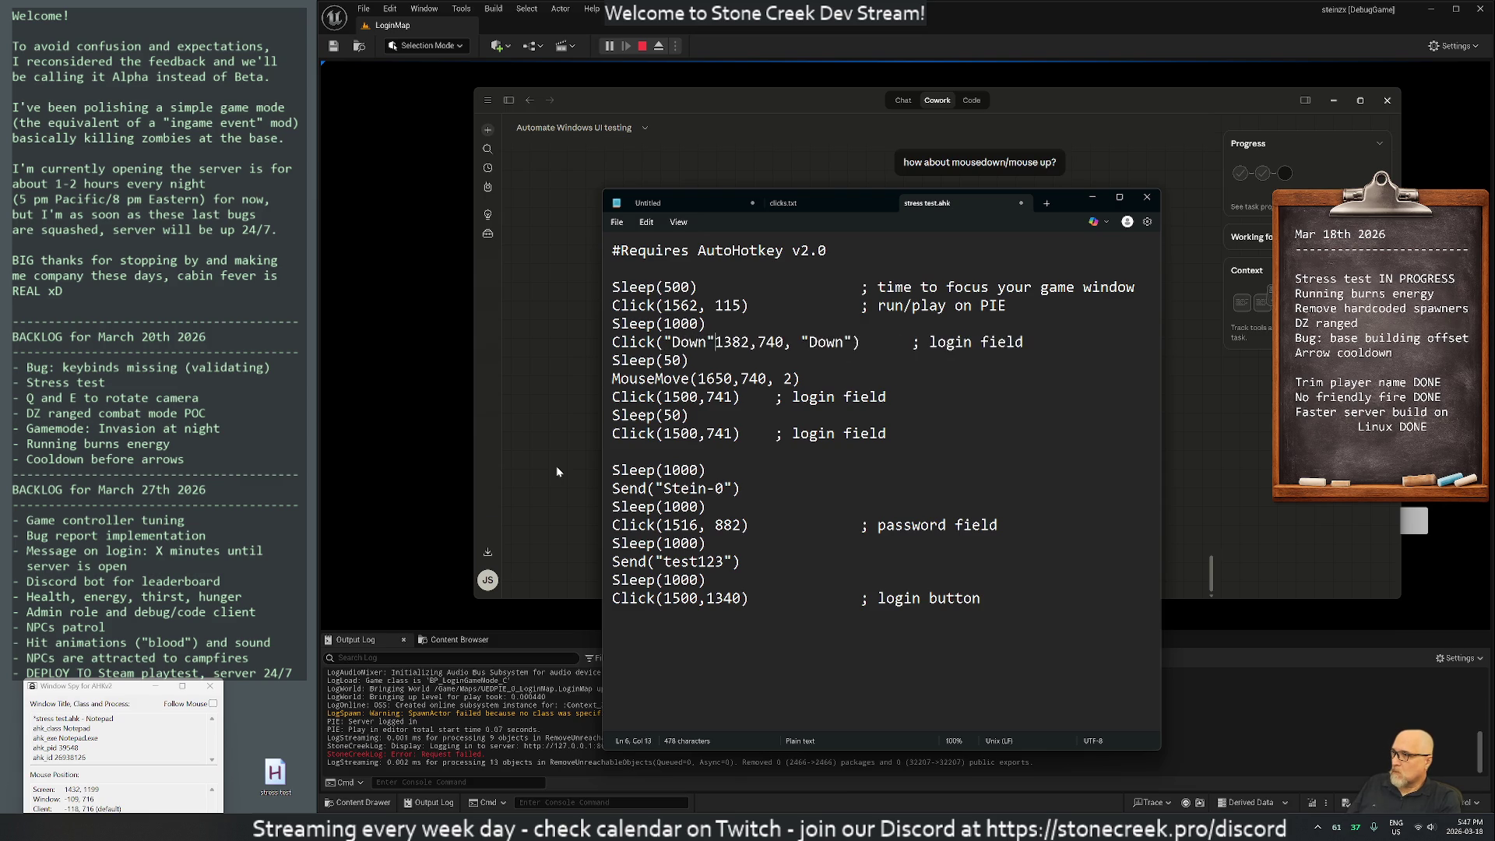
left_click_drag(792, 342, 863, 342)
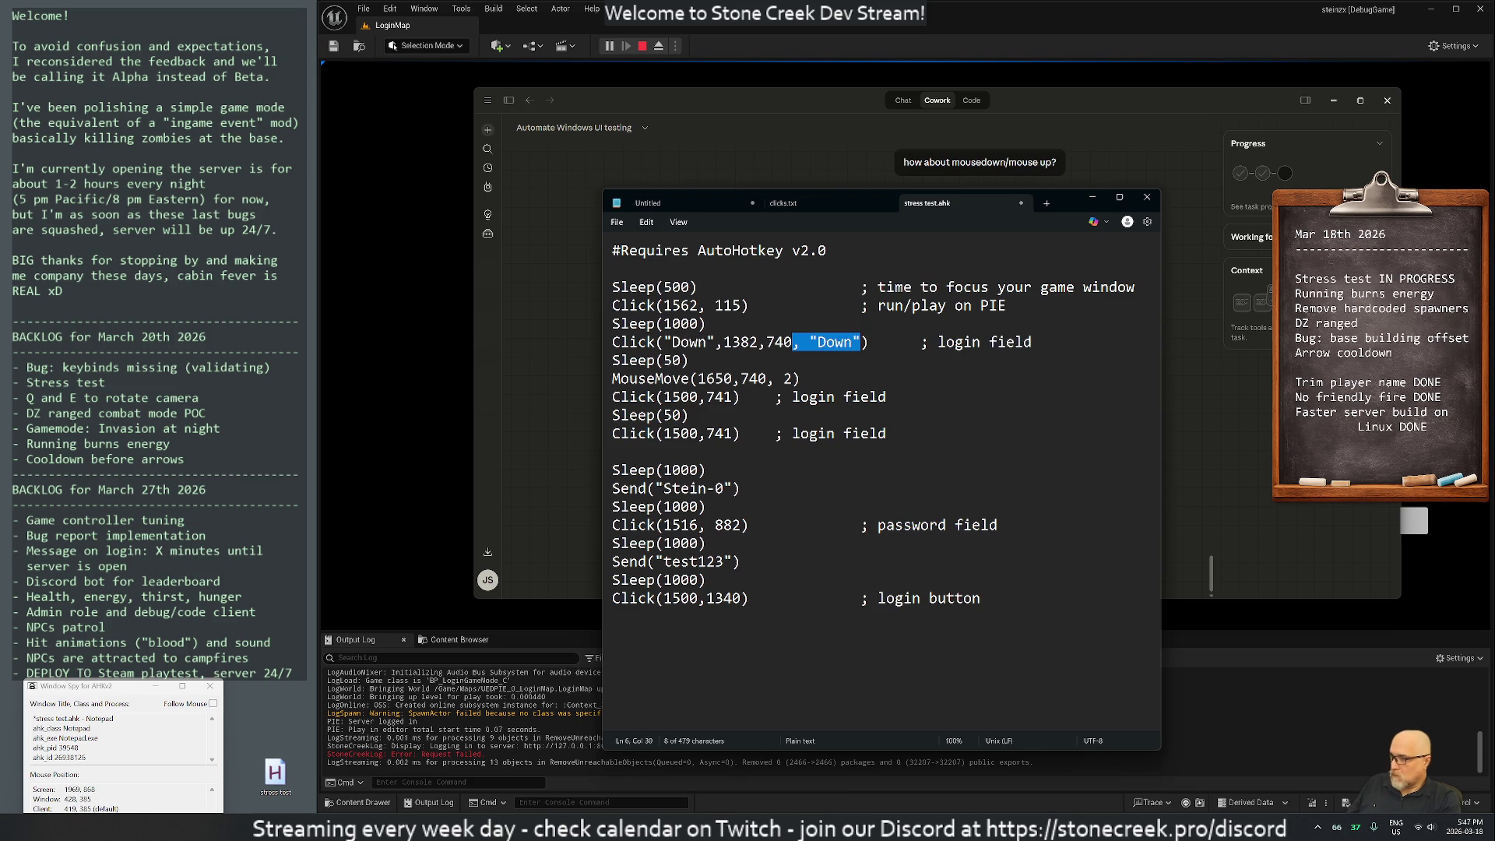
key("Delete")
key("Right")
key("Right")
key("Right")
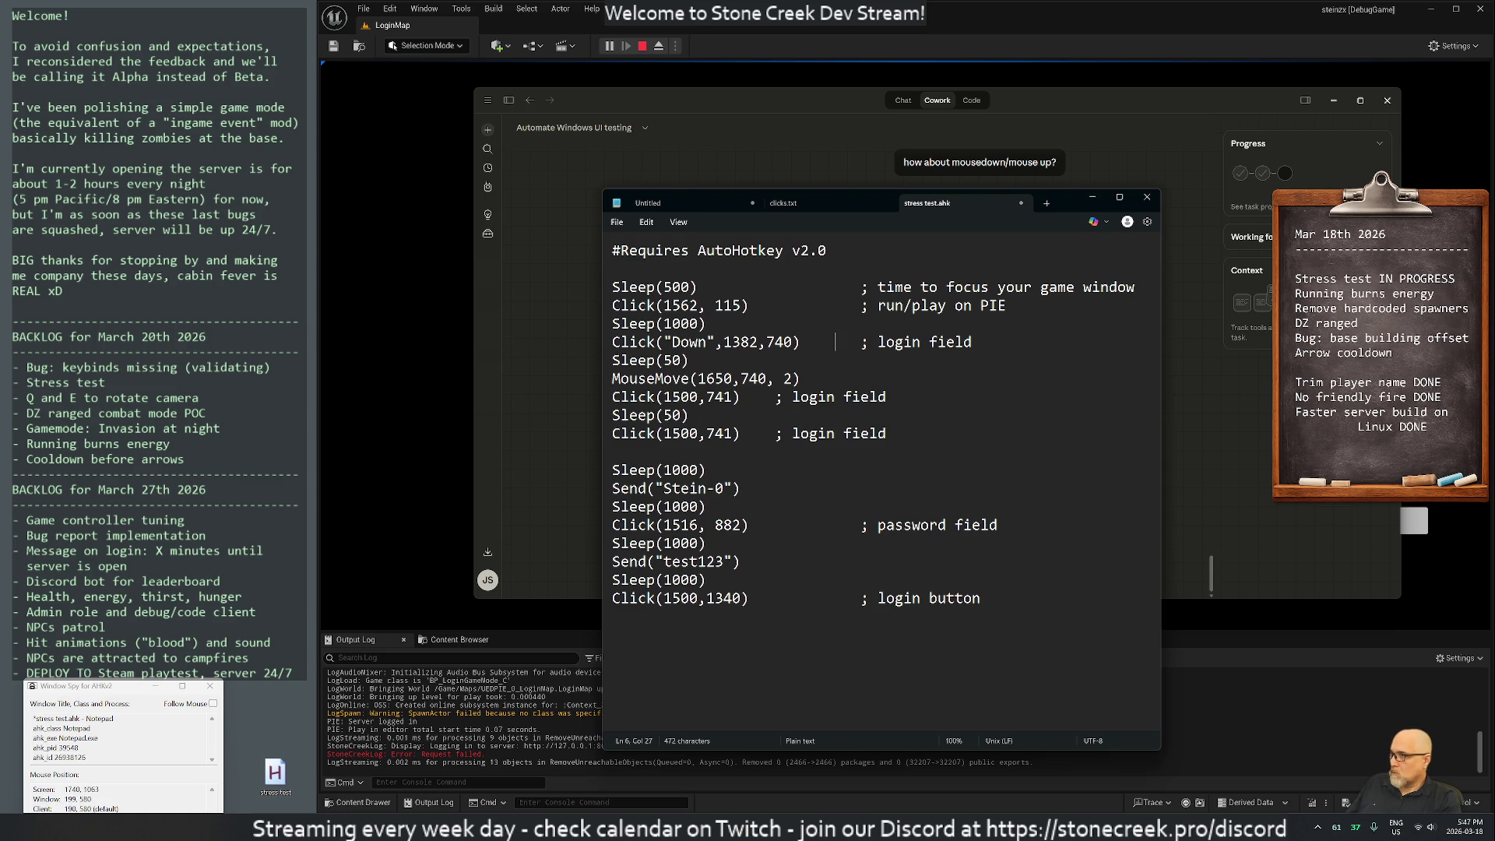
Turn the next click into Click("Up", 1650,740) and delete the leftover coordinates.
left_click(664, 396)
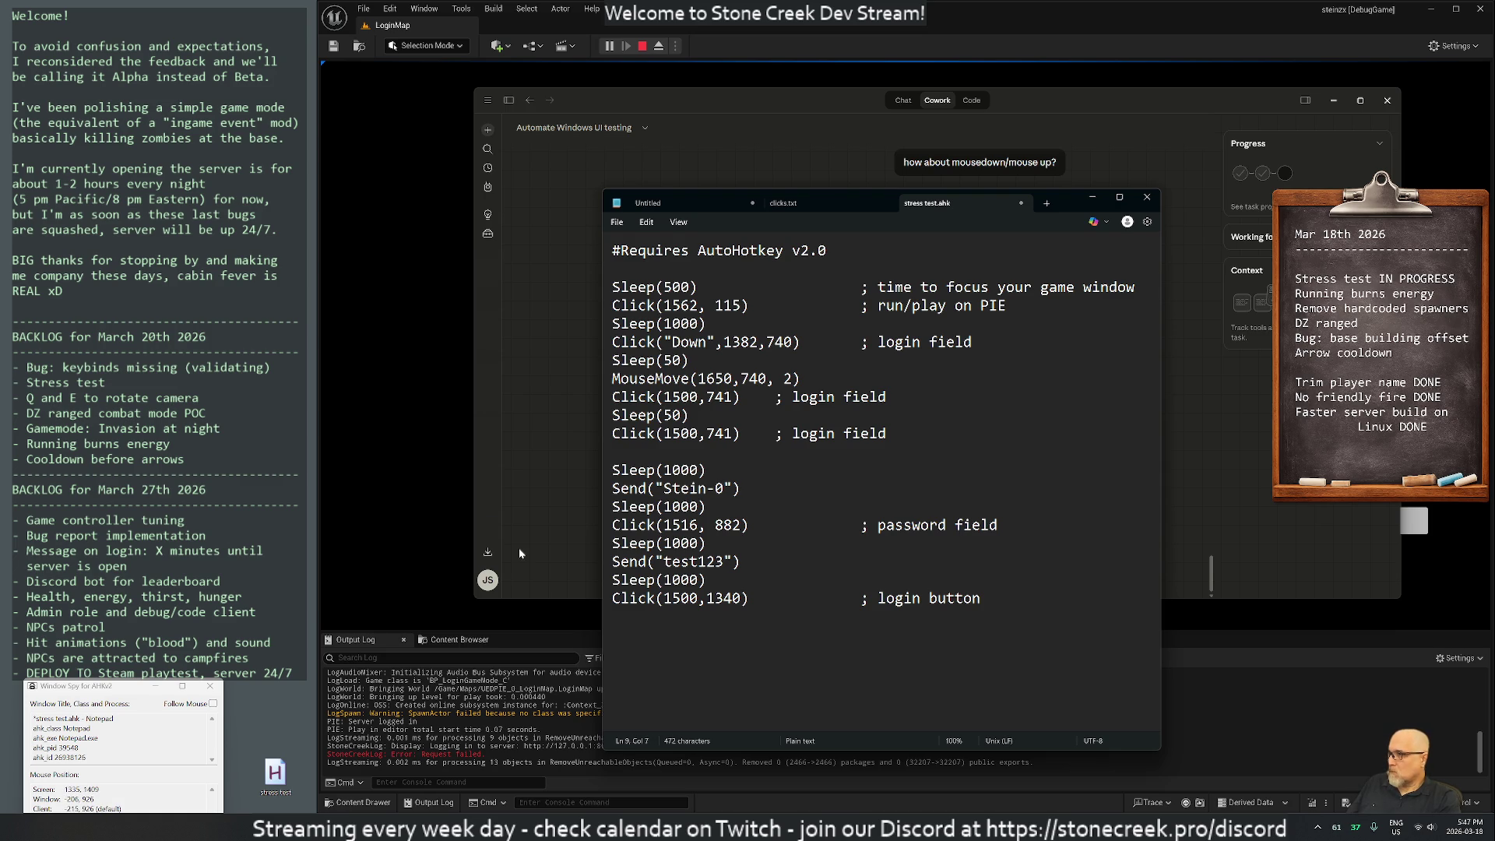
type("\"Up\",")
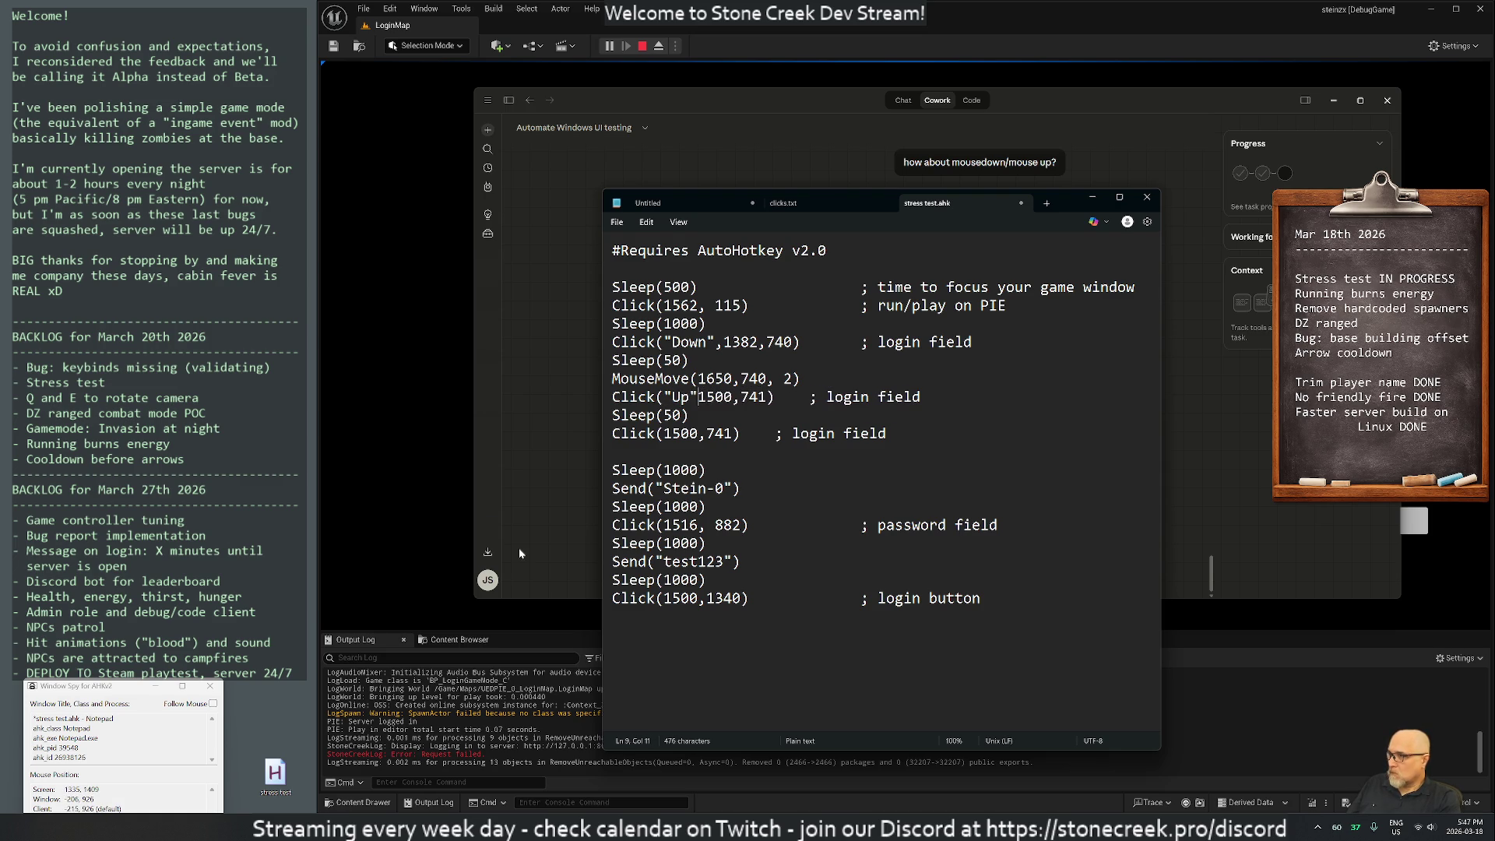
type(", 1650,740)")
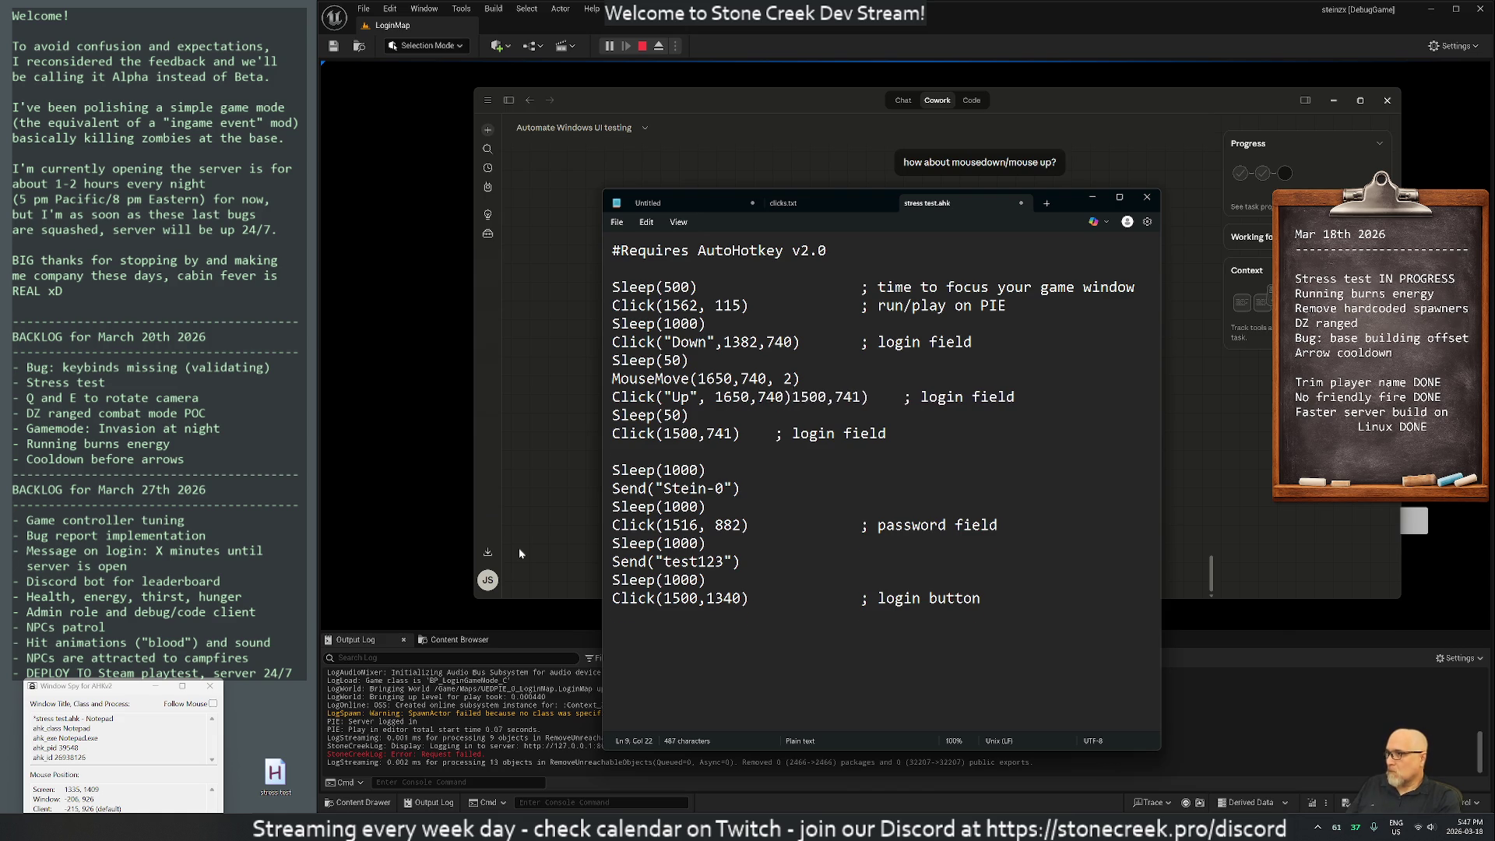
key("Return")
key("shift+Right")
key("shift+Right")
key("shift+Right")
key("shift+Right")
key("shift+Right")
key("shift+Right")
key("Delete")
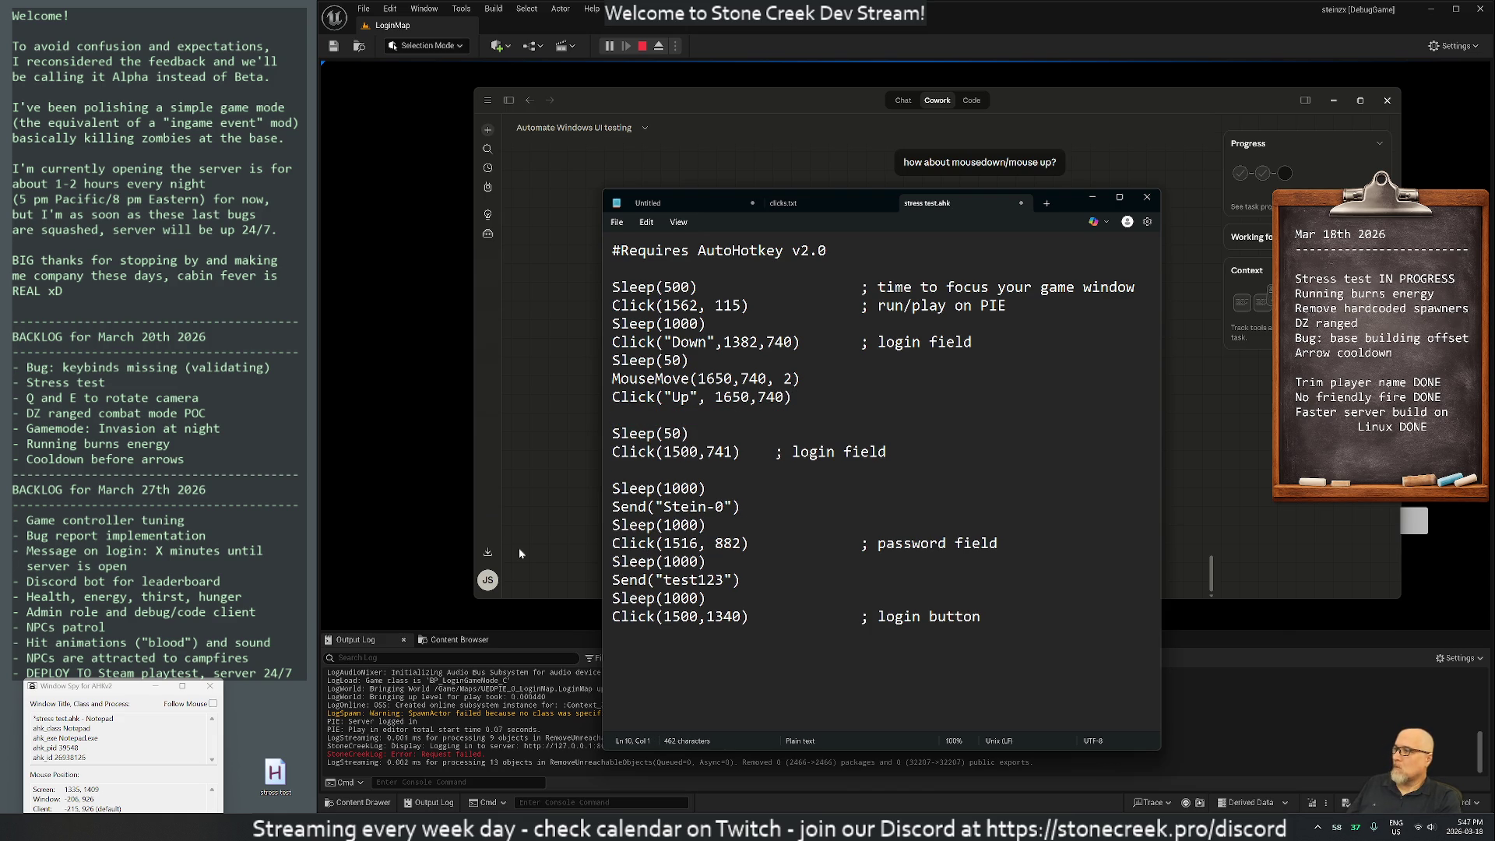
Delete the blank line, Sleep(50) and Click(1500,741) so the drag precedes Sleep(1000).
left_click(554, 544)
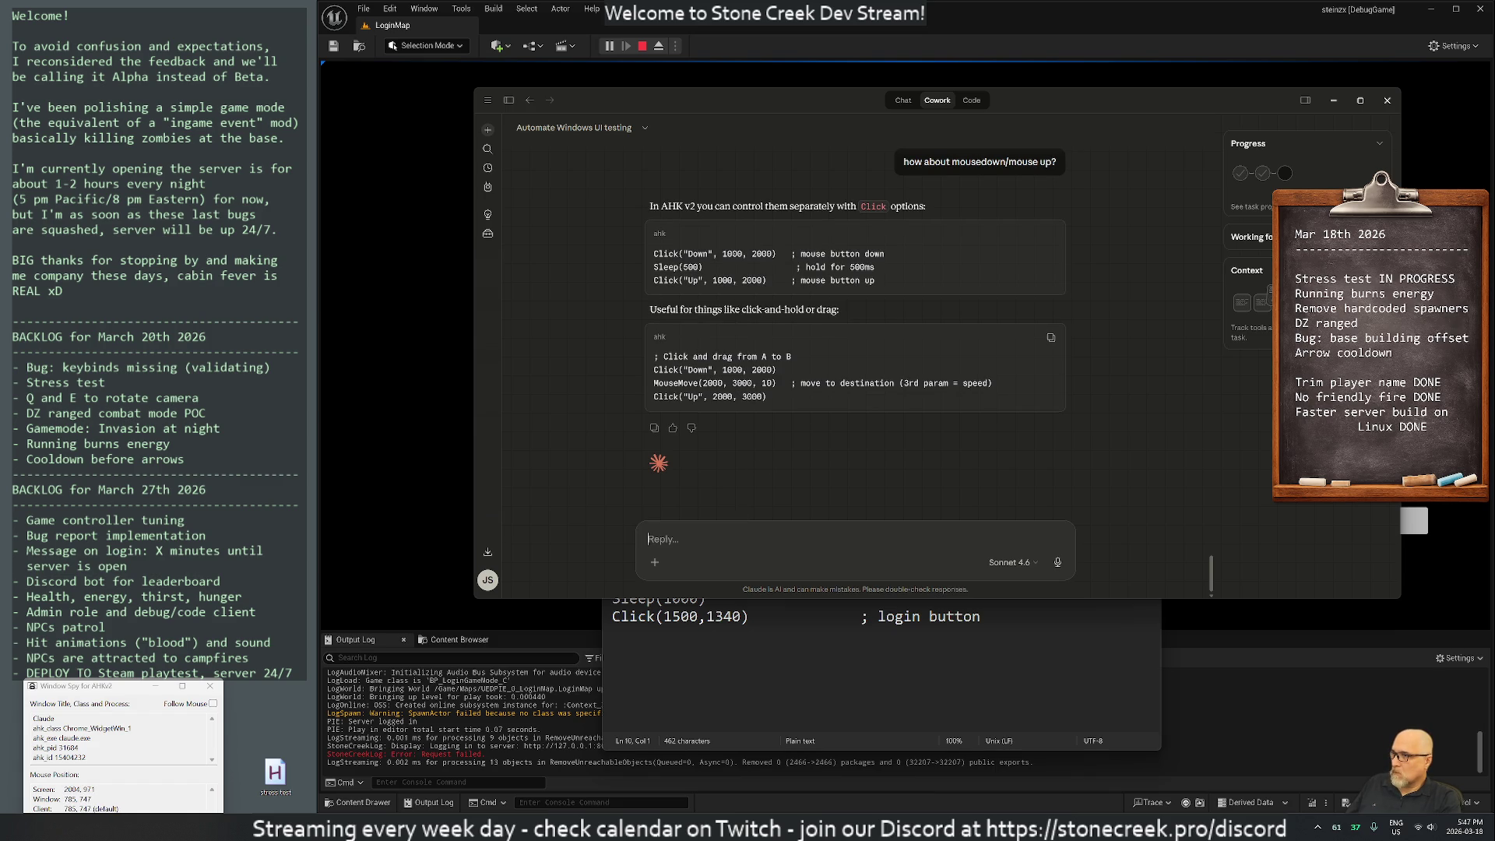
key("alt+Tab")
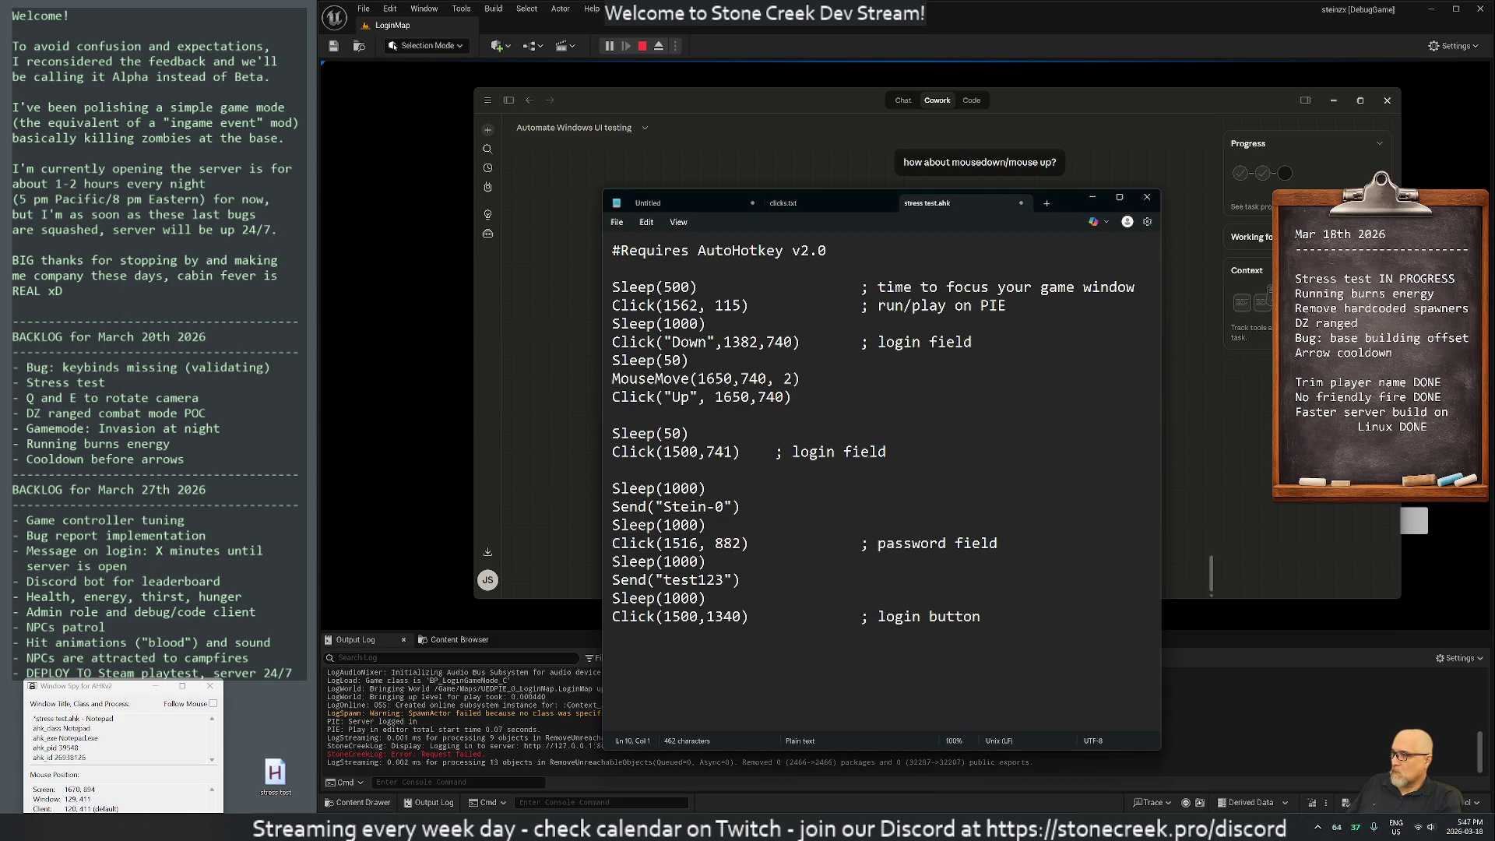
left_click(613, 470)
mouse_move(706, 488)
left_mouse_down()
mouse_move(614, 467)
mouse_move(592, 433)
mouse_move(535, 422)
left_mouse_up()
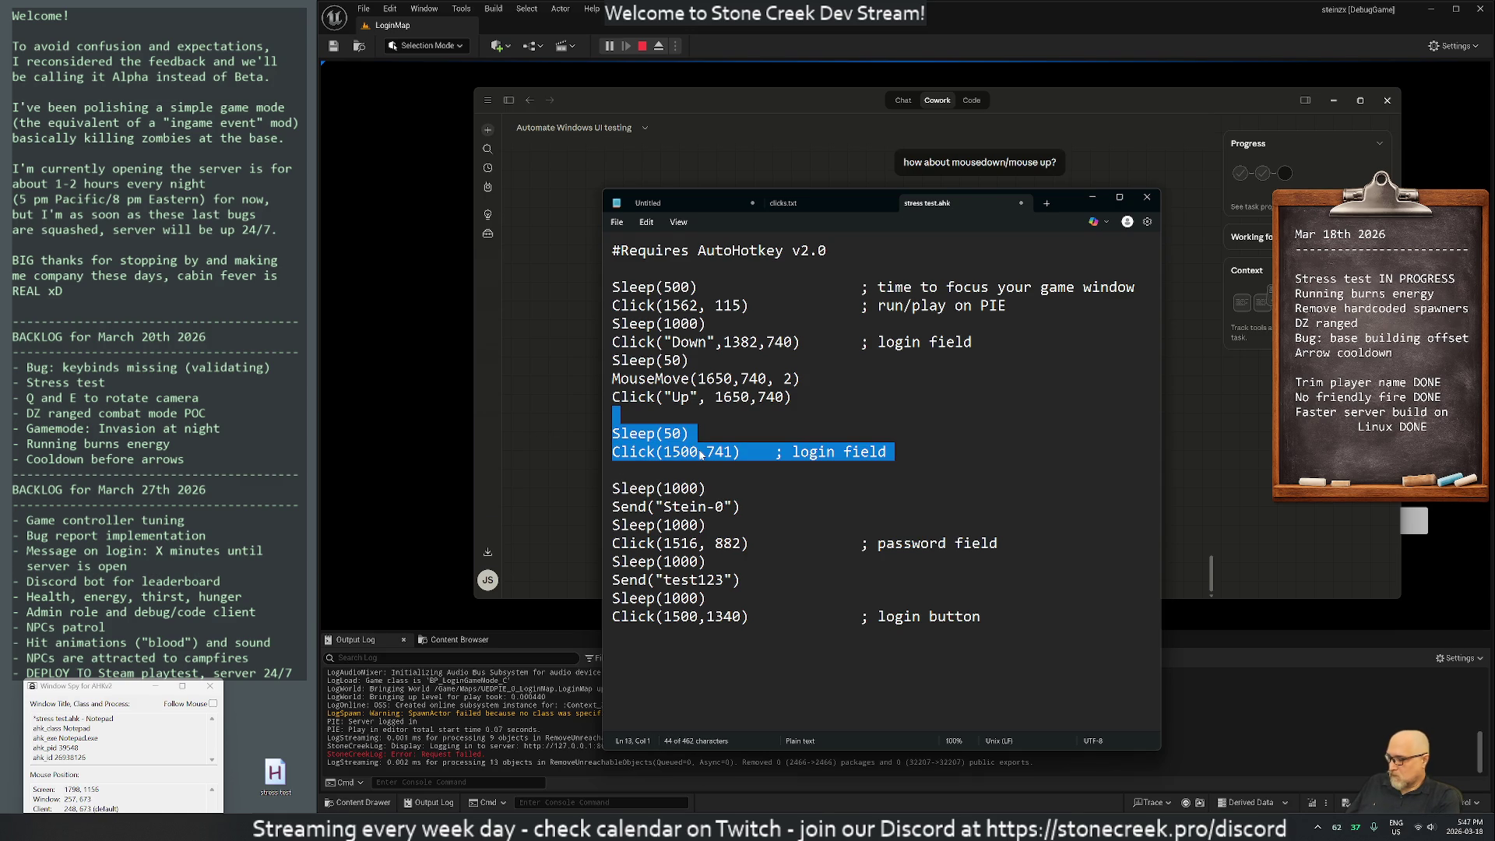
key("Delete")
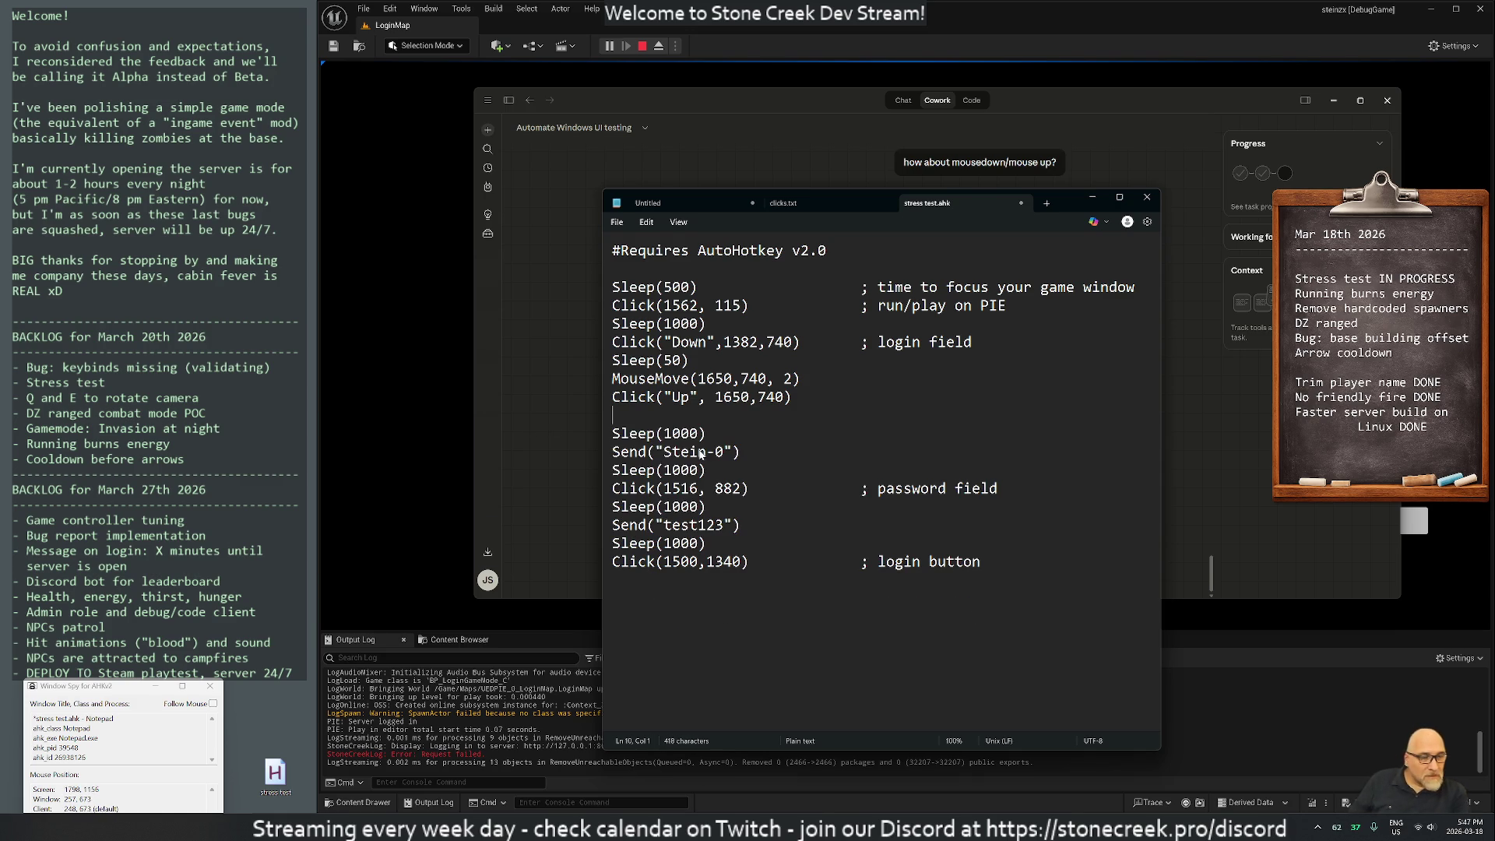
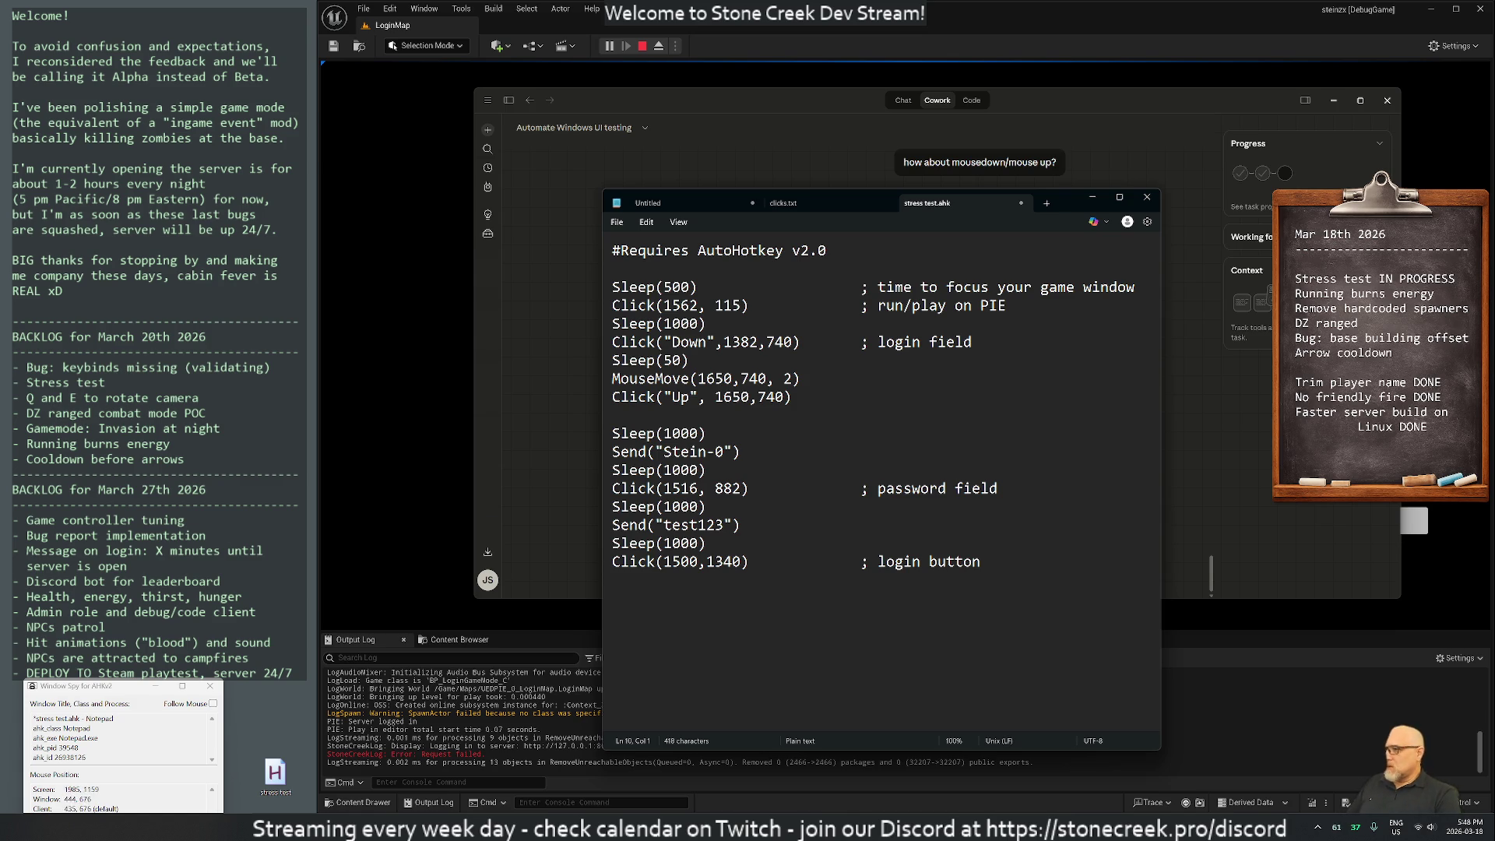
Save the stress test script in Notepad and run stress test.ahk from the desktop.
left_click(617, 222)
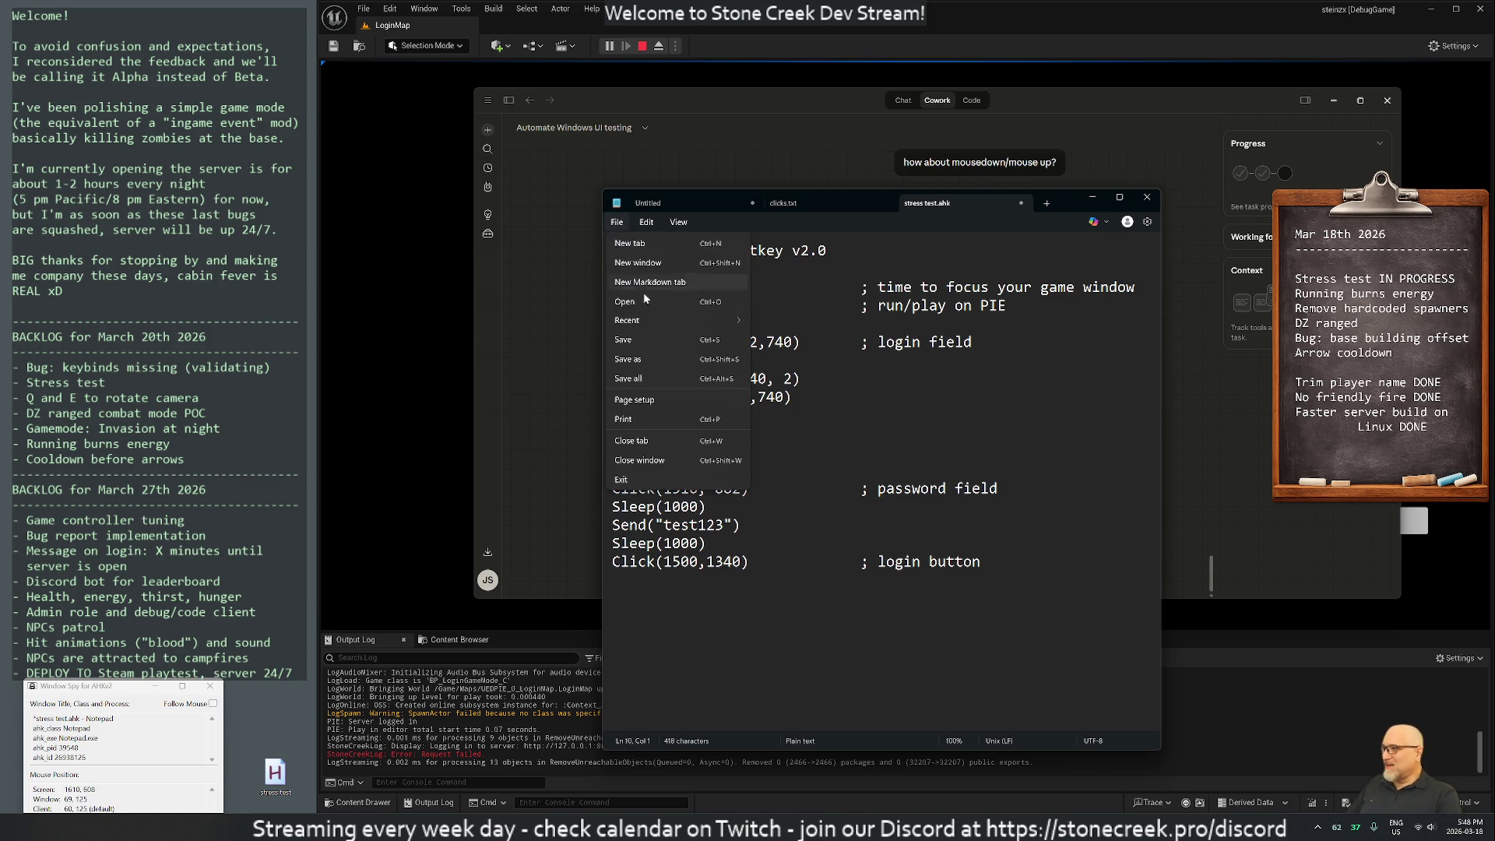
left_click(638, 336)
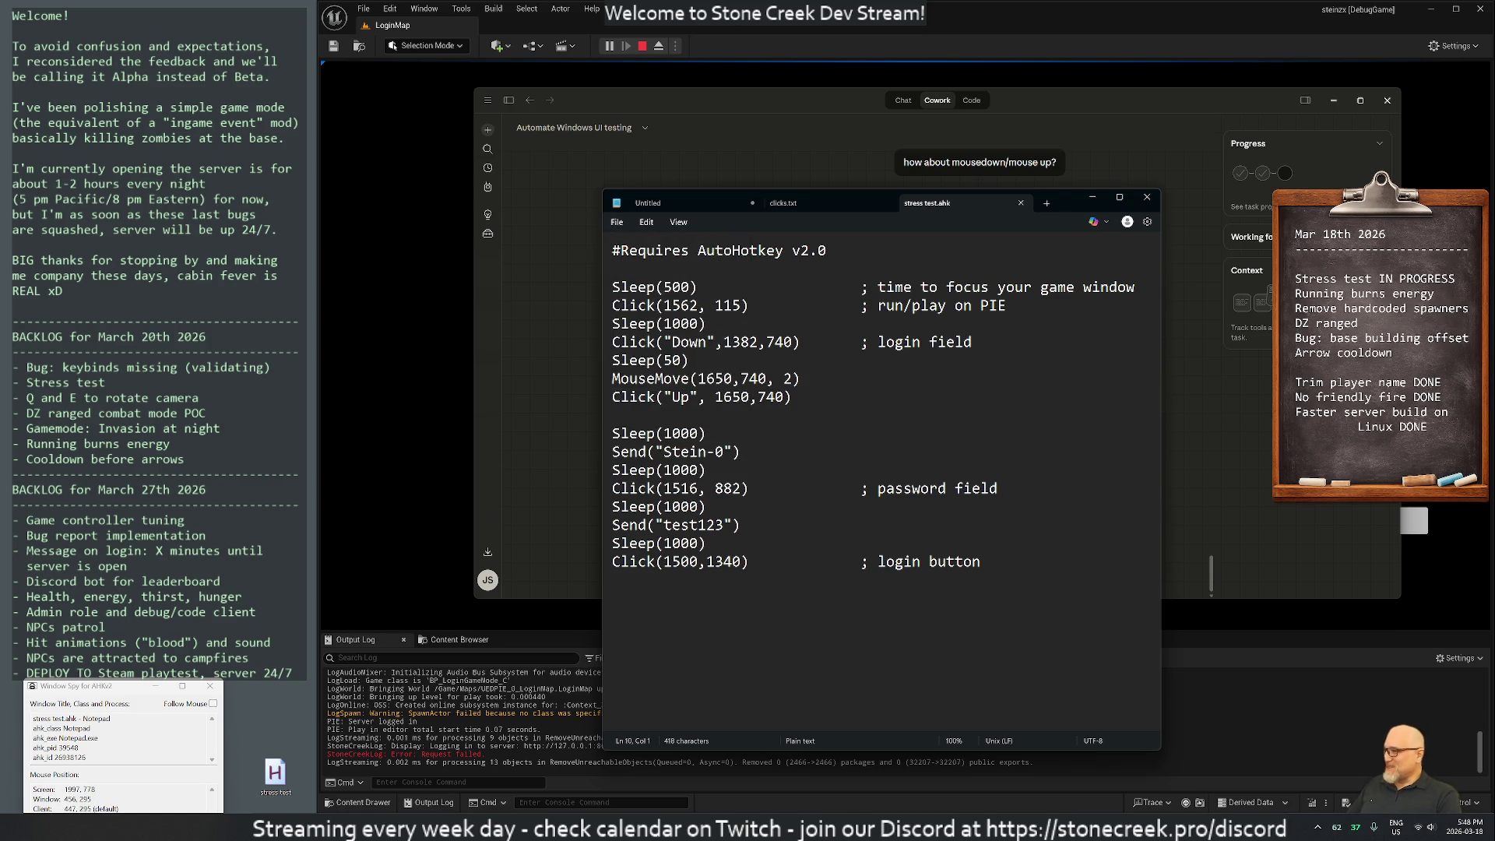
left_click(285, 580)
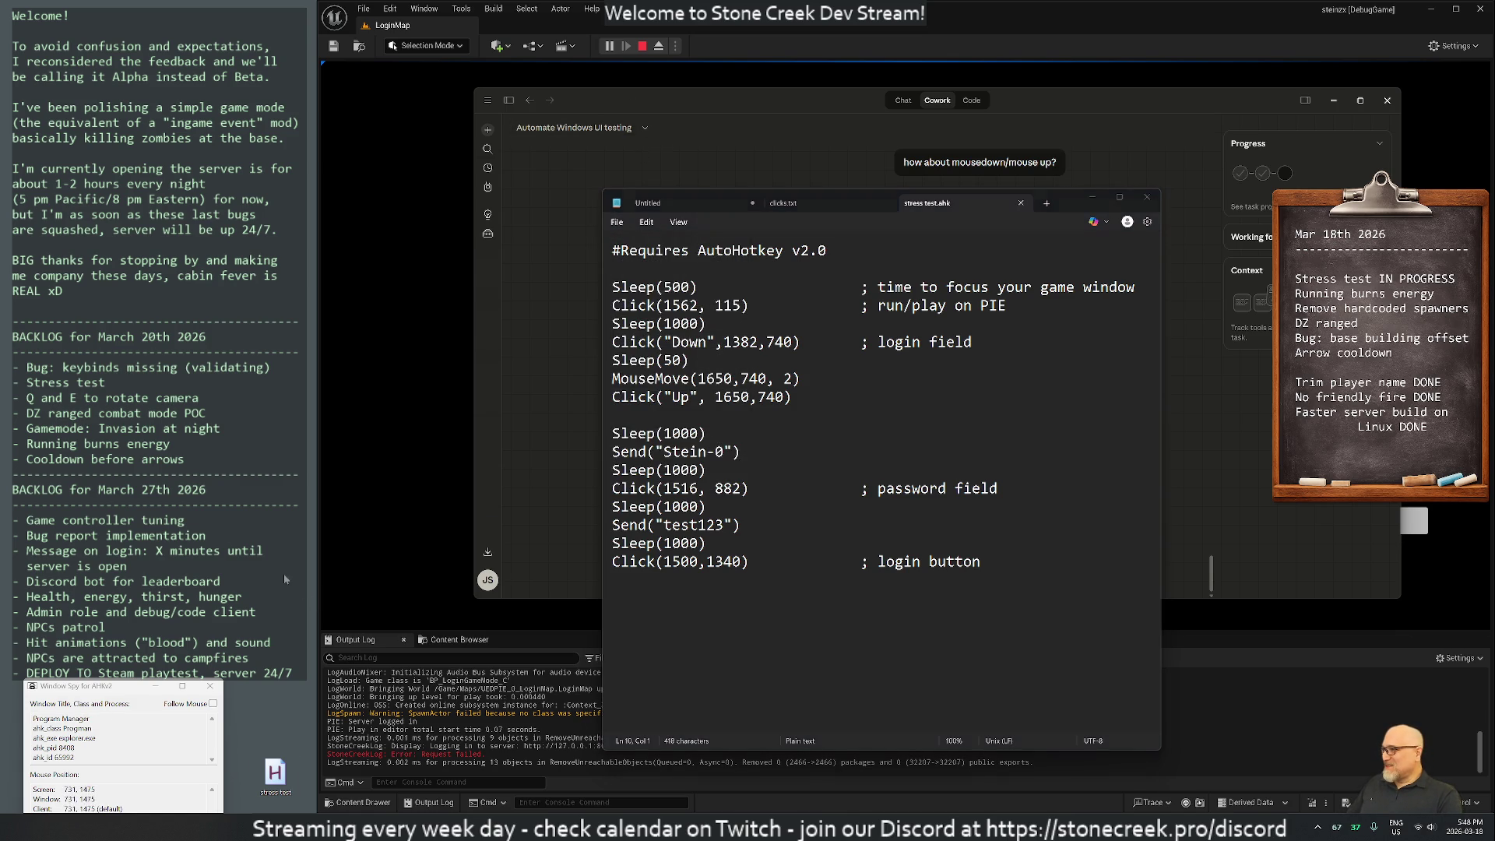
double_click(276, 778)
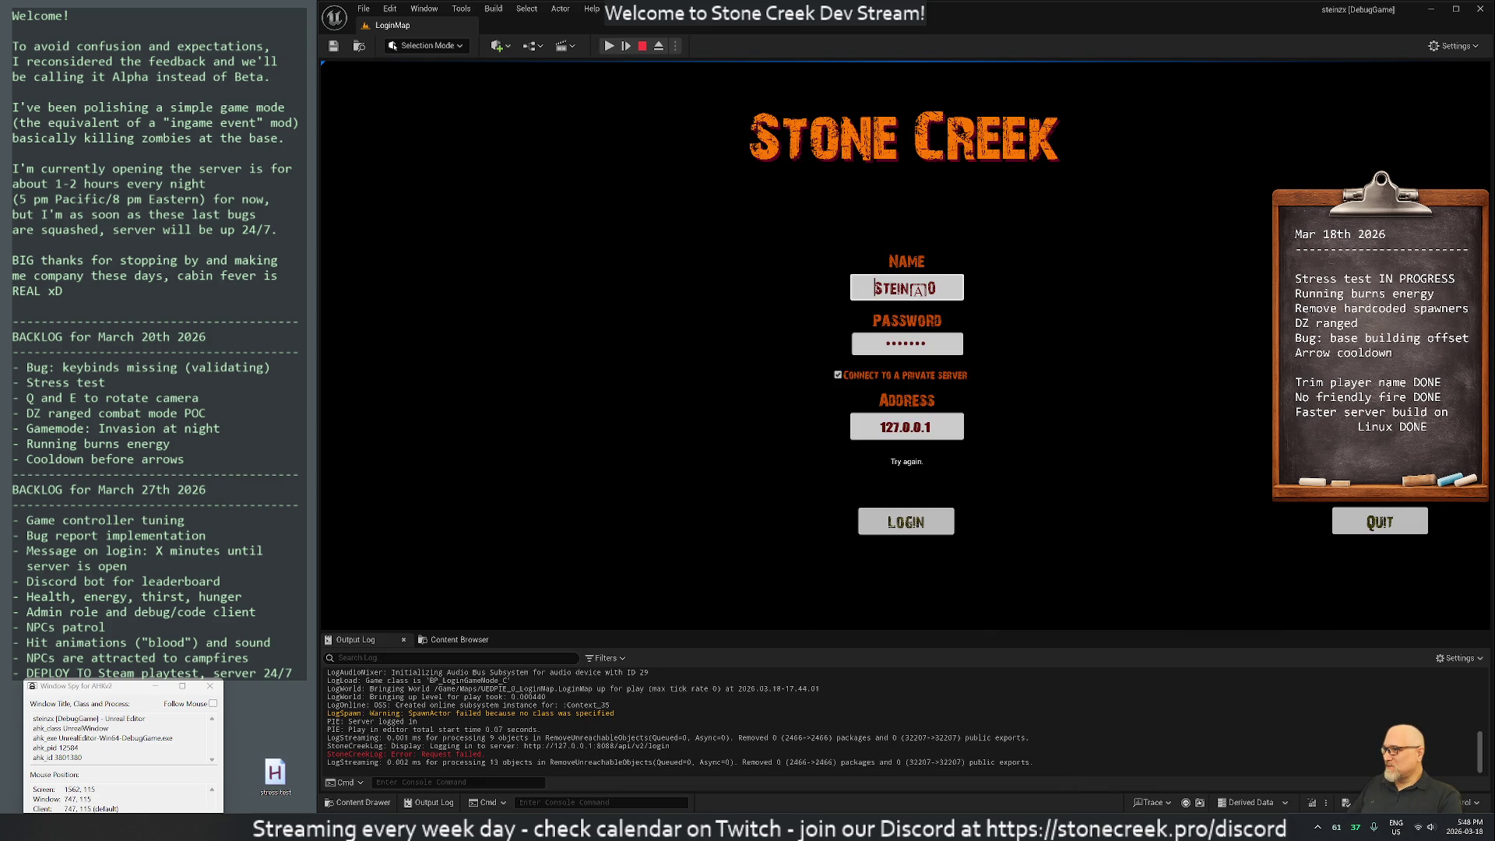
Retry the Stone Creek login, then stop the PIE session and return to Notepad.
left_click(910, 348)
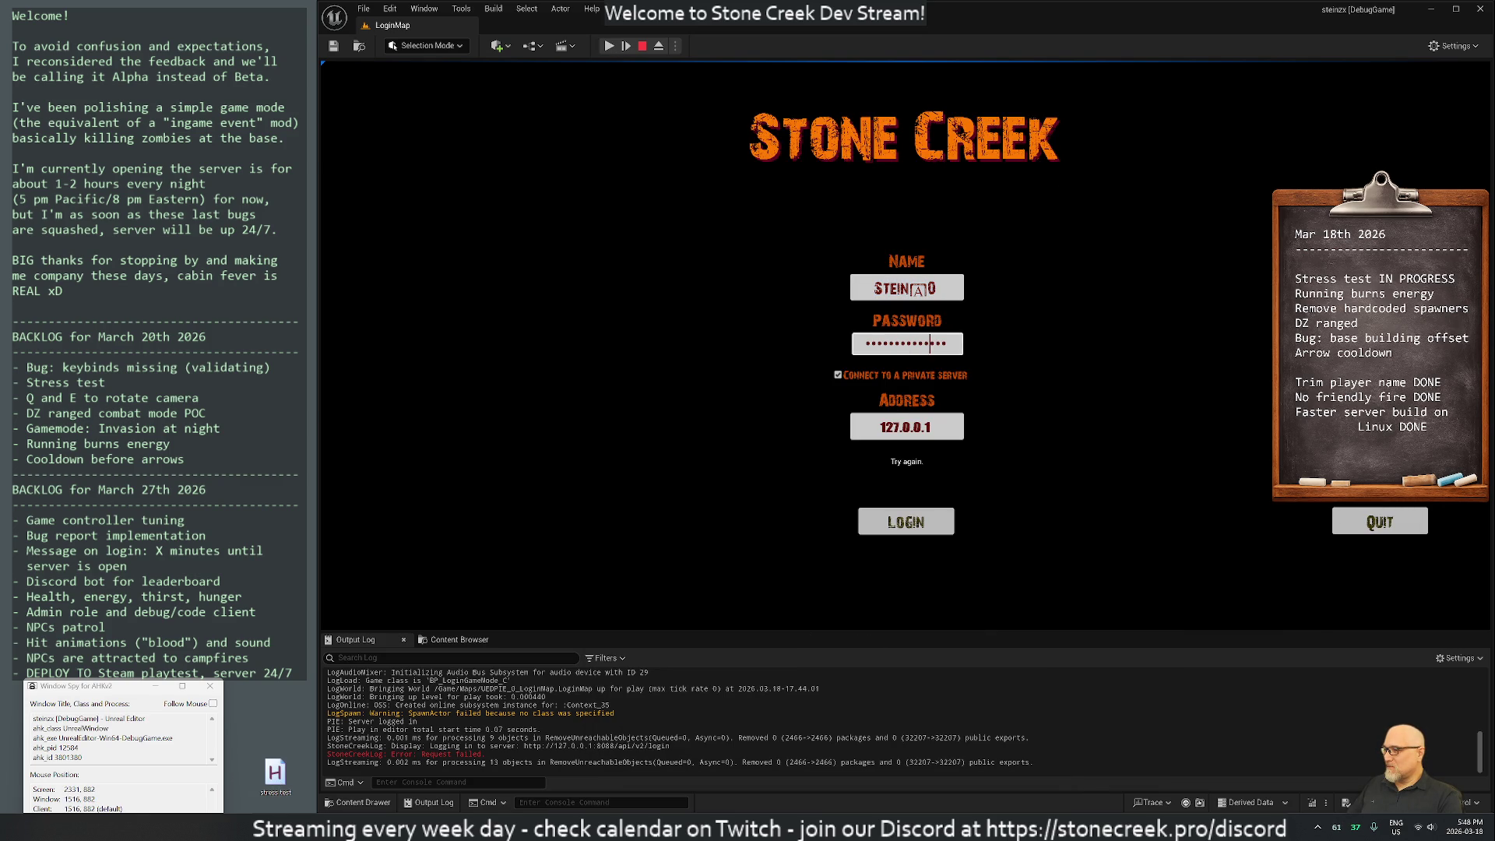
left_click(902, 524)
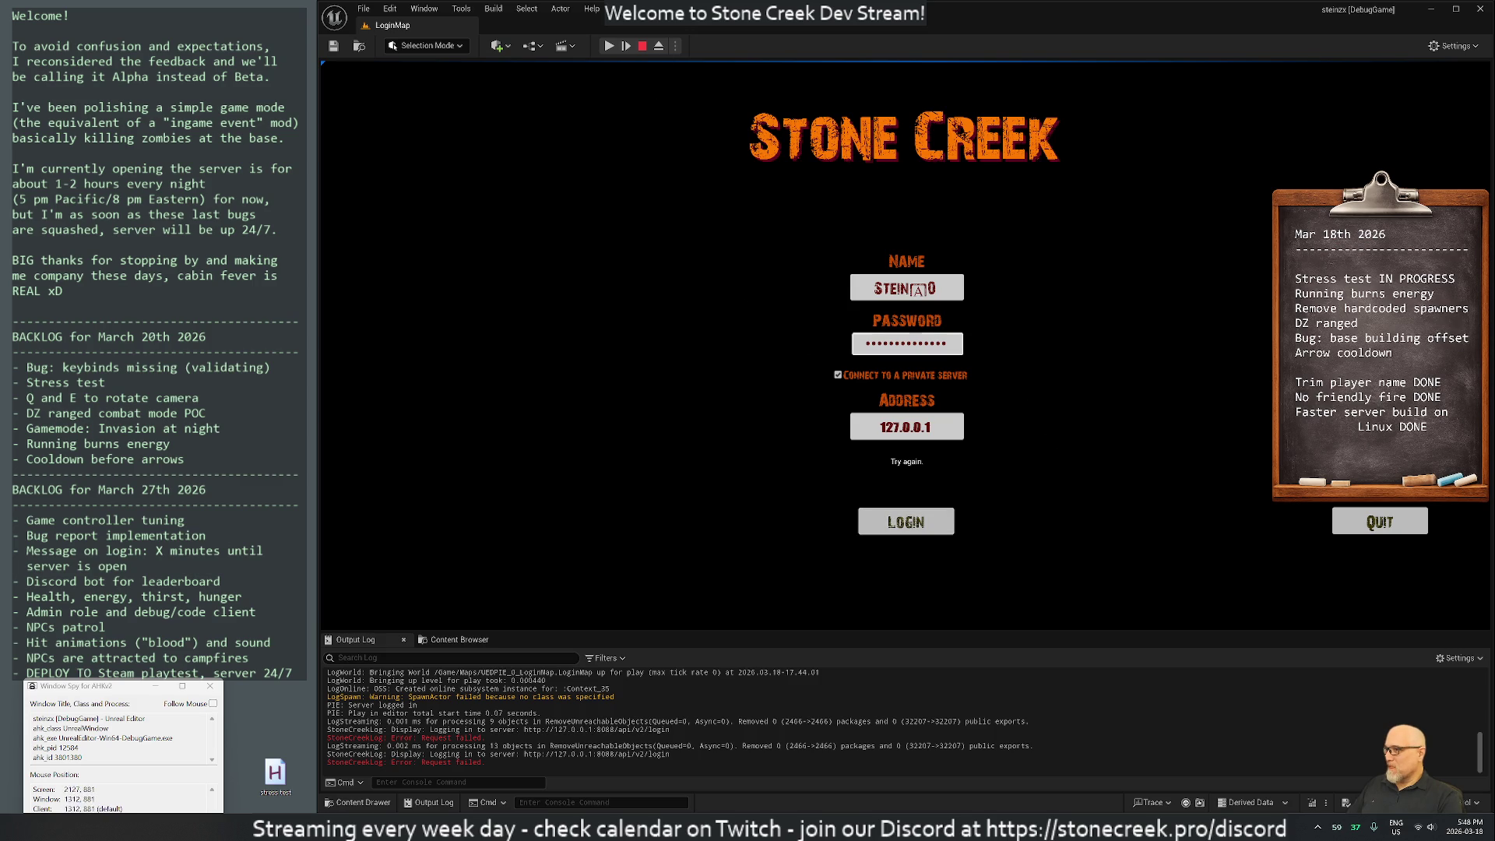
left_click(641, 46)
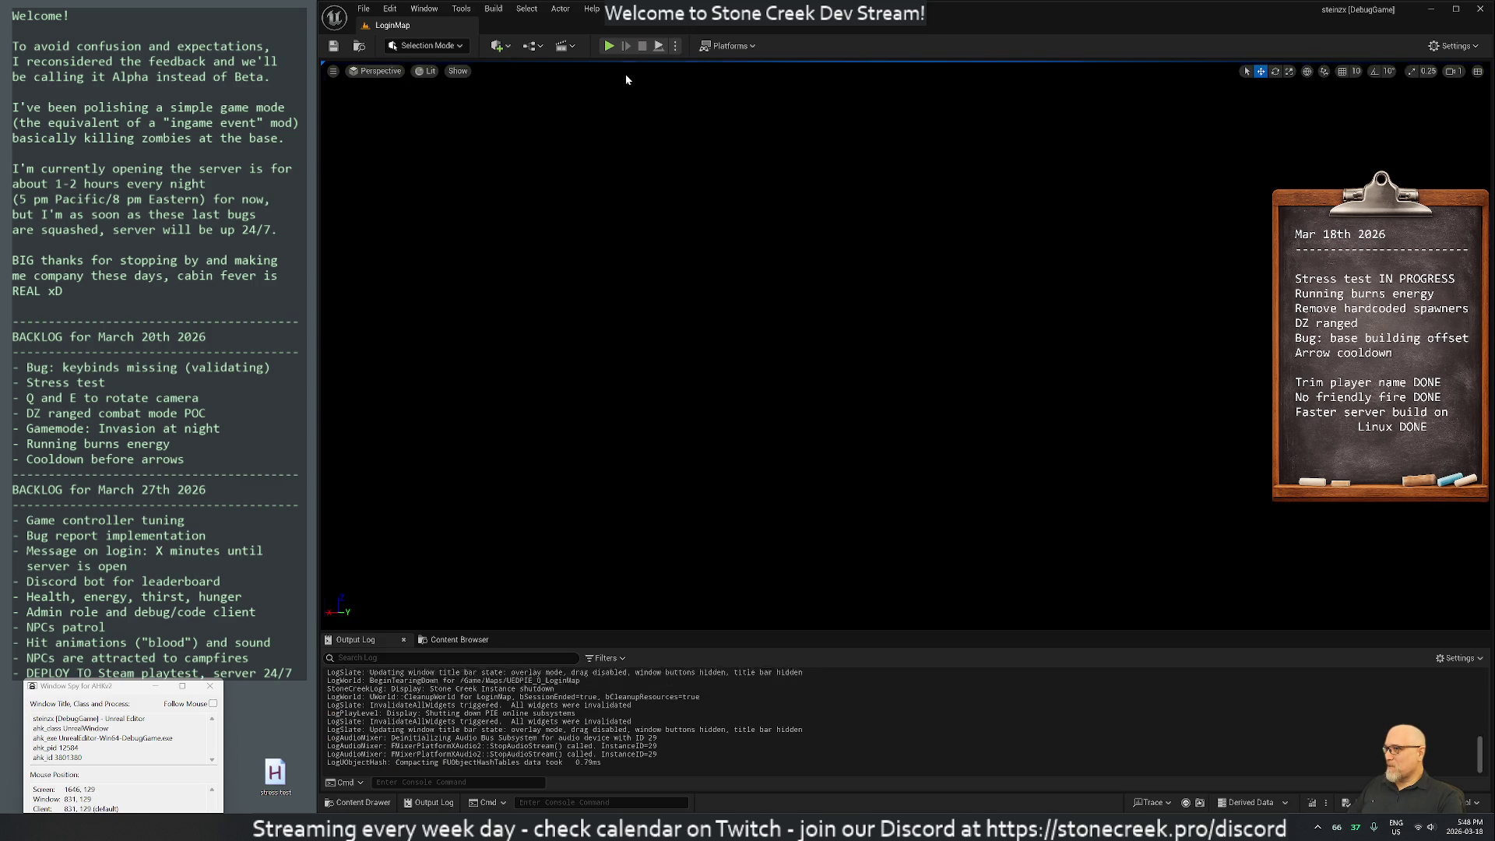
key("alt+Tab")
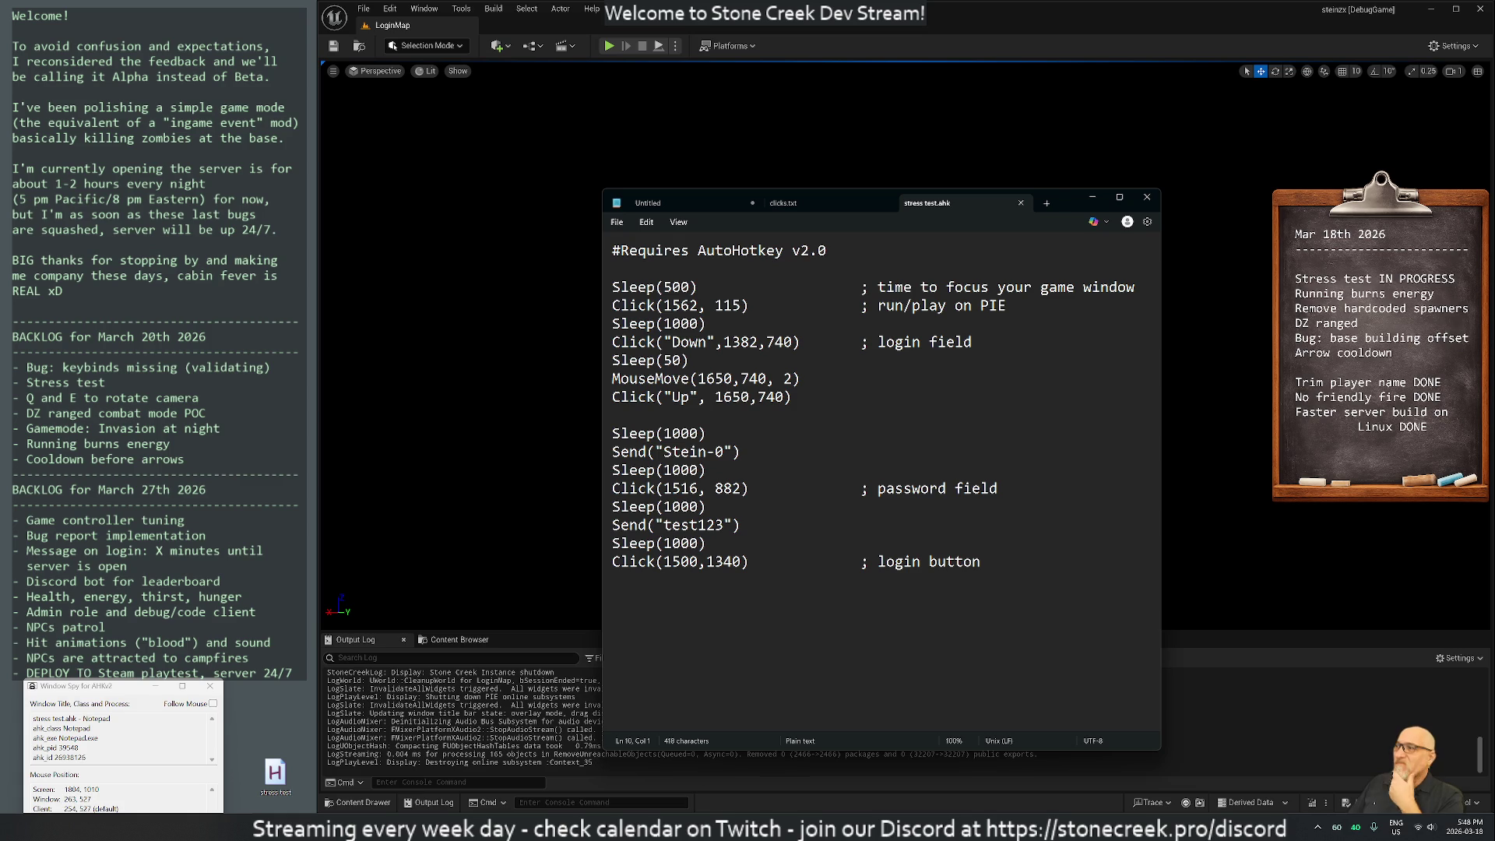
Delete the MouseMove line and the blank line after the Up click.
left_click(800, 378)
key("shift+Home")
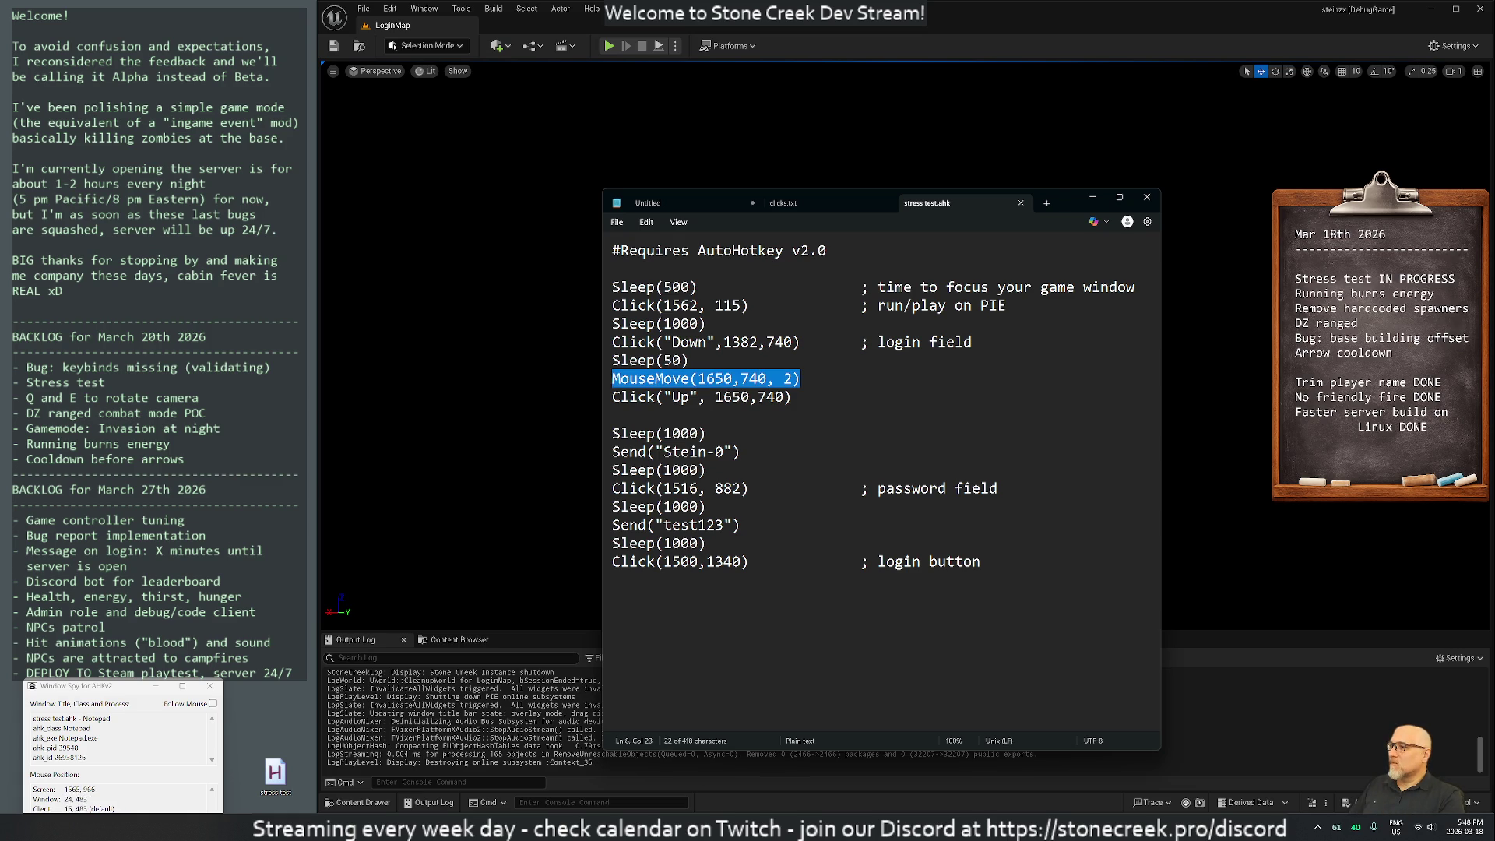
key("BackSpace")
key("BackSpace")
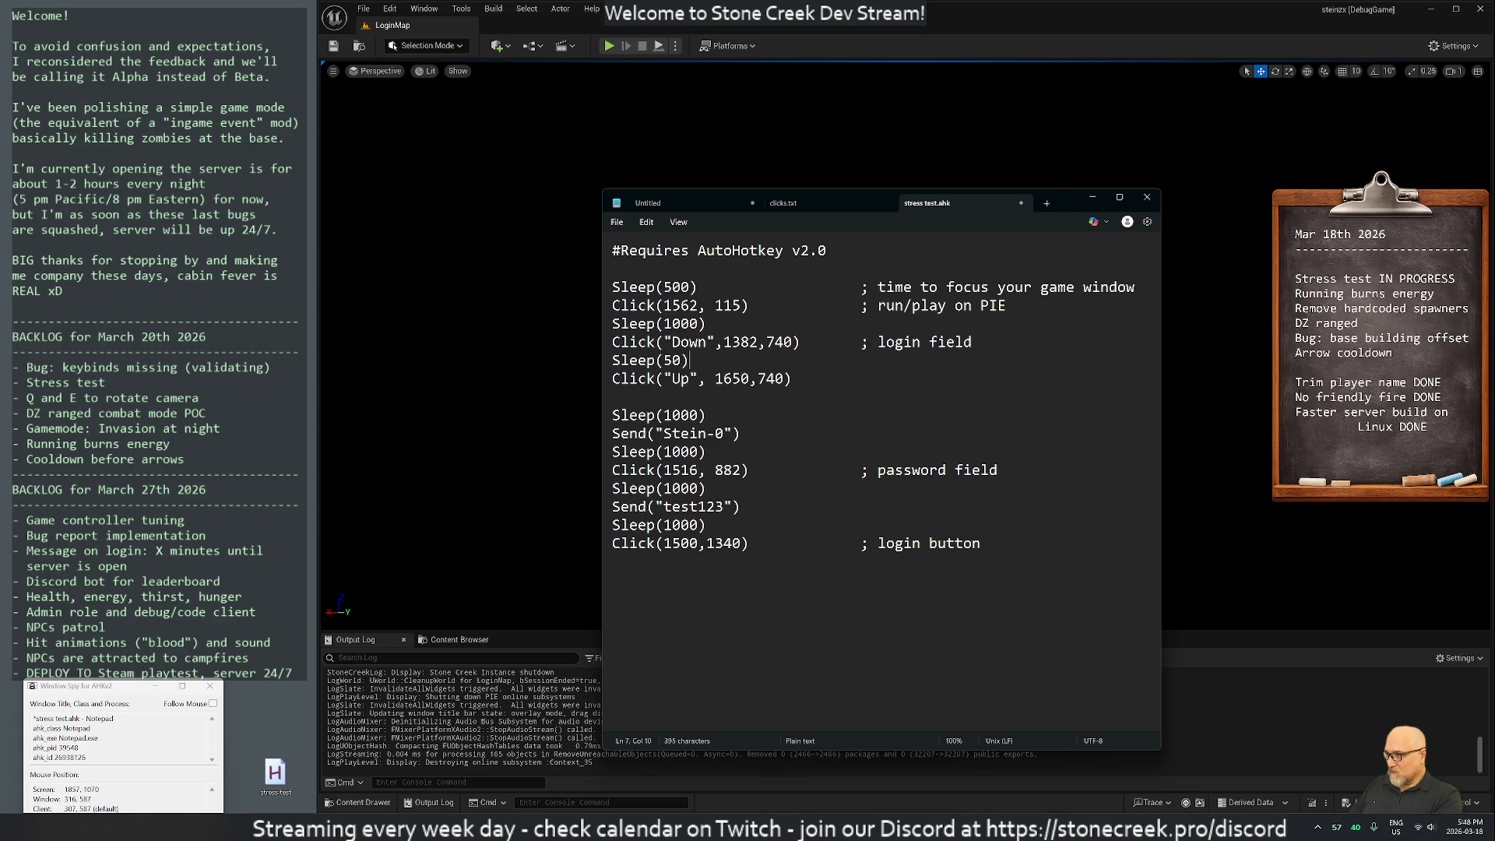
key("Down")
key("Down")
key("Delete")
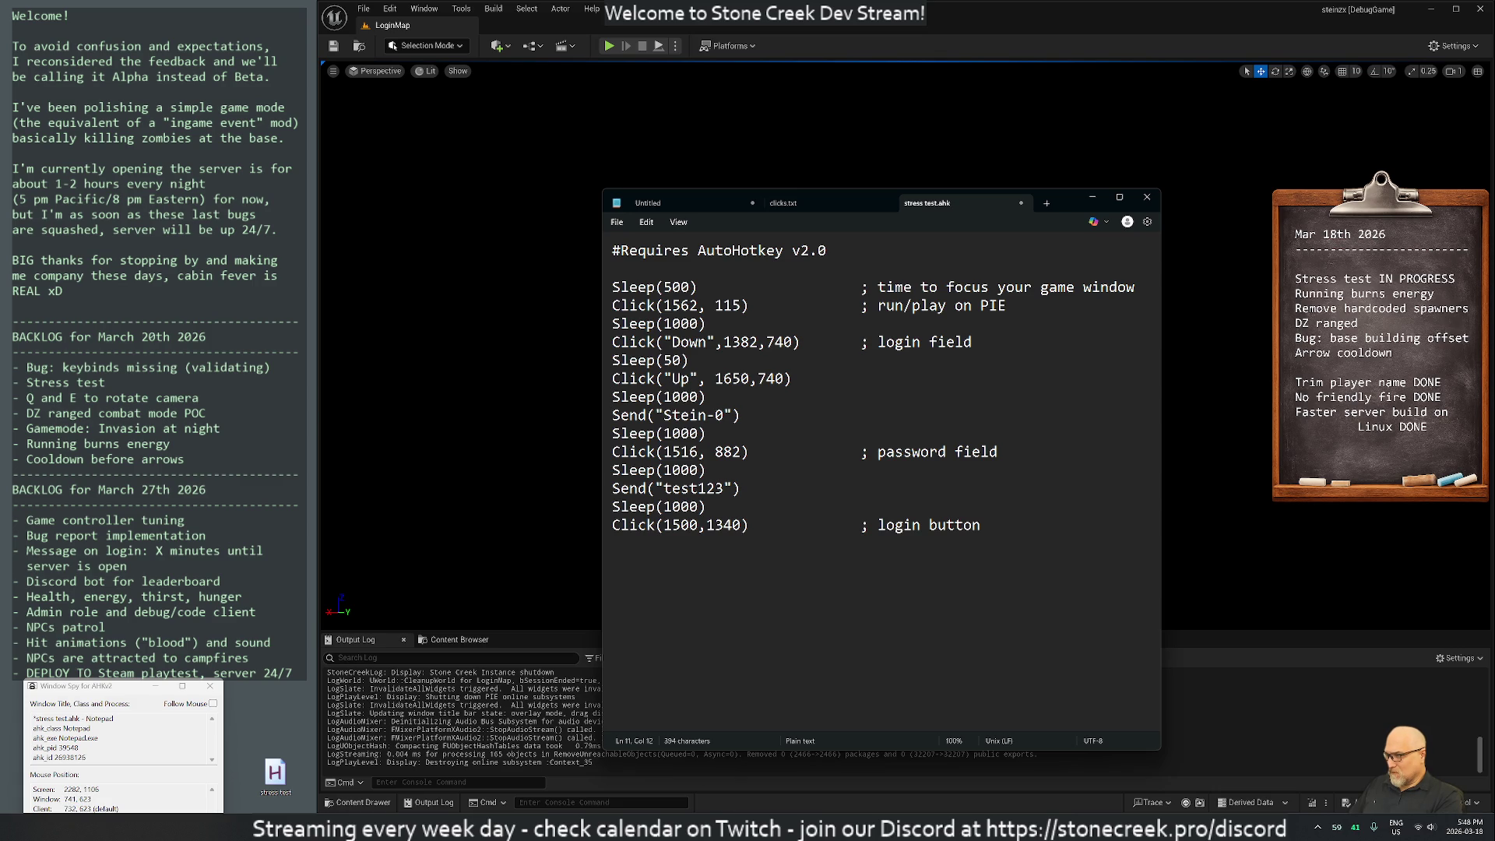
Change the password click to Click("Down",1382, 882) and its following wait to Sleep(50).
left_click(663, 452)
type("\"Down\",")
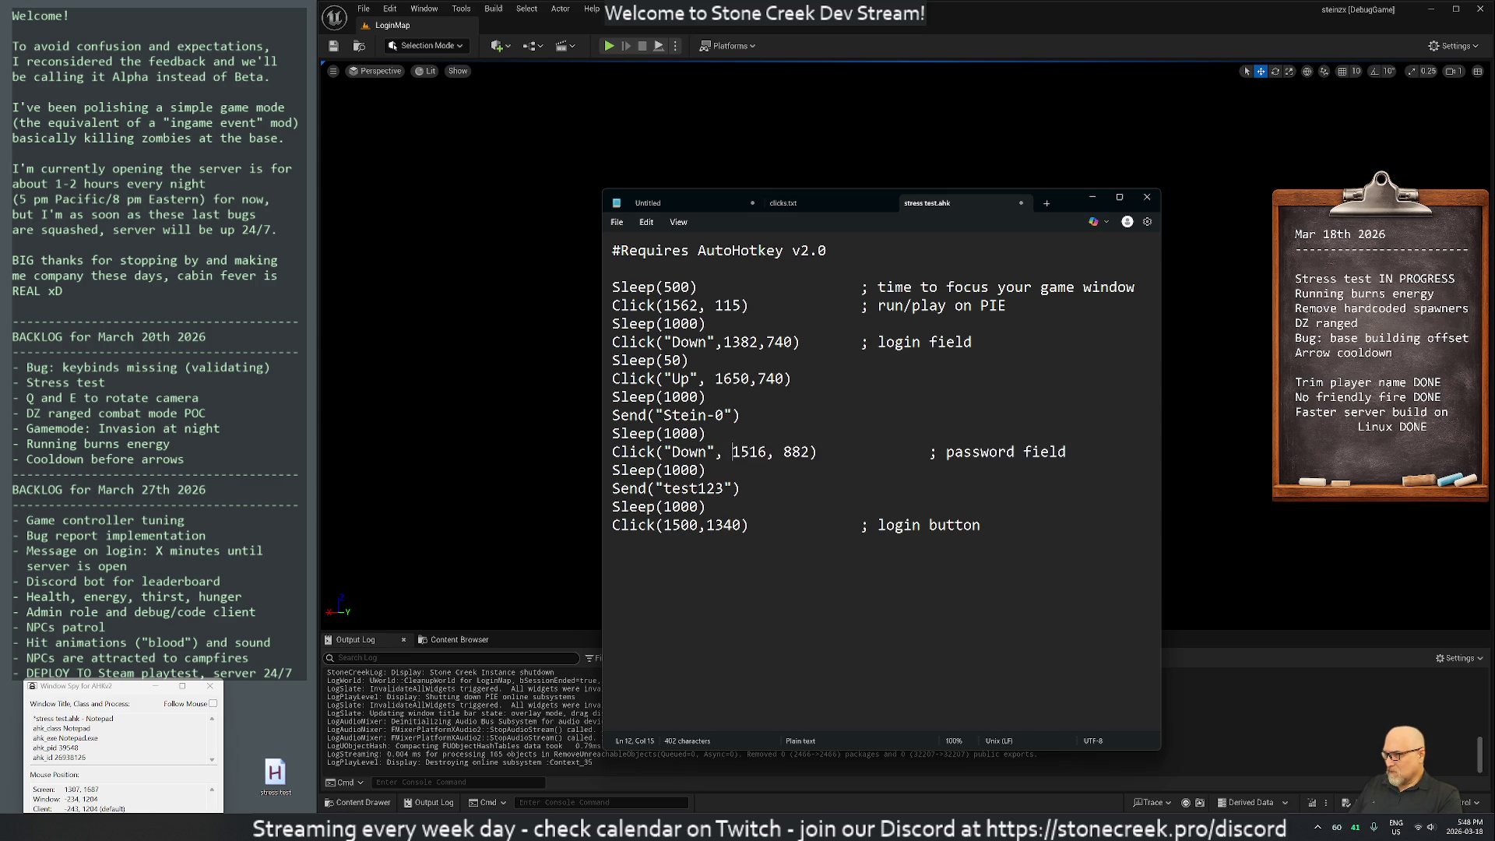
key("shift+Right")
key("shift+Right")
type("38")
key("shift+Right")
type("2")
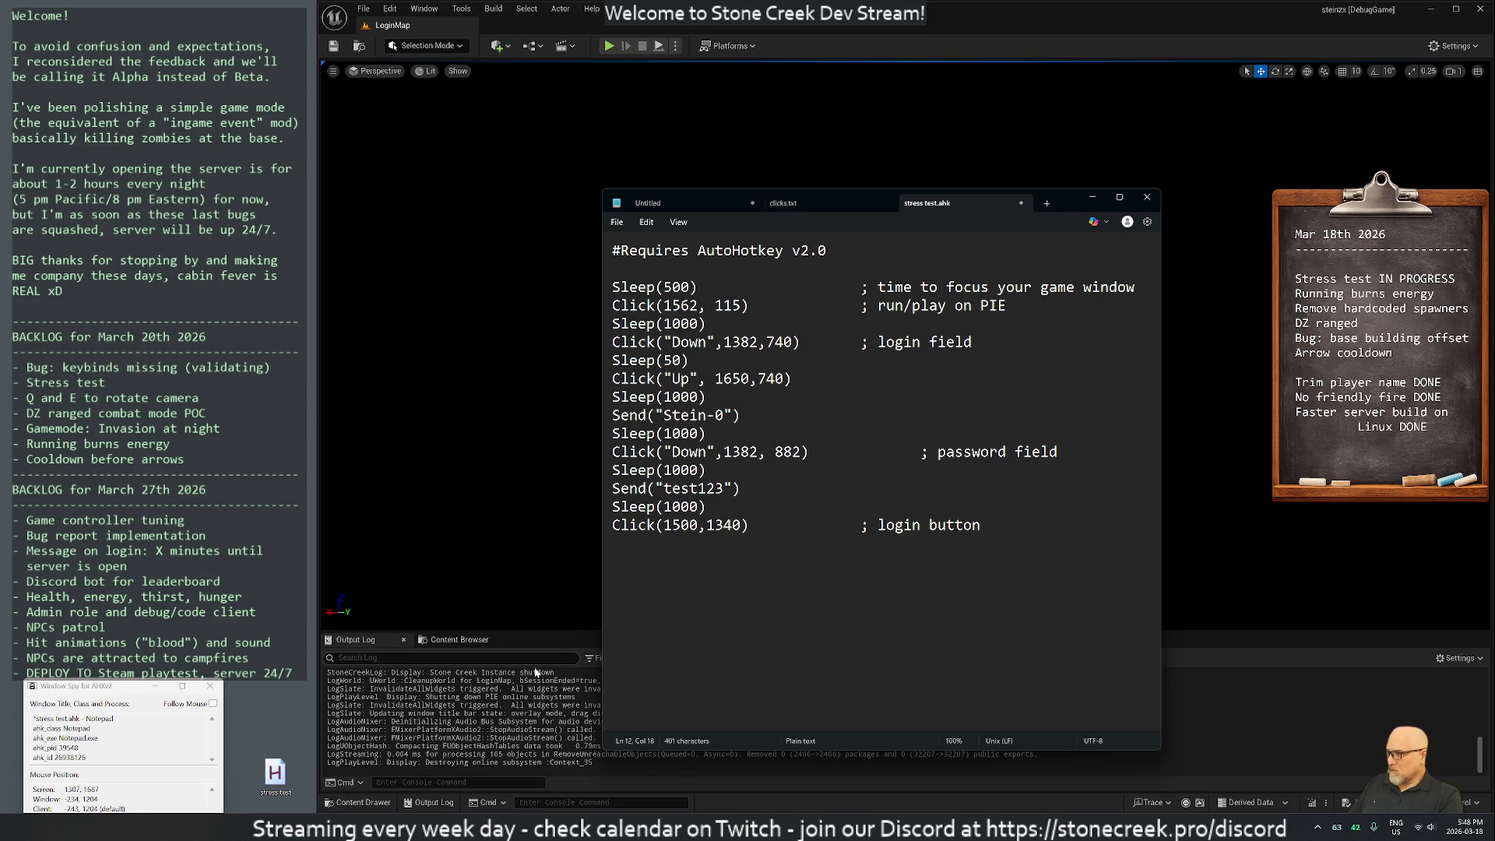
key("shift+Right")
key("shift+Right")
type("5")
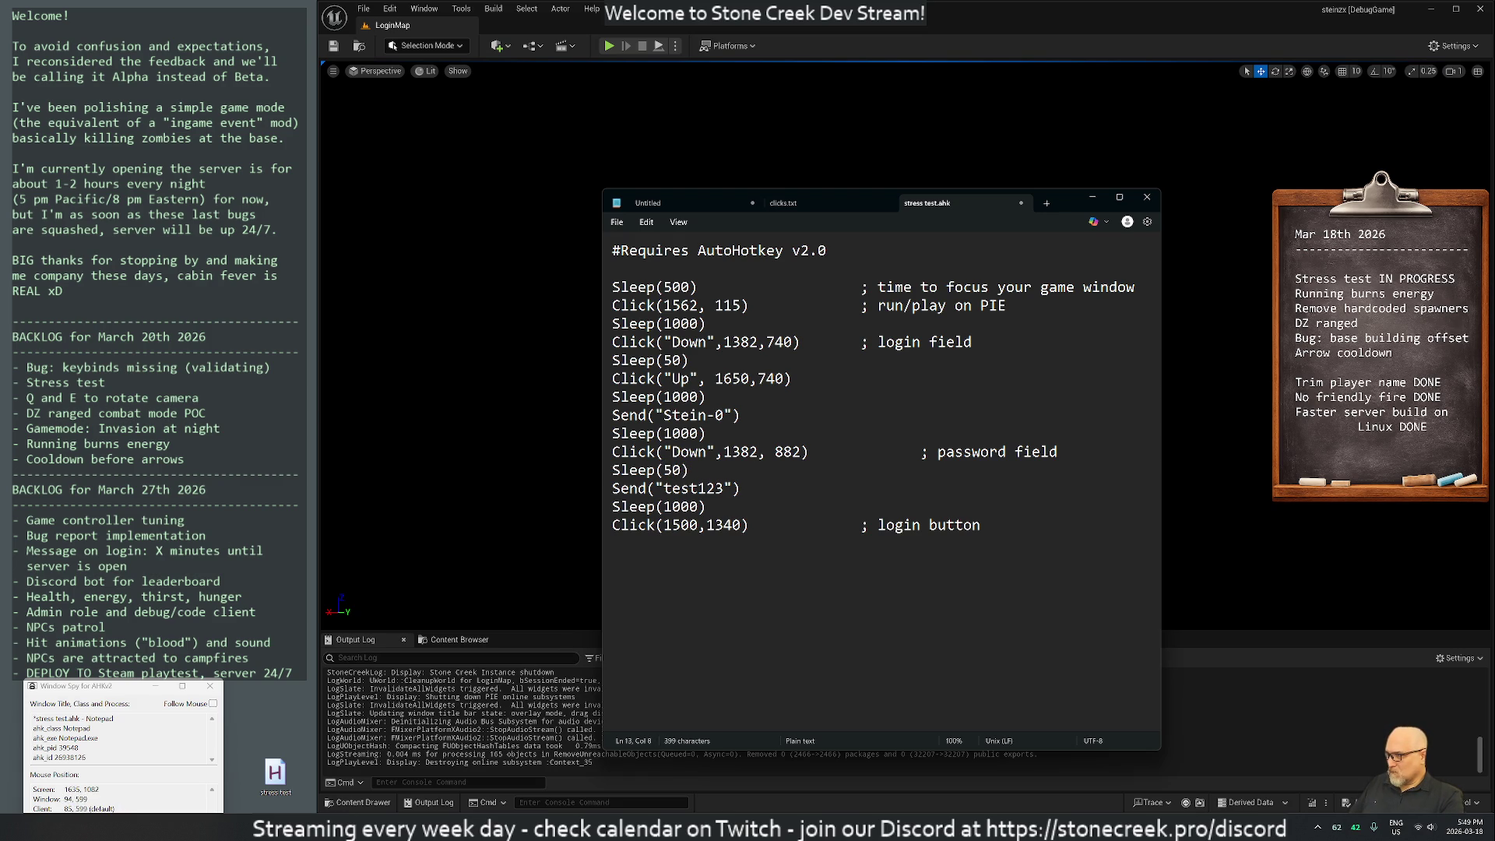
Duplicate the Up click after Sleep(50) and change its y coordinate to 882.
triple_click(673, 452)
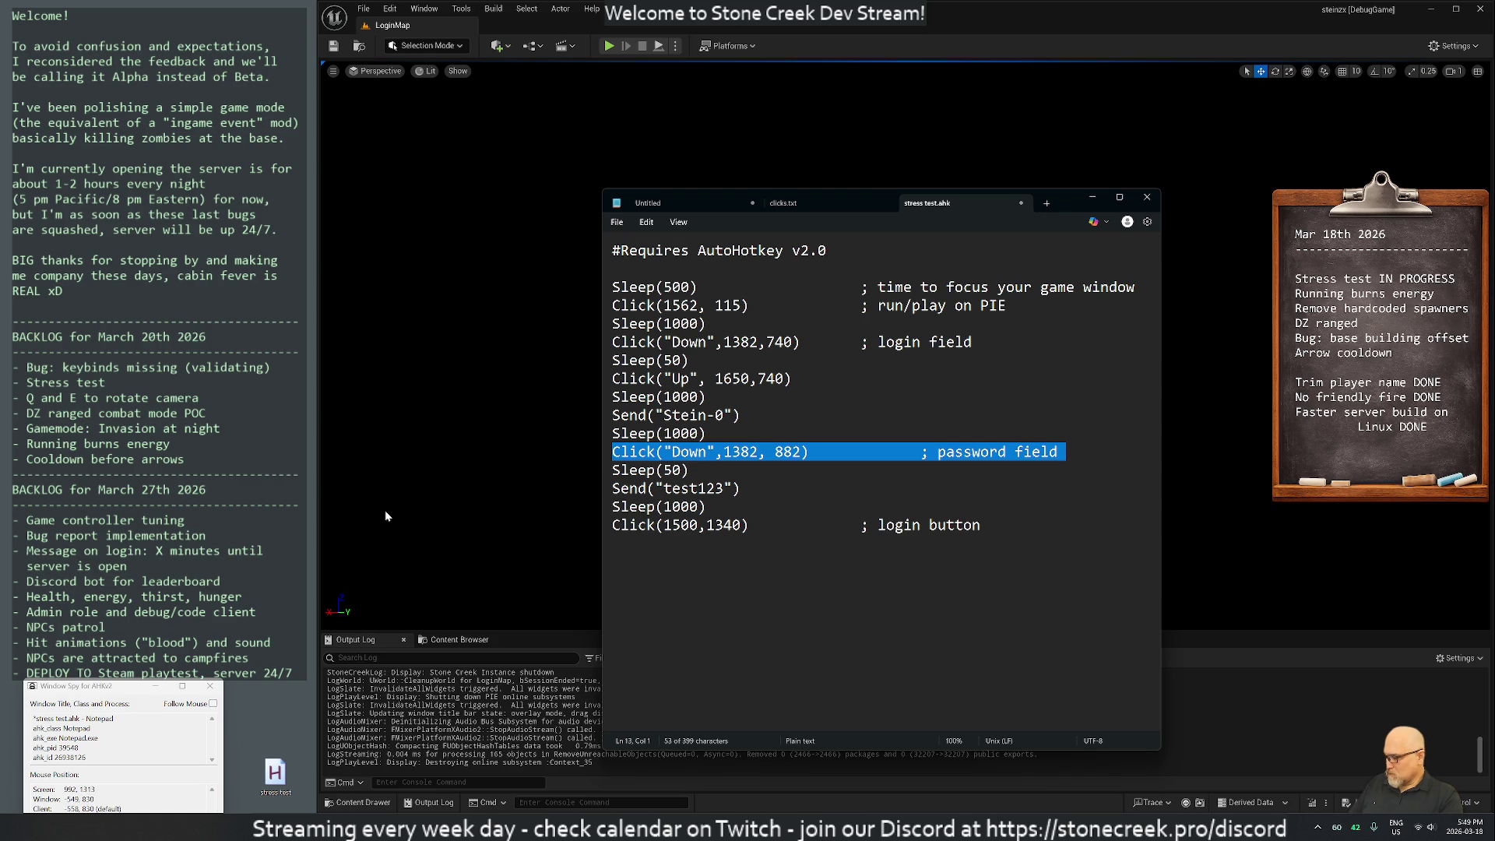
key("Up")
key("Up")
key("Up")
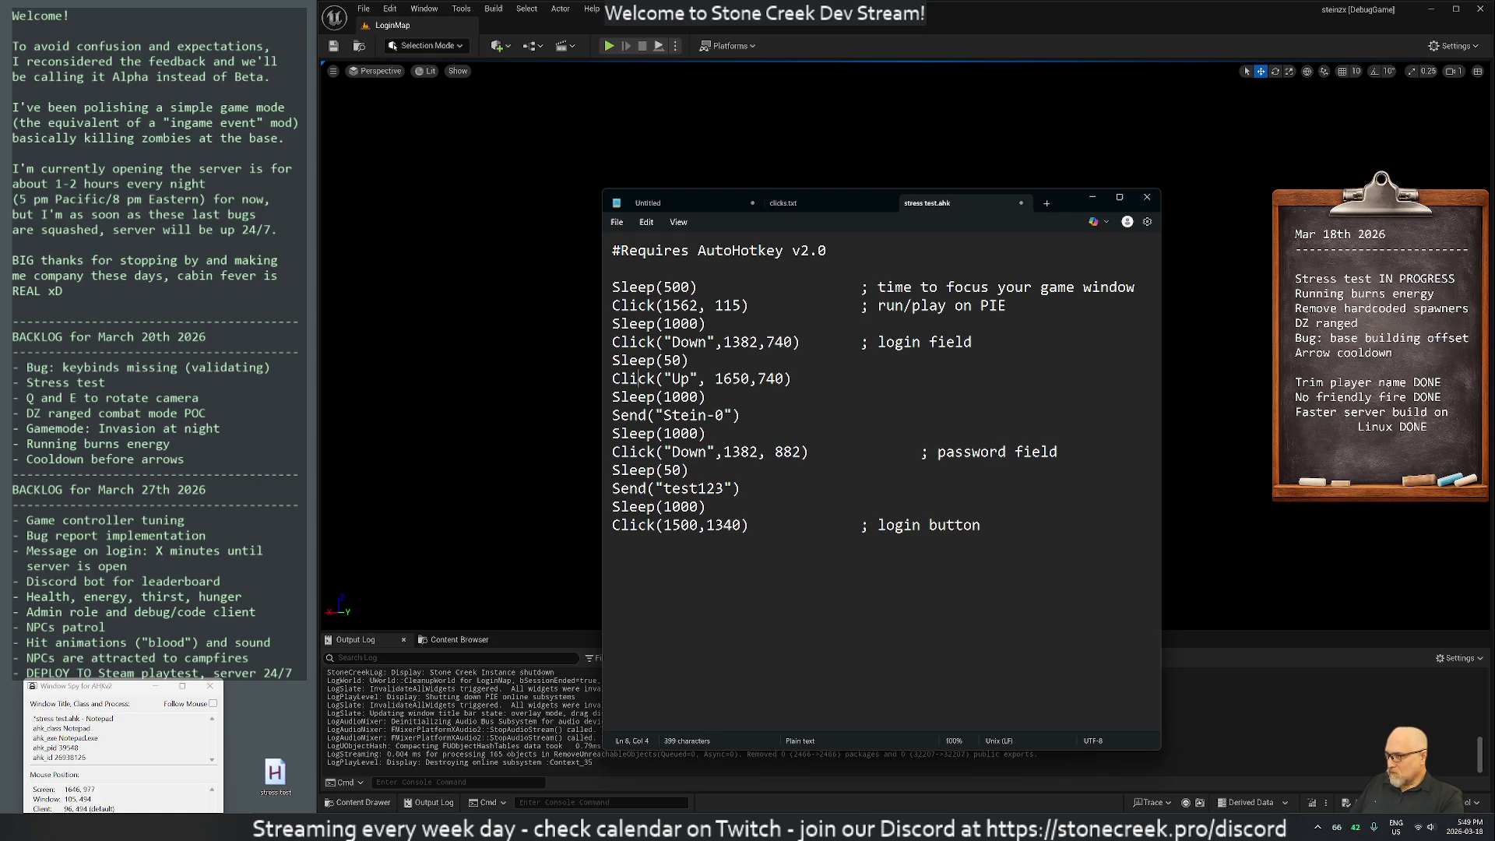
key("shift+Down")
key("ctrl+c")
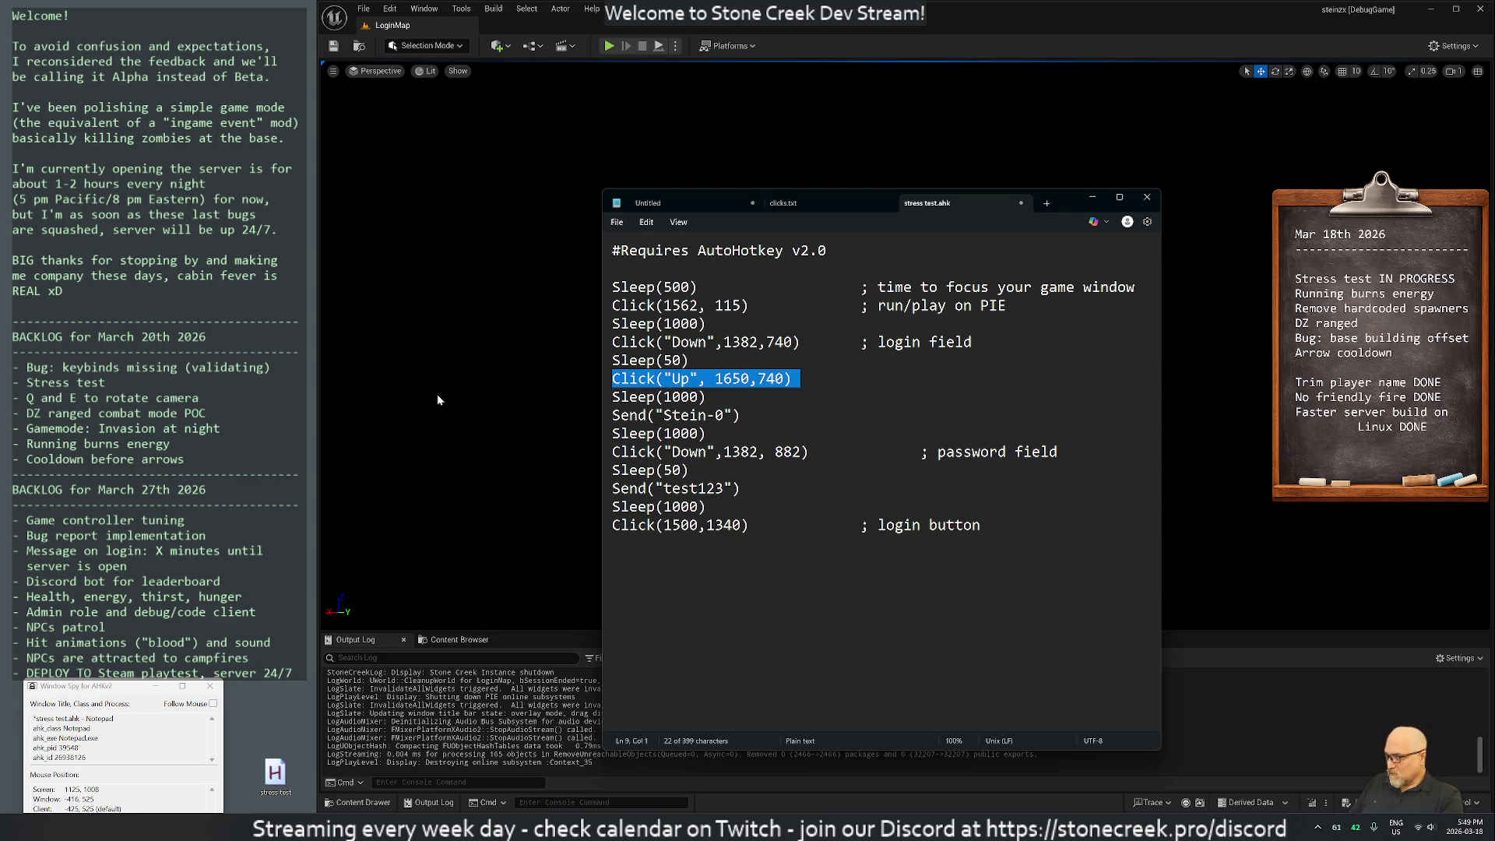
key("Down")
key("Down")
key("Down")
key("End")
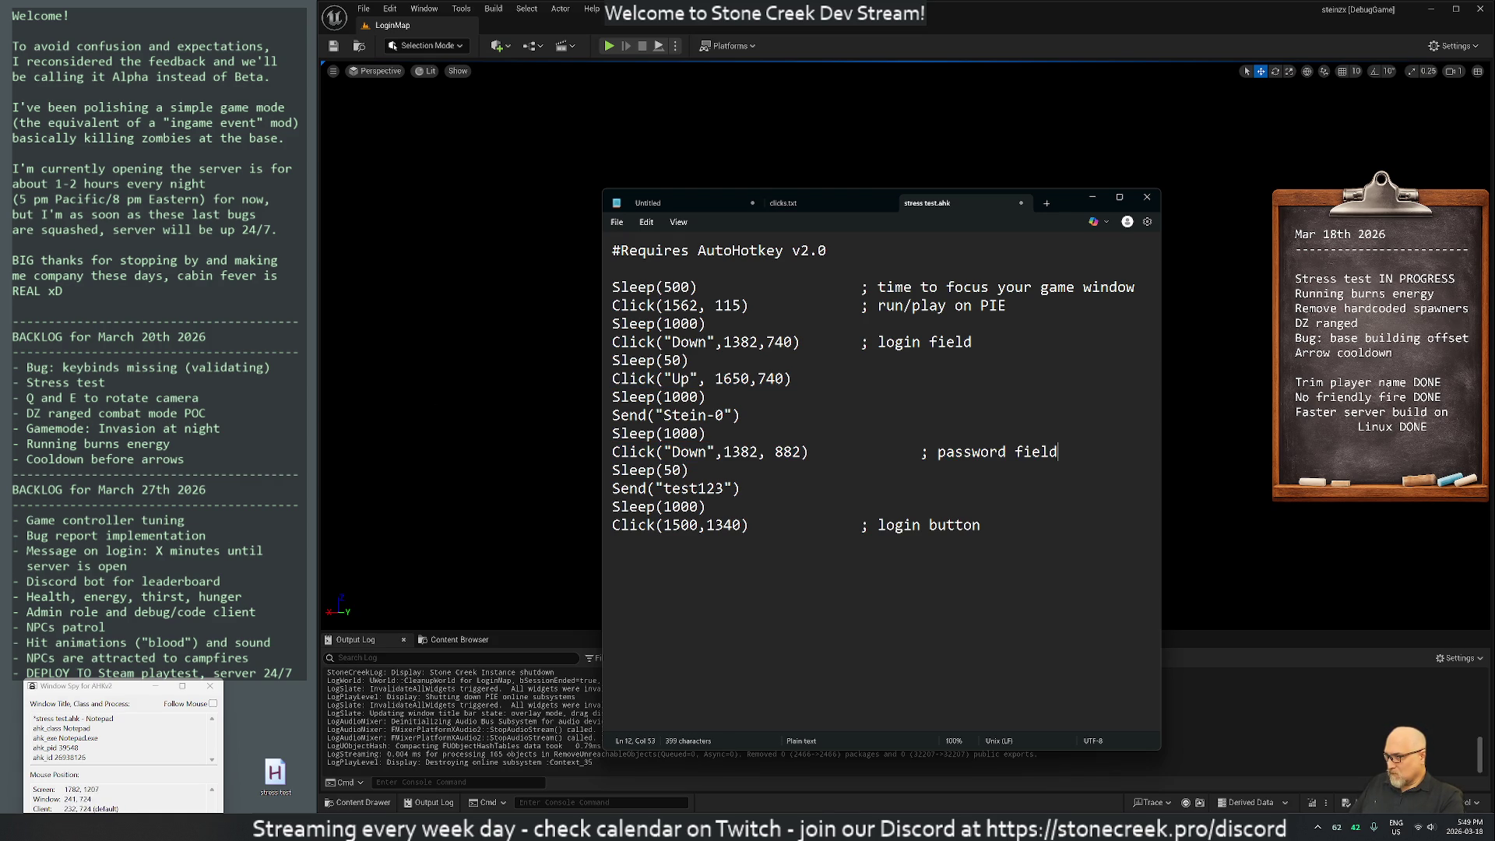
key("Down")
key("Return")
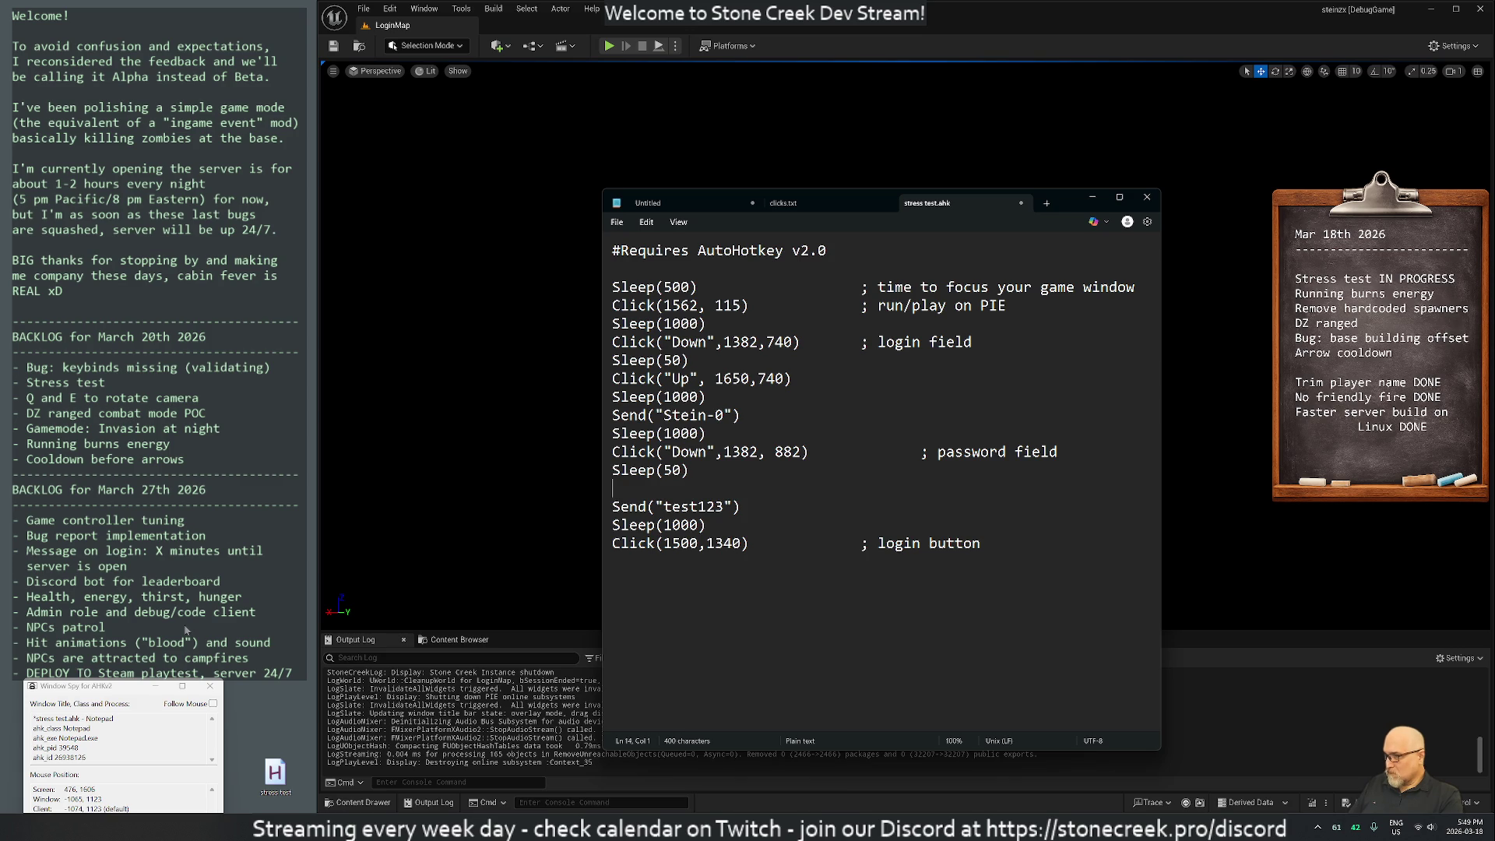
key("ctrl+v")
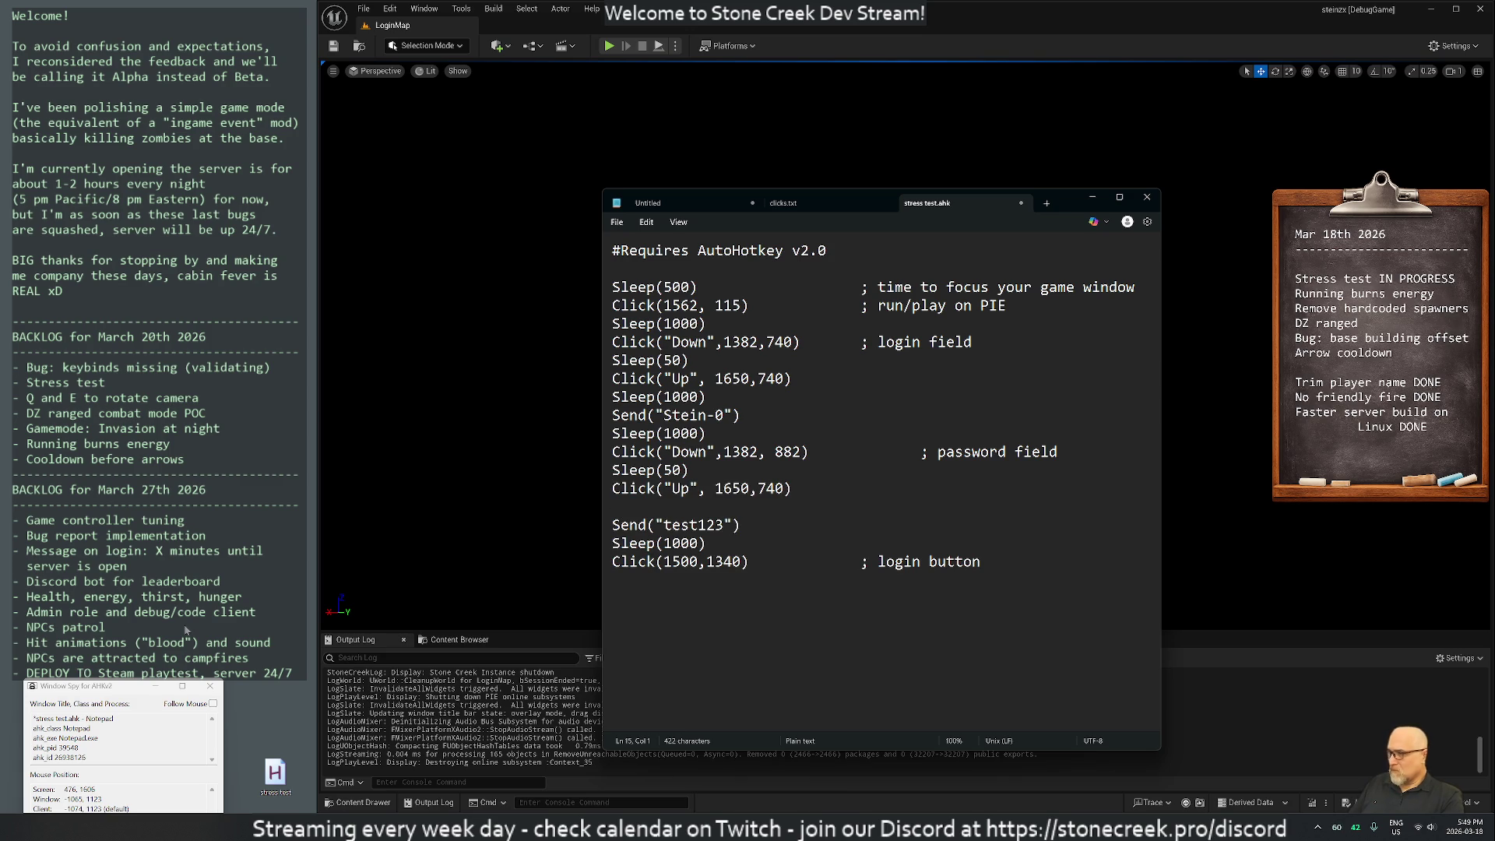
key("BackSpace")
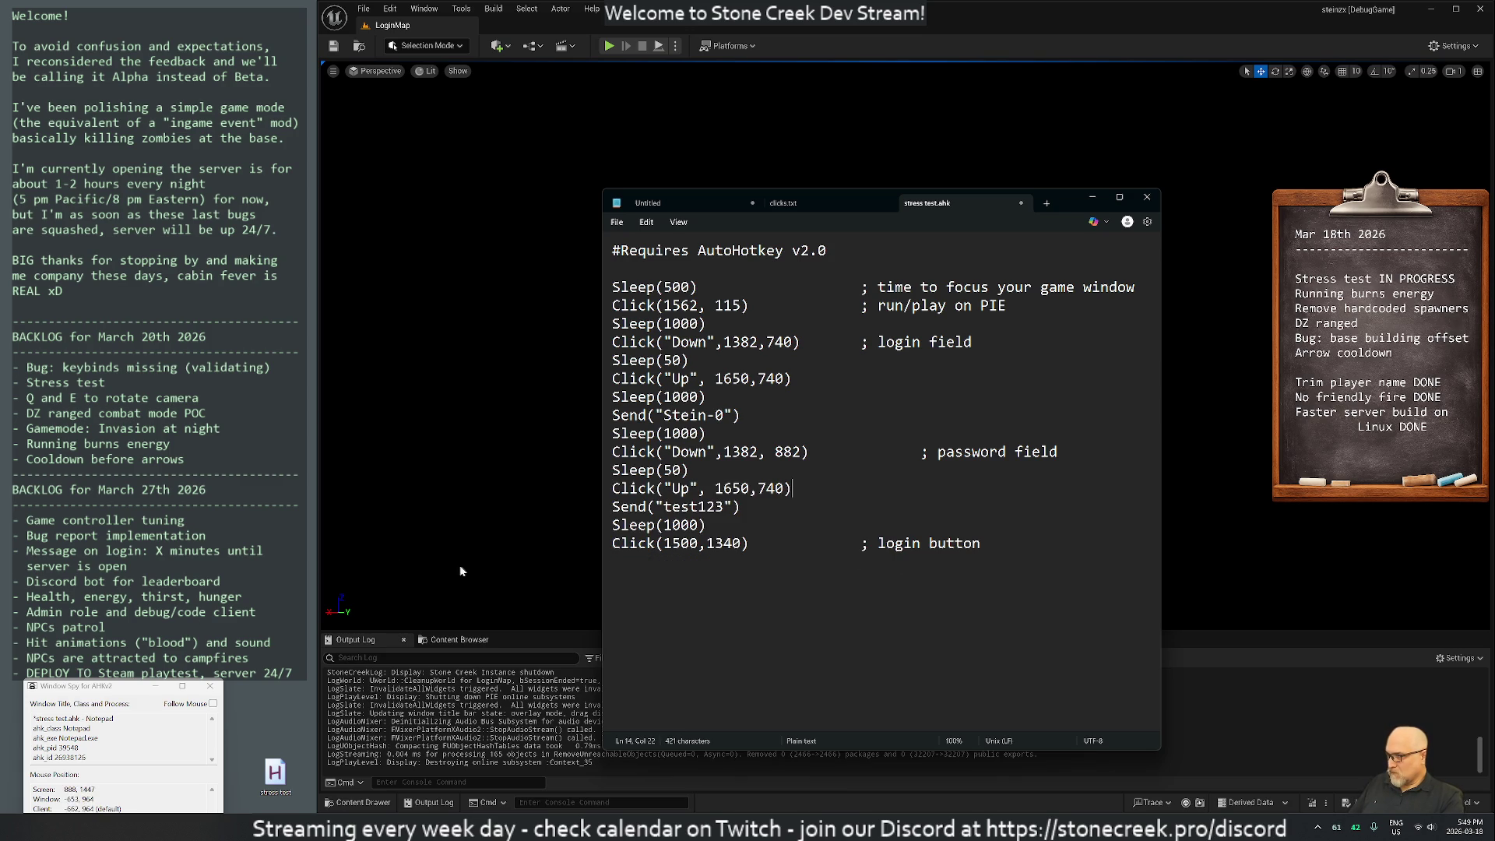
double_click(771, 489)
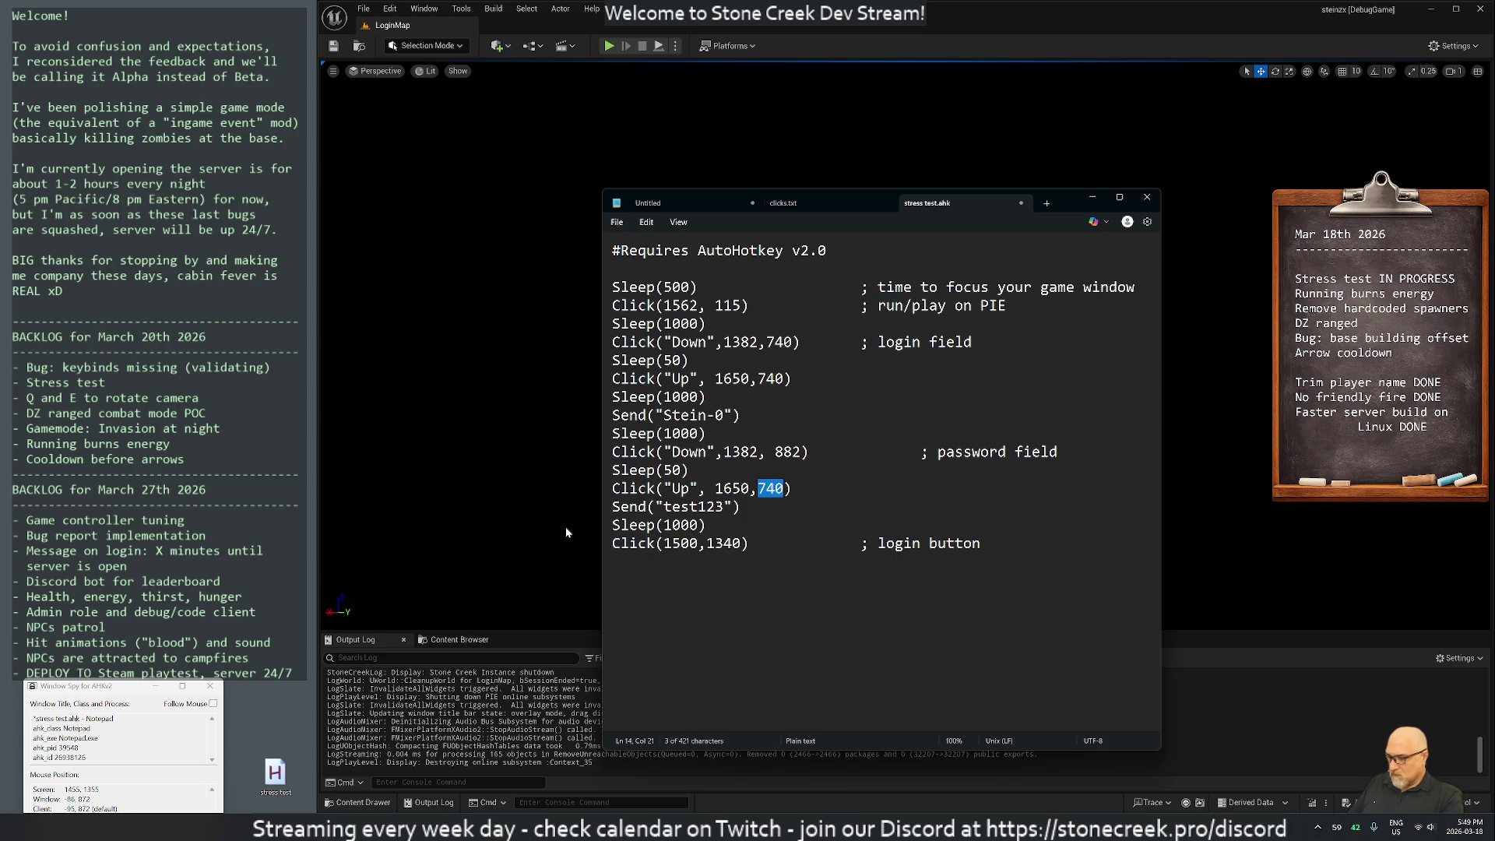
type("882")
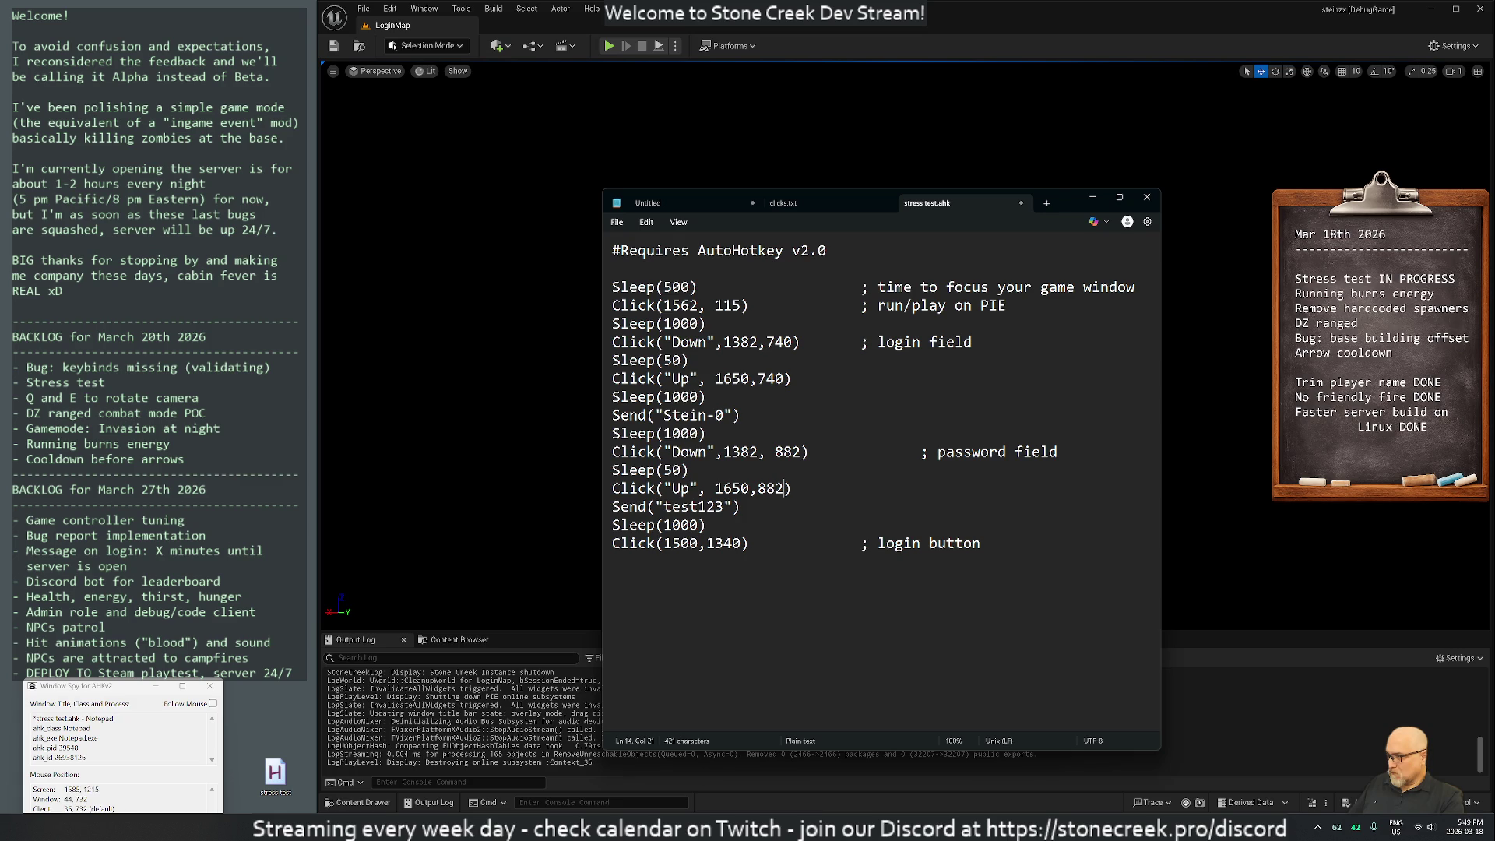
Add a Sleep(1000) line below the new Up click.
triple_click(637, 471)
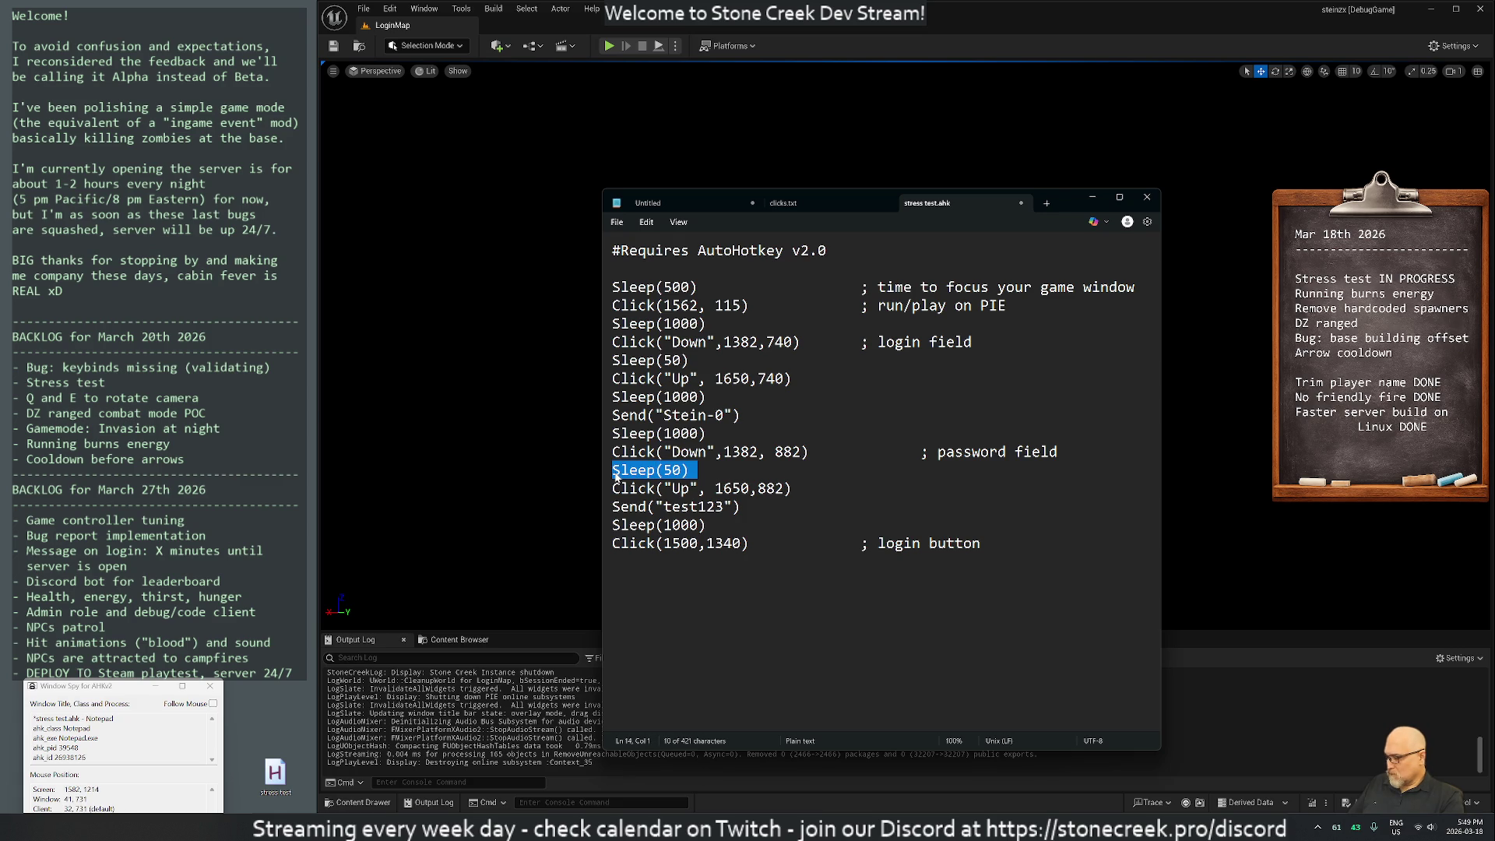
key("Up")
key("Up")
key("Up")
key("shift+Right")
key("shift+Right")
key("shift+Right")
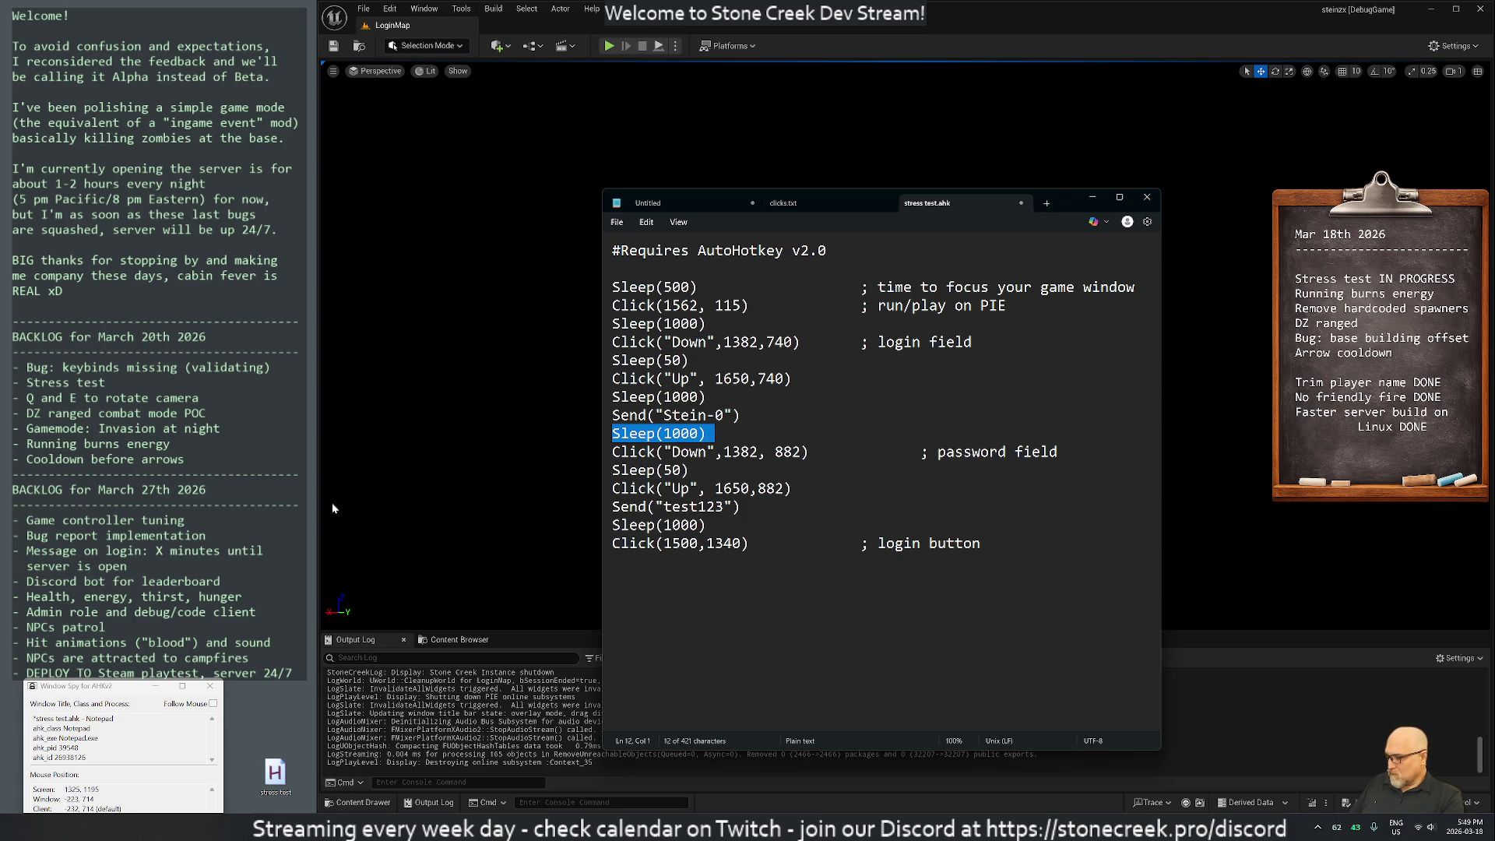
key("Down")
key("Down")
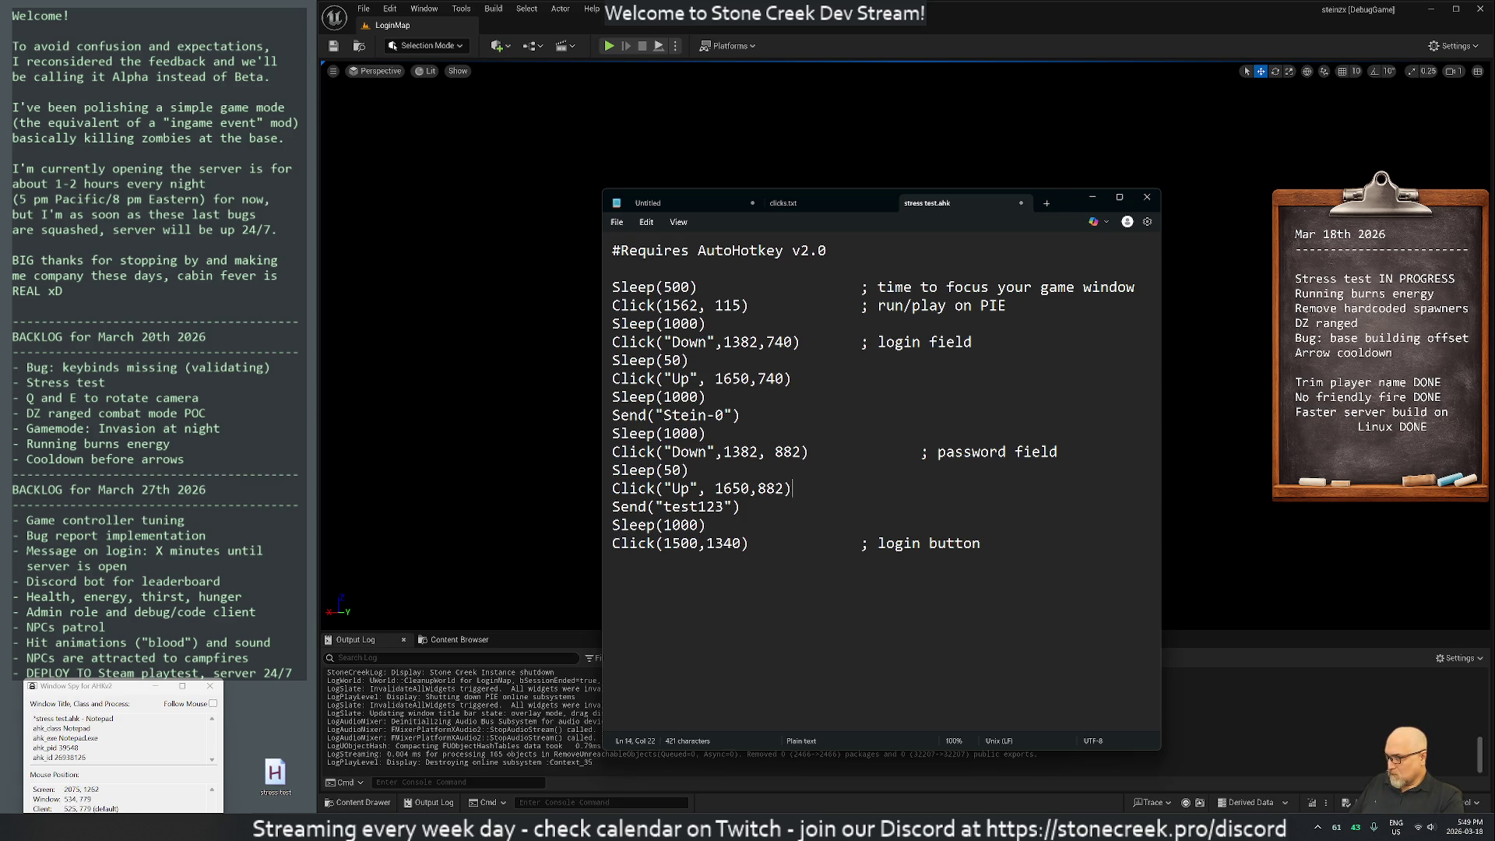
key("End")
key("Return")
type("Sleep(1000)")
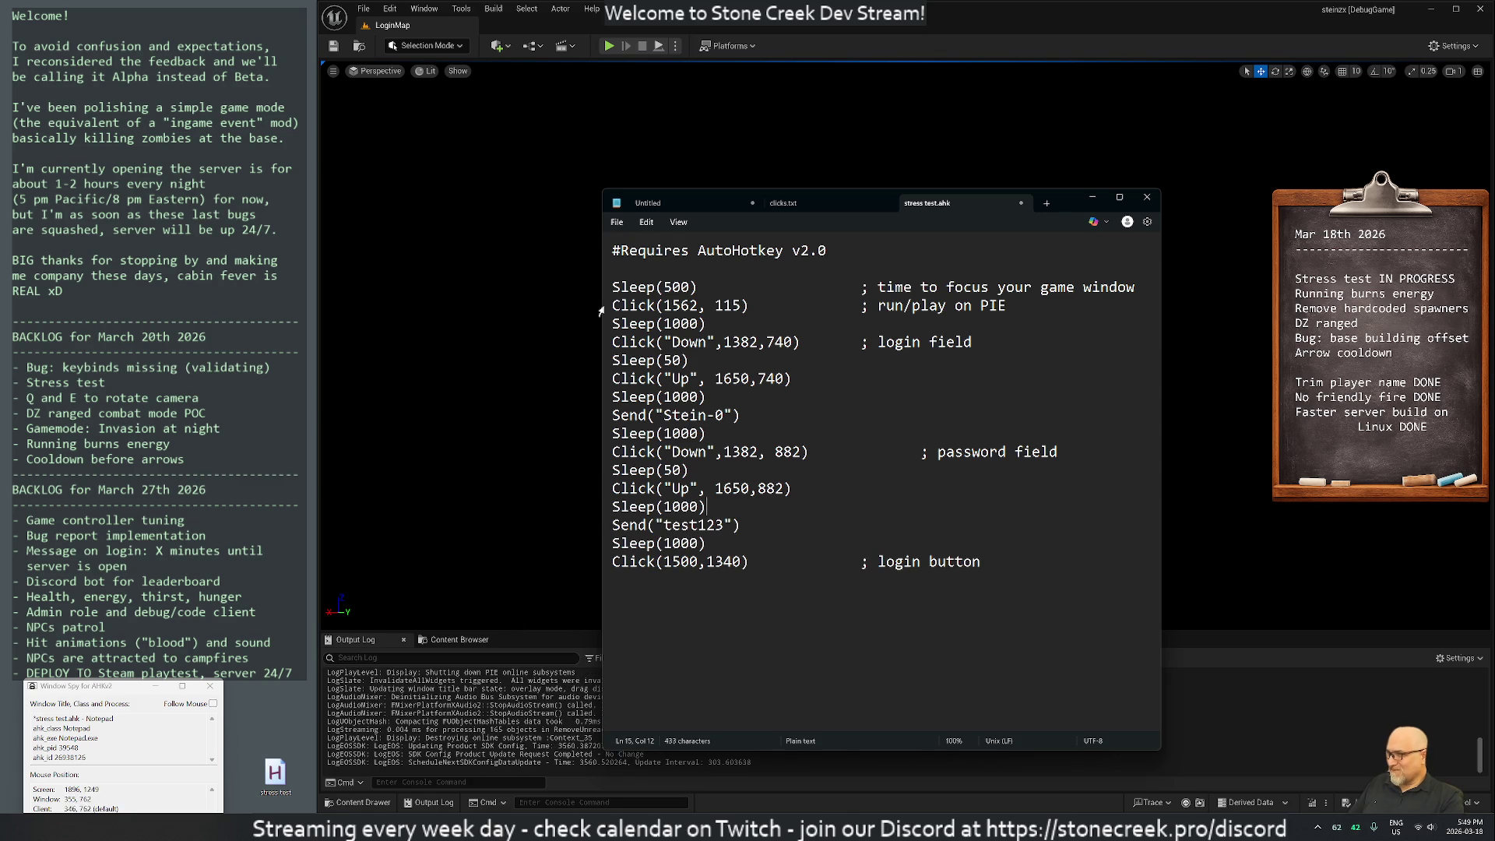
Save the script and launch stress test.ahk against Play-in-Editor.
left_click(615, 223)
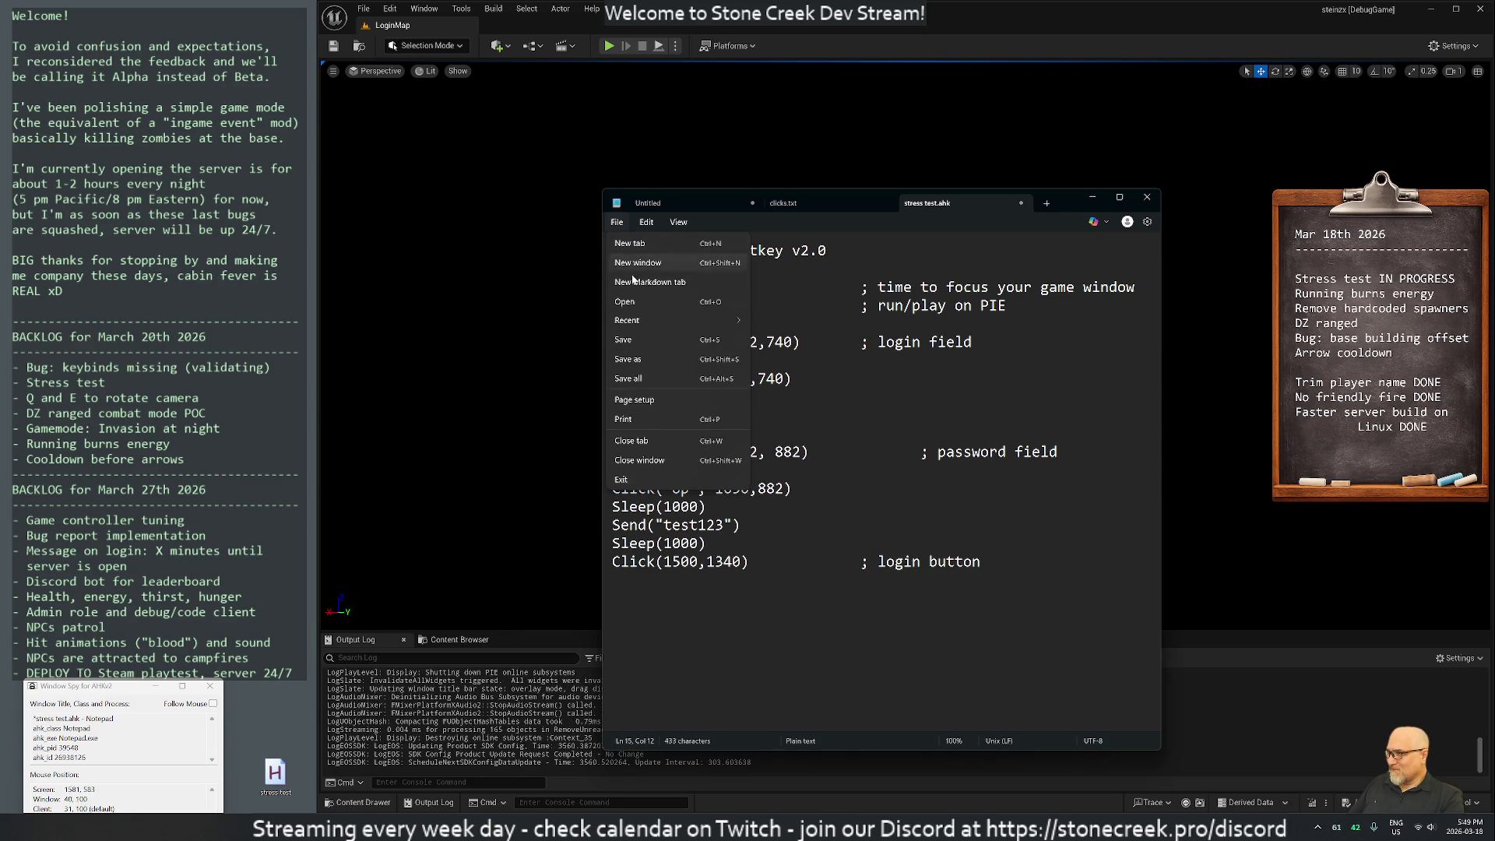
left_click(633, 342)
double_click(277, 773)
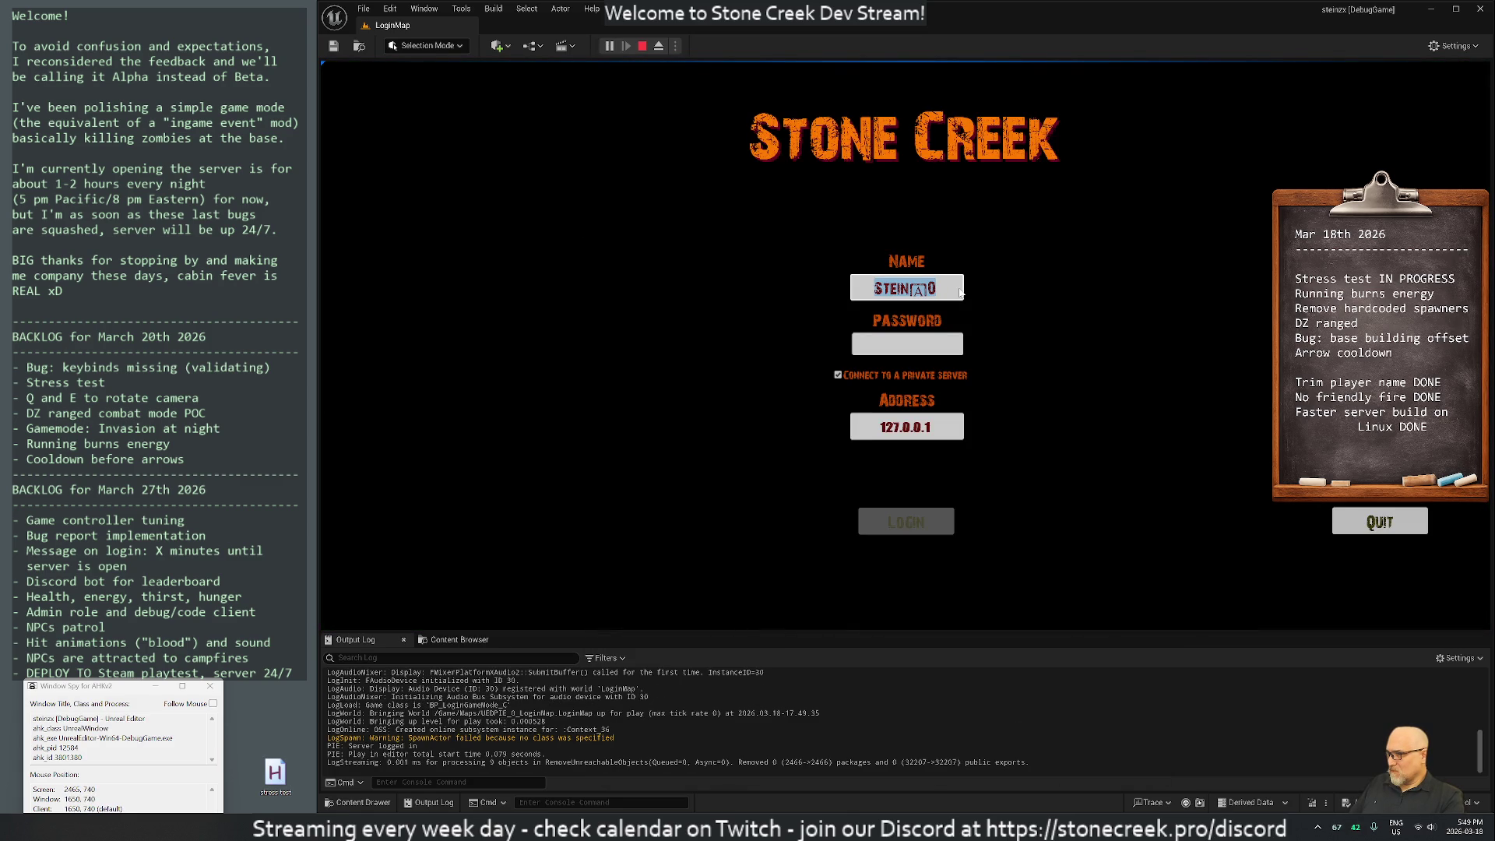
Log in to Stone Creek, then stop PIE and start a fresh play session.
key("Tab")
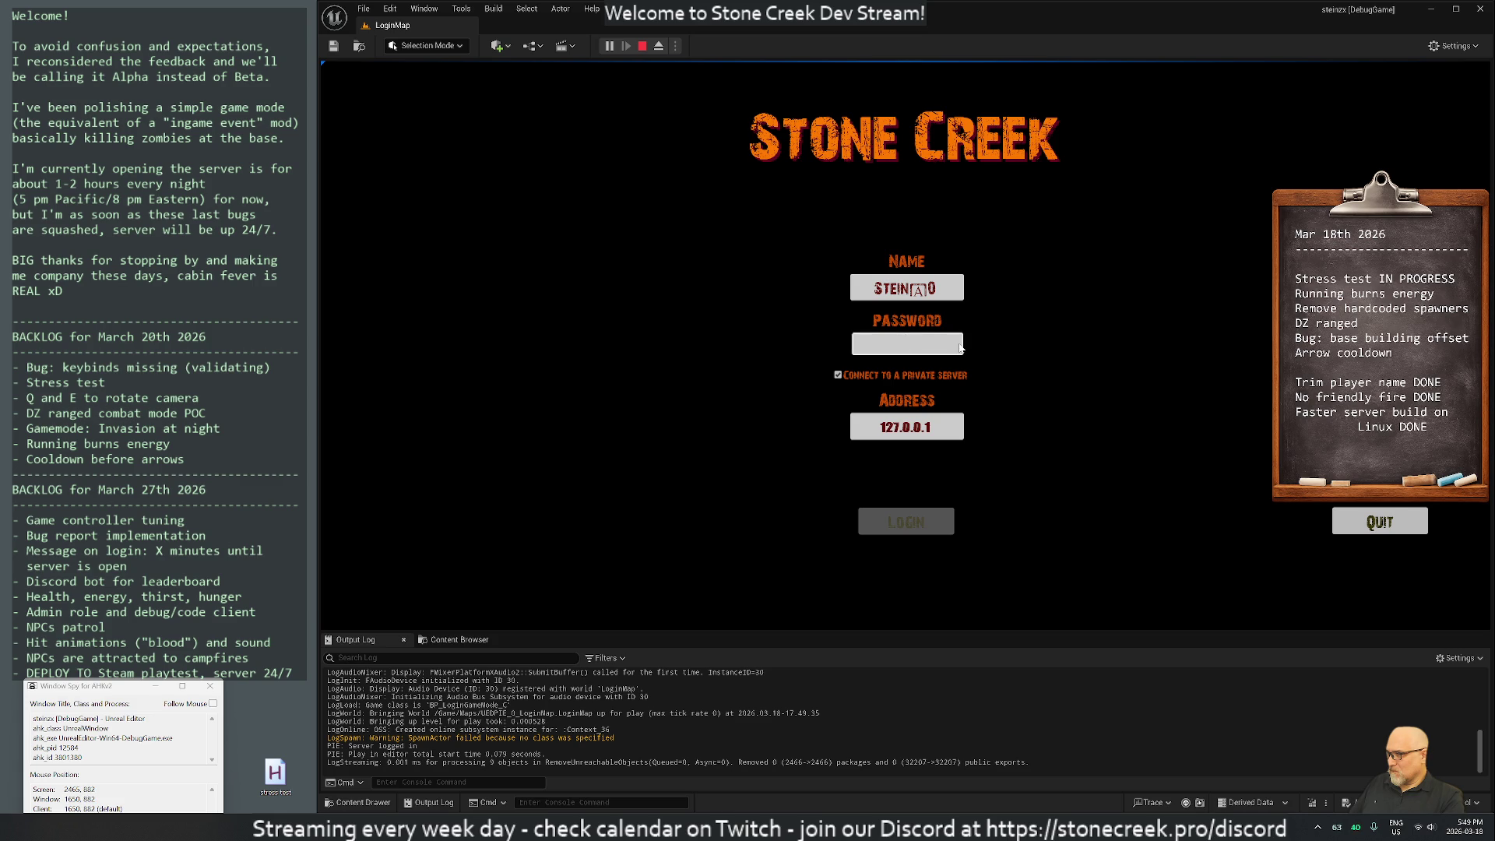
left_click(902, 524)
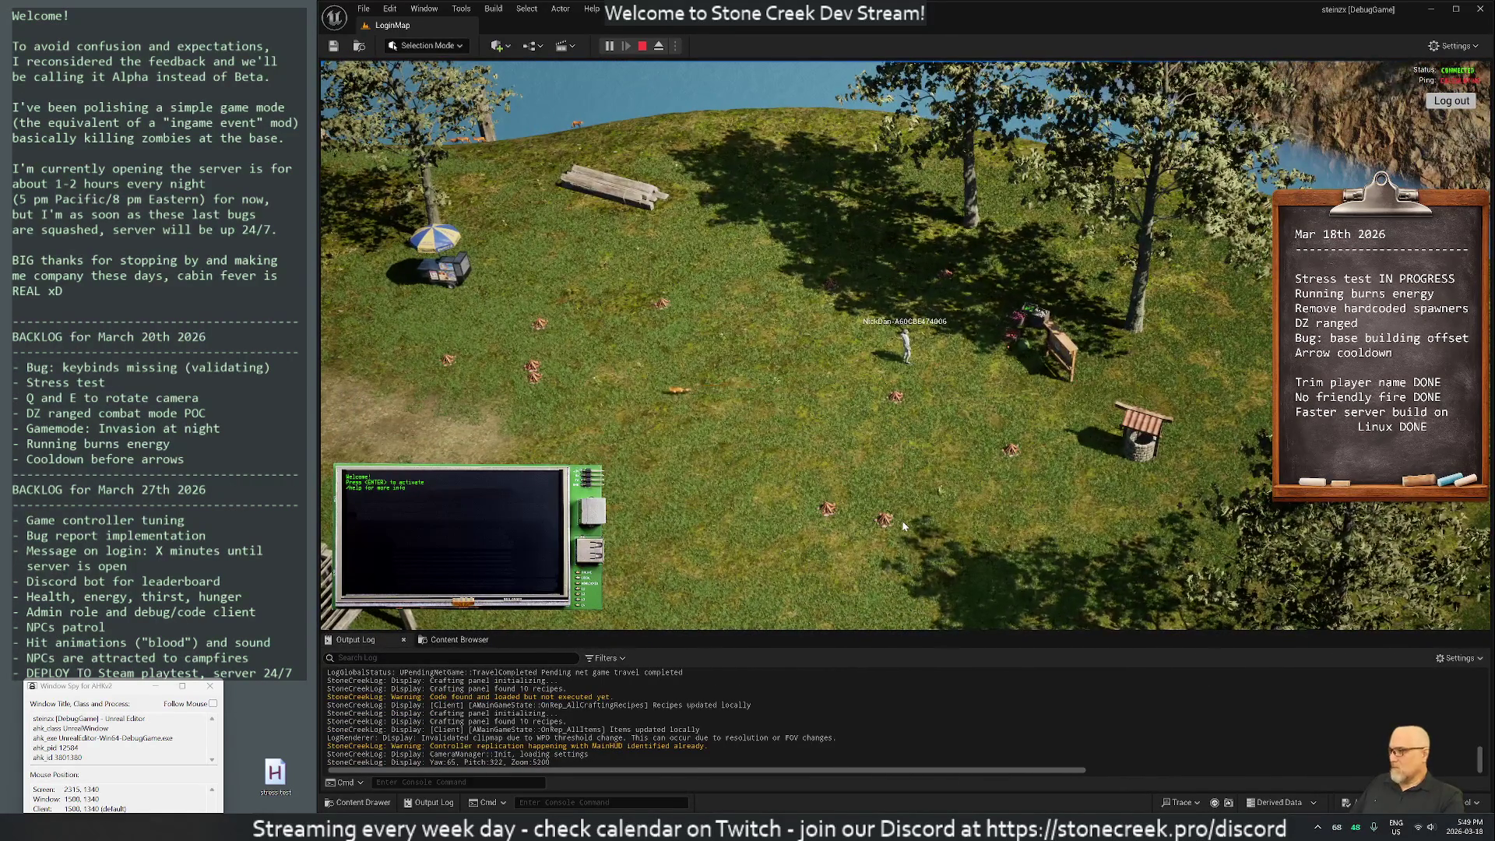
left_click(643, 46)
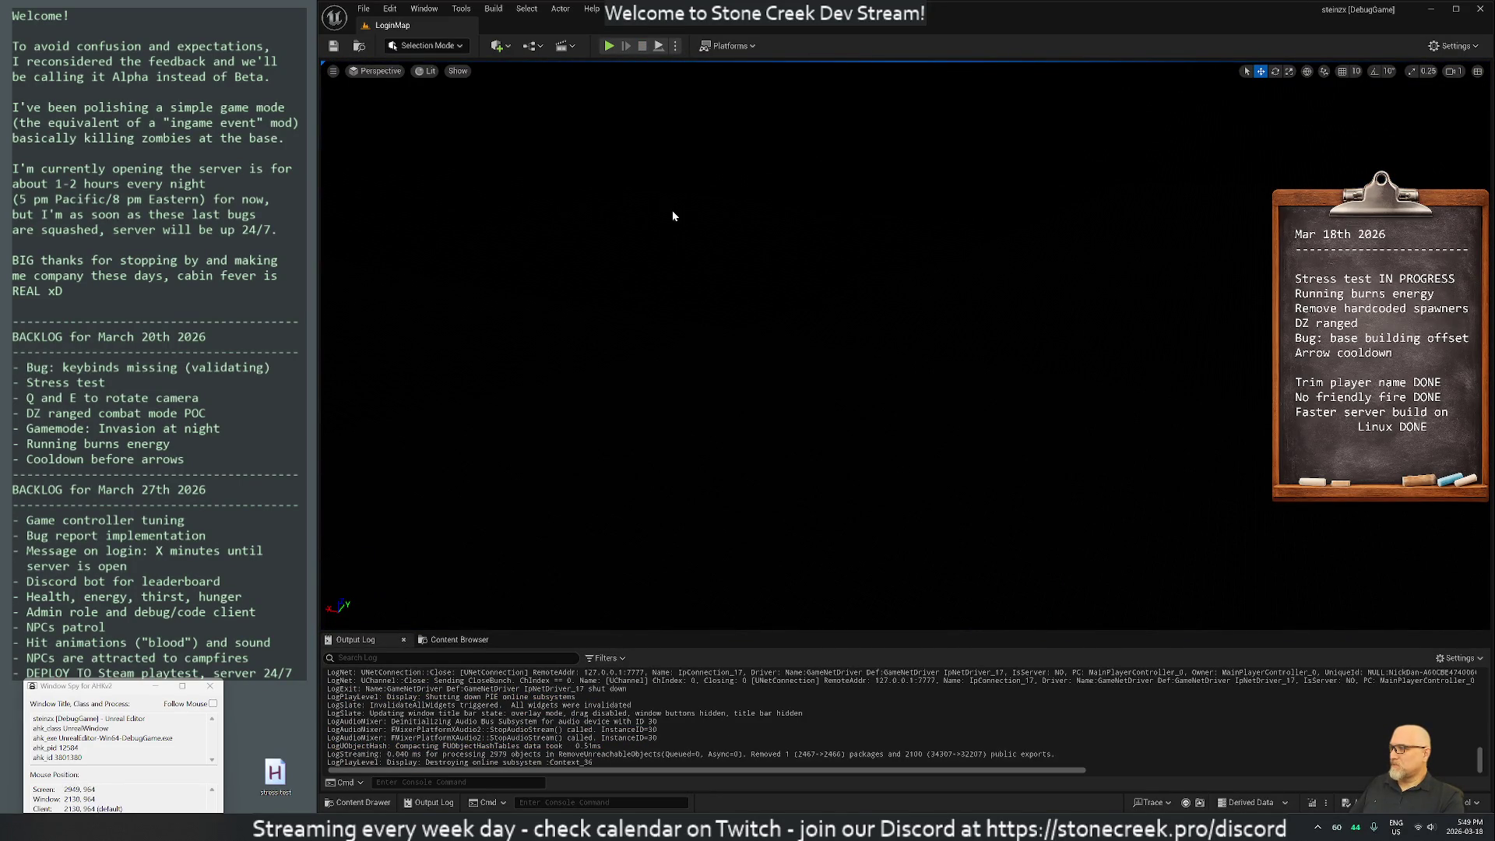
left_click(607, 46)
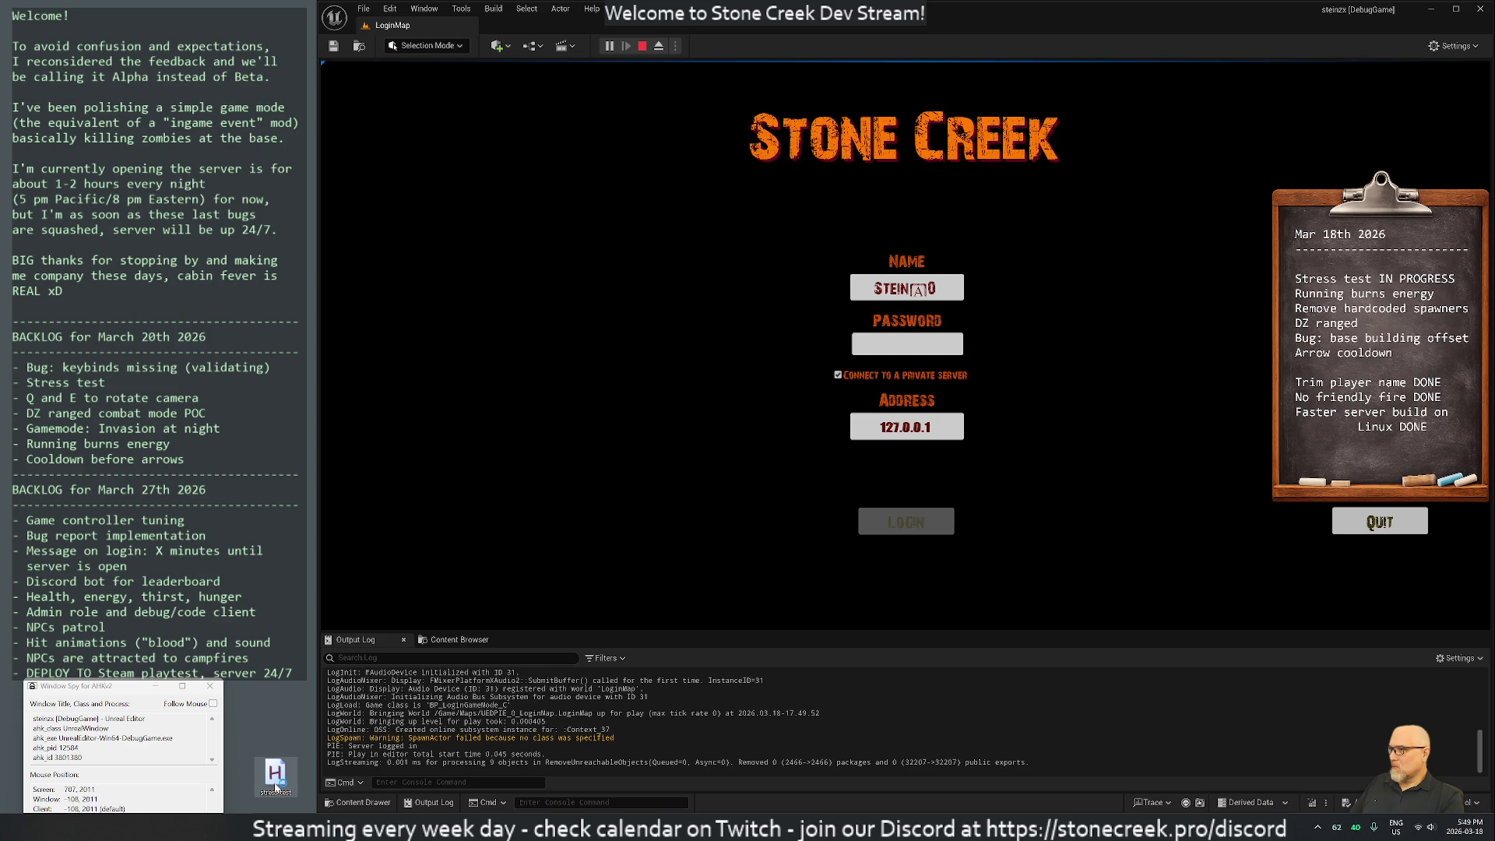
Enter the account password, log in to Stone Creek, peek at the map, and return to Notepad.
key("Pause")
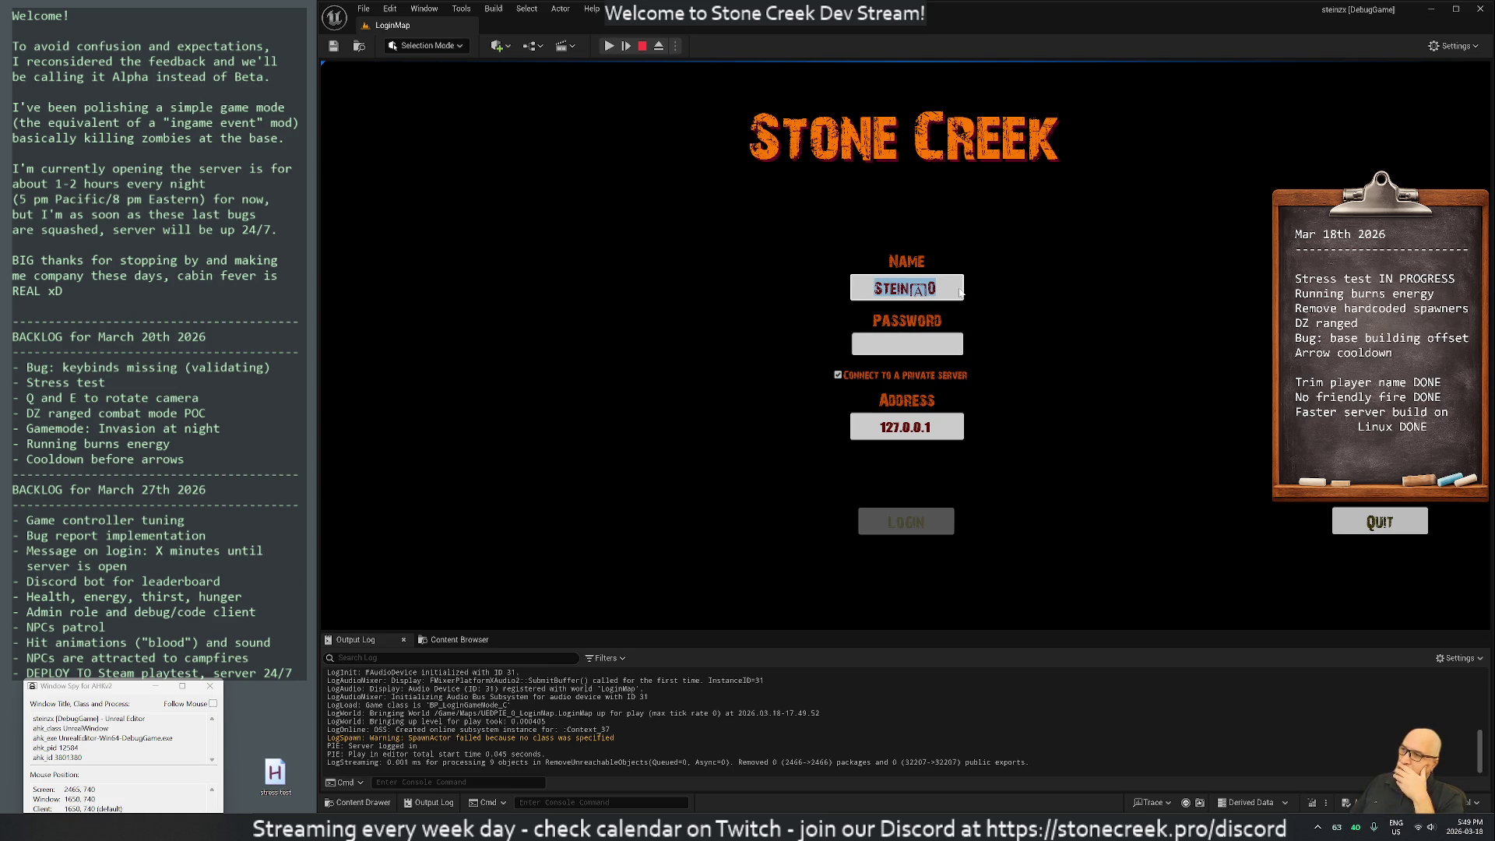
left_click(961, 348)
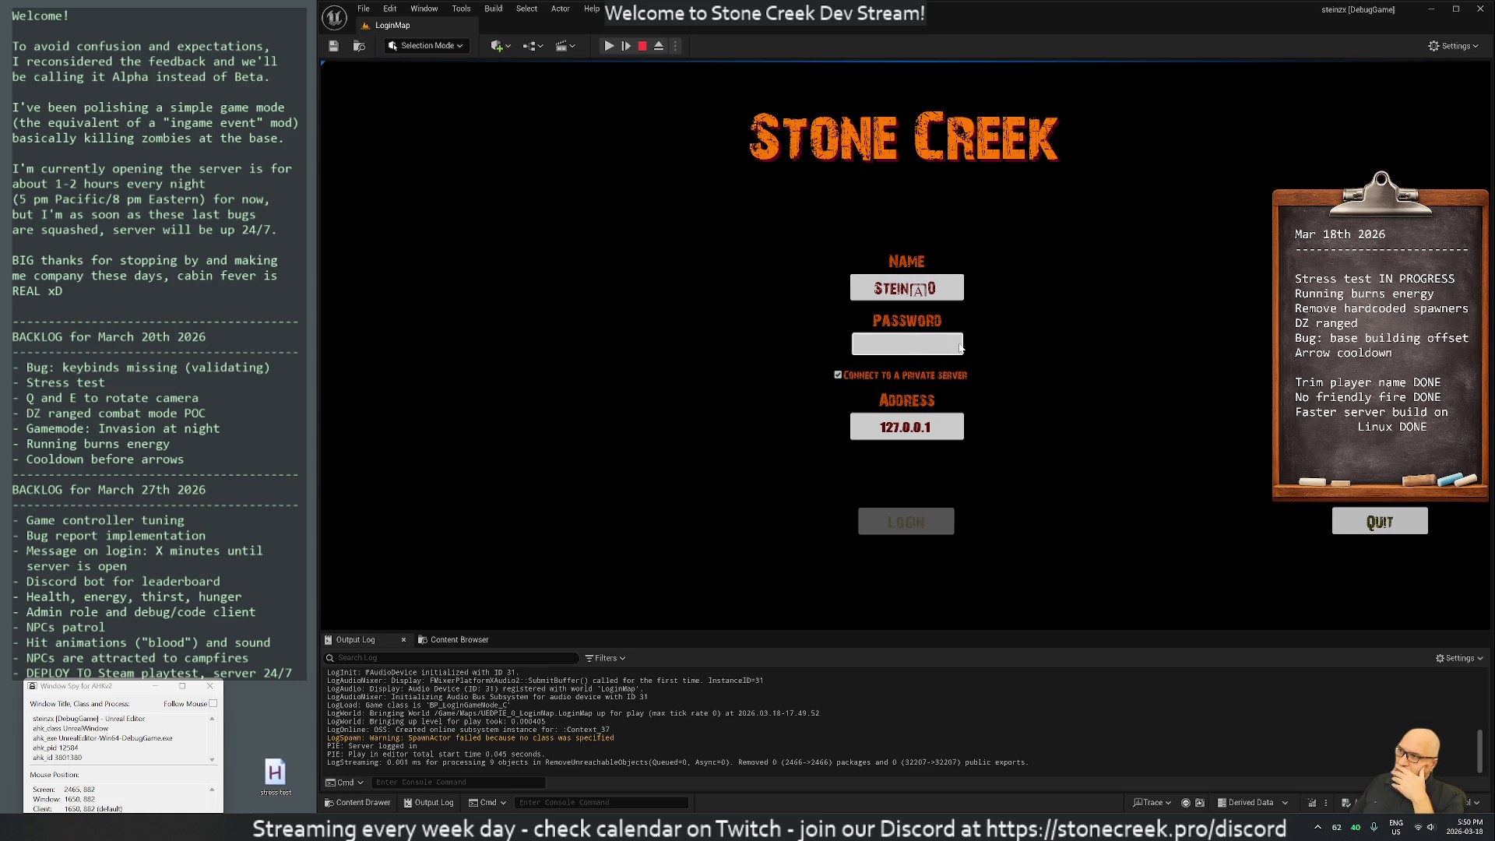
type("*******")
left_click(901, 523)
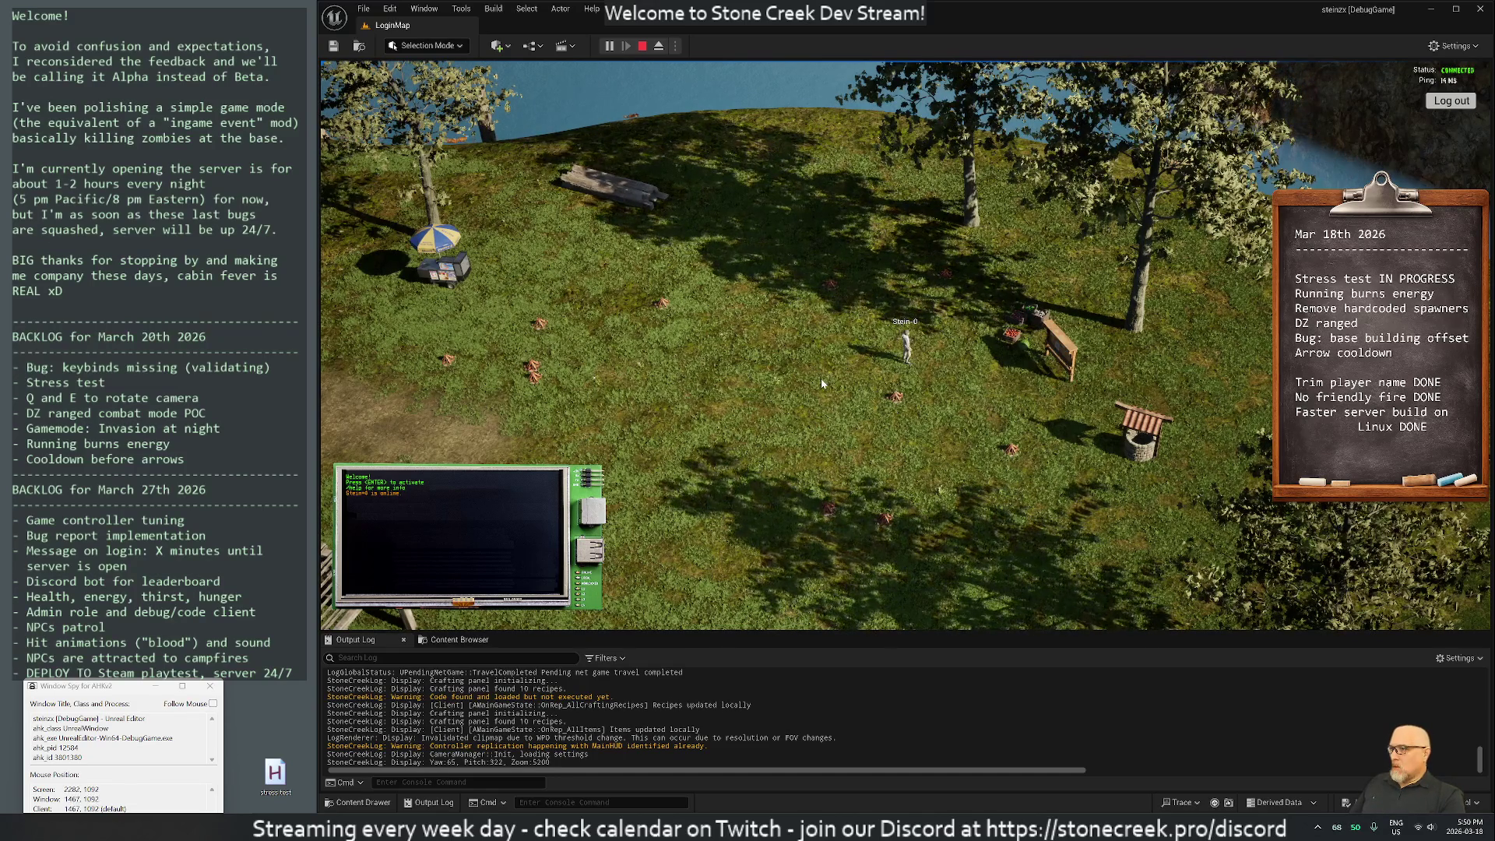
key("m")
key("m")
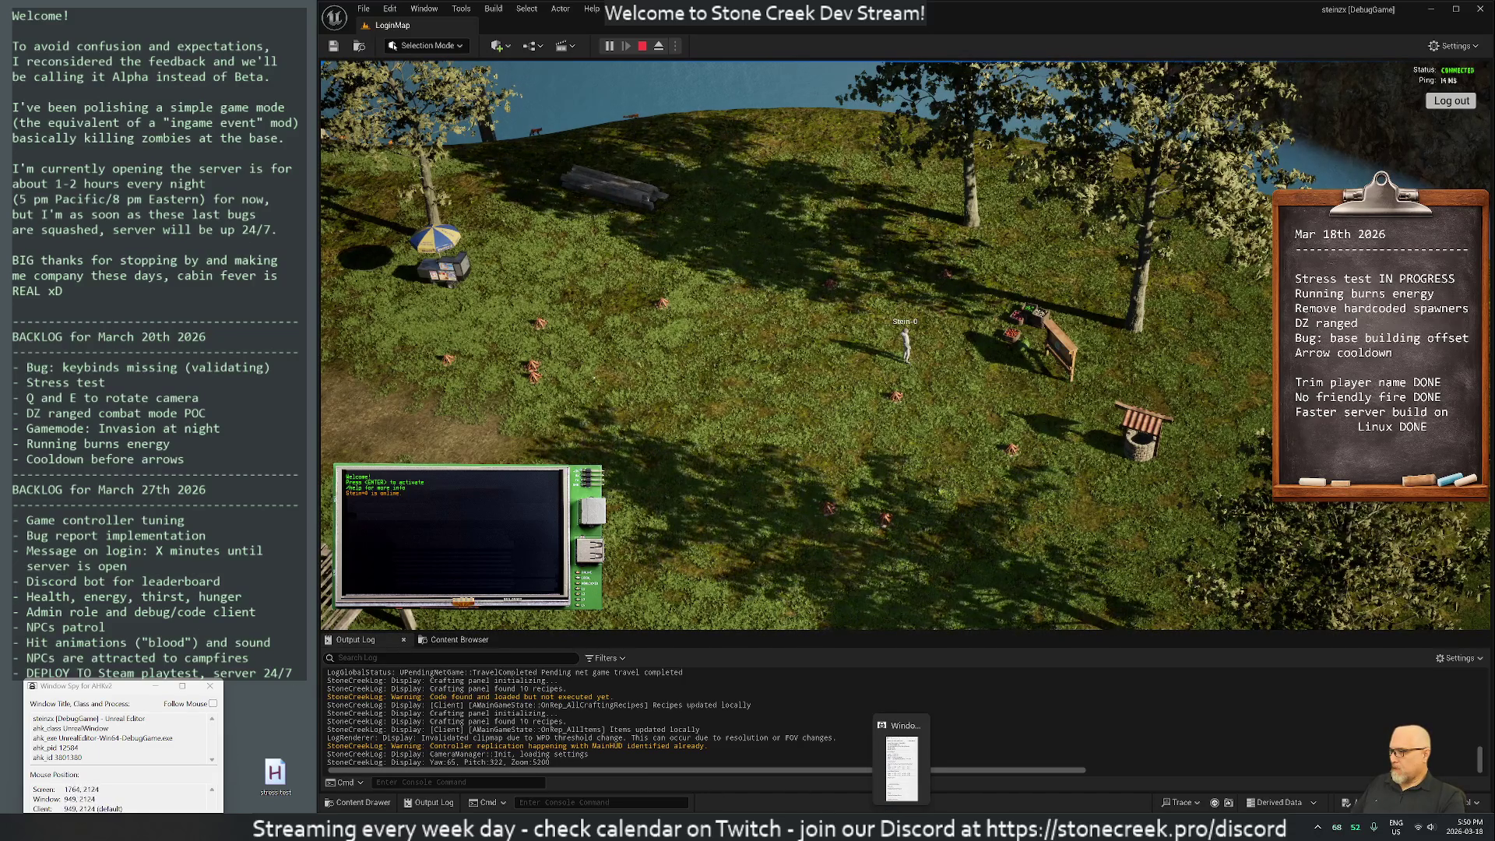
key("alt+Tab")
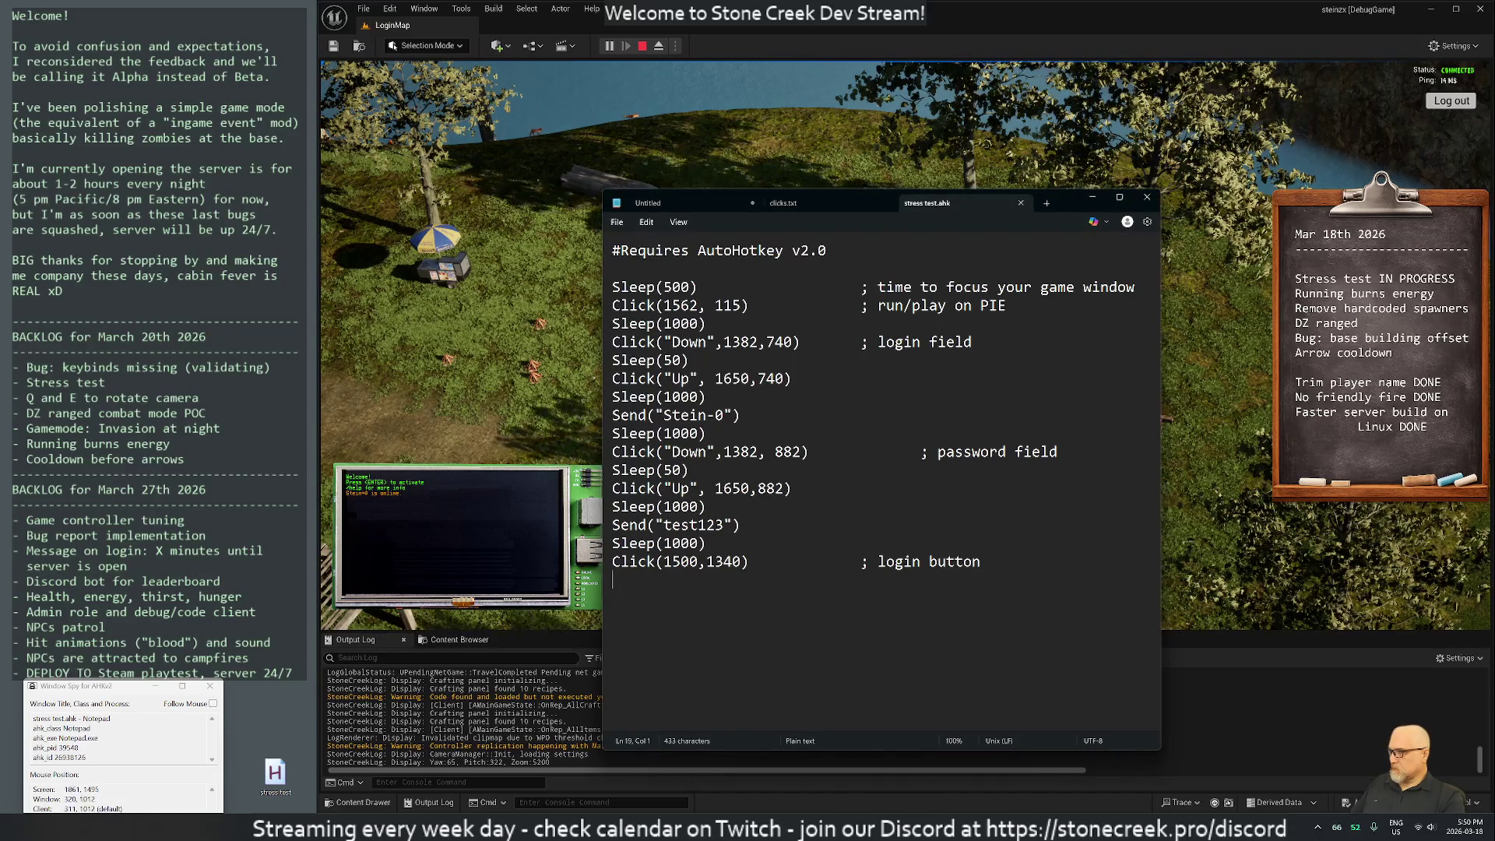
Add Sleep(3000) after the login click and trim extra spaces before the password comment.
key("Return")
type("Sleep")
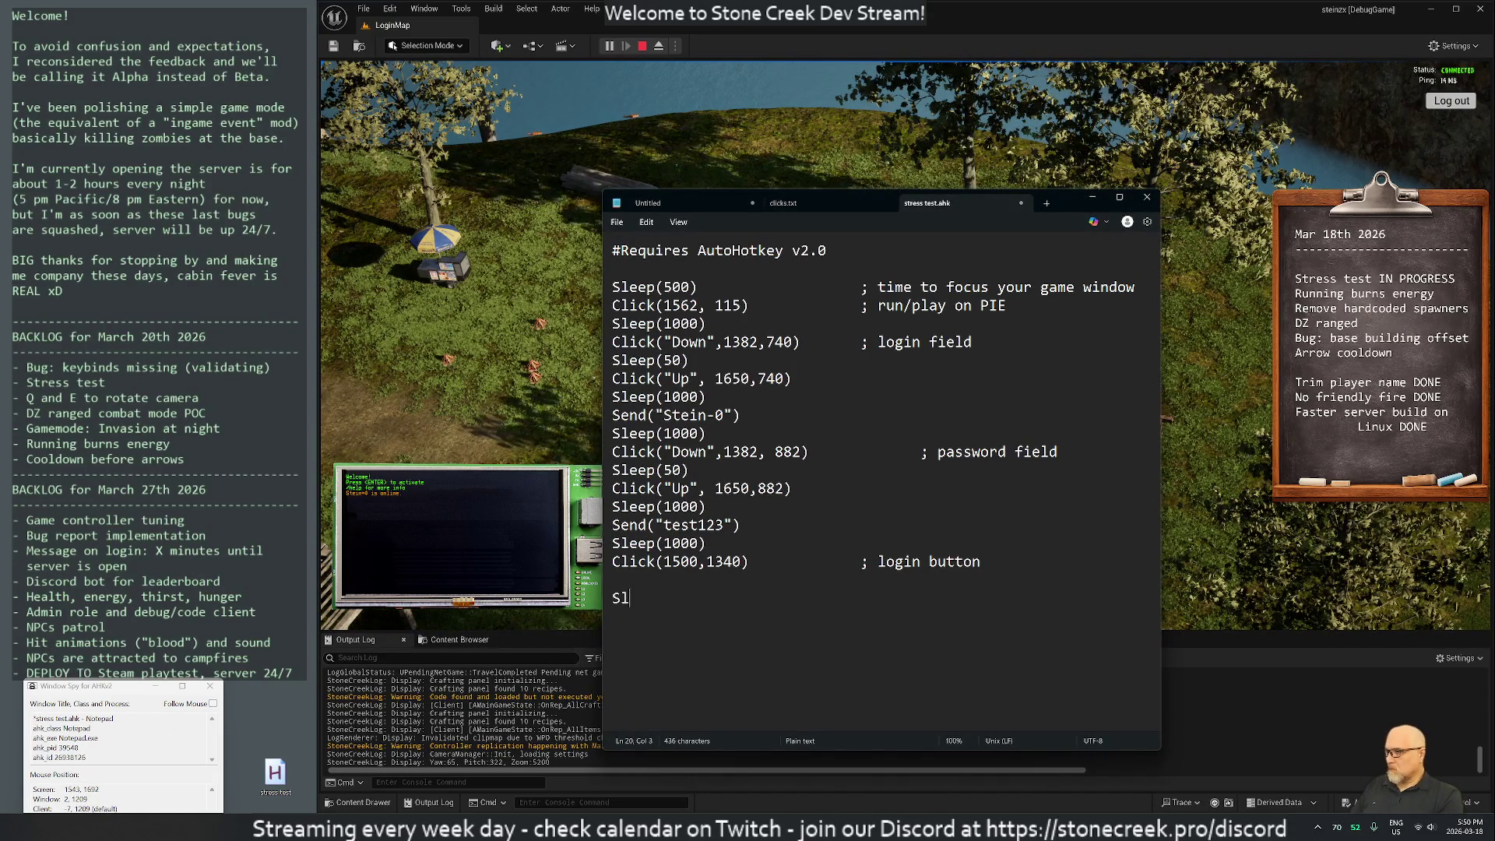
type("(")
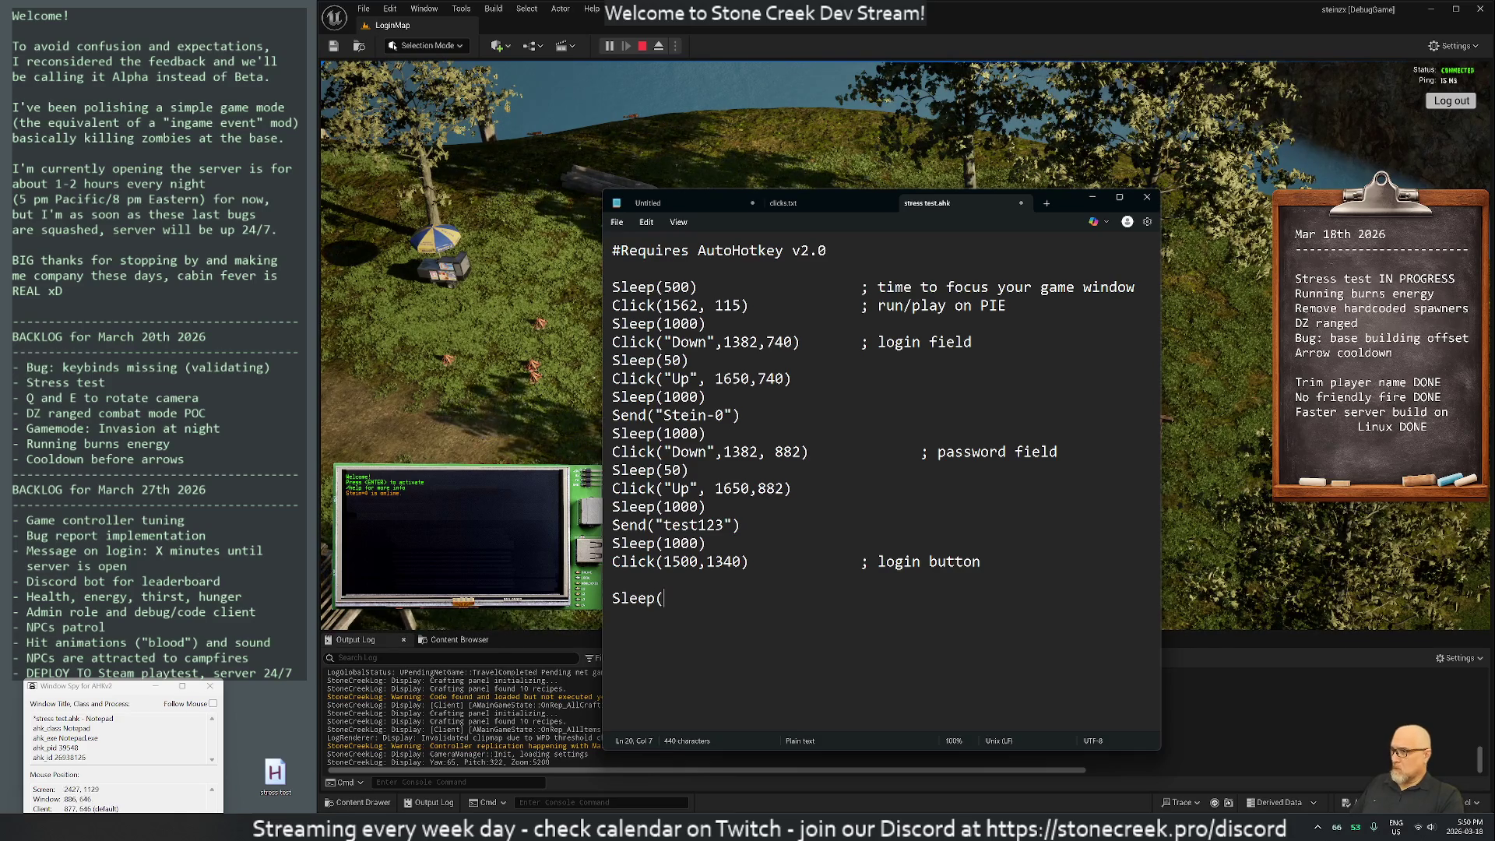
left_click_drag(870, 452, 912, 452)
key("Delete")
key("Delete")
key("Delete")
left_click(706, 664)
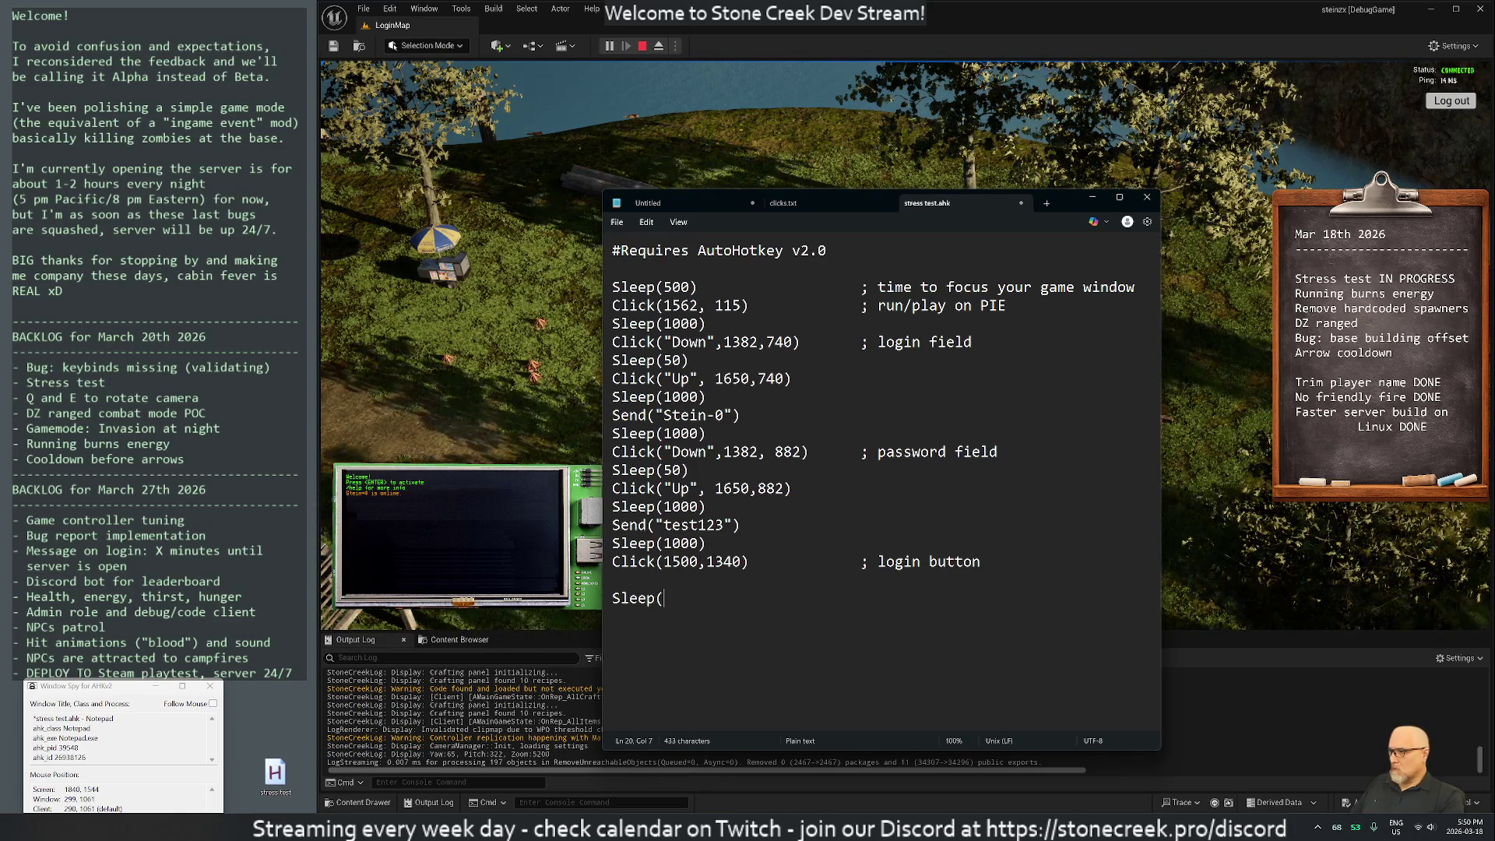
type("3000)")
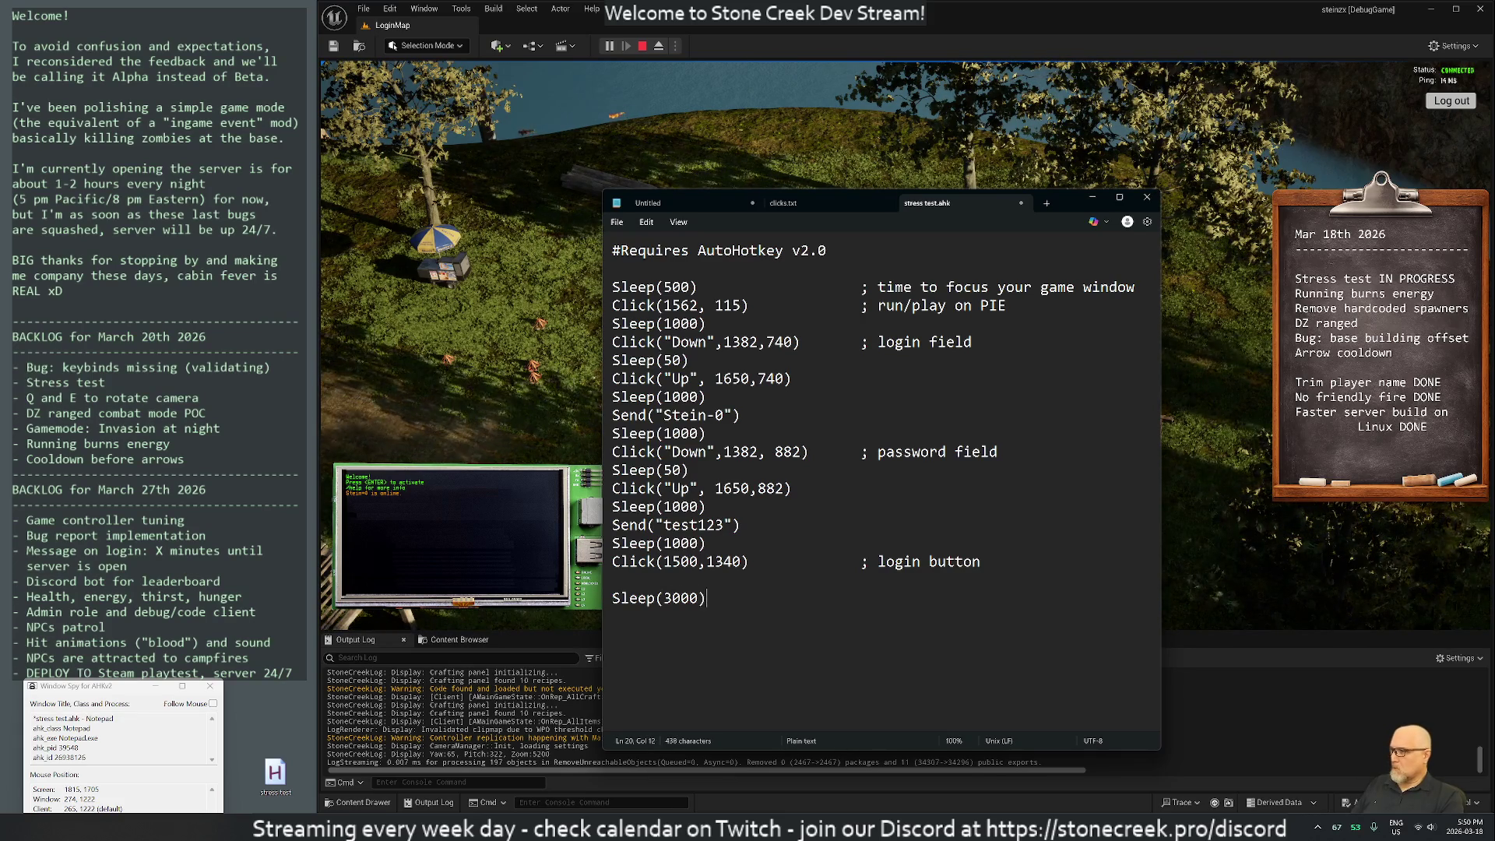
Add Send("N"), Sleep(1000) and a second Send("N") below the three-second wait.
key("Return")
type("Pre")
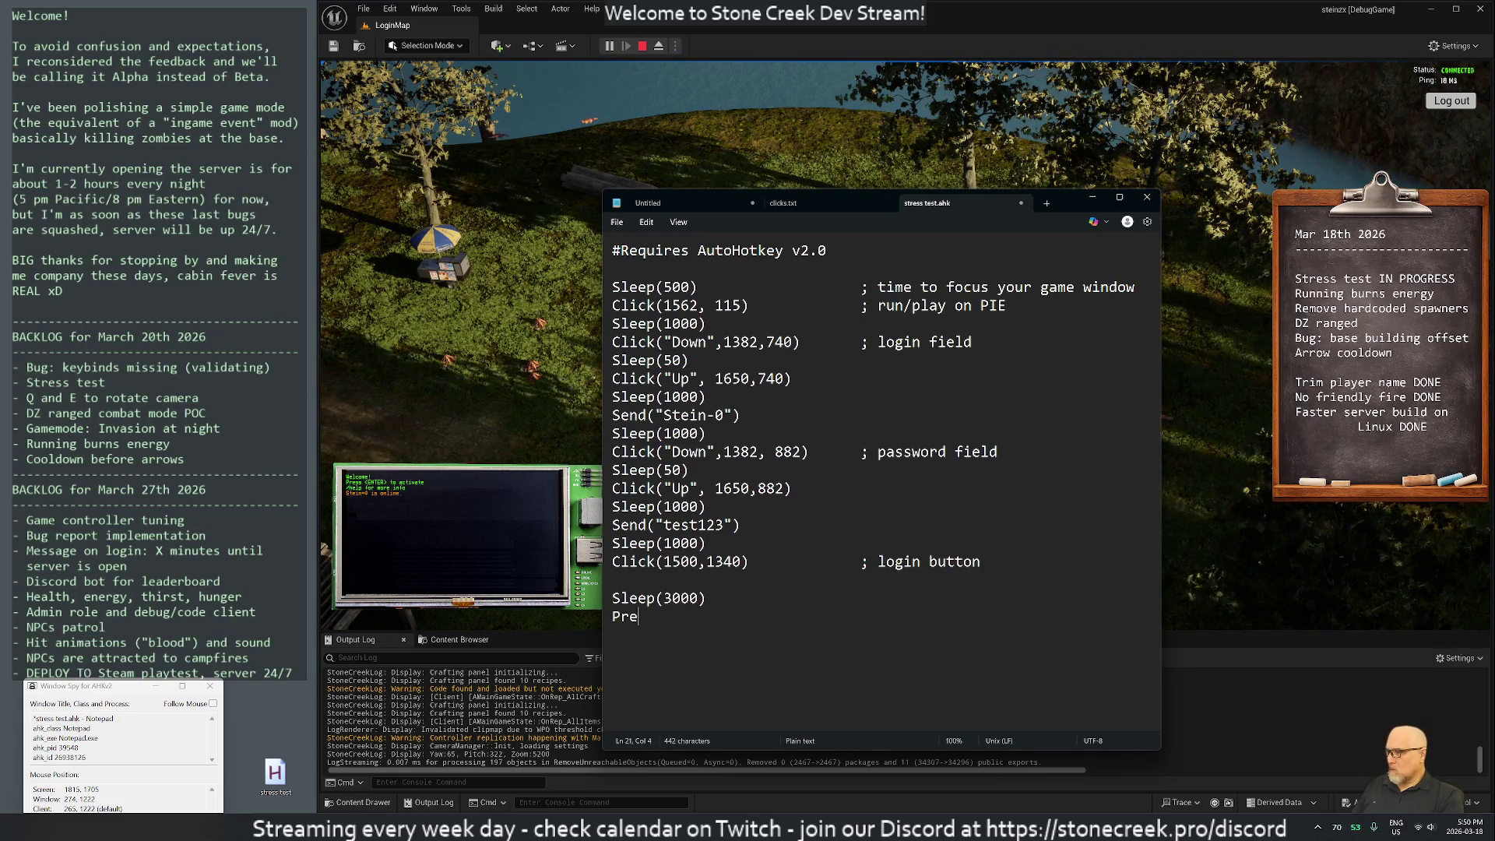
key("BackSpace")
key("BackSpace")
key("BackSpace")
type("Send(")
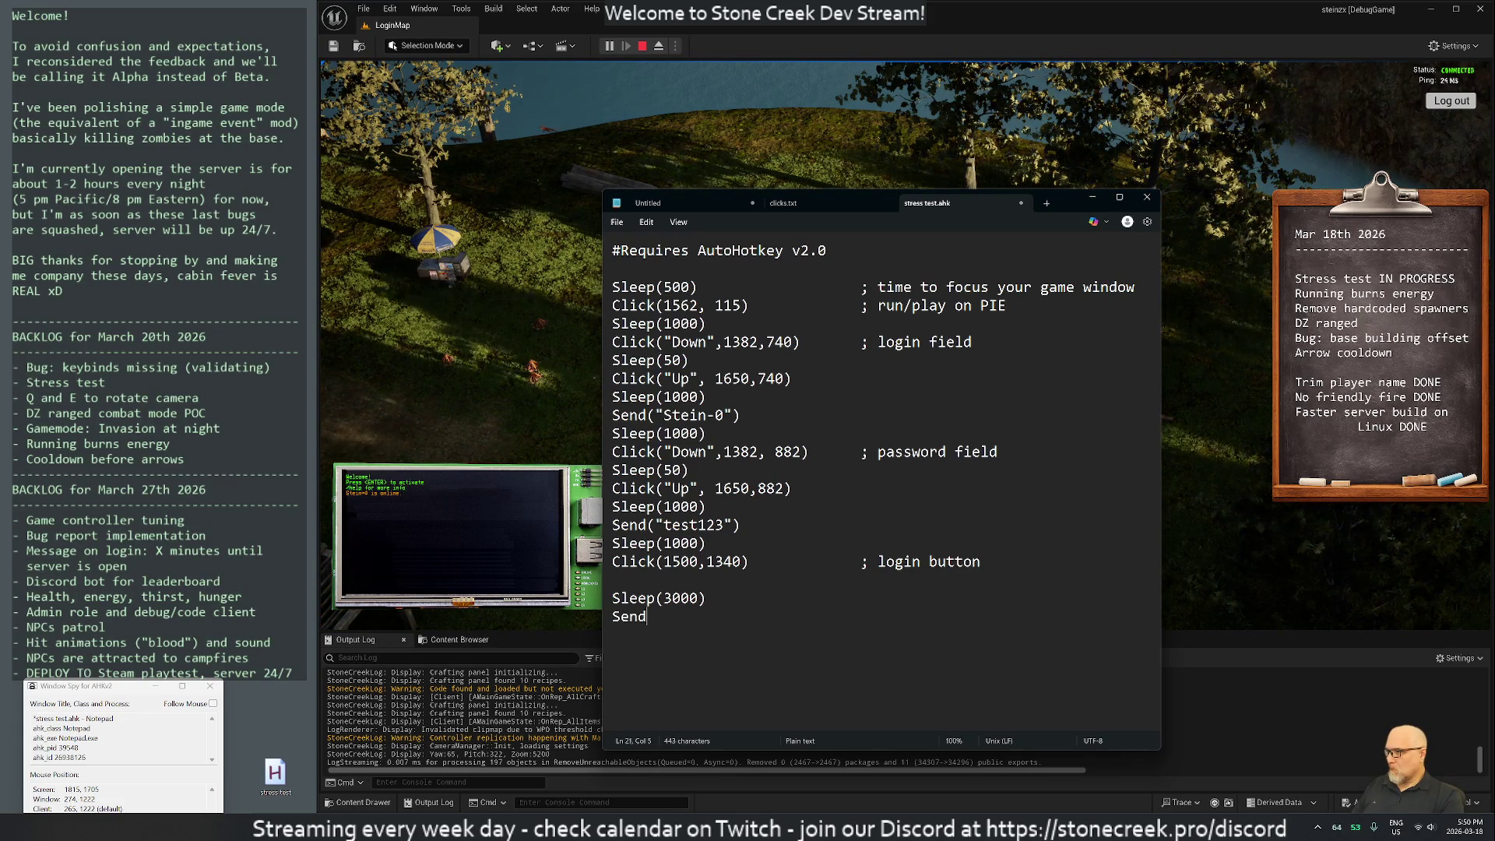
type("\"N\")")
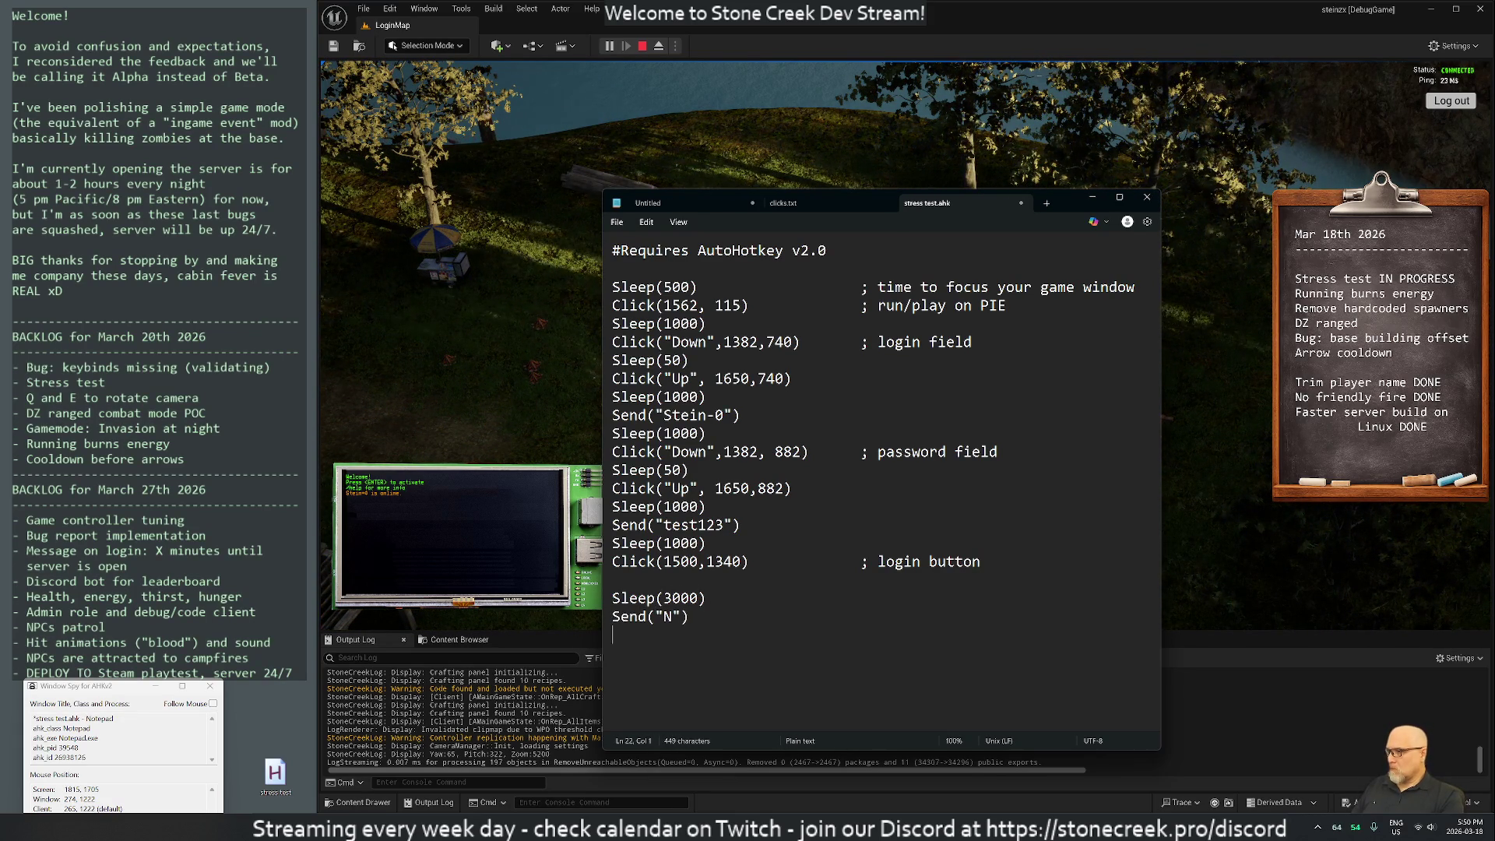
key("Return")
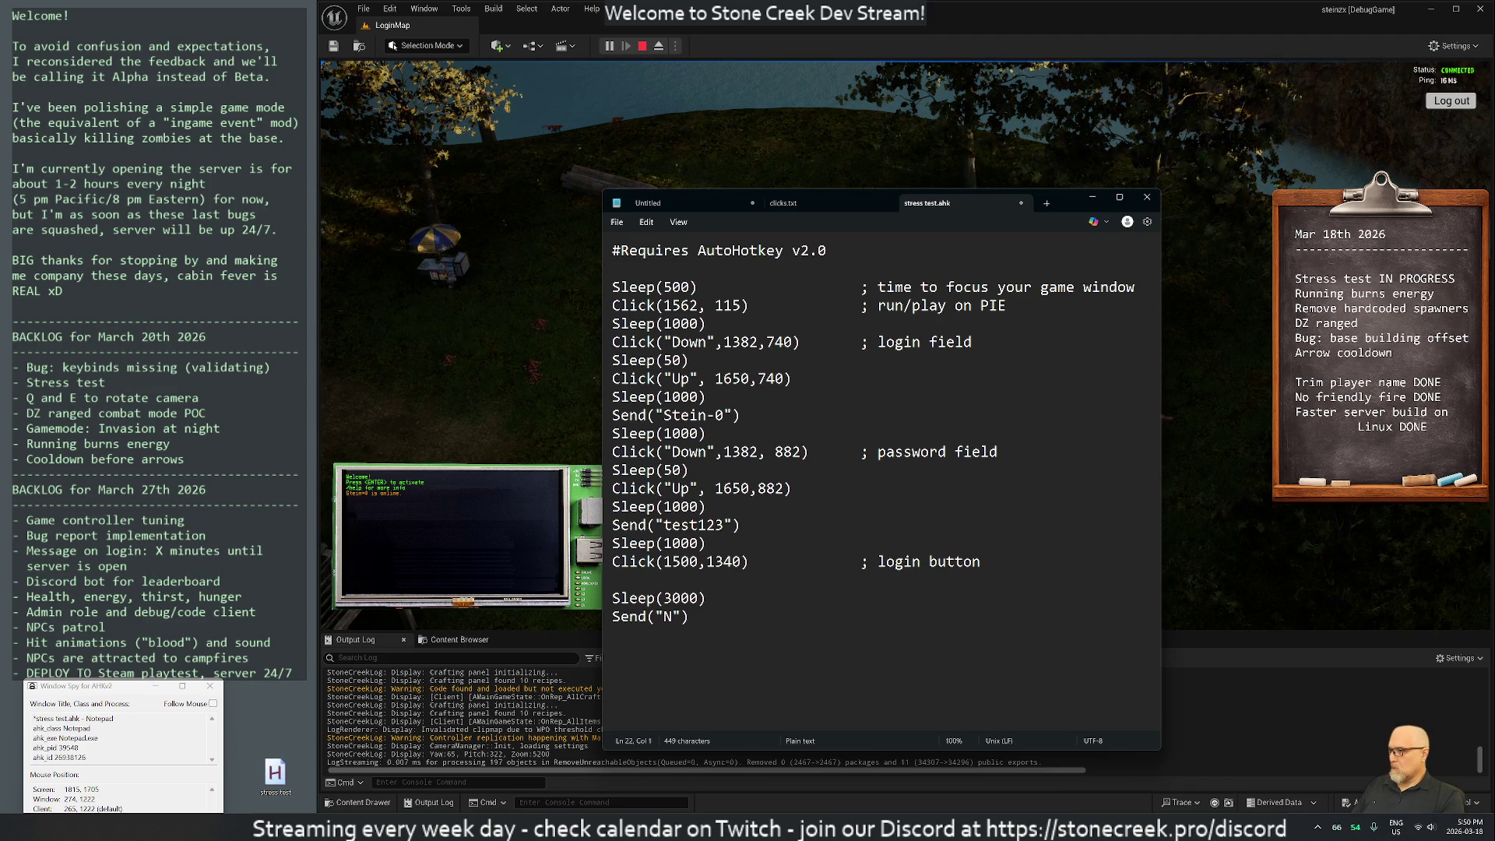
type("Sleep(")
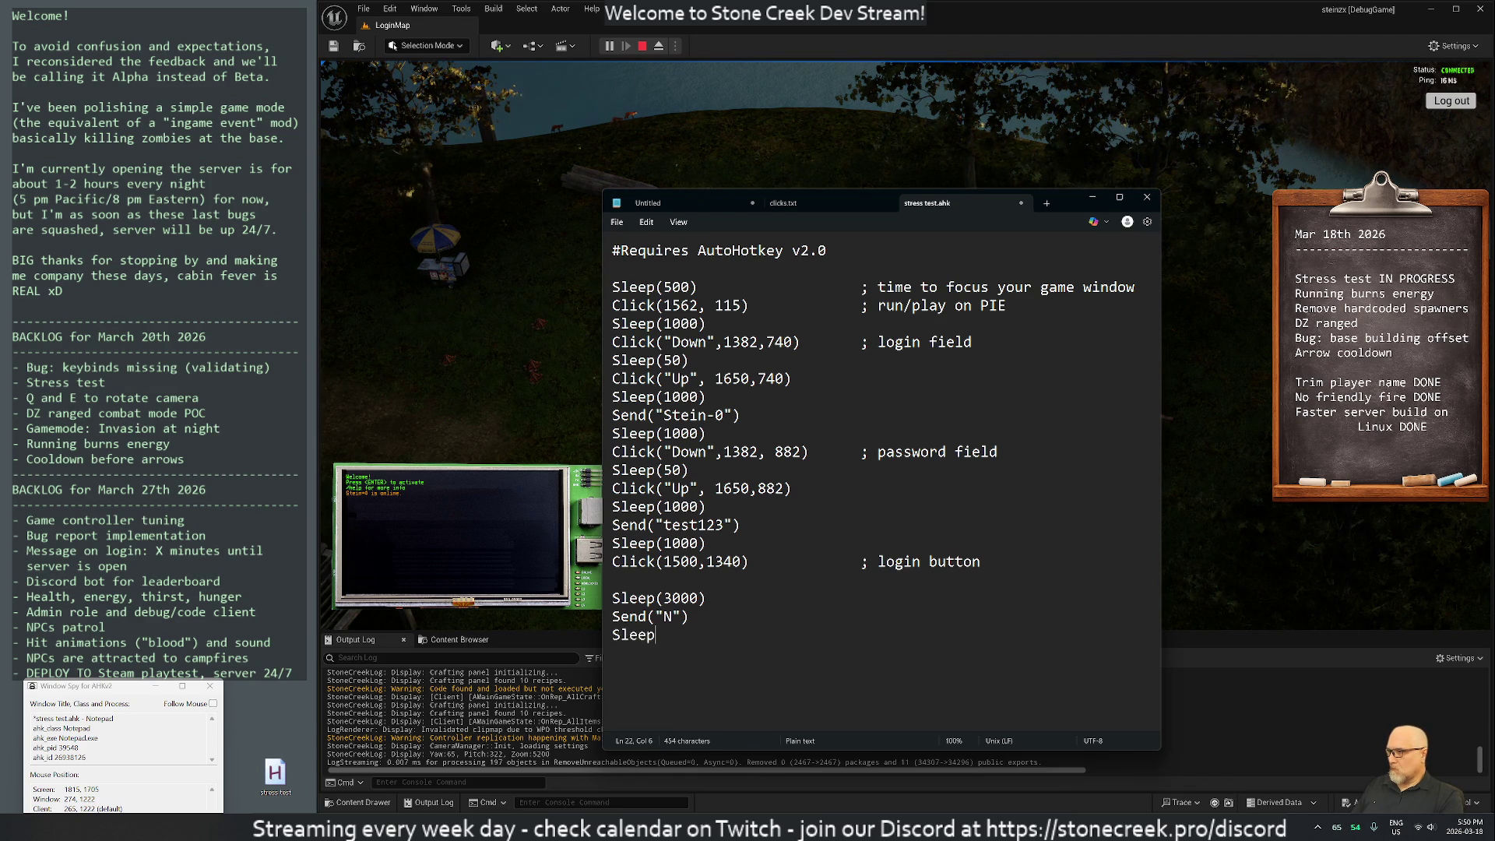
type("1000)")
key("Return")
type("Send(\"N")
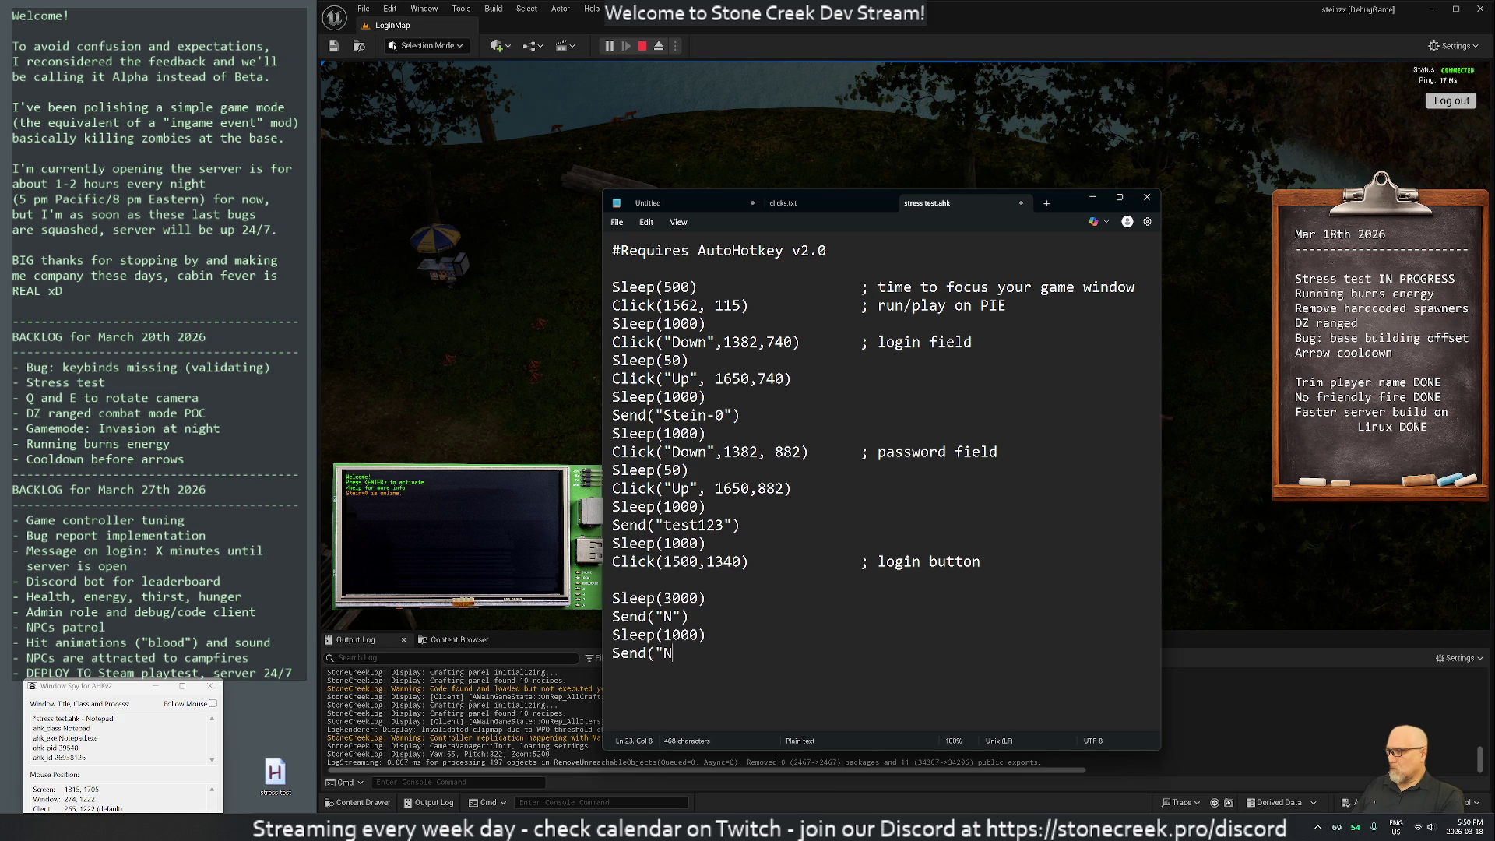
type(")")
key("Return")
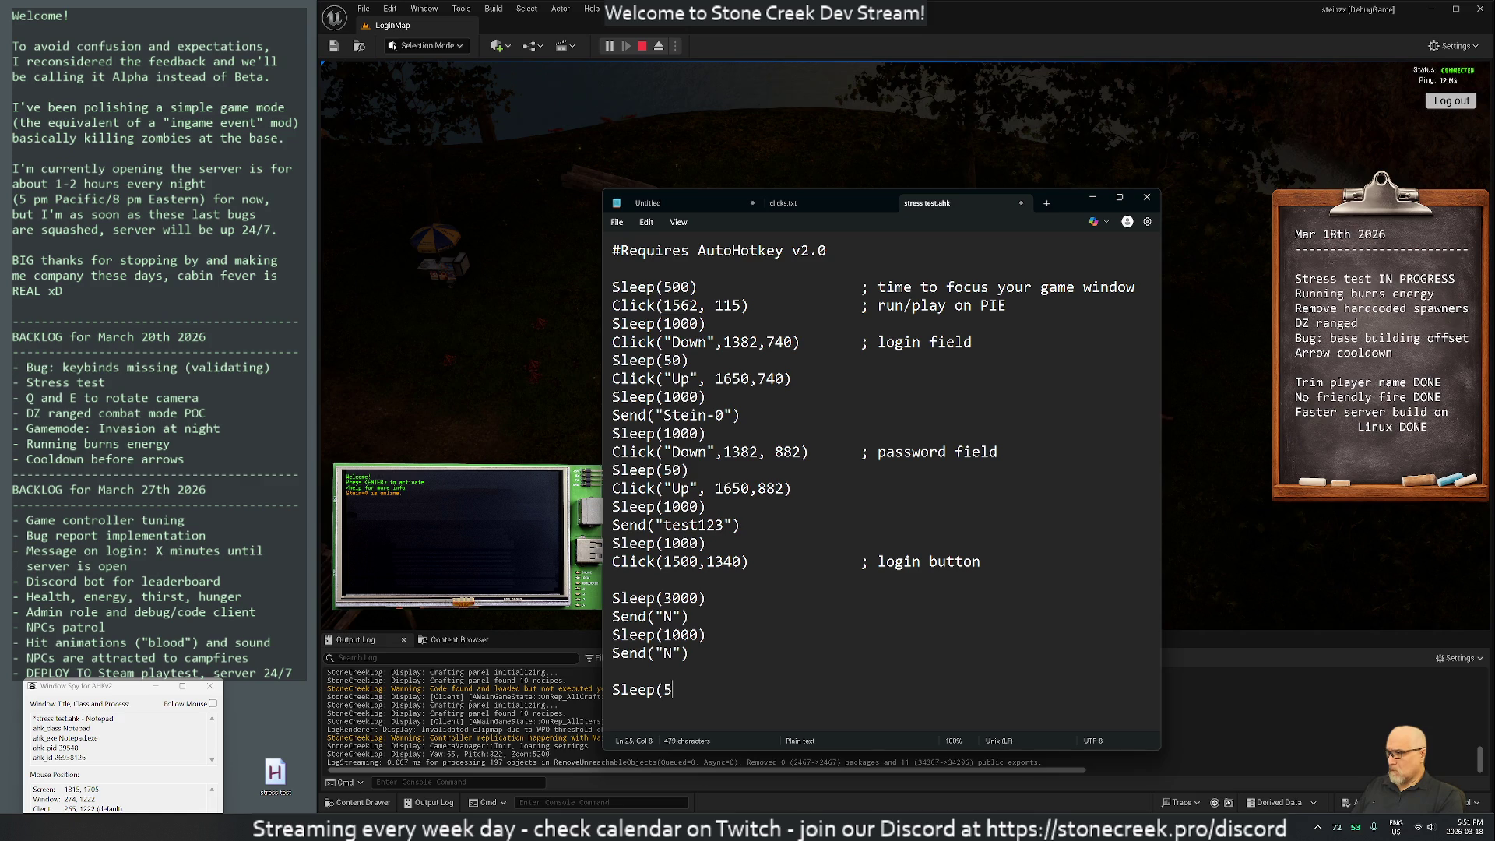
type(")")
key("Return")
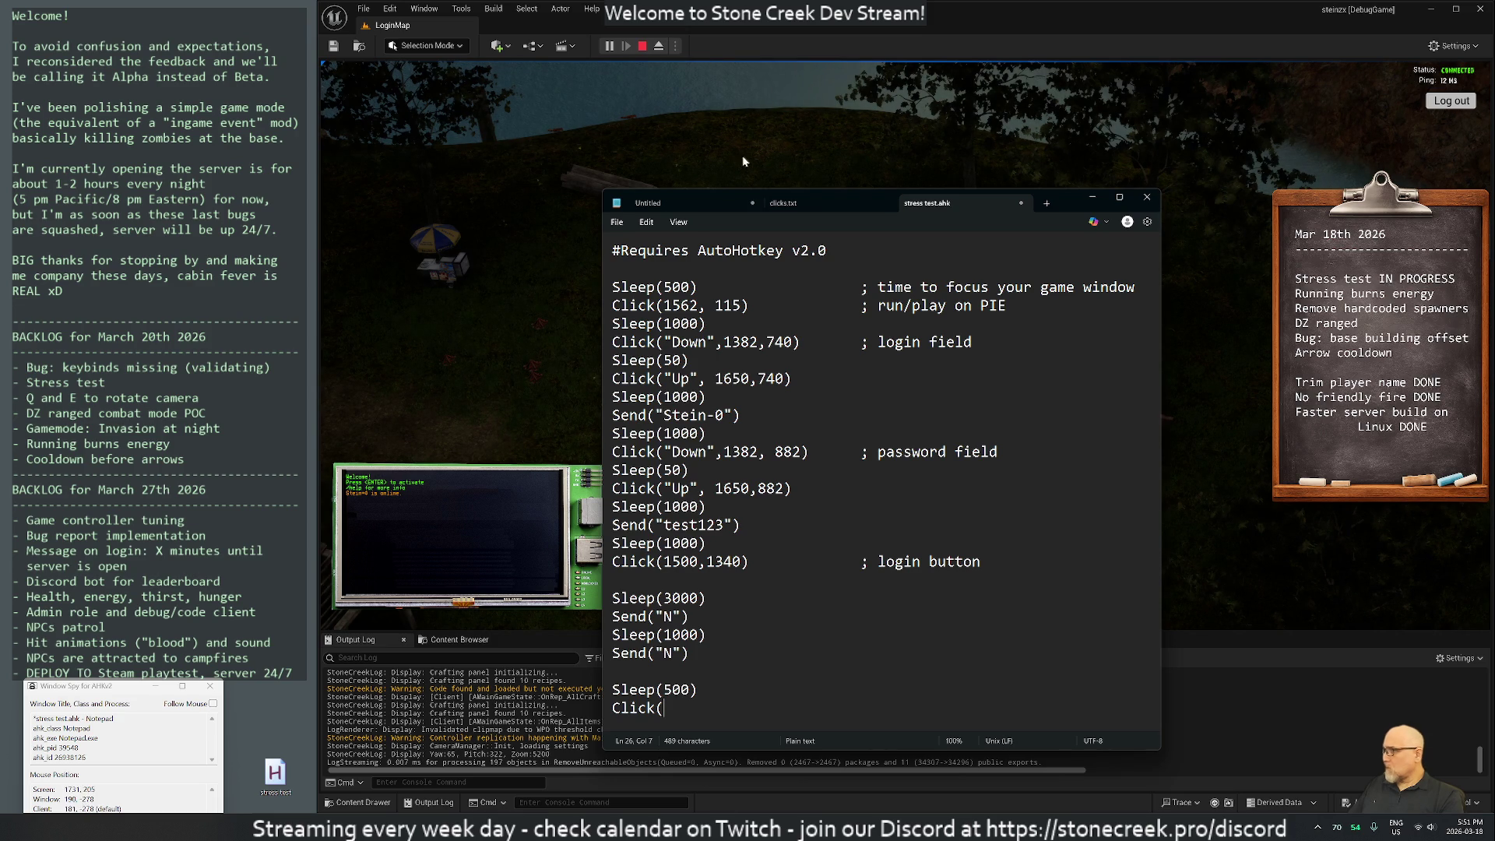
left_click(662, 100)
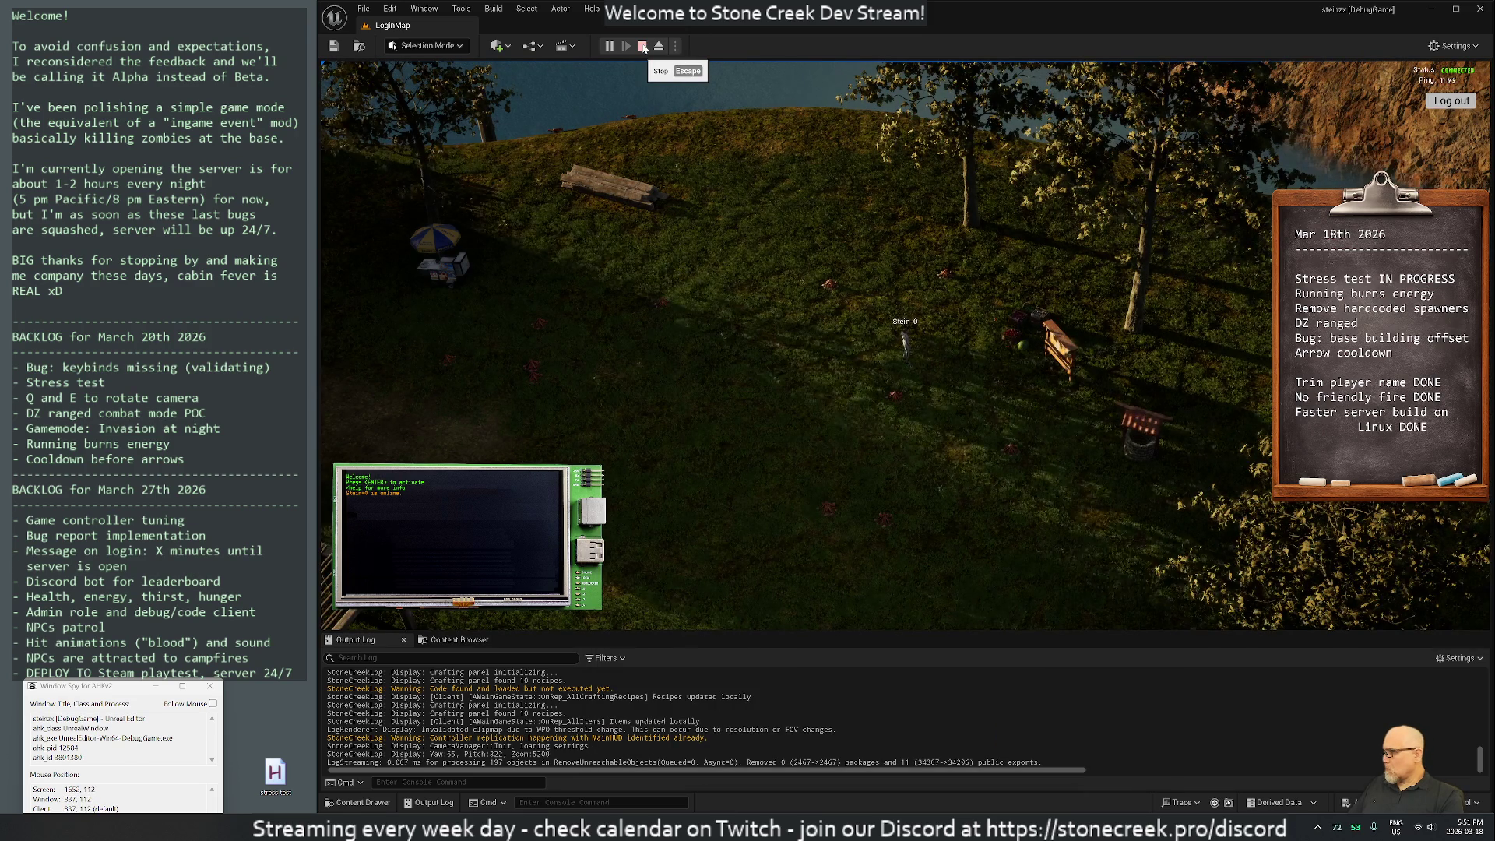
Stop the play session and finish the logout click coordinates as 837,112.
left_click(643, 46)
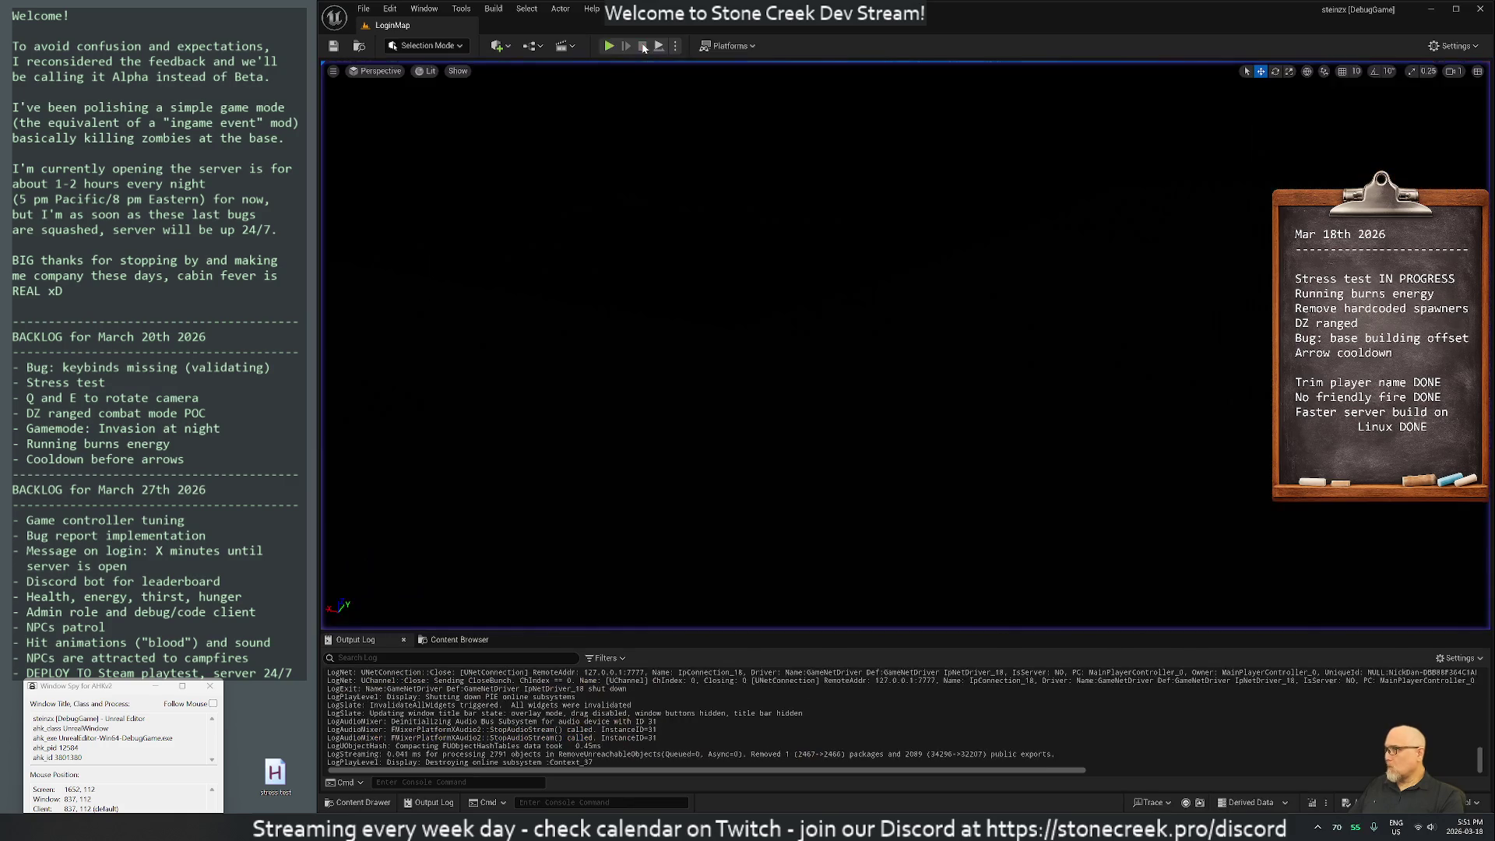
key("alt+Tab")
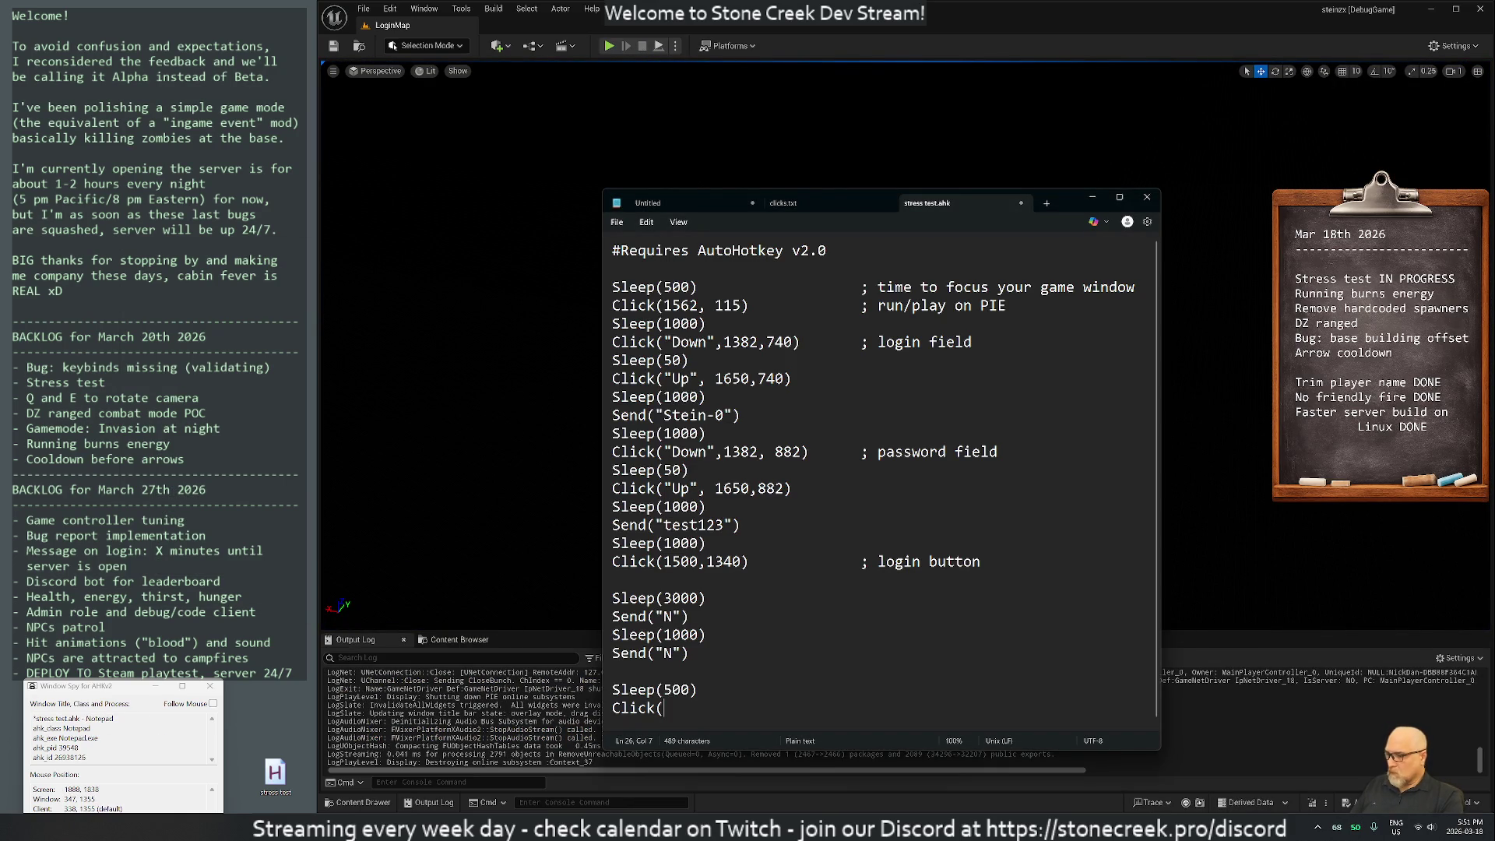
type("837")
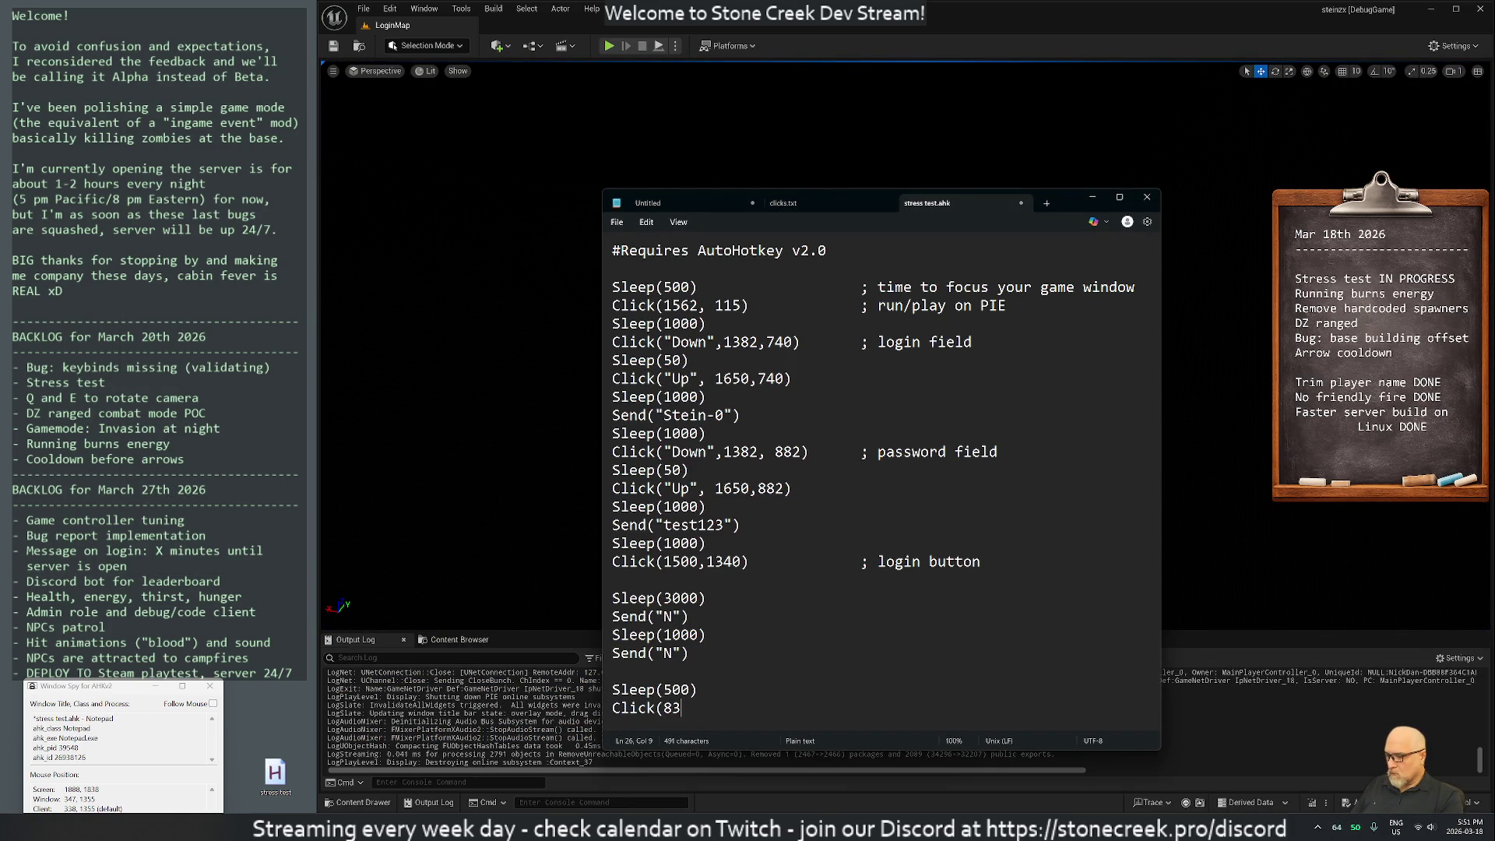
type(",112")
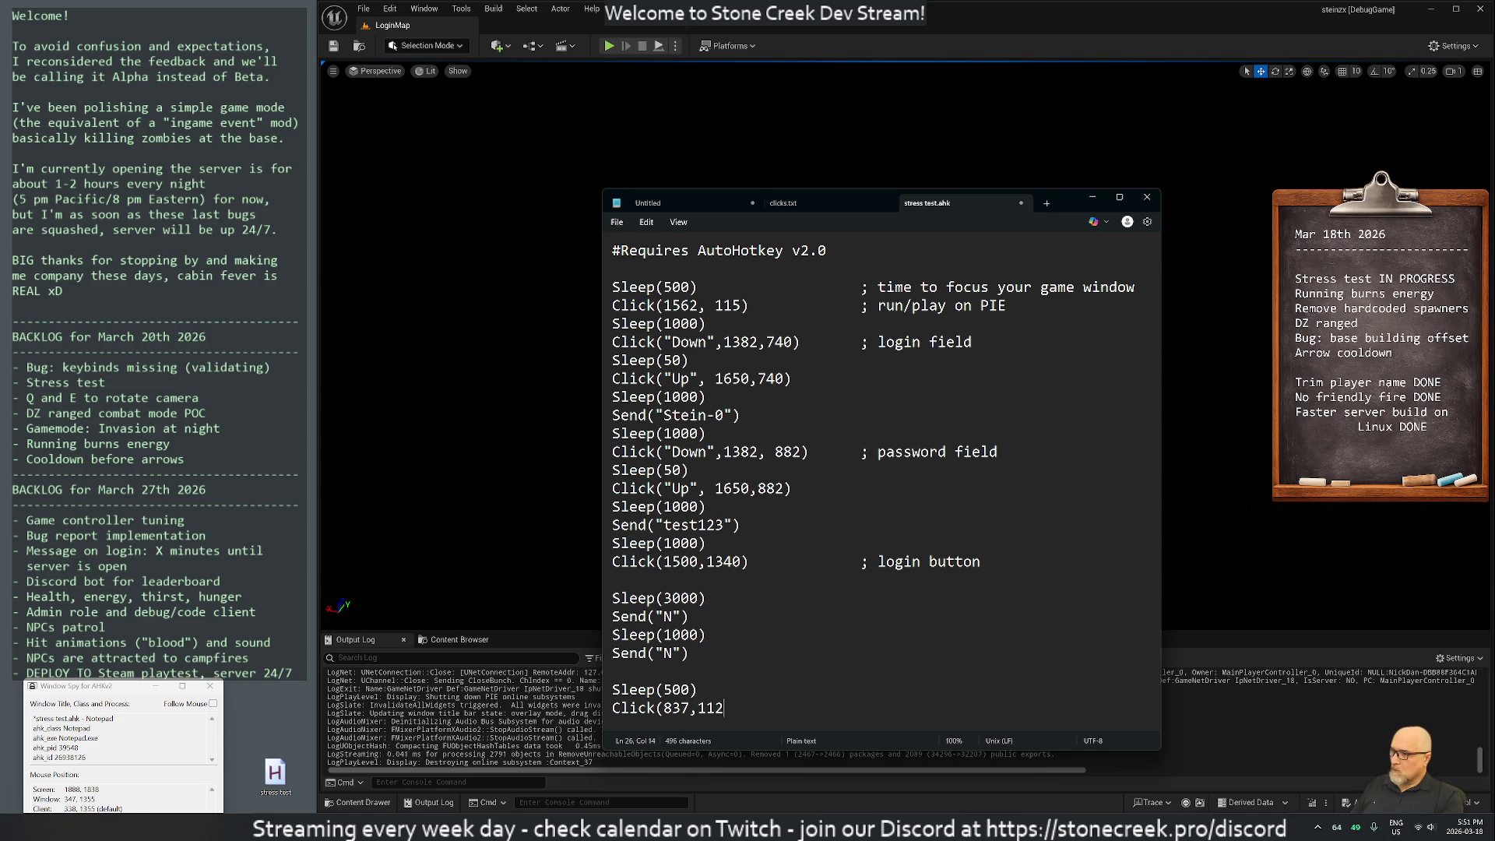
Add a '; -------------- Logout' comment line above Sleep(500) and select it.
key("Up")
key("Up")
key("Return")
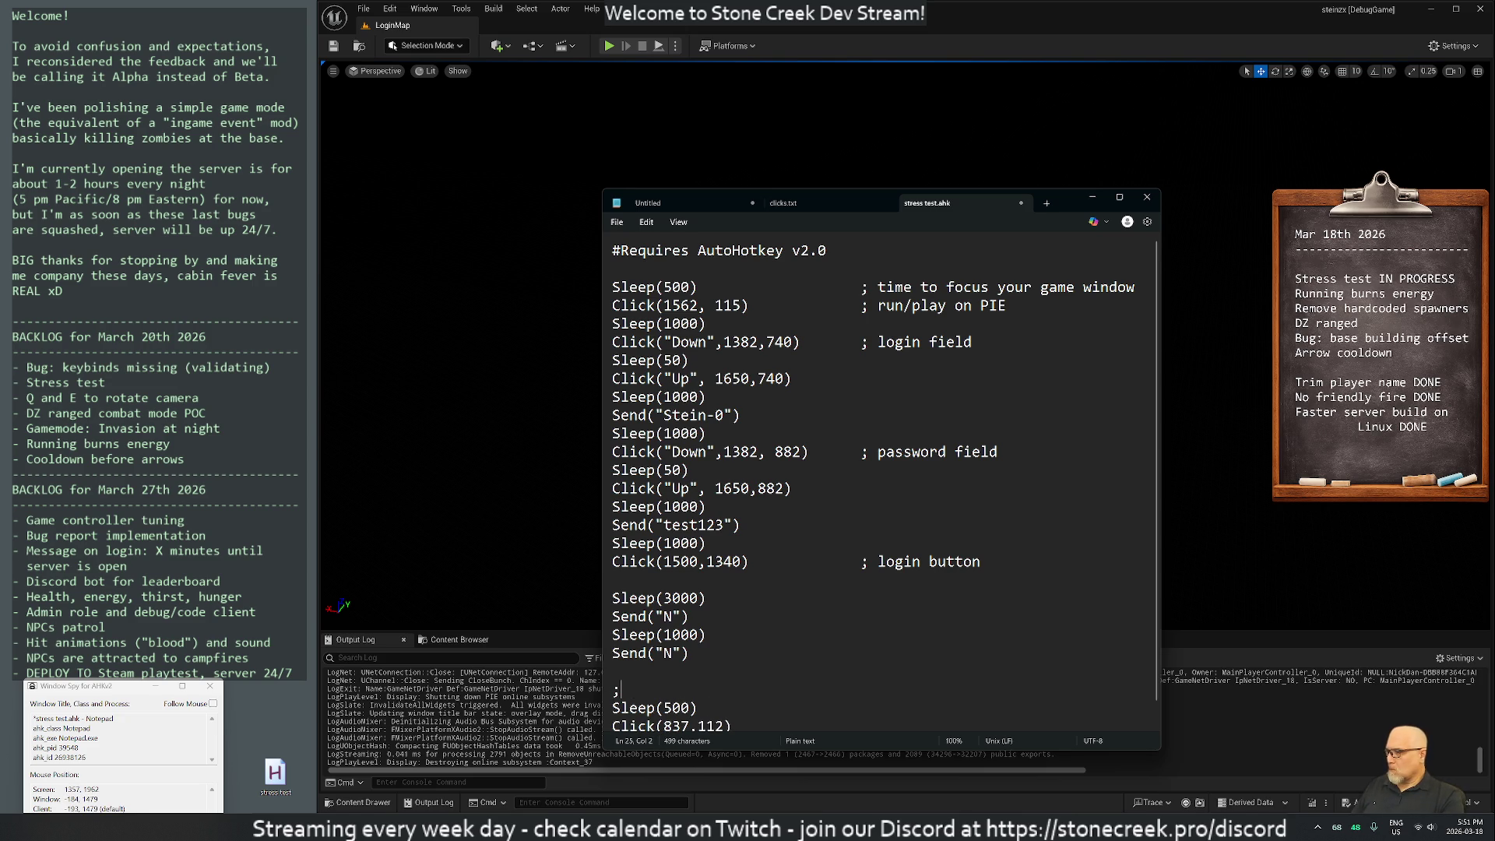
type("--------------   ")
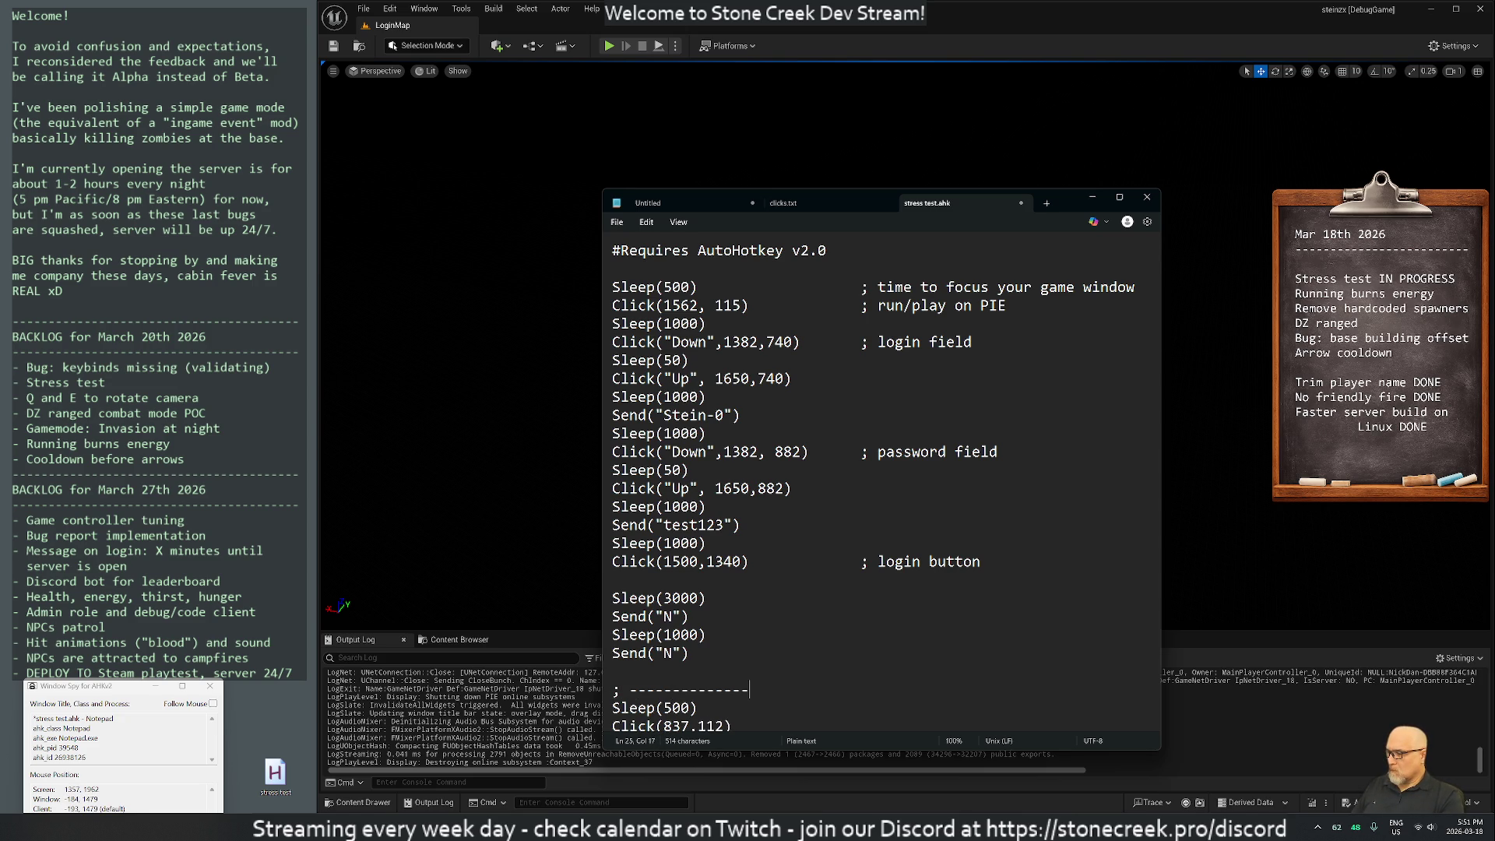
type("Logout")
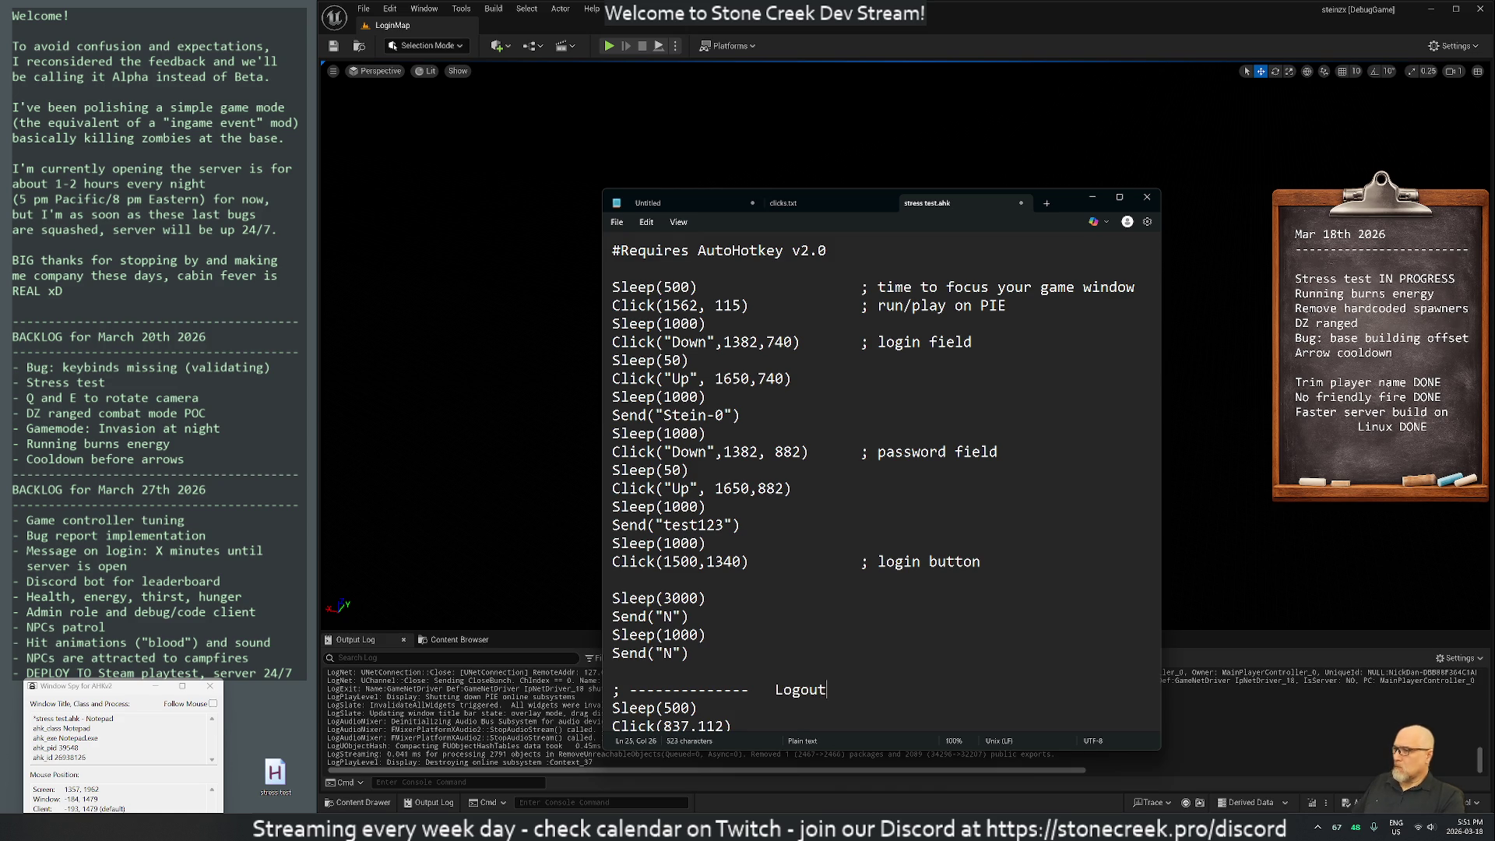
key("Down")
key("Up")
key("Up")
key("Up")
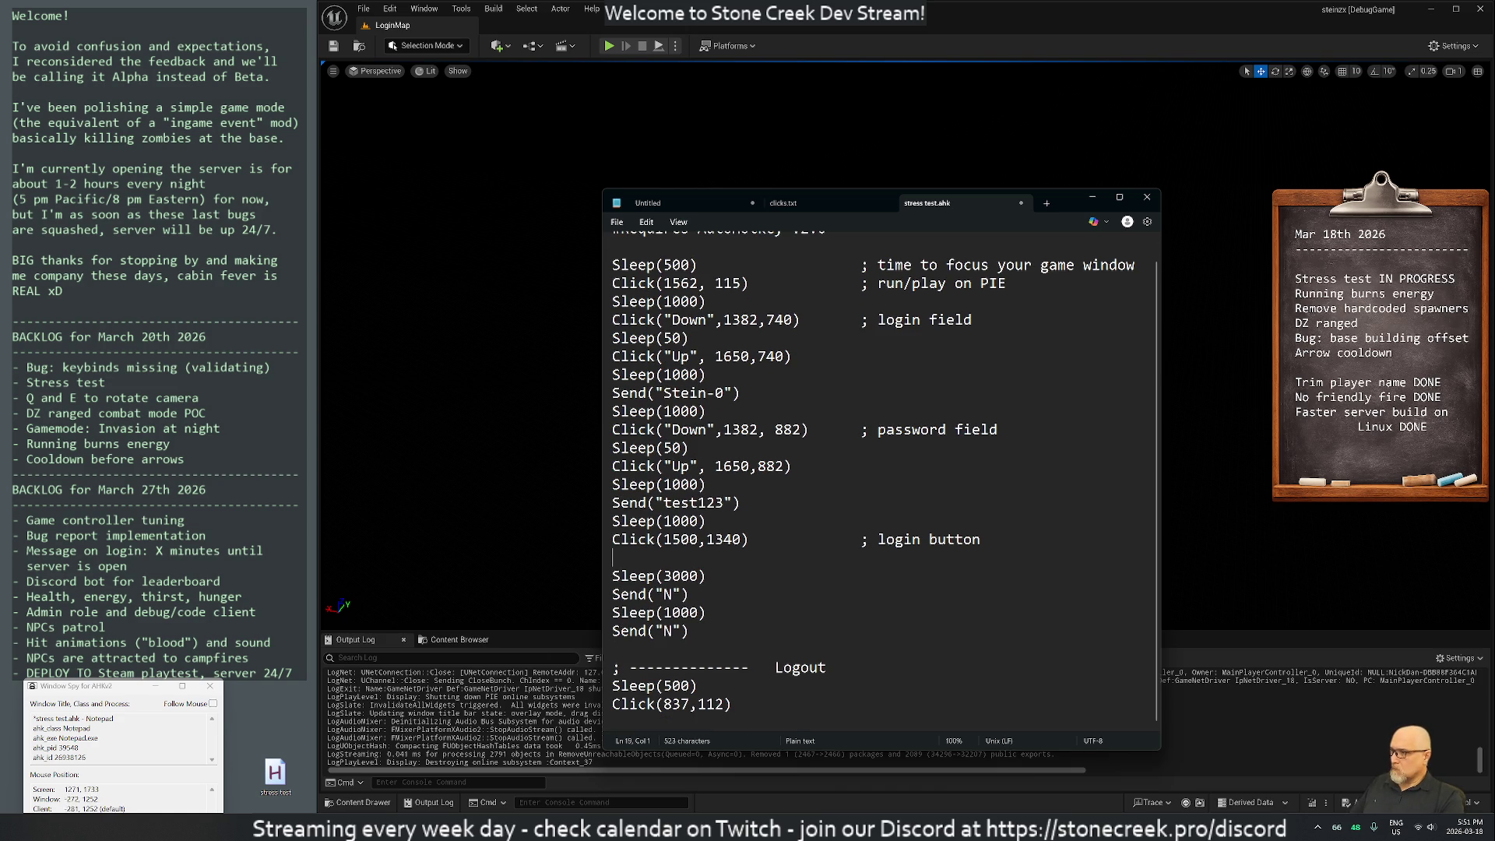
left_click_drag(827, 668, 600, 659)
key("ctrl+c")
Paste the heading above Sleep(3000) and rename it 'Open and close inventory'.
key("Up")
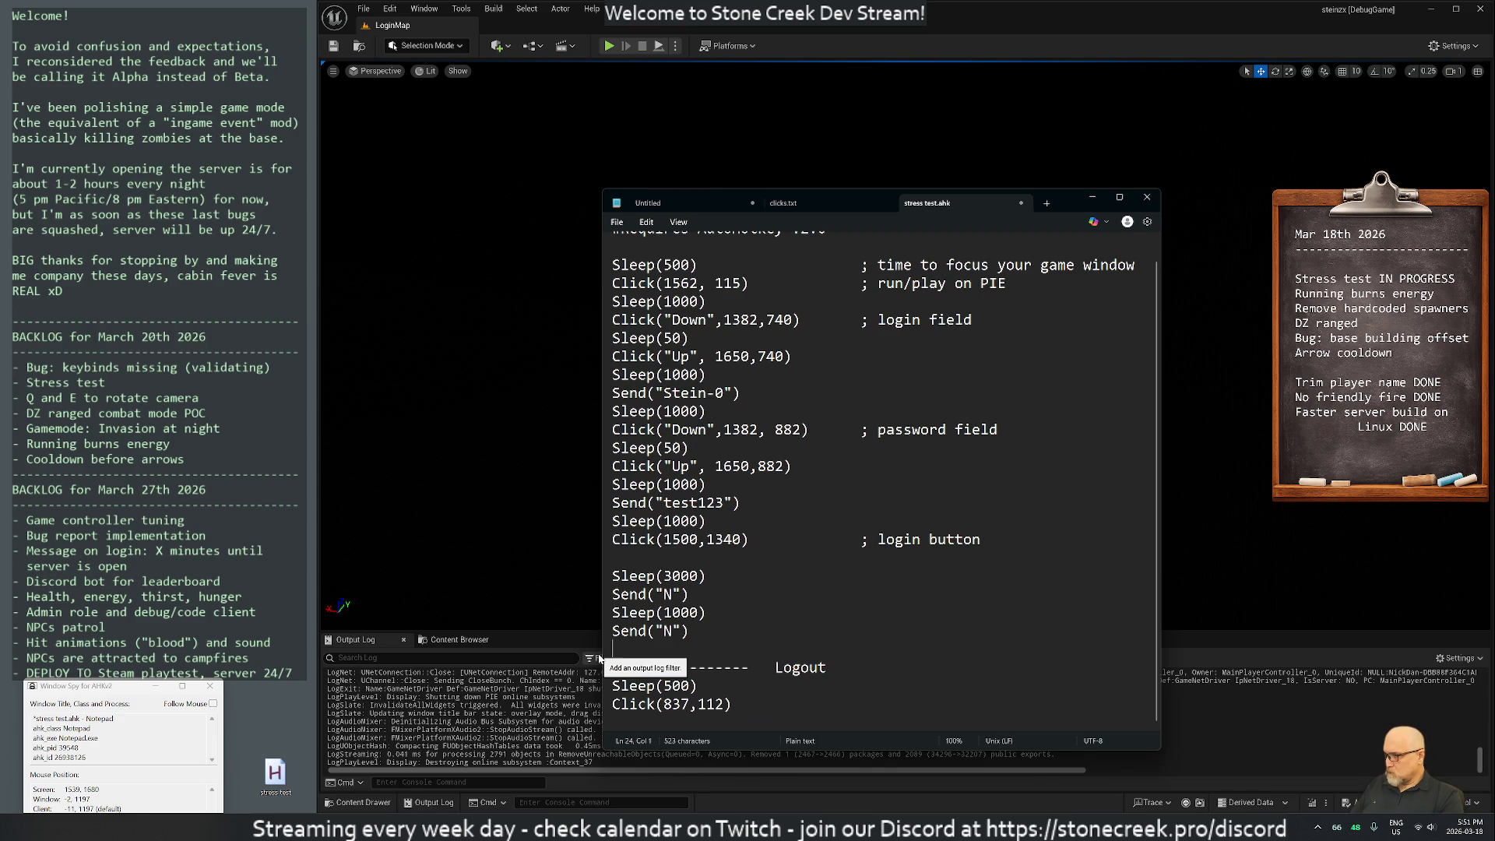
key("Up")
key("Up")
key("Up")
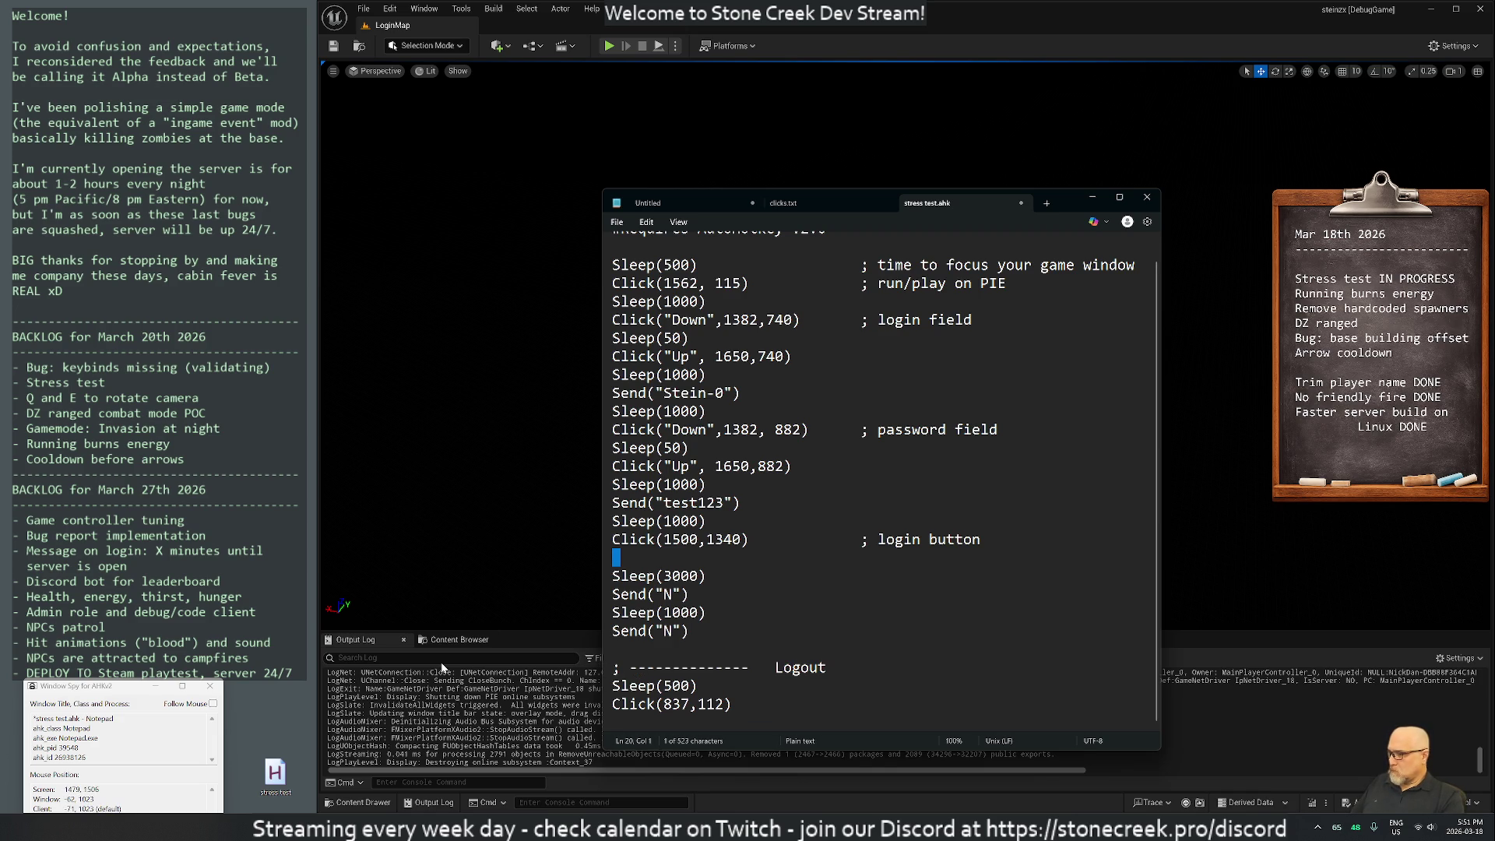
key("Down")
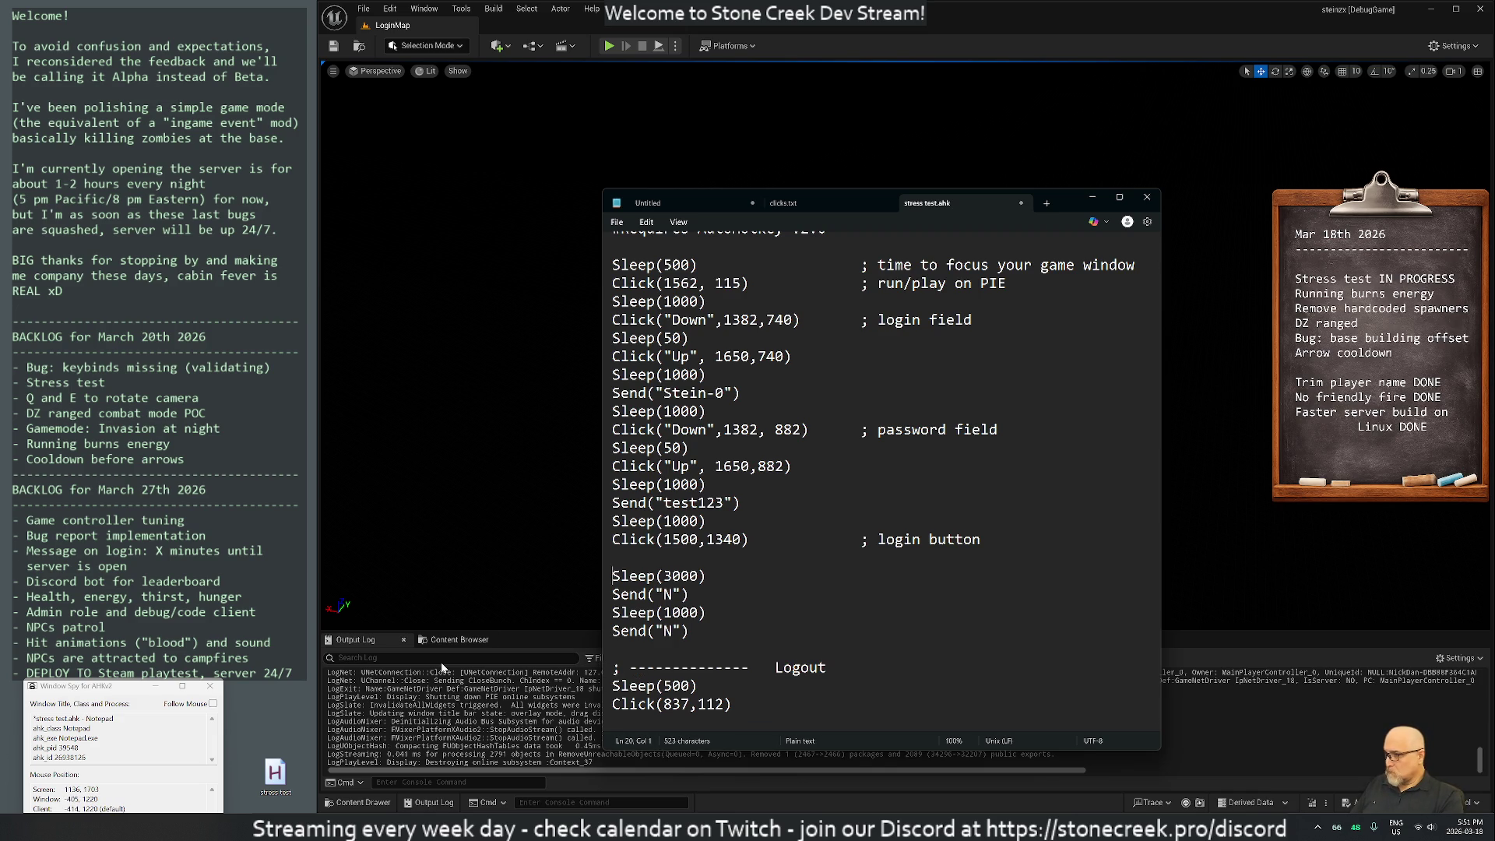
key("ctrl+v")
key("Return")
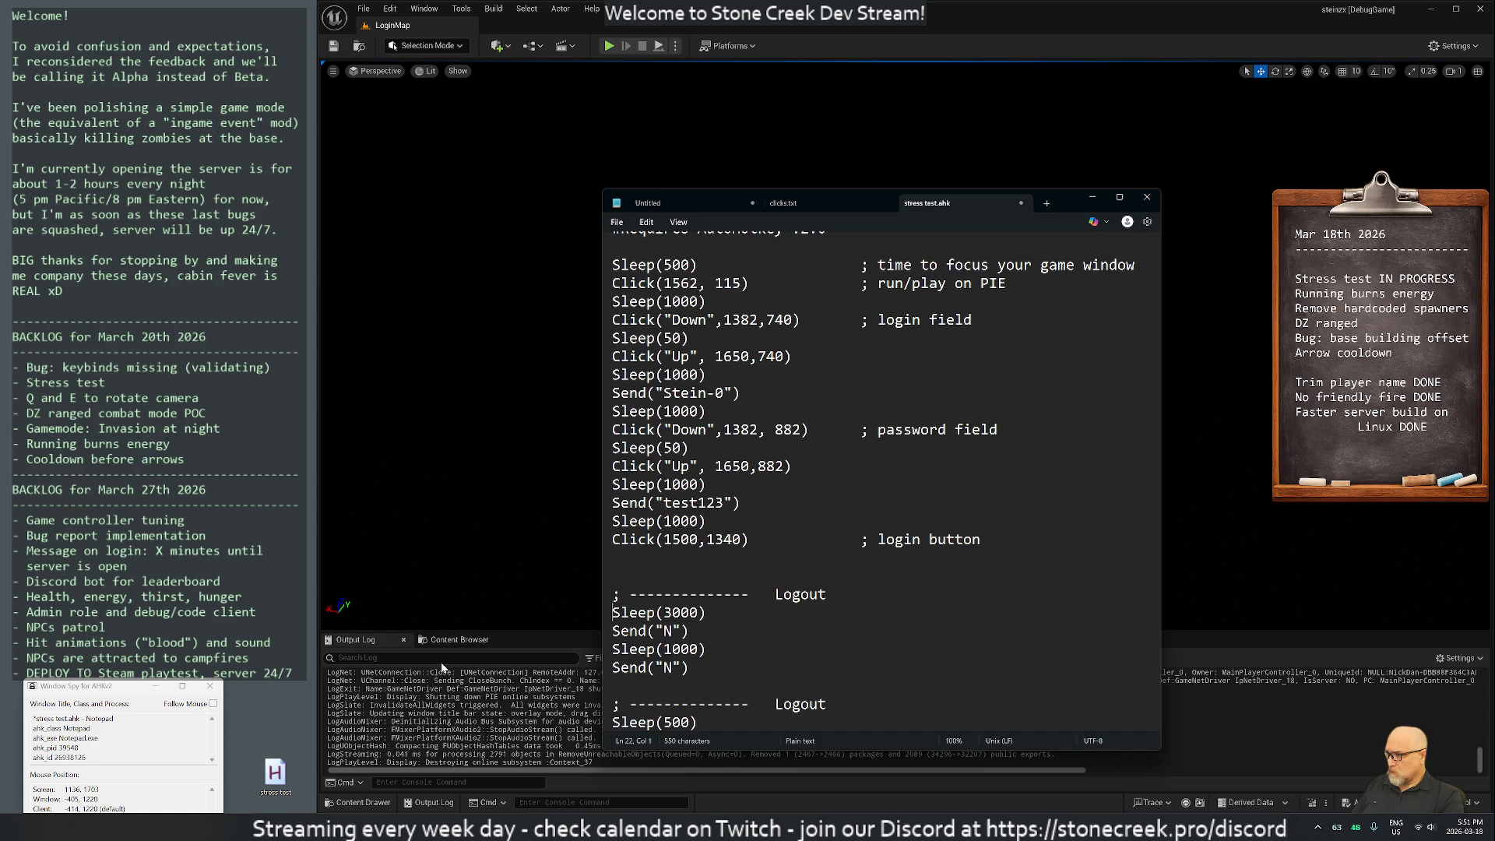
key("Left")
key("ctrl+shift+Left")
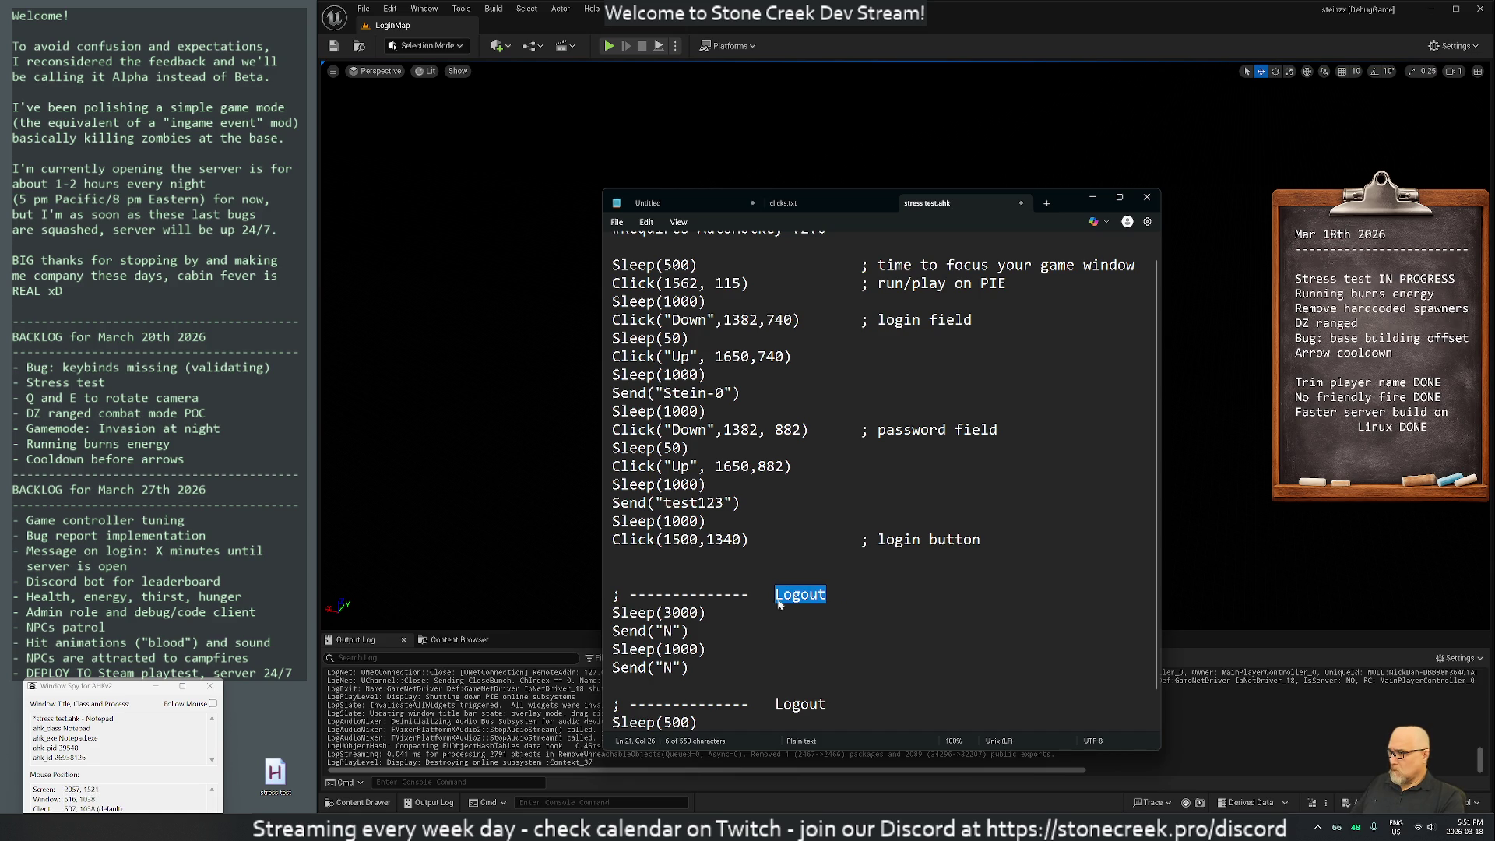
type("Open and close ")
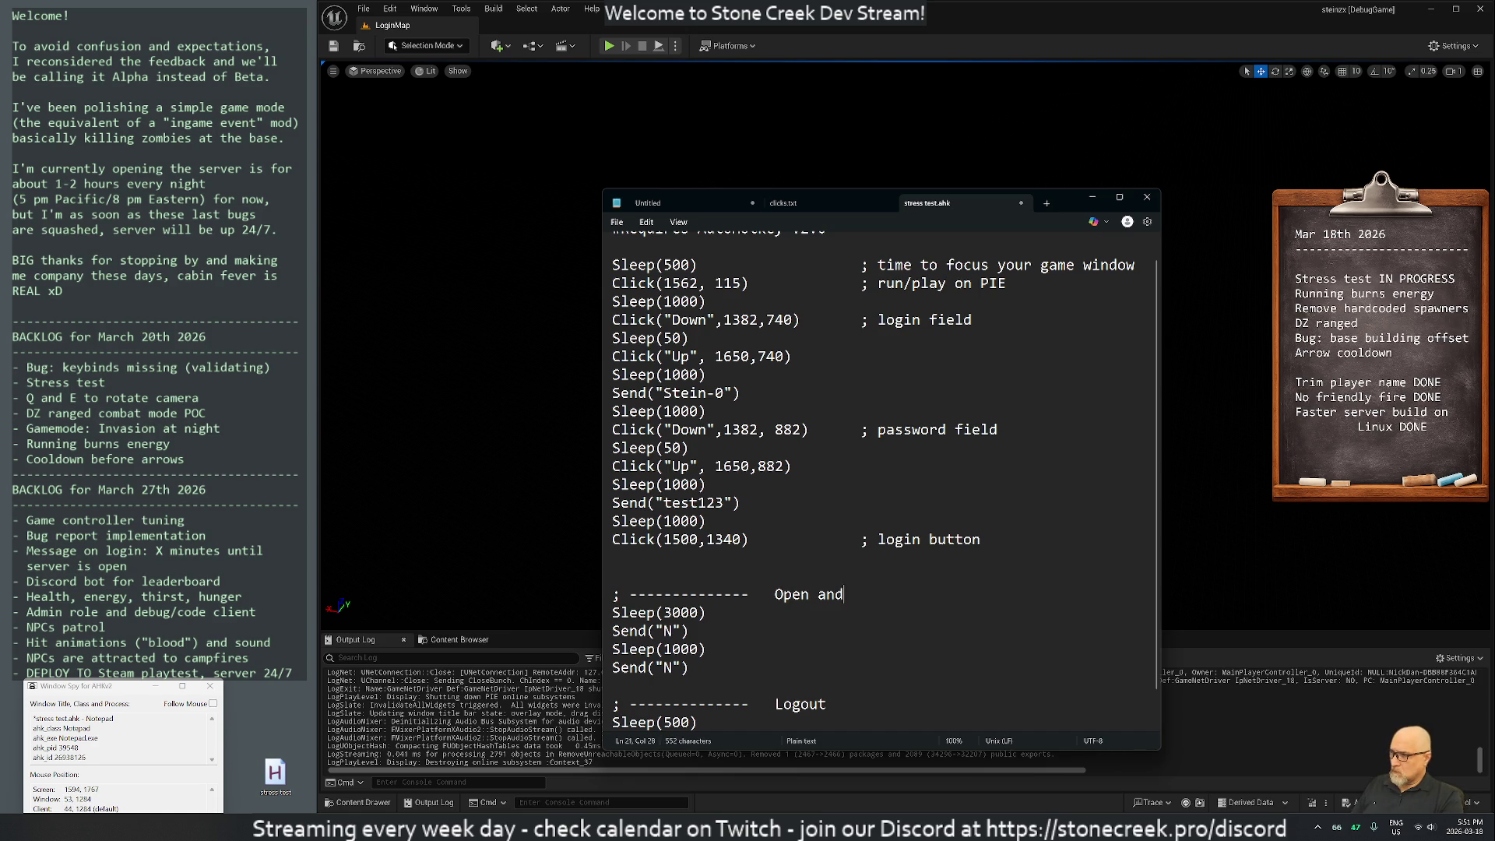
type("inventory")
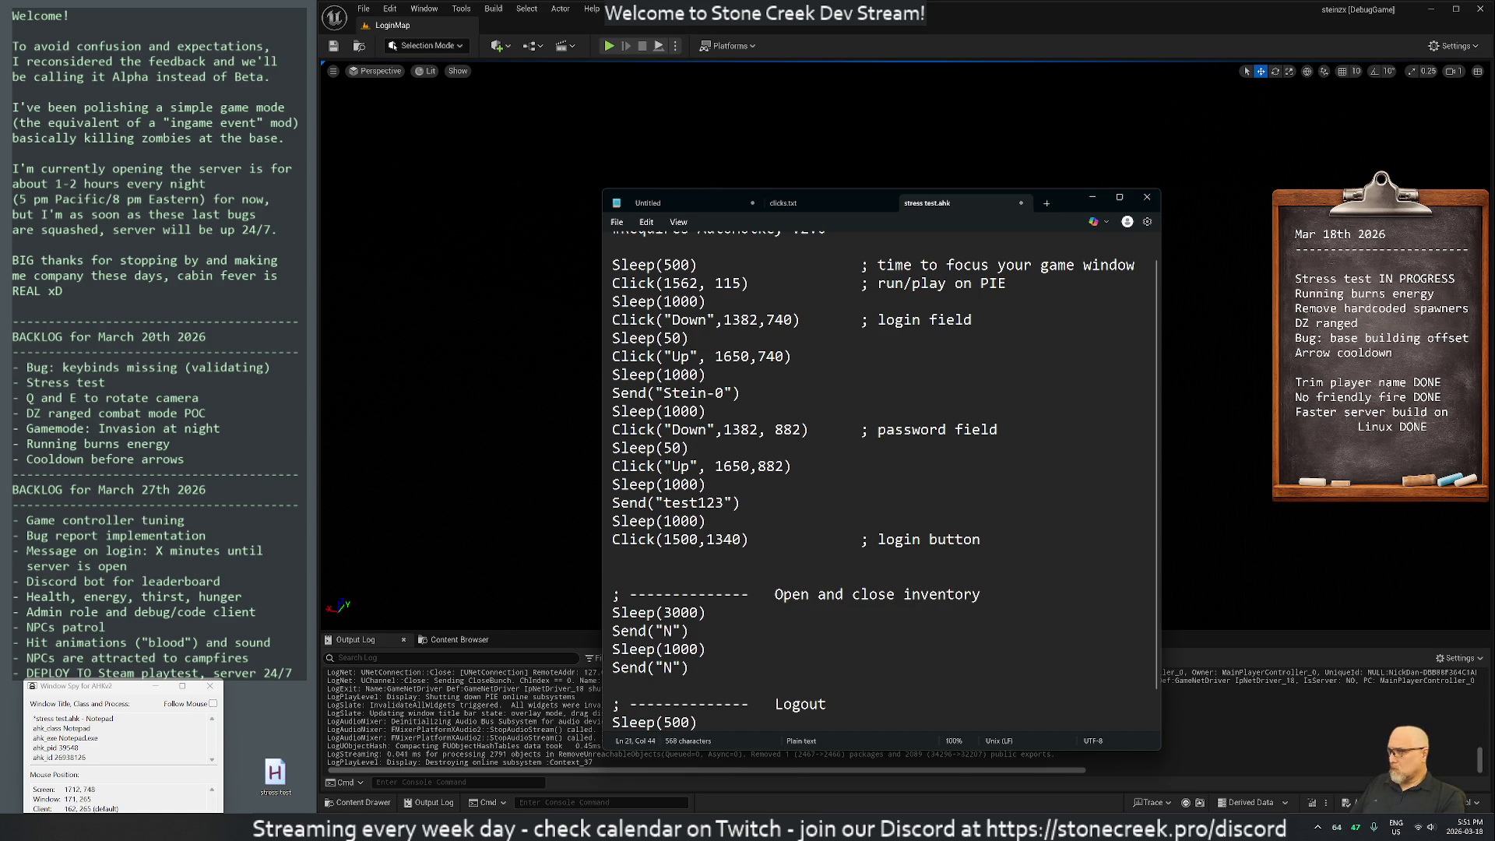
Save stress test.ahk and move the Notepad window up and right.
left_click(616, 222)
left_click(623, 340)
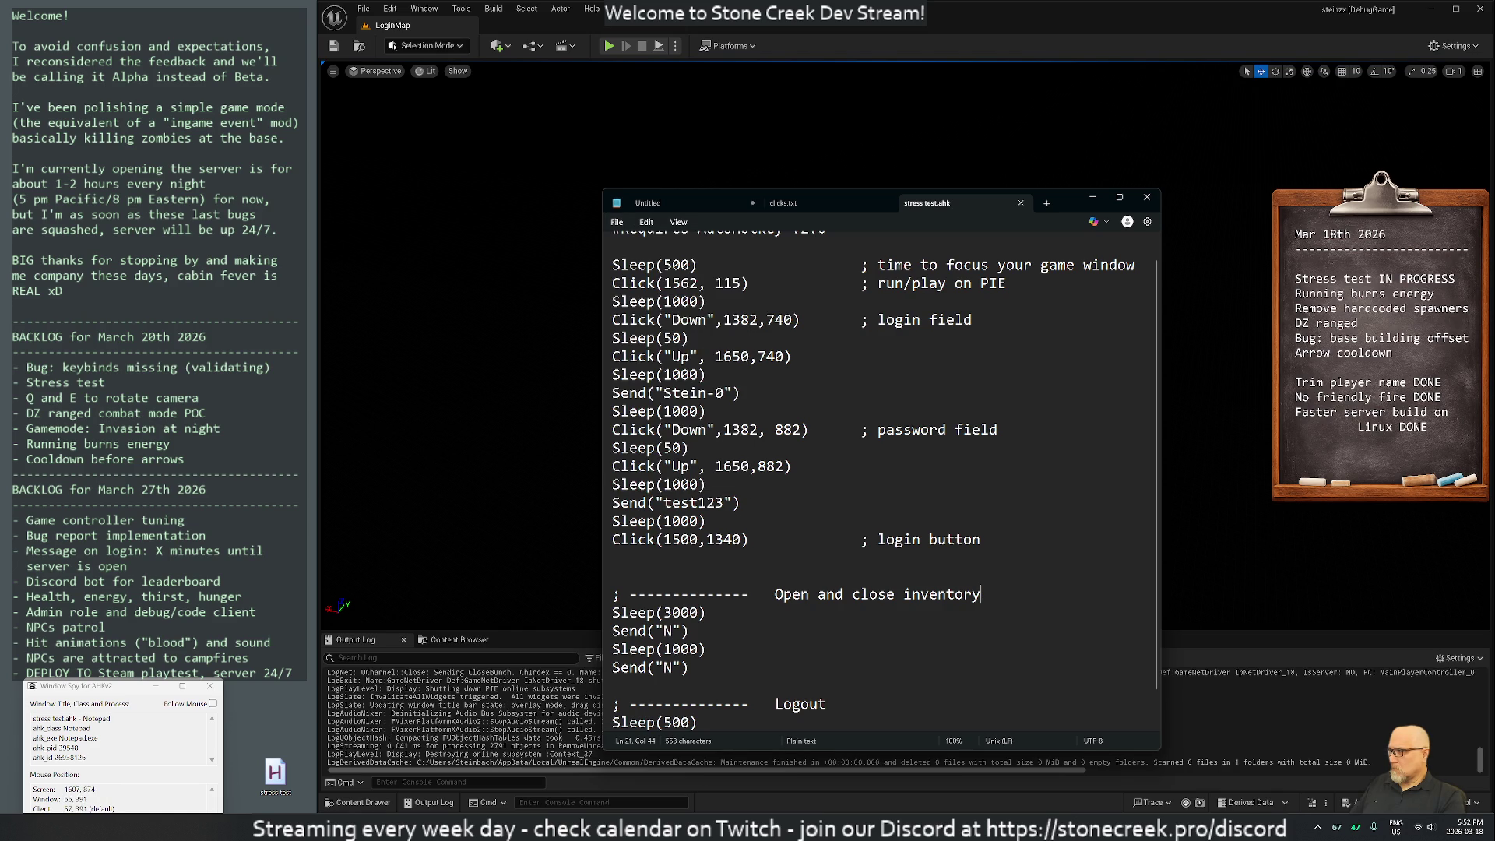
left_click_drag(1043, 204, 1210, 161)
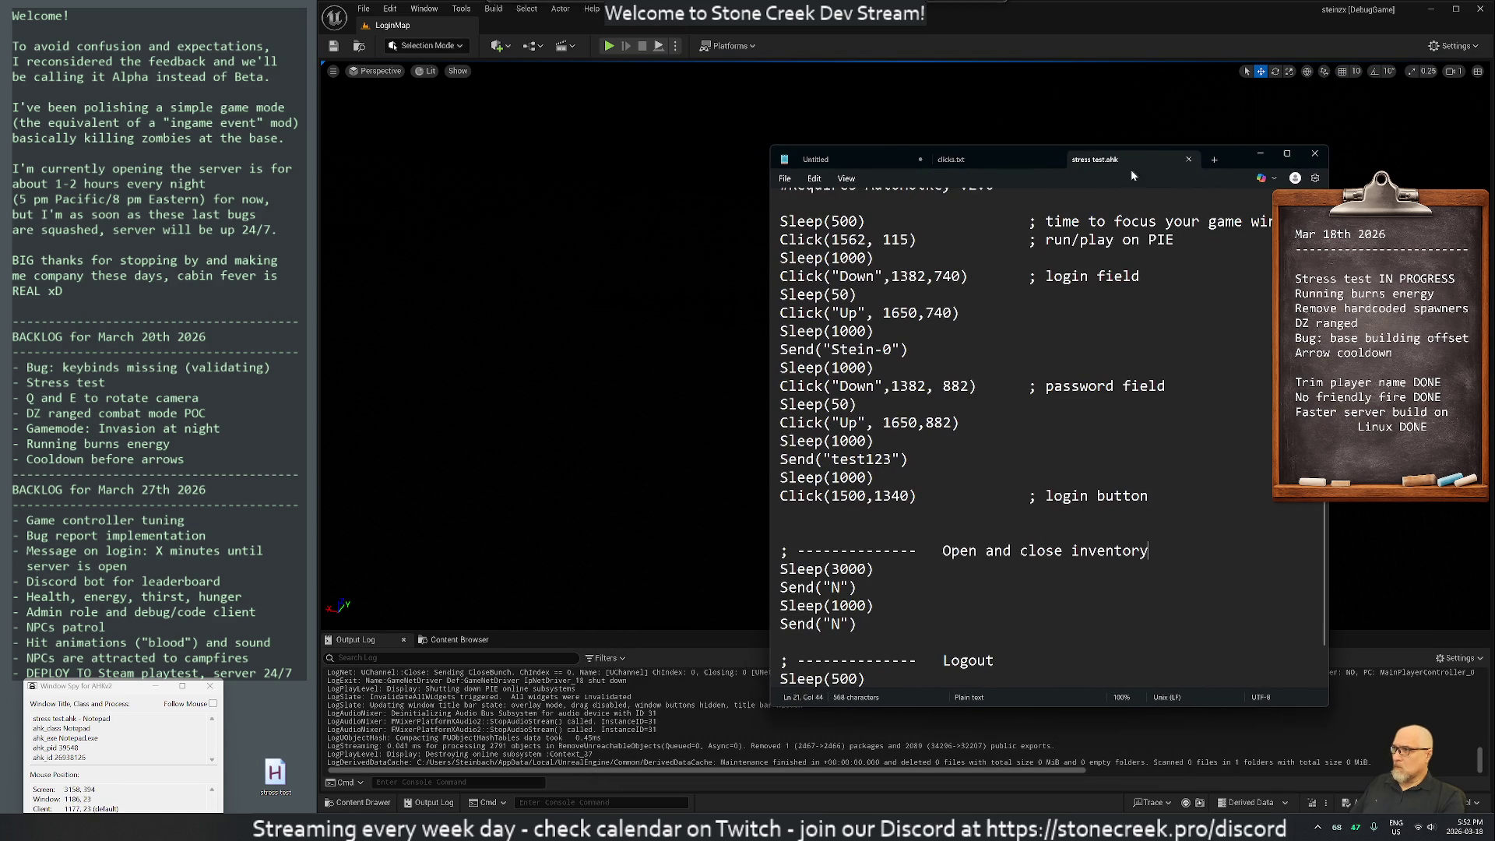
Run the script to log into Stone Creek, stop PIE, and select the 3 in Sleep(3000).
double_click(276, 774)
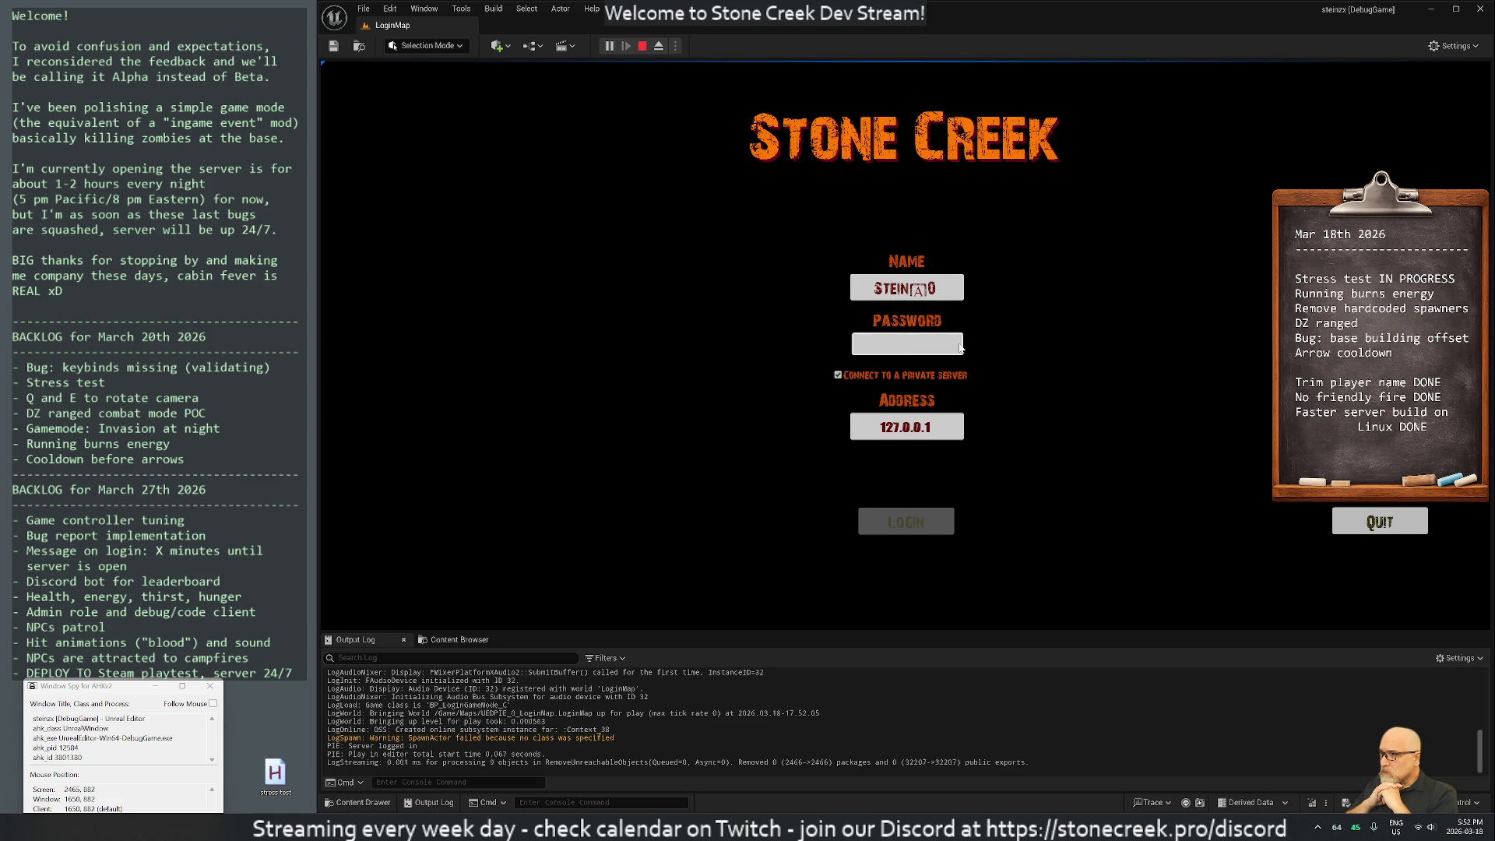
left_click(901, 523)
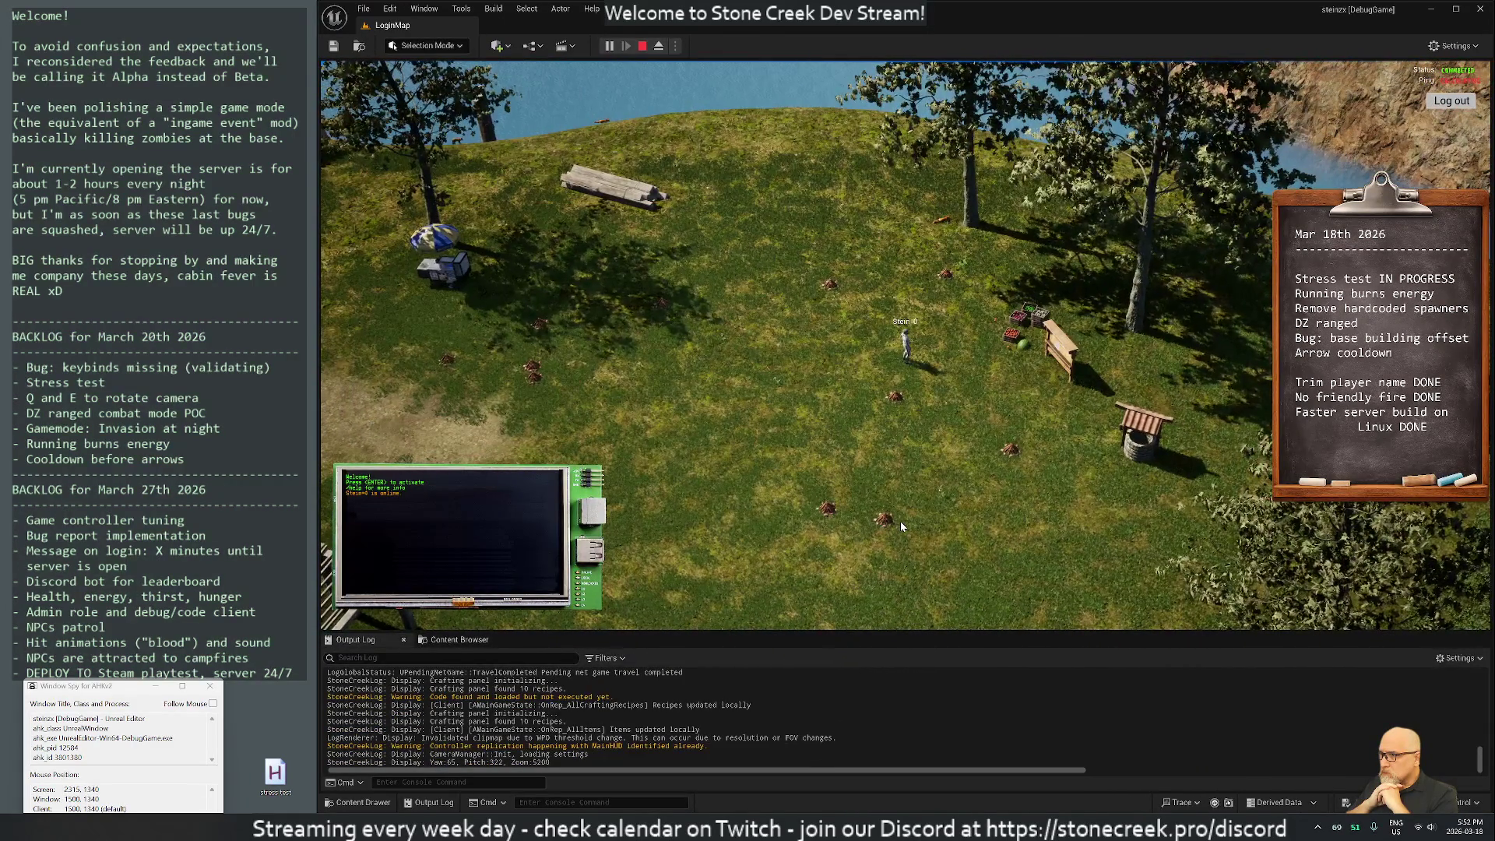
left_click(643, 47)
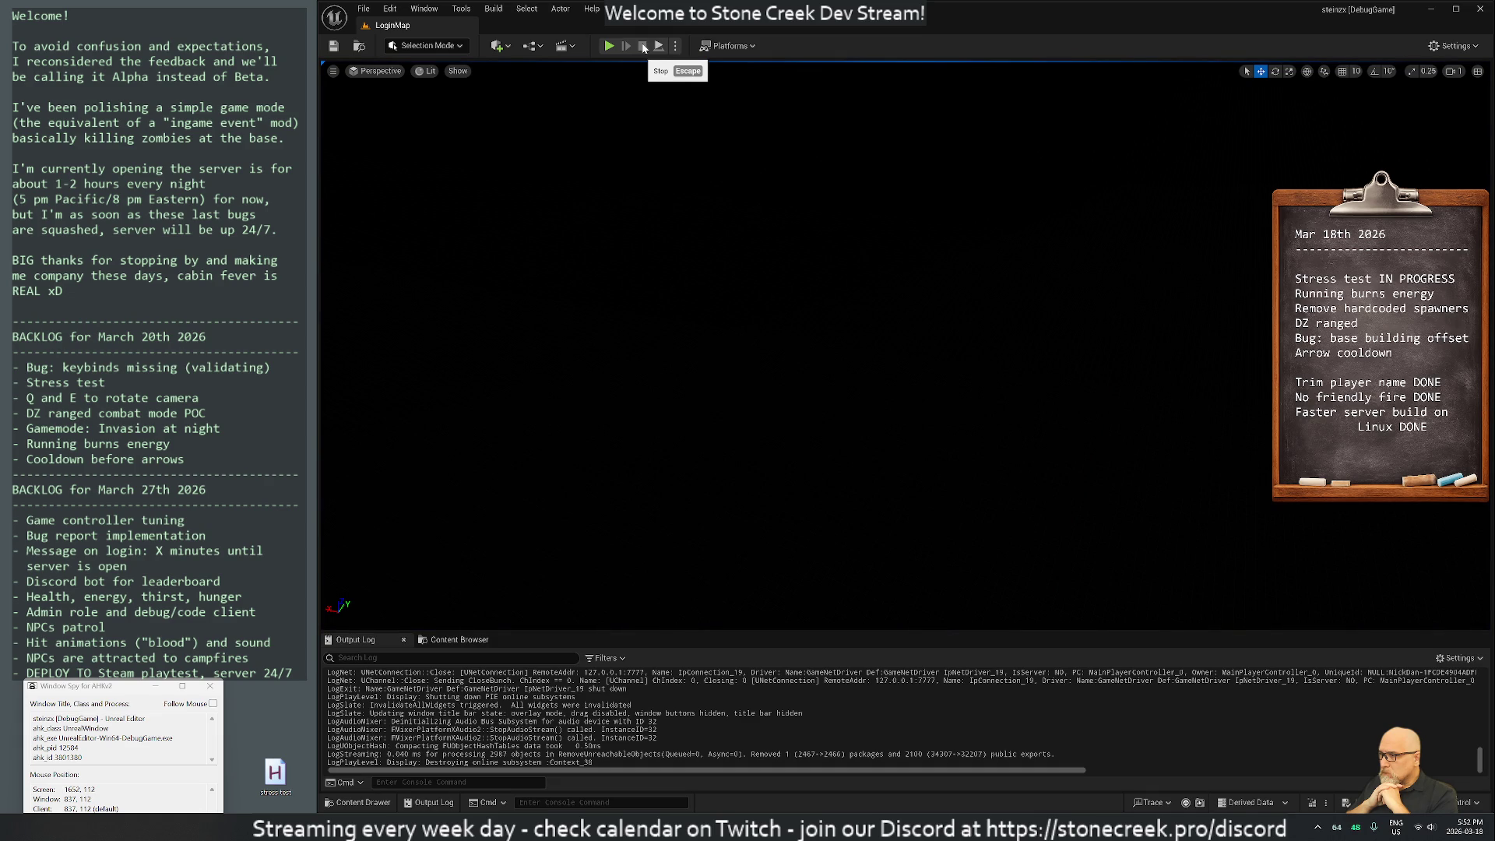
key("alt+Tab")
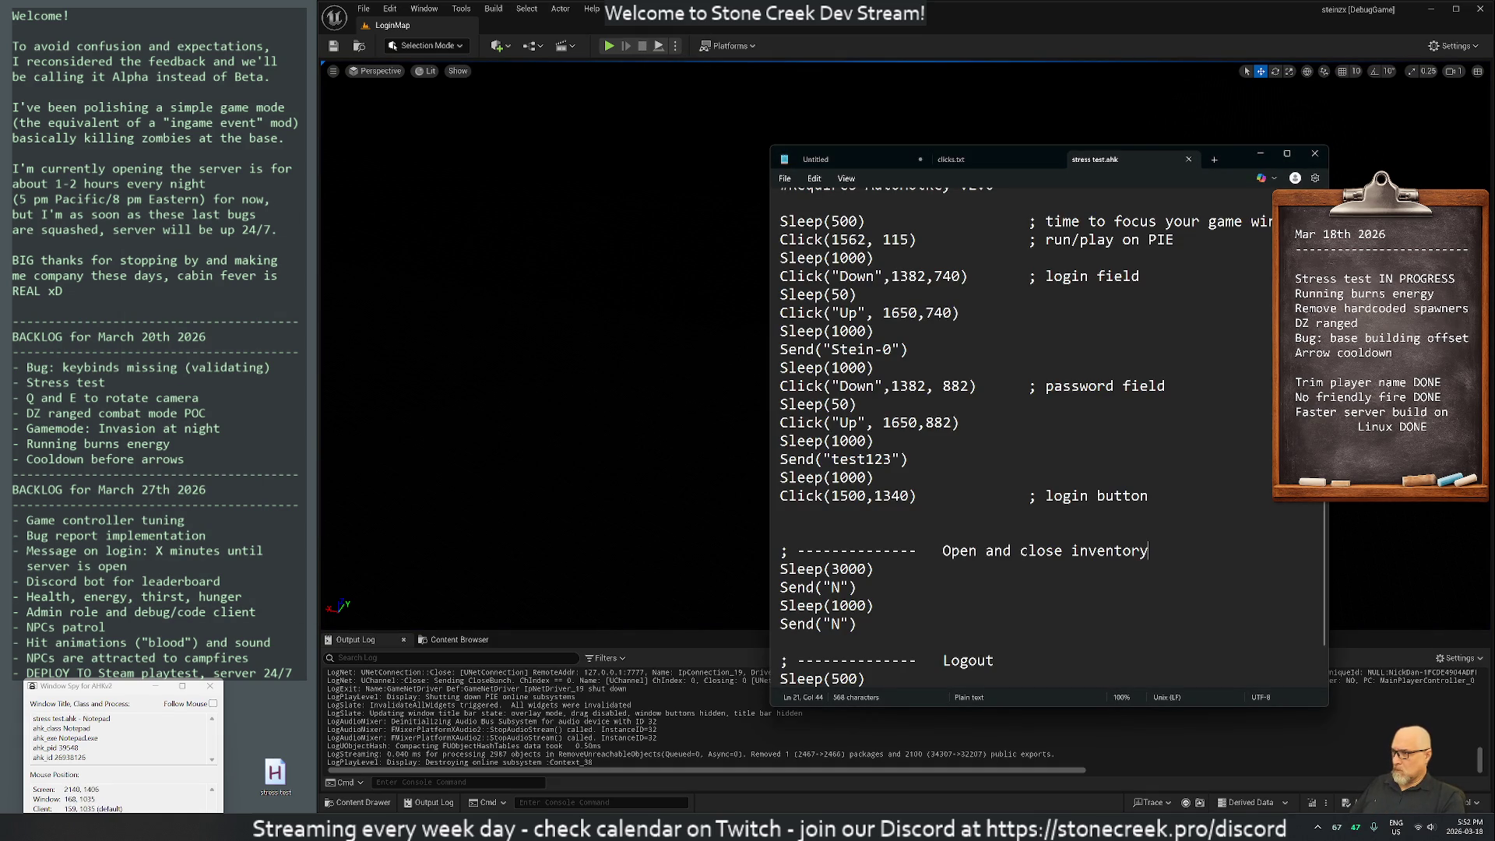
left_click_drag(831, 569, 840, 570)
Change the script's inventory wait to Sleep(4000) and save it.
type("4")
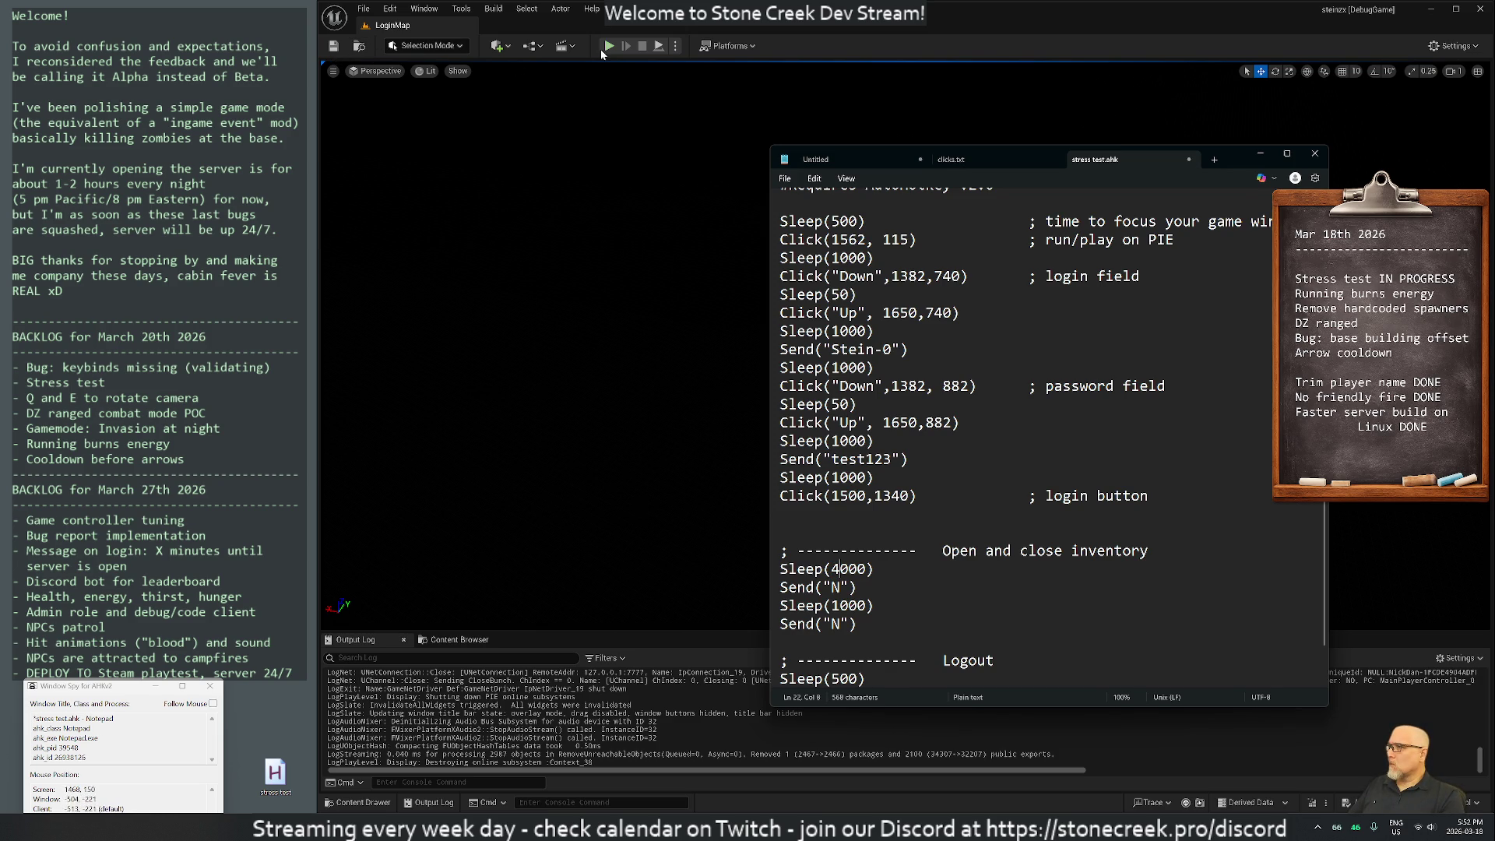
left_click(785, 179)
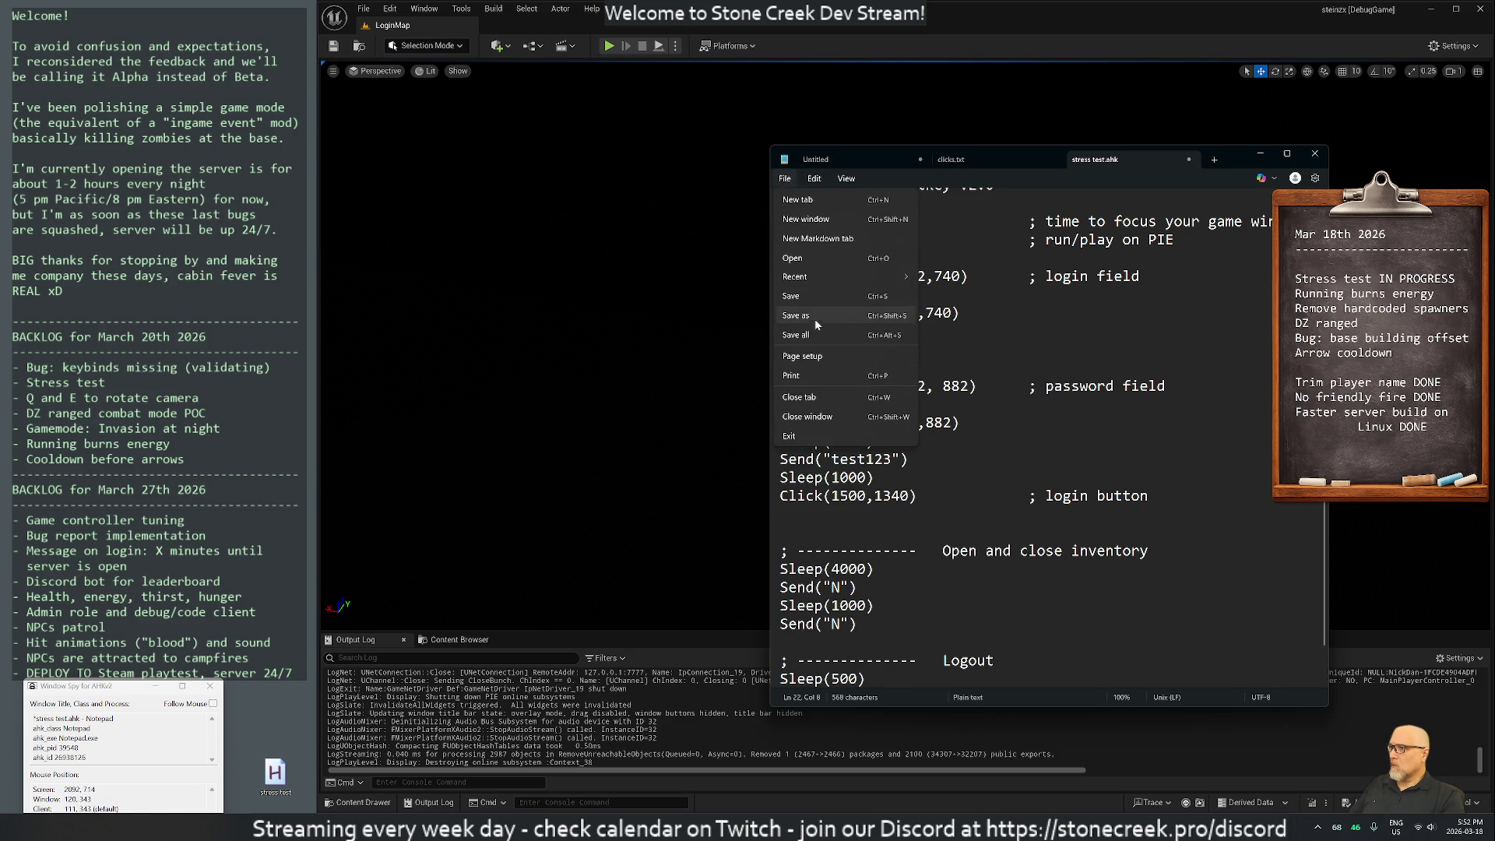
left_click(800, 302)
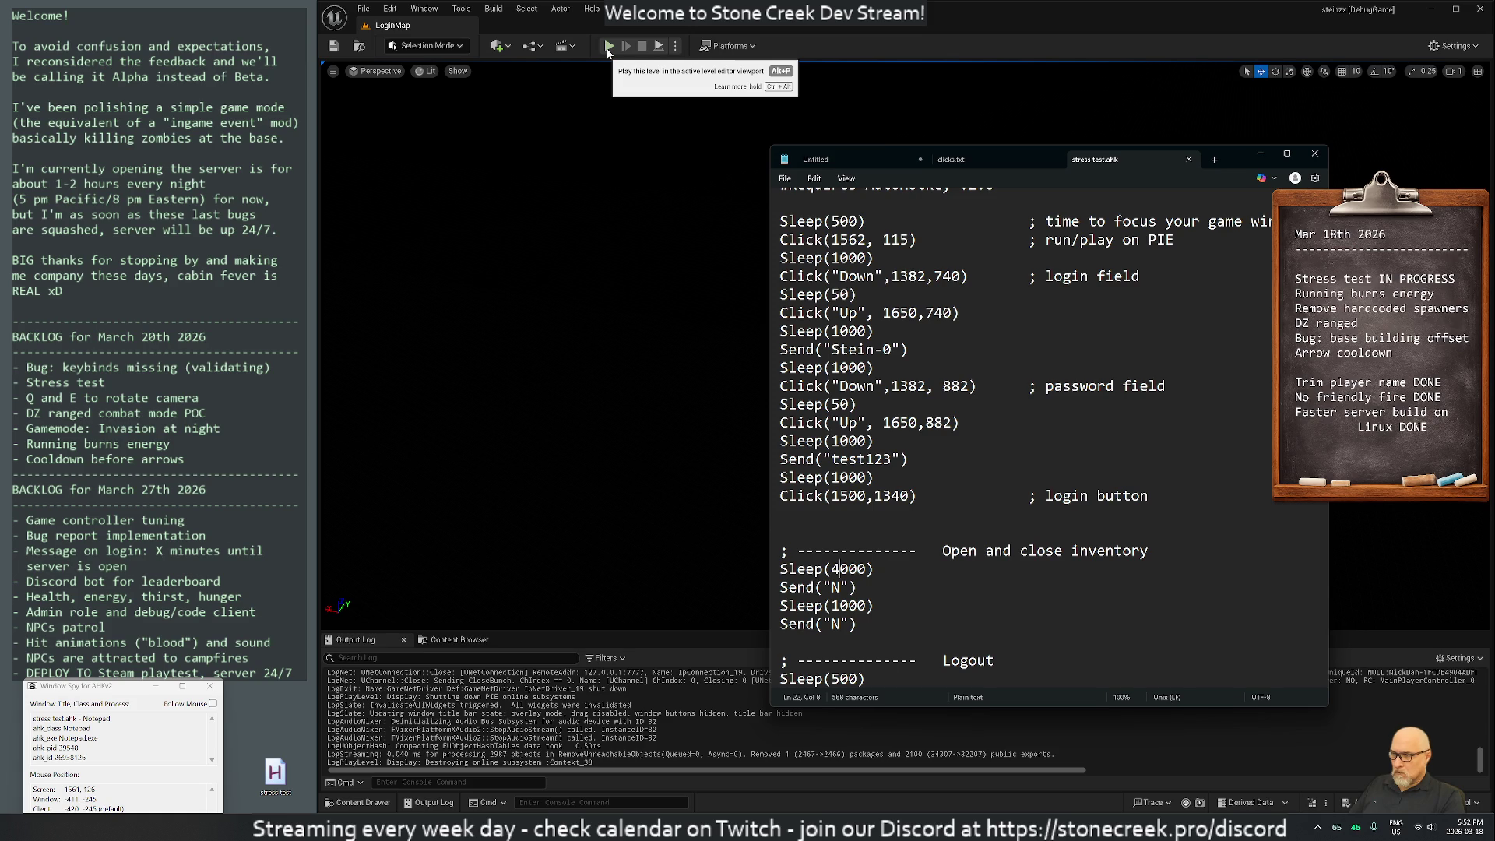
Retest the Stone Creek login in play-in-editor with the password, then stop and return to the editor.
left_click(609, 47)
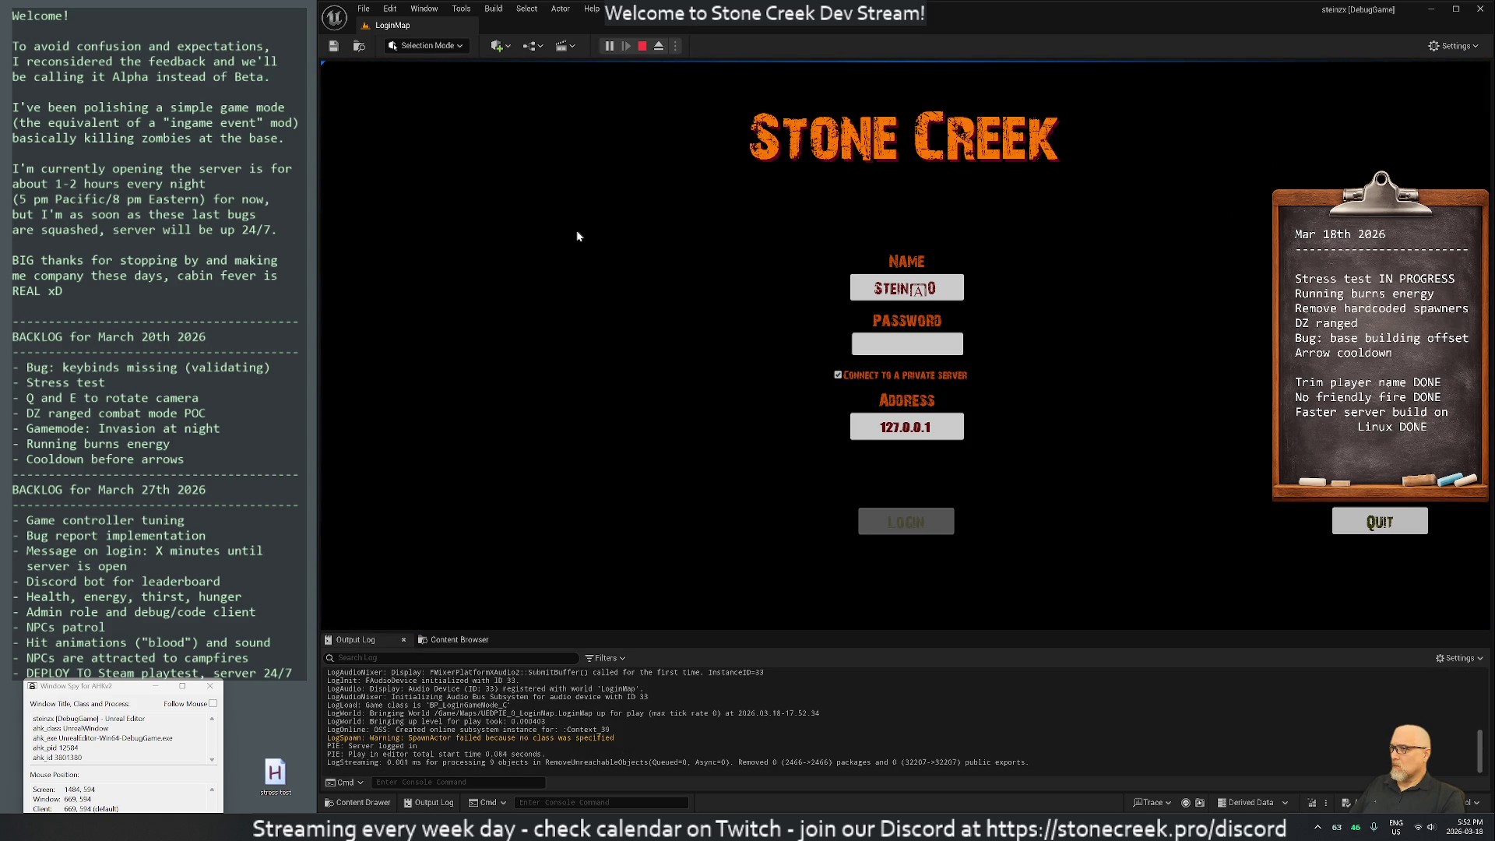
left_click(643, 47)
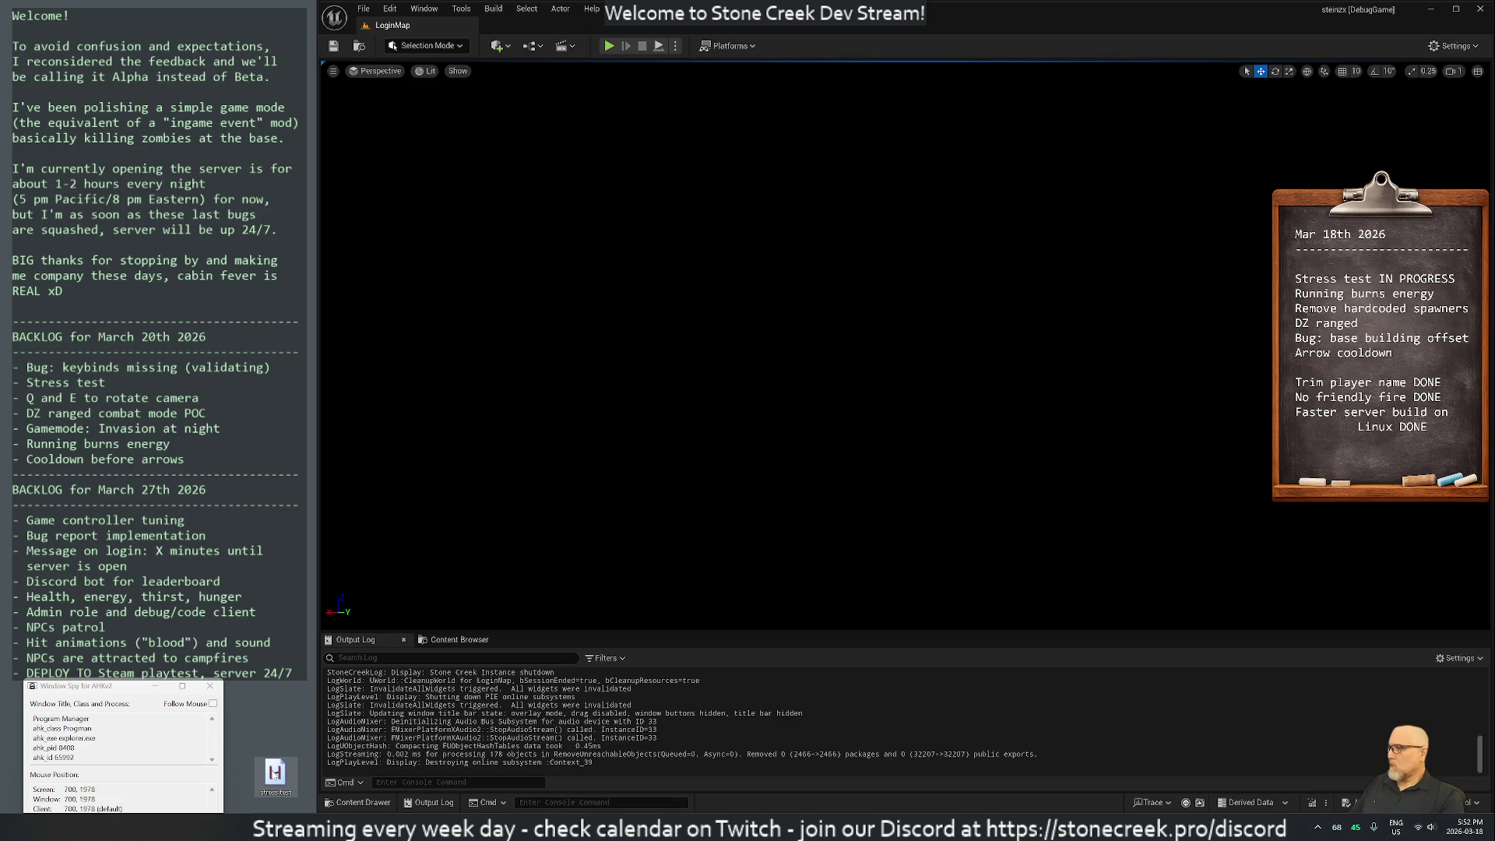
left_click(609, 47)
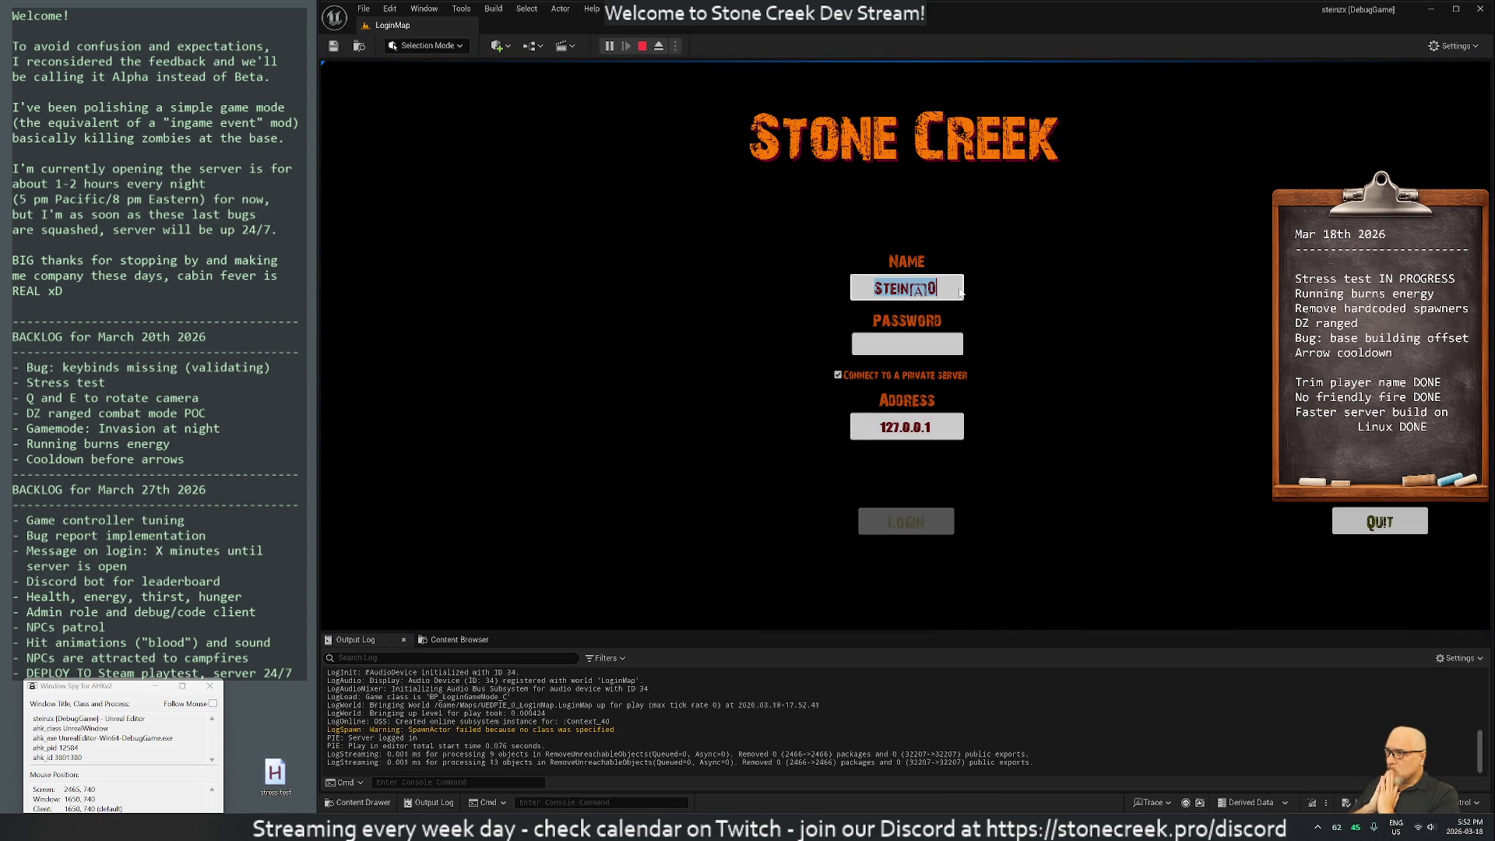
left_click(960, 348)
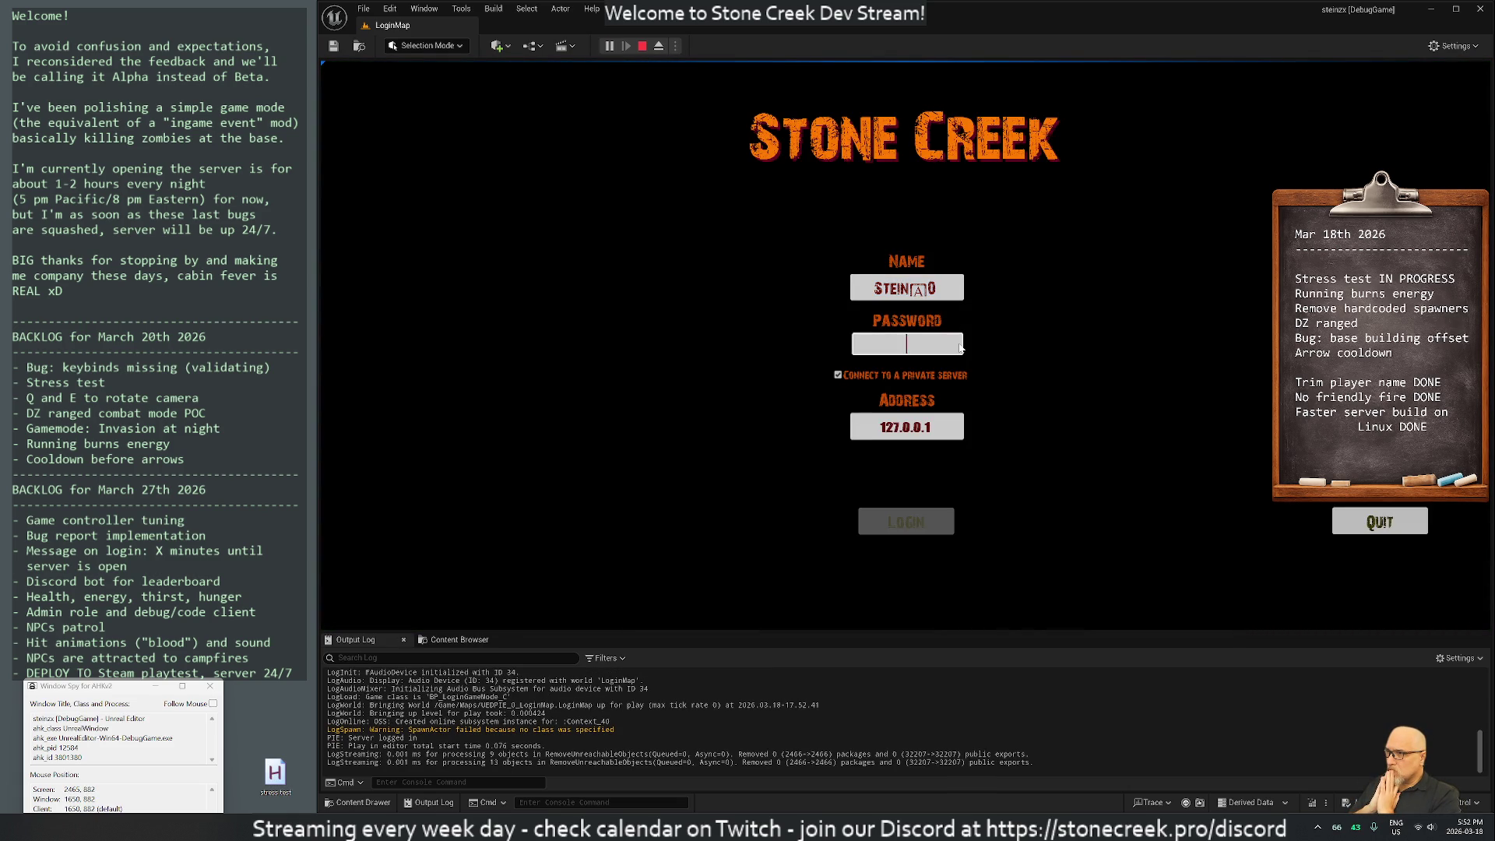
type("*******")
left_click(901, 523)
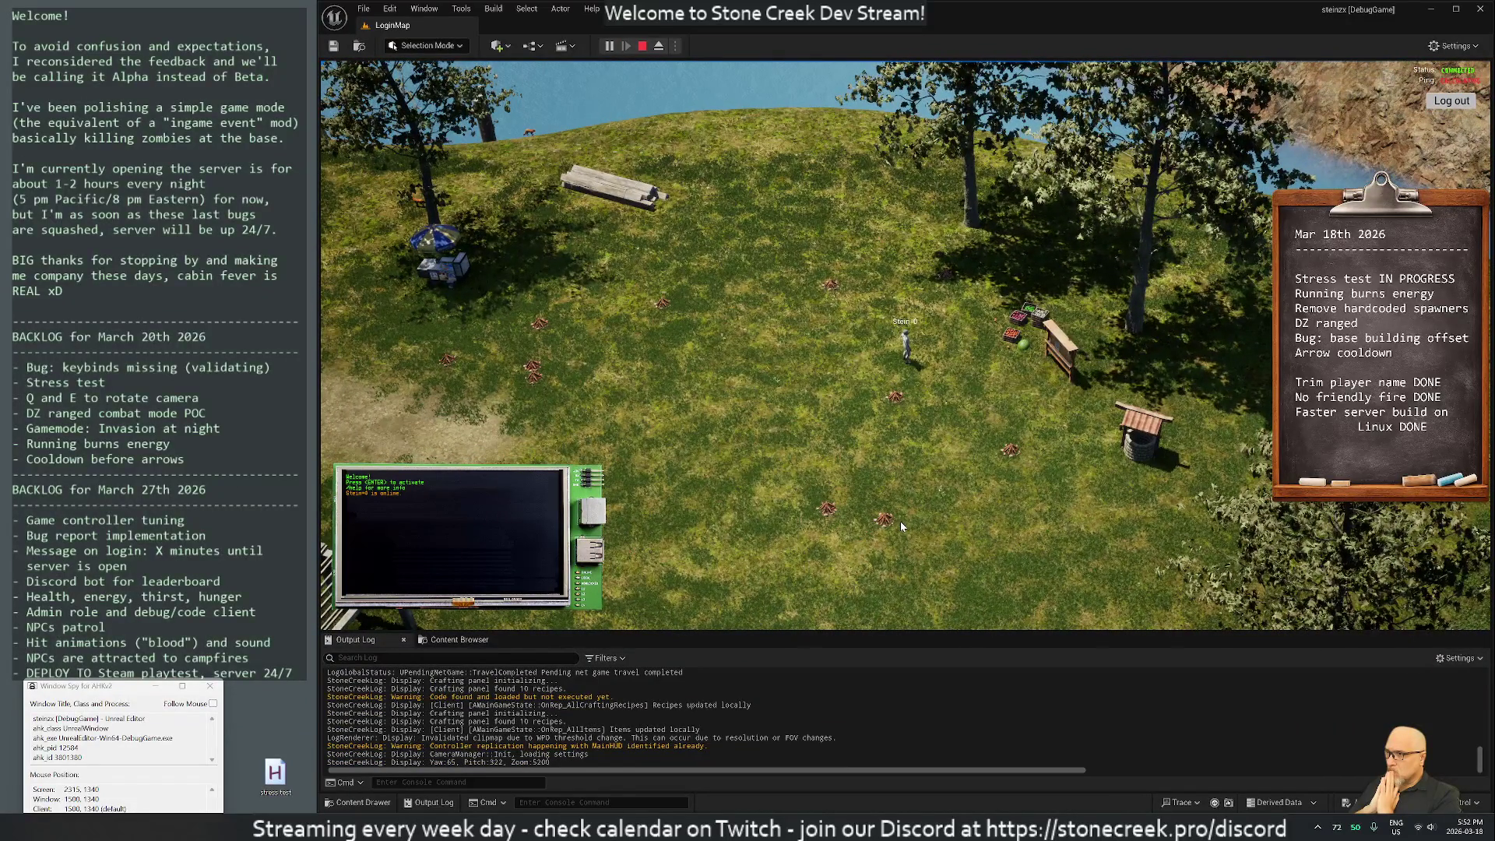
left_click(643, 46)
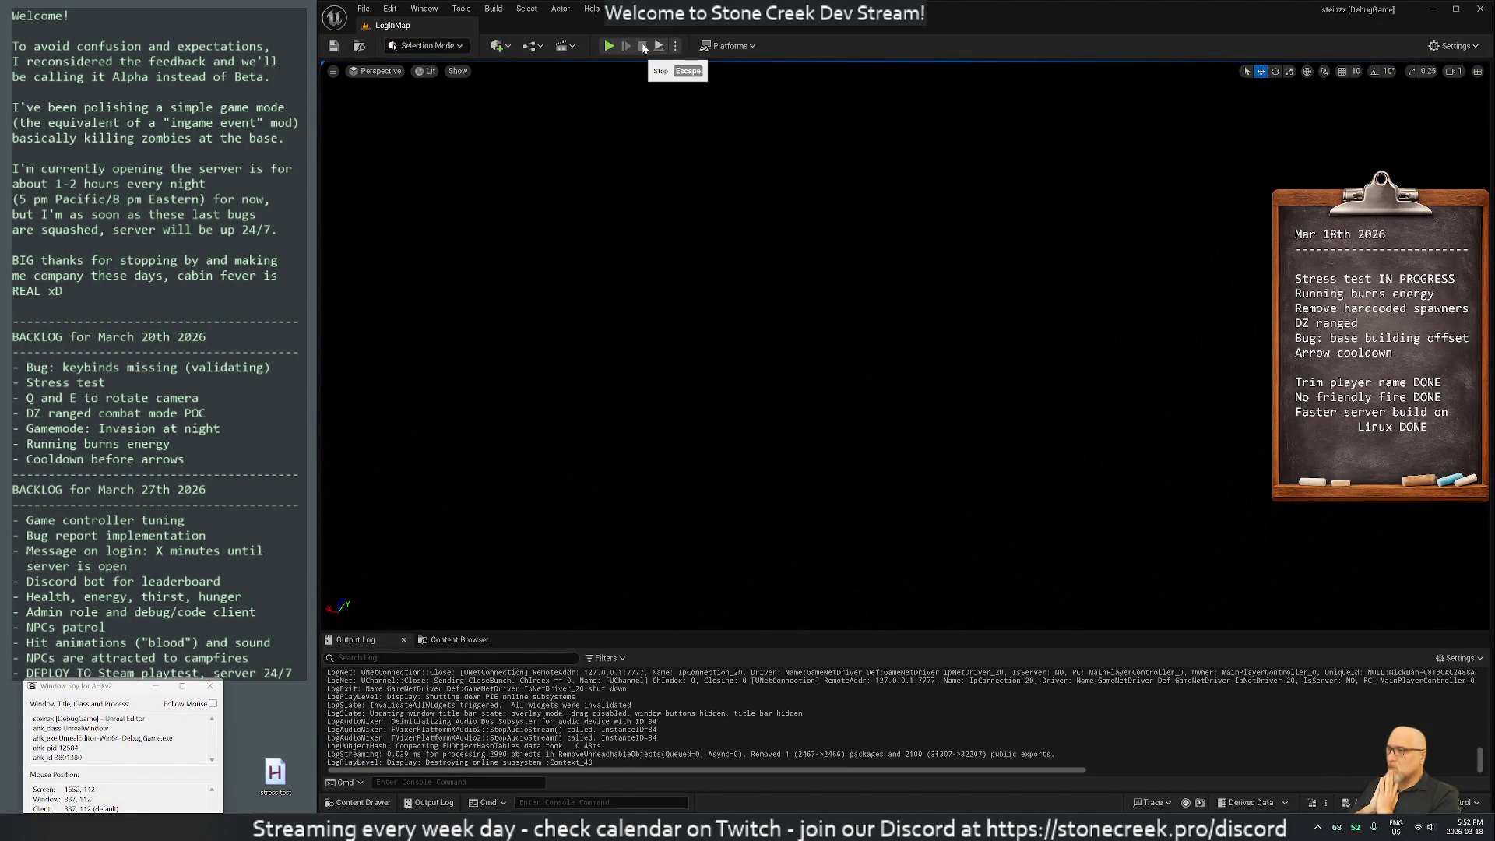
key("alt+Tab")
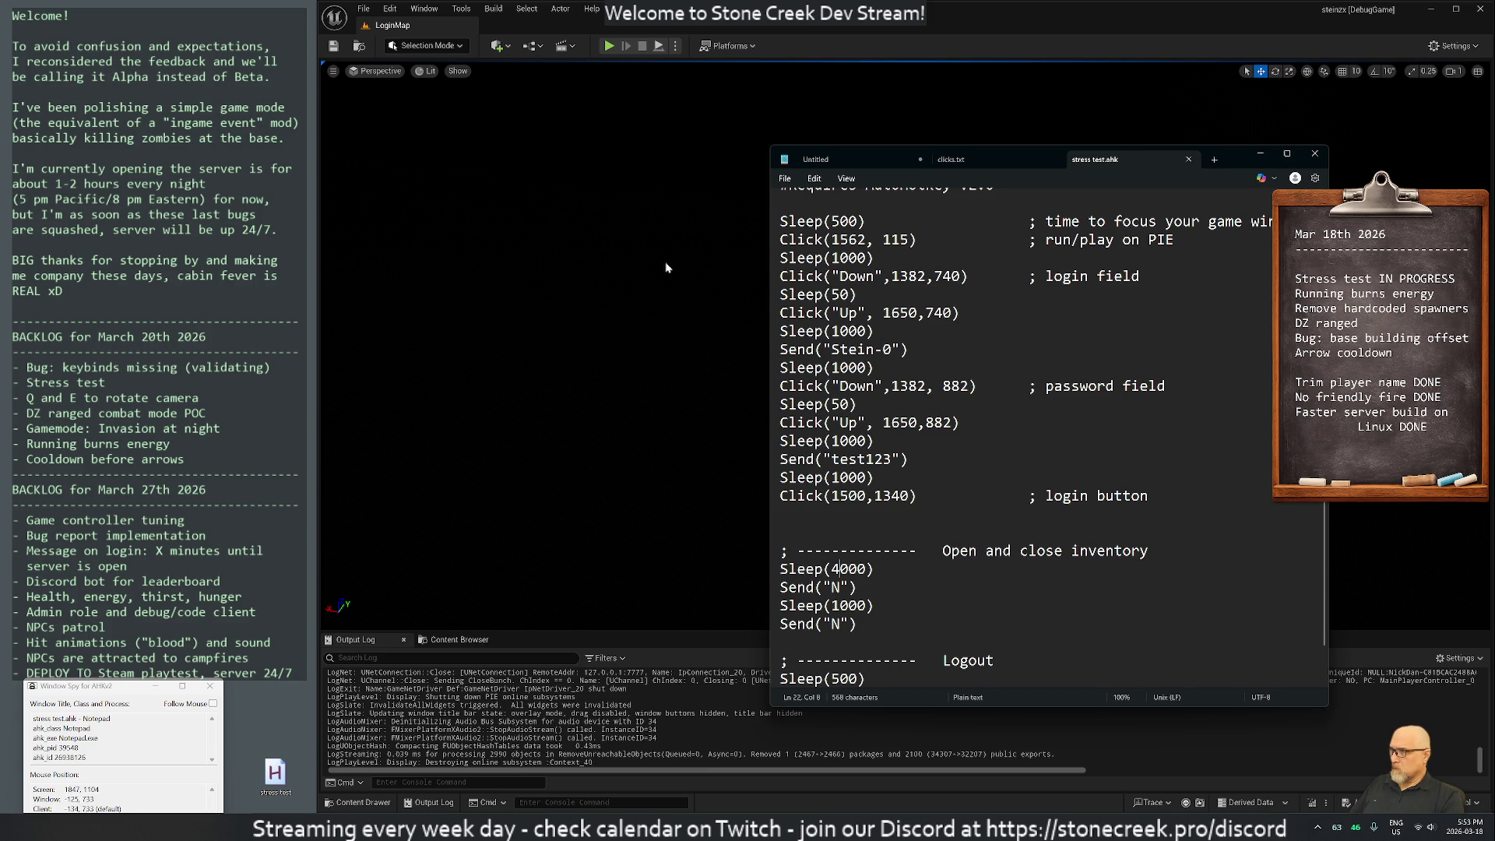
left_click(687, 29)
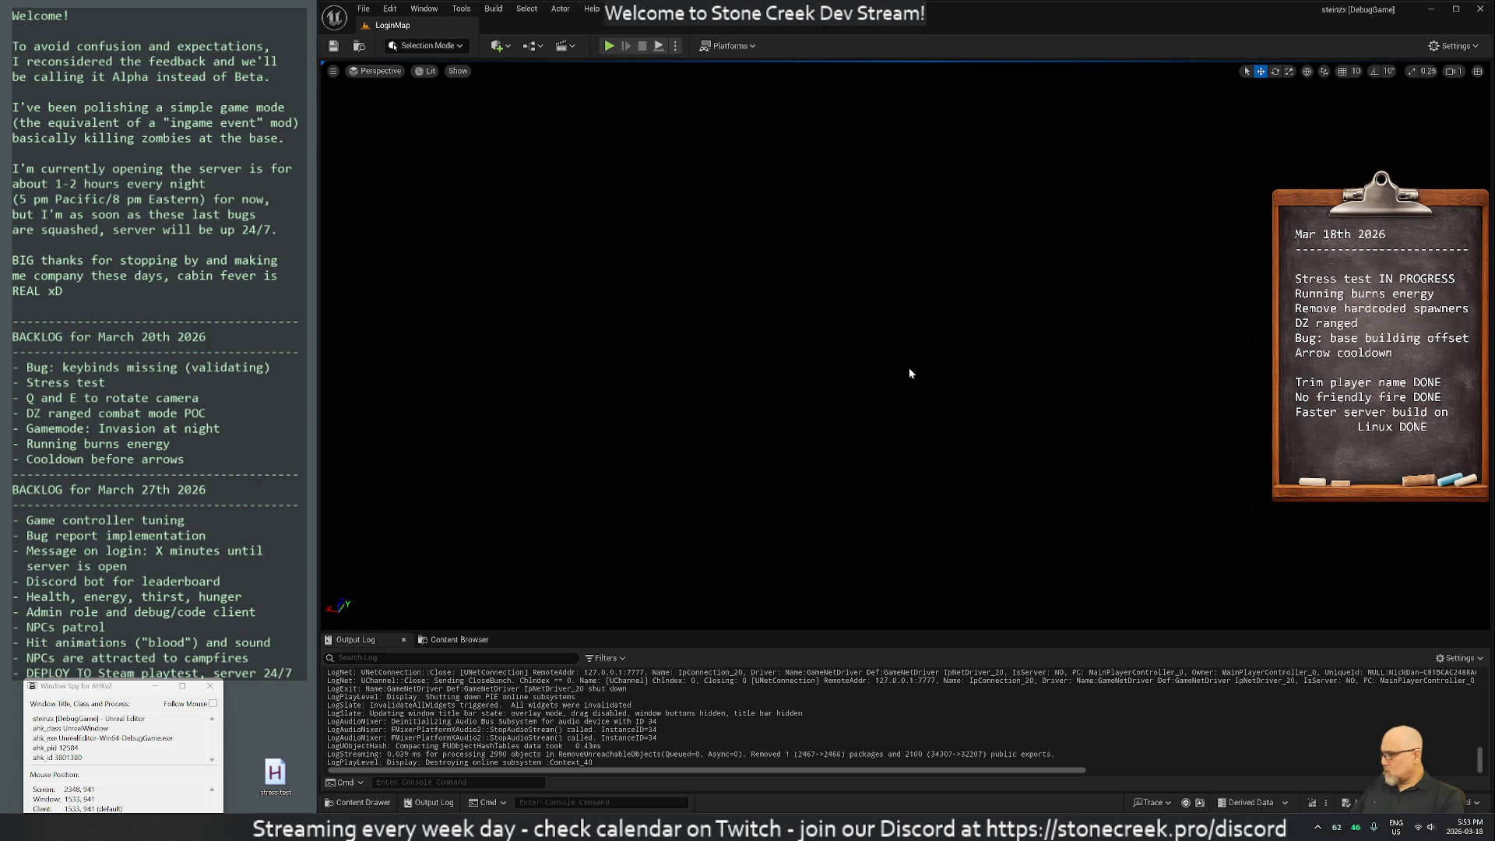
key("alt+Tab")
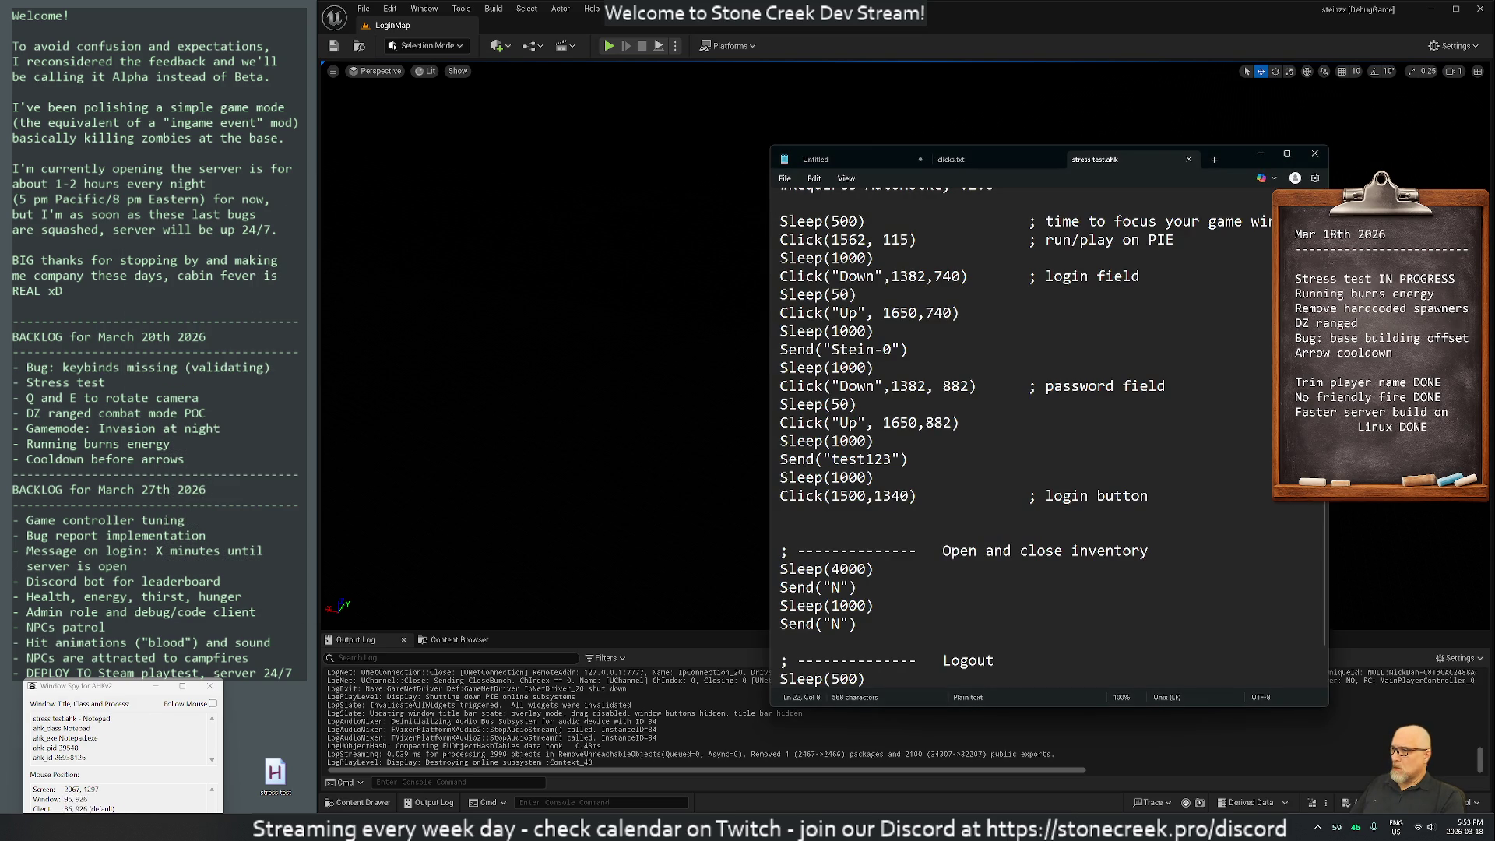
Copy the login Click line under the inventory header, drop its comment, and change 1340 to 950.
triple_click(829, 496)
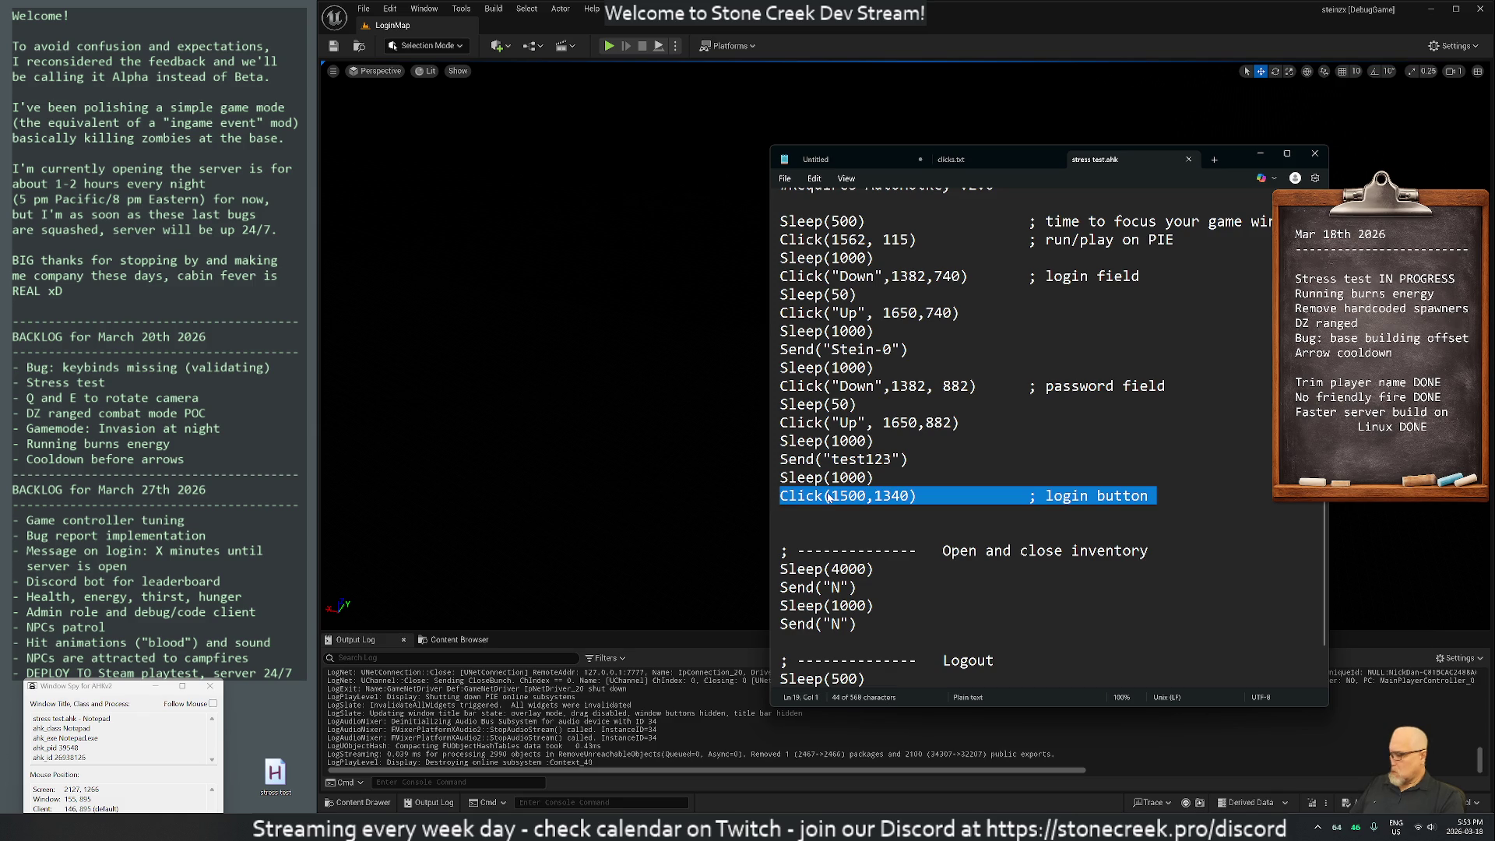
key("Down")
key("Down")
key("End")
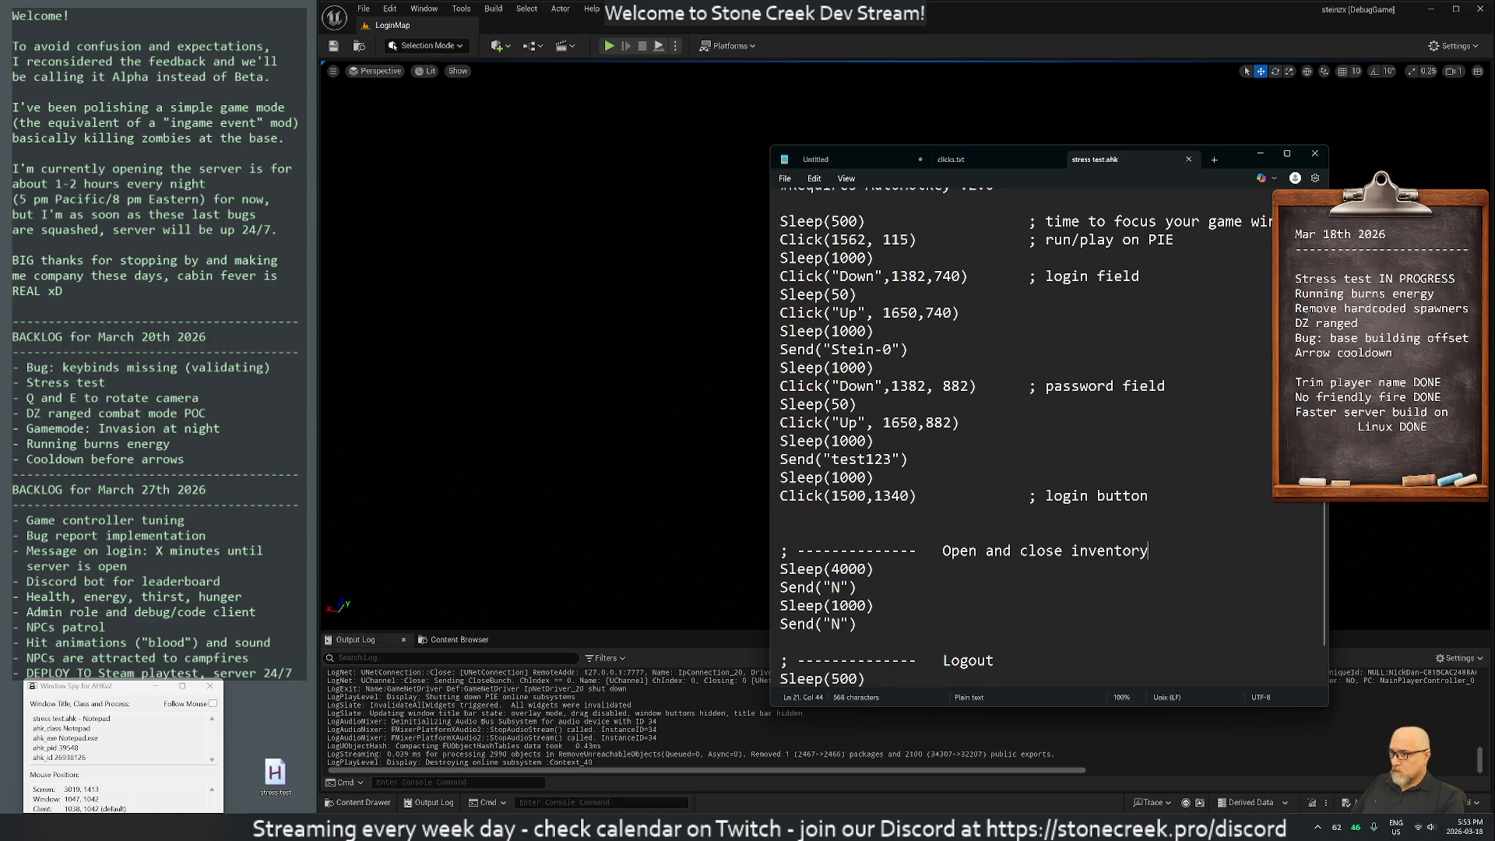
key("Return")
key("ctrl+v")
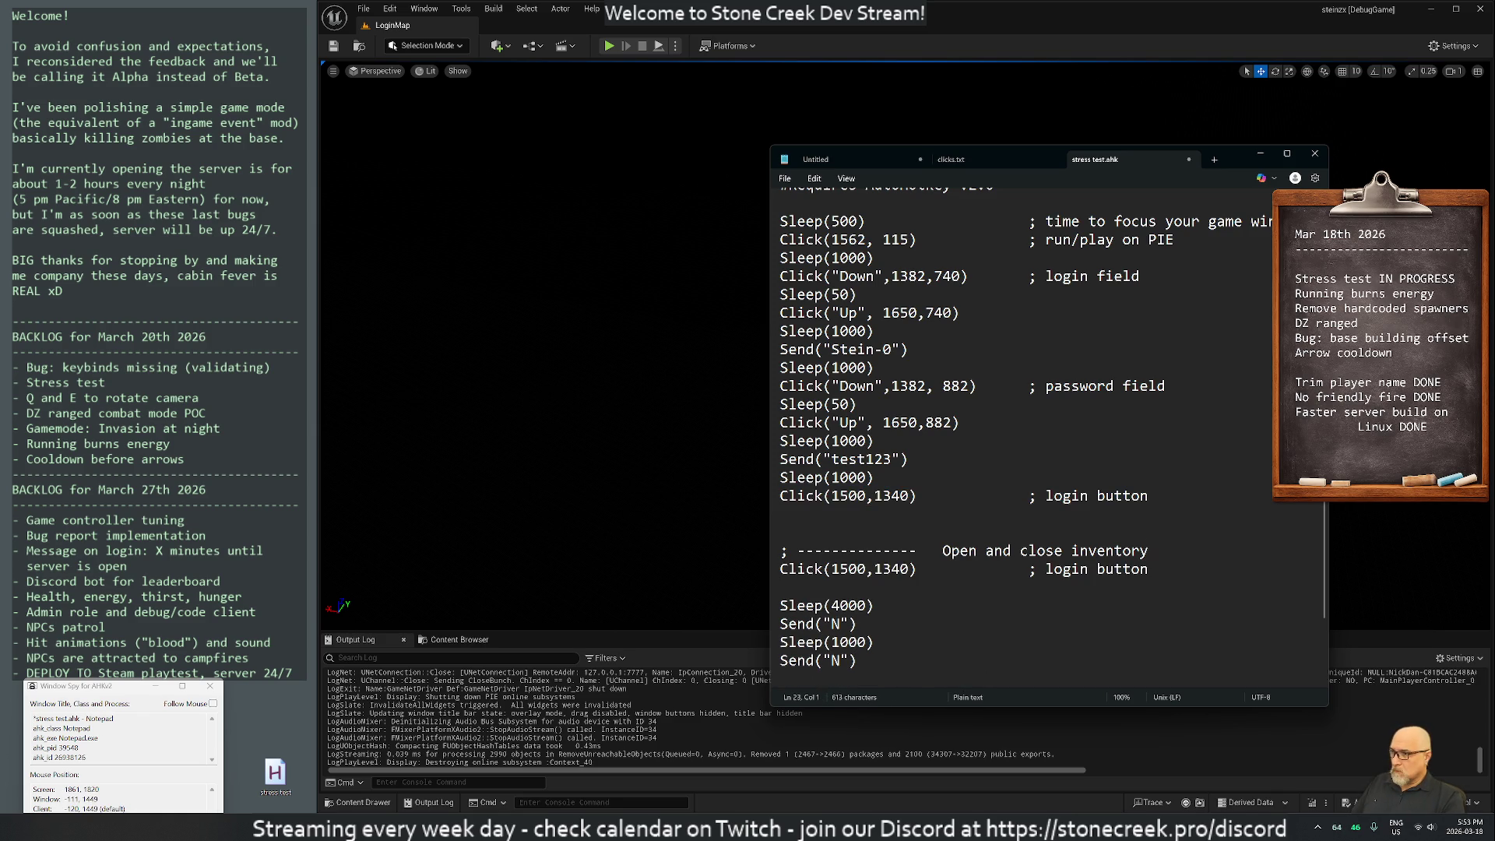
left_click_drag(959, 568, 1162, 568)
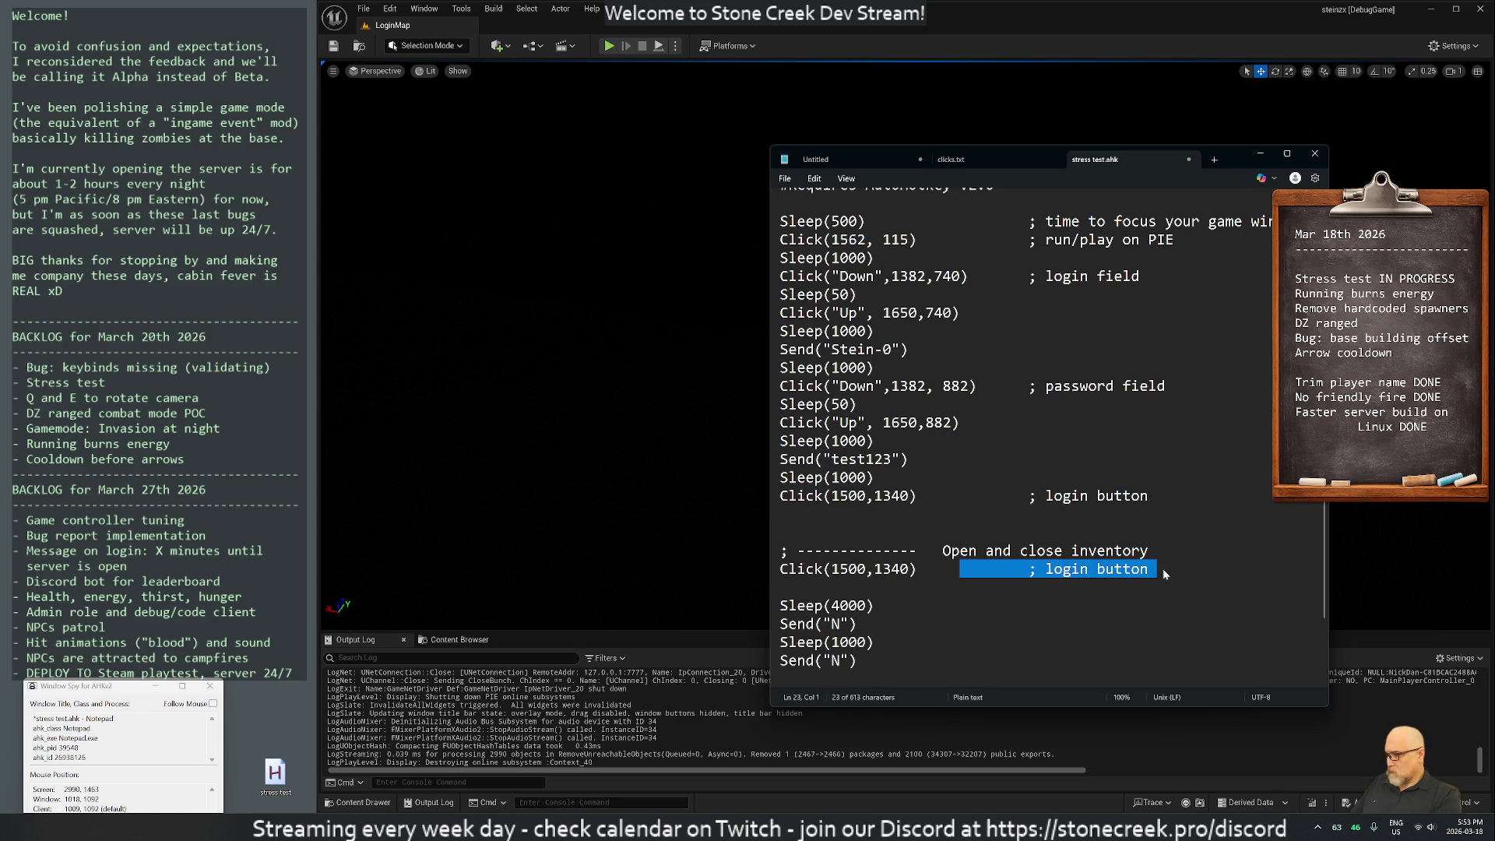
key("Delete")
double_click(888, 569)
type("950")
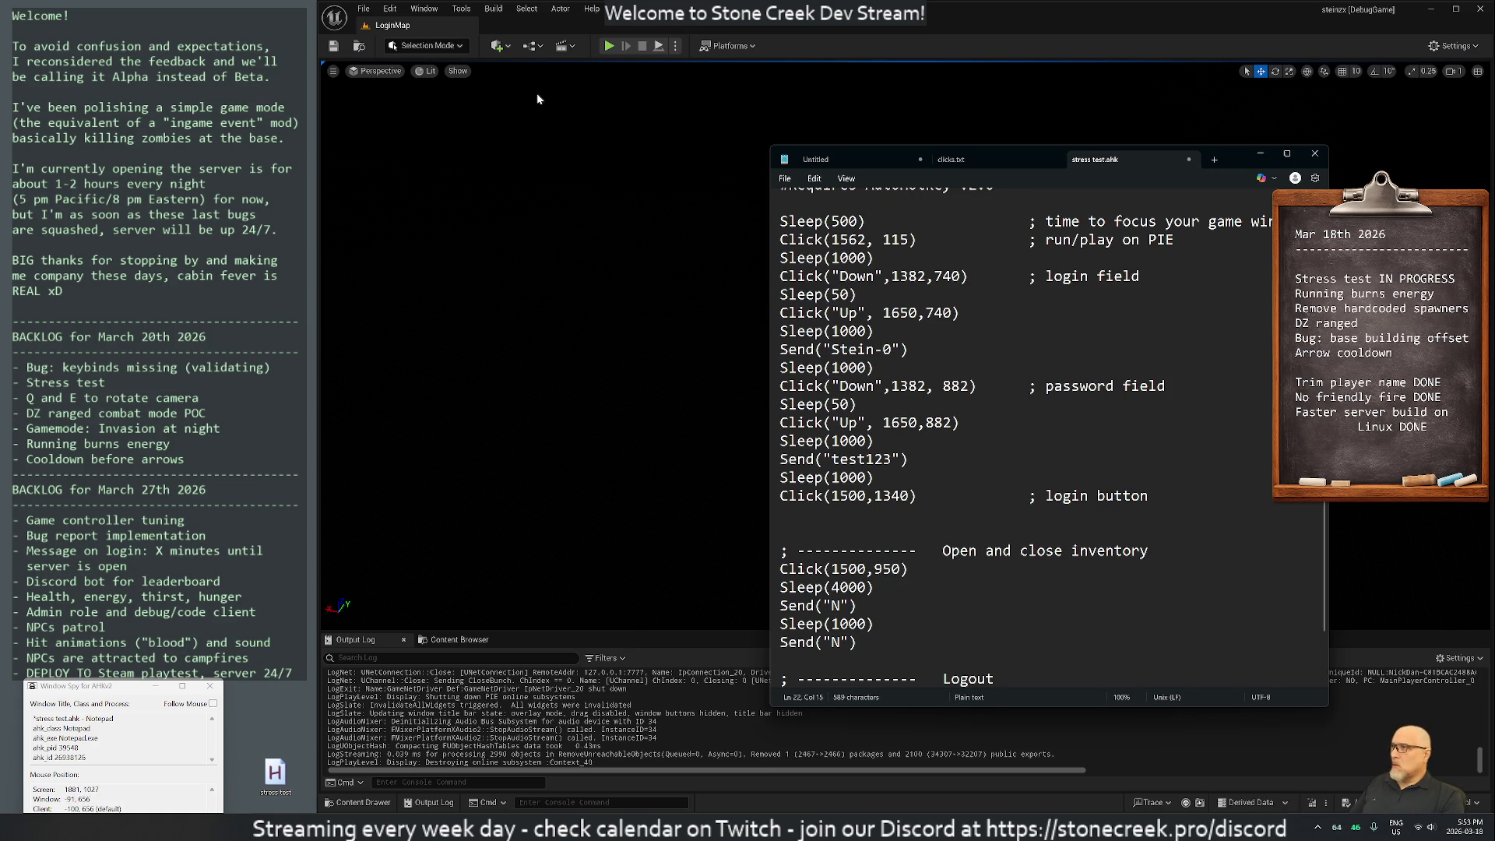
Save stress test.ahk without checking out LoginMap, then close the script's tab.
left_click(598, 158)
key("ctrl+s")
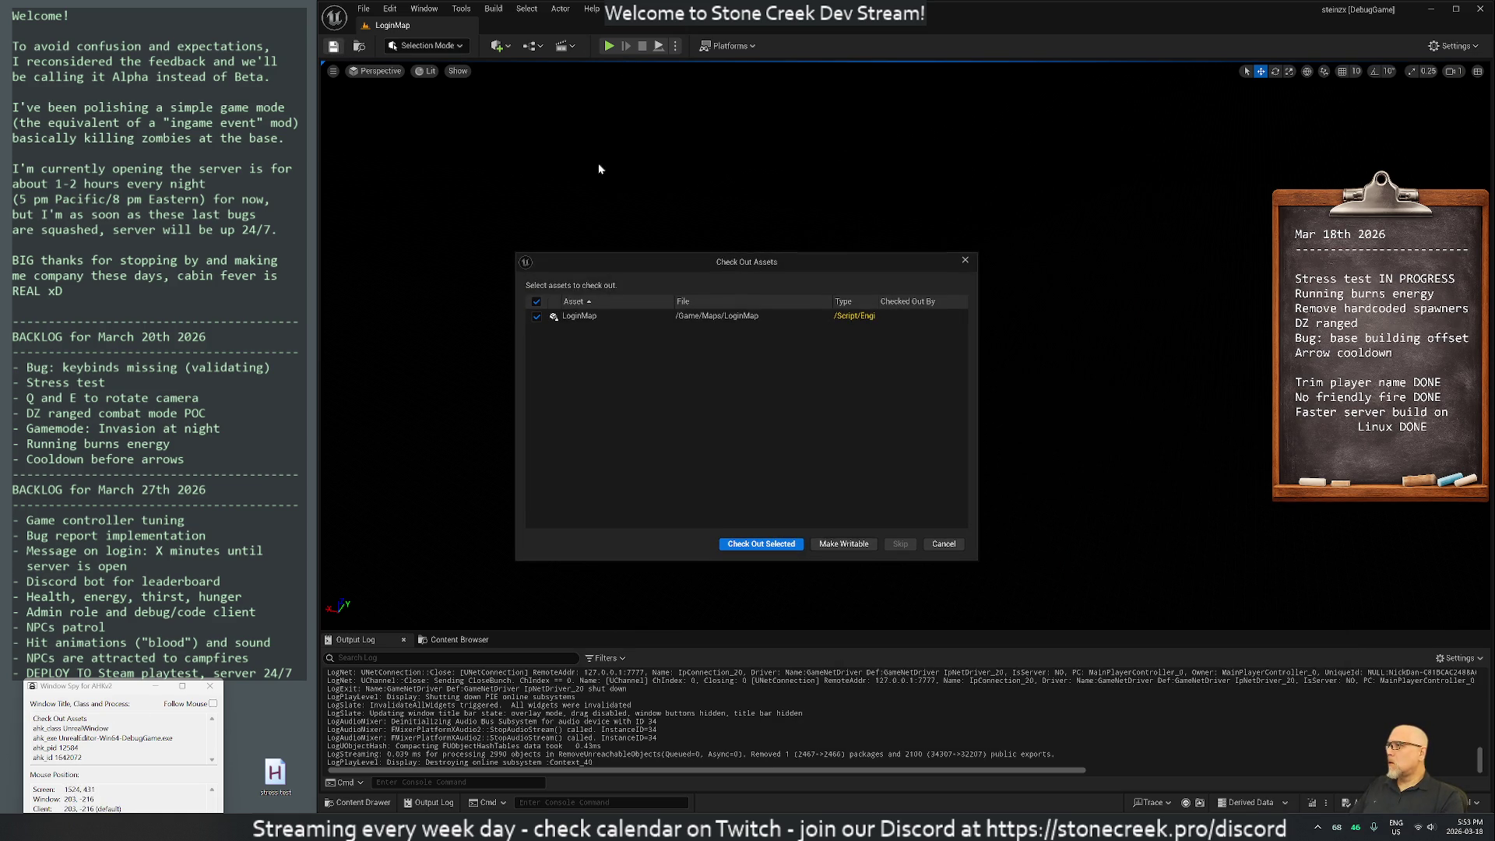
left_click(965, 261)
key("alt+Tab")
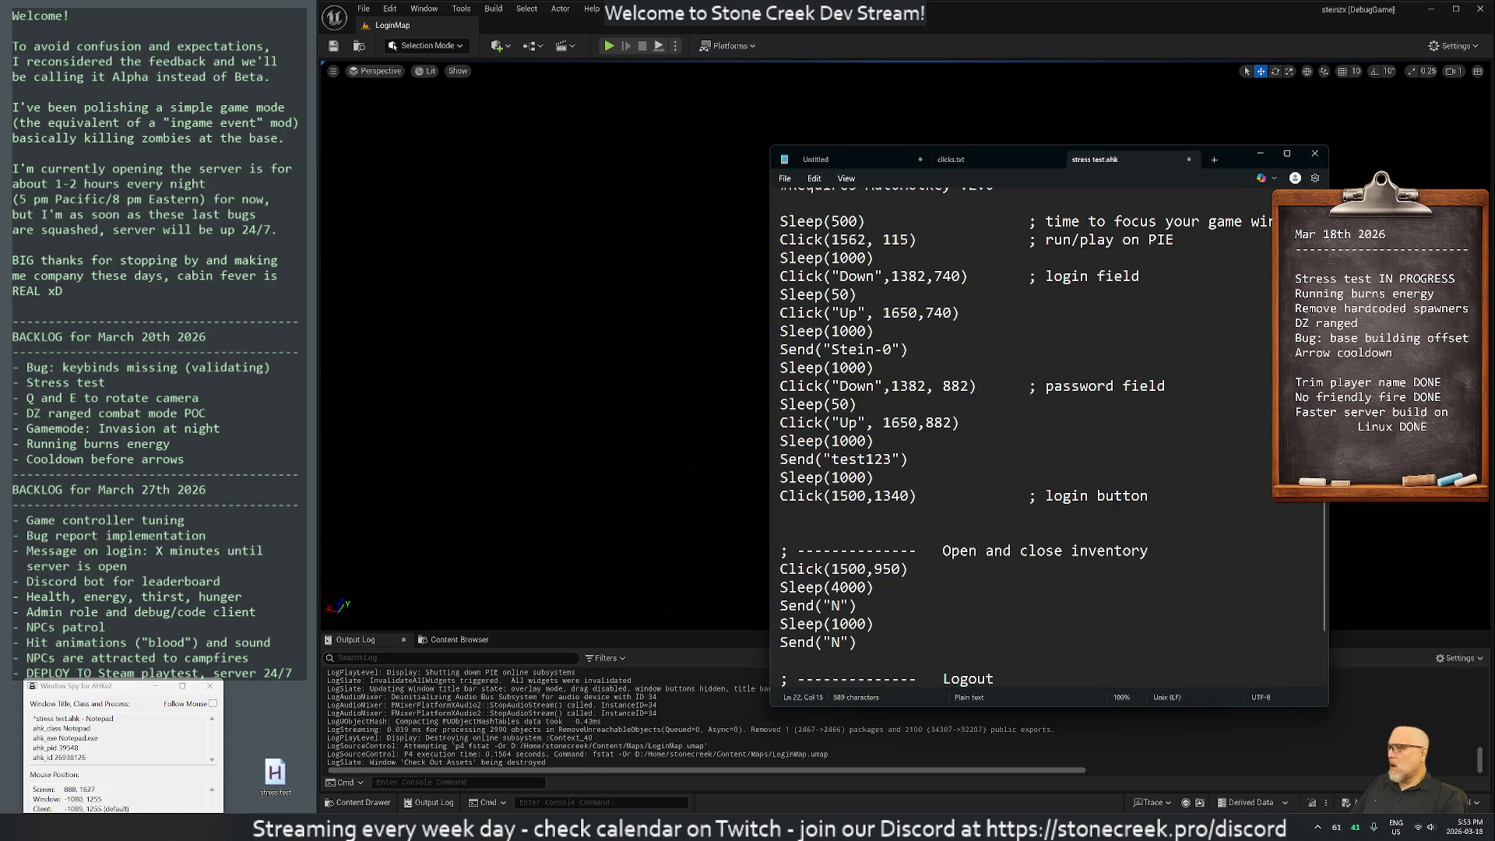
left_click(786, 183)
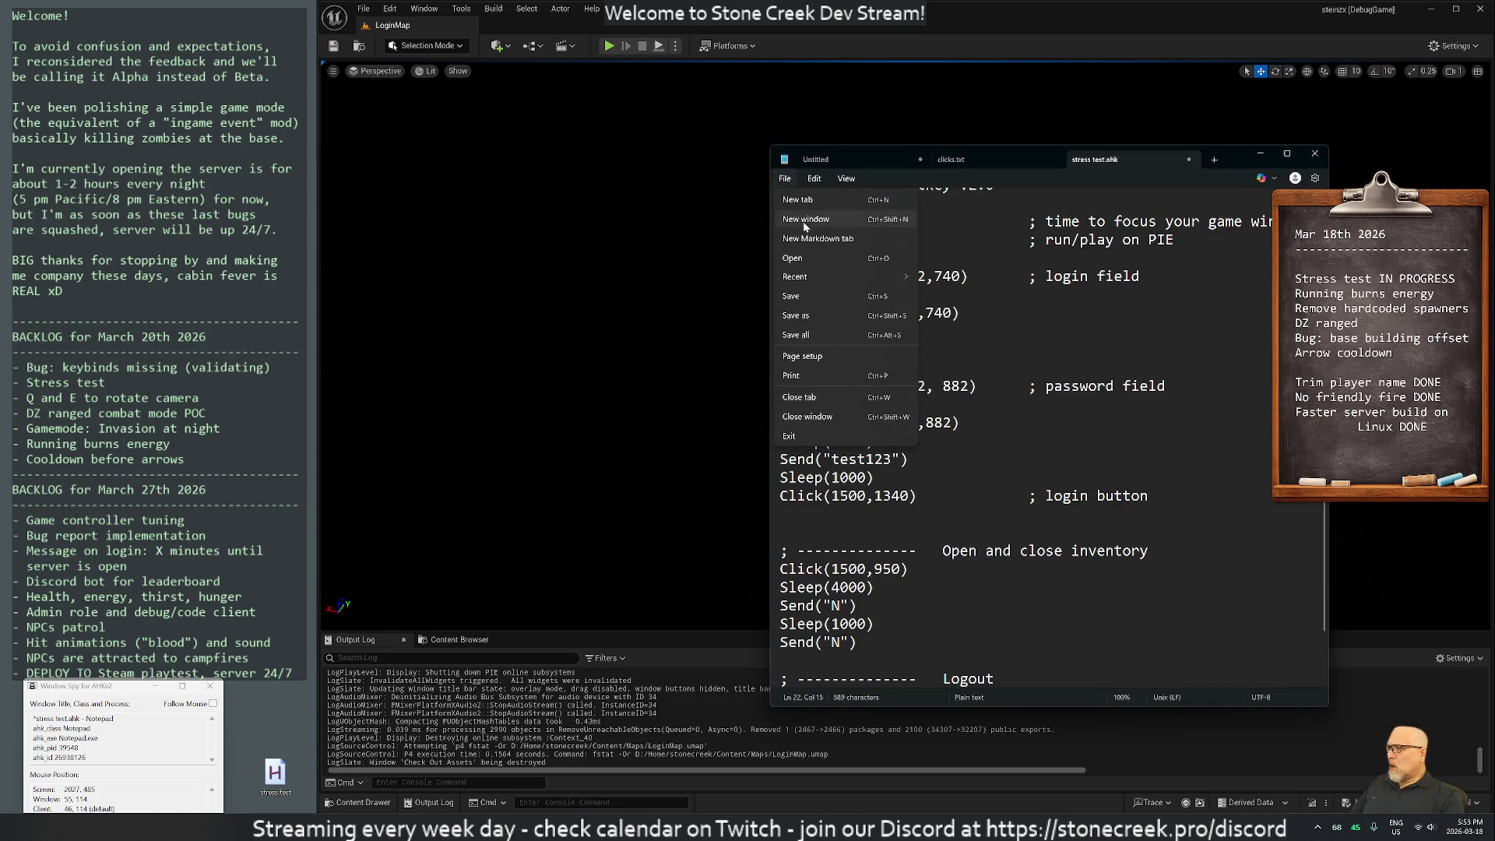
left_click(809, 296)
left_click(1189, 159)
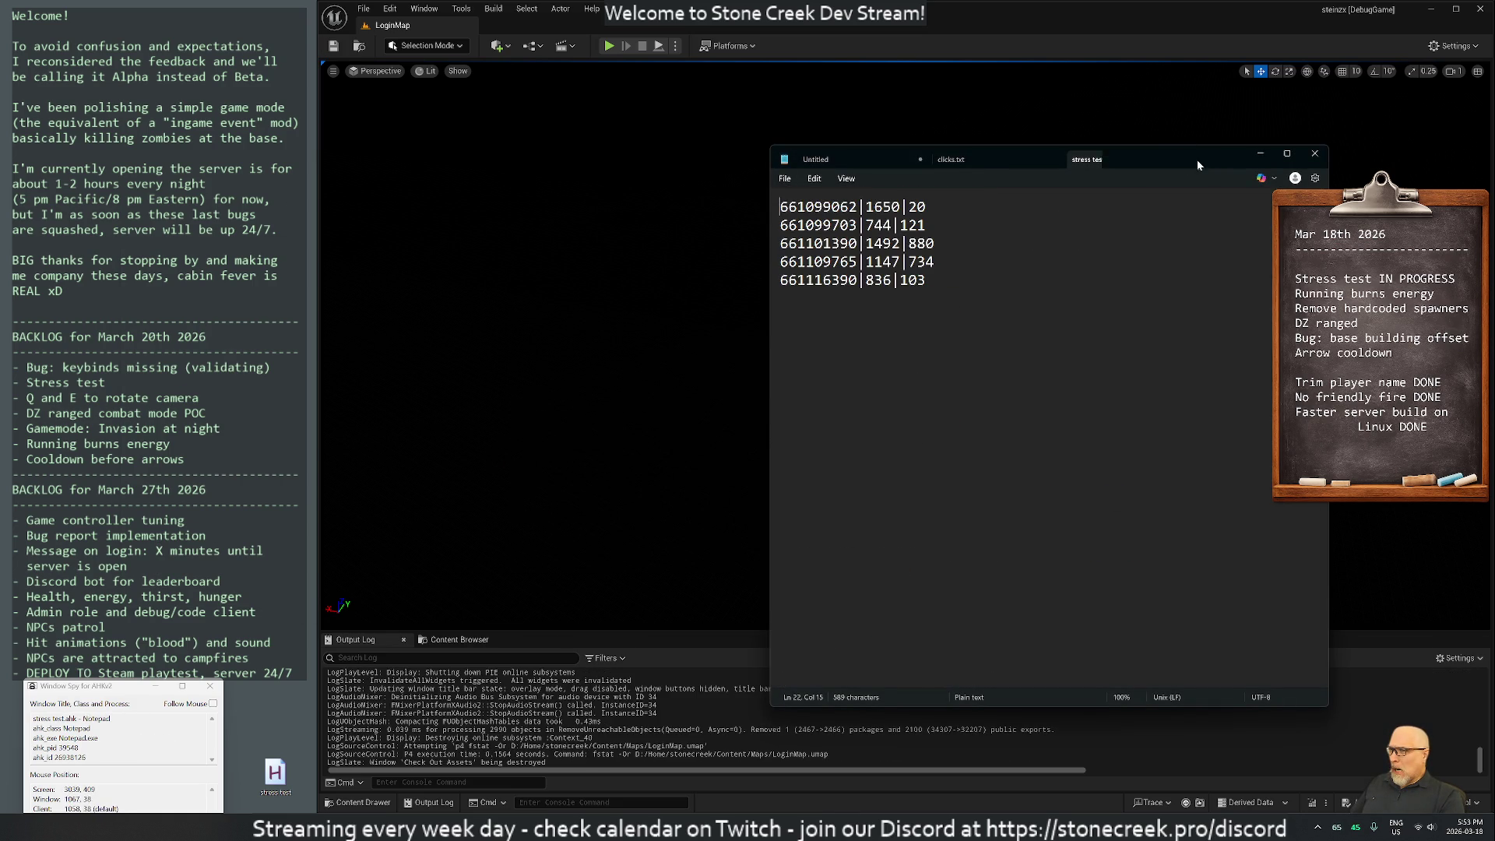
Close Notepad, run the stress test script, paste the password, uncheck private server, and stop play.
left_click(1314, 155)
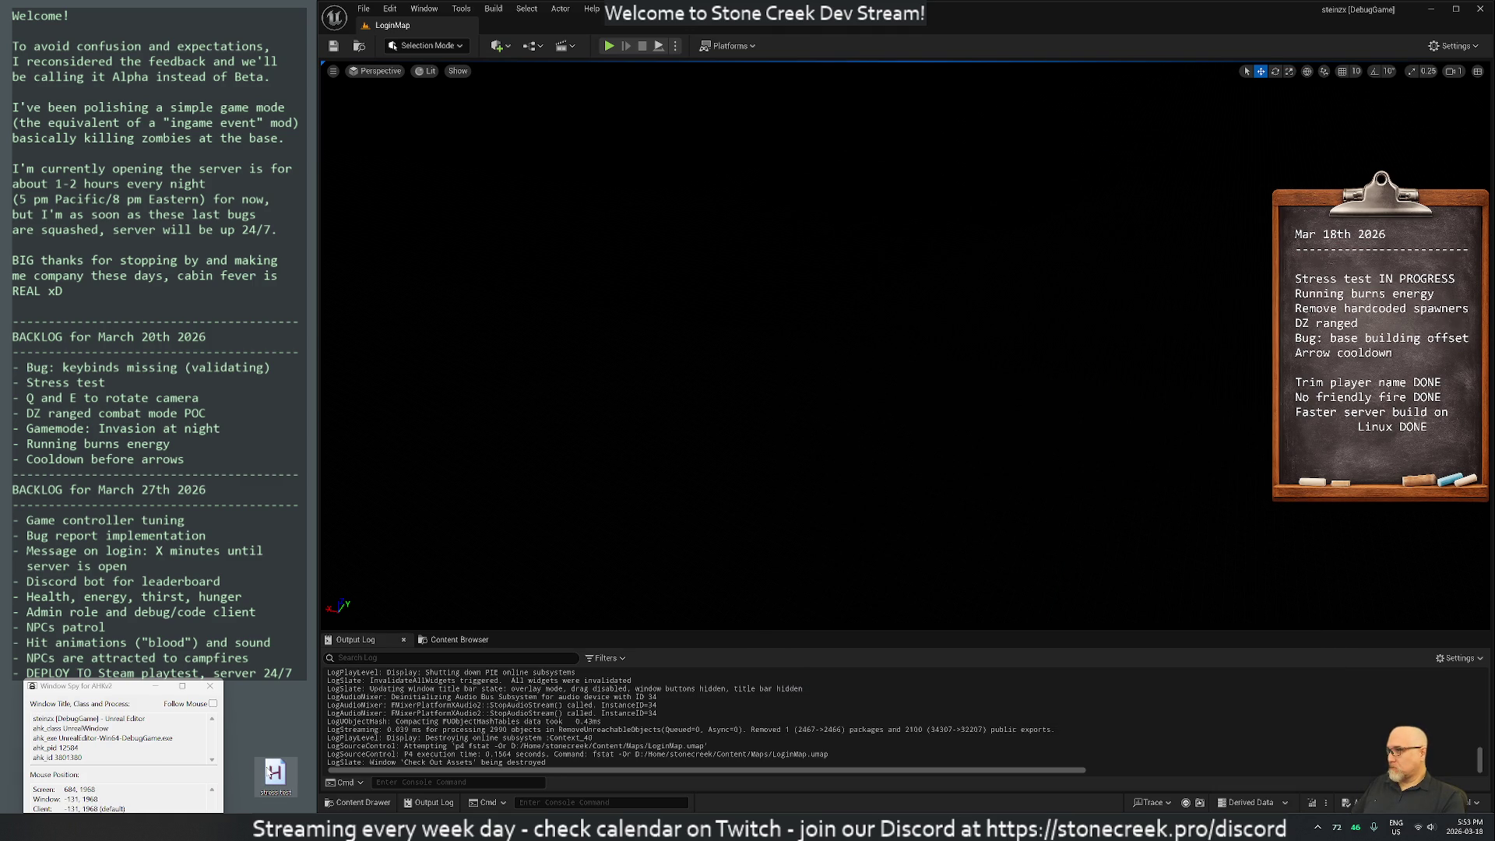
double_click(274, 774)
left_click(960, 292)
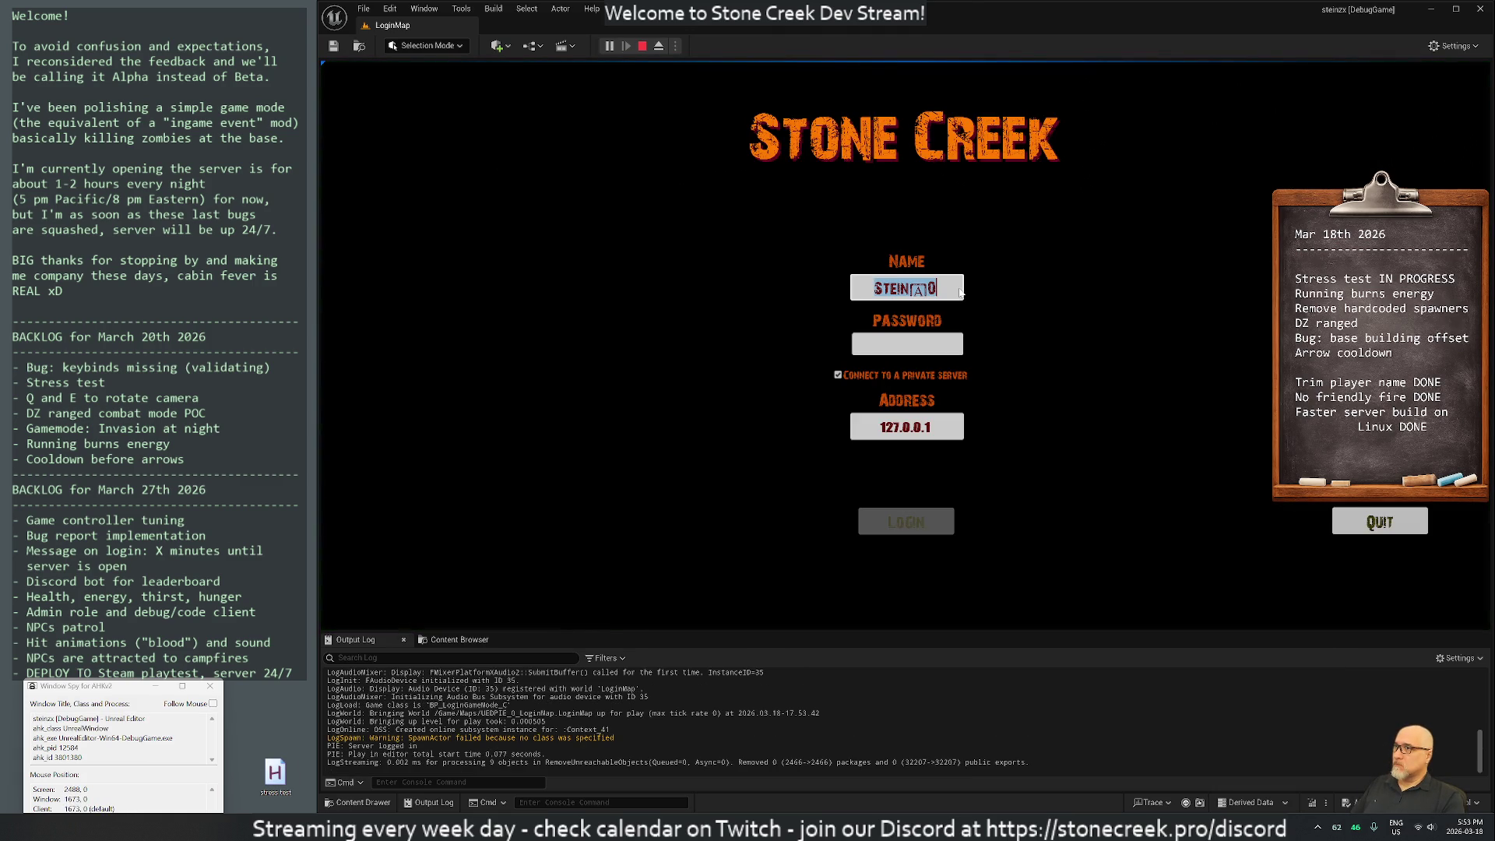
left_click(960, 348)
key("ctrl+v")
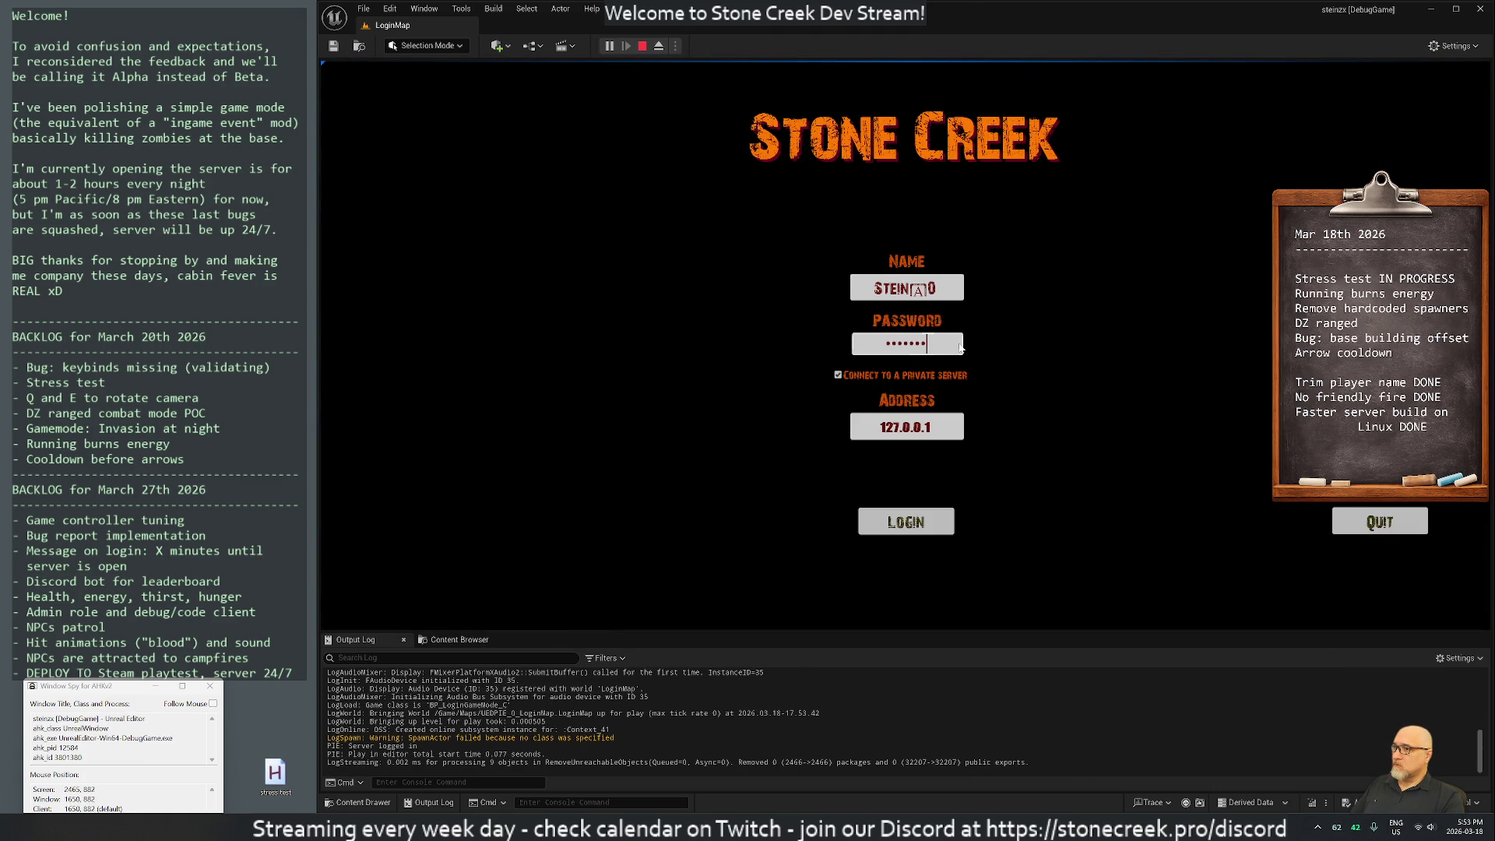
left_click(902, 375)
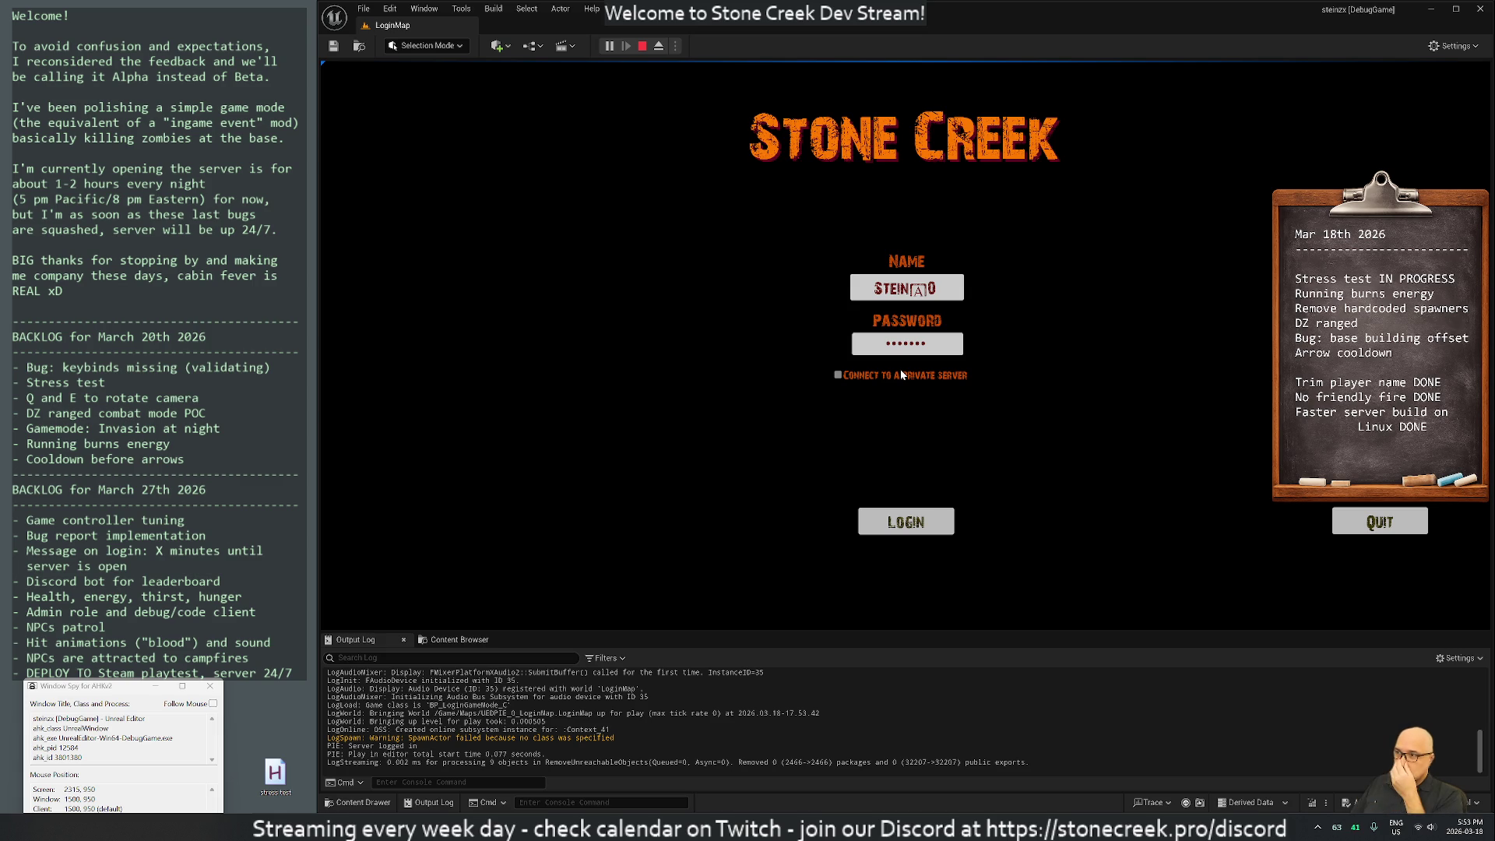
left_click(643, 47)
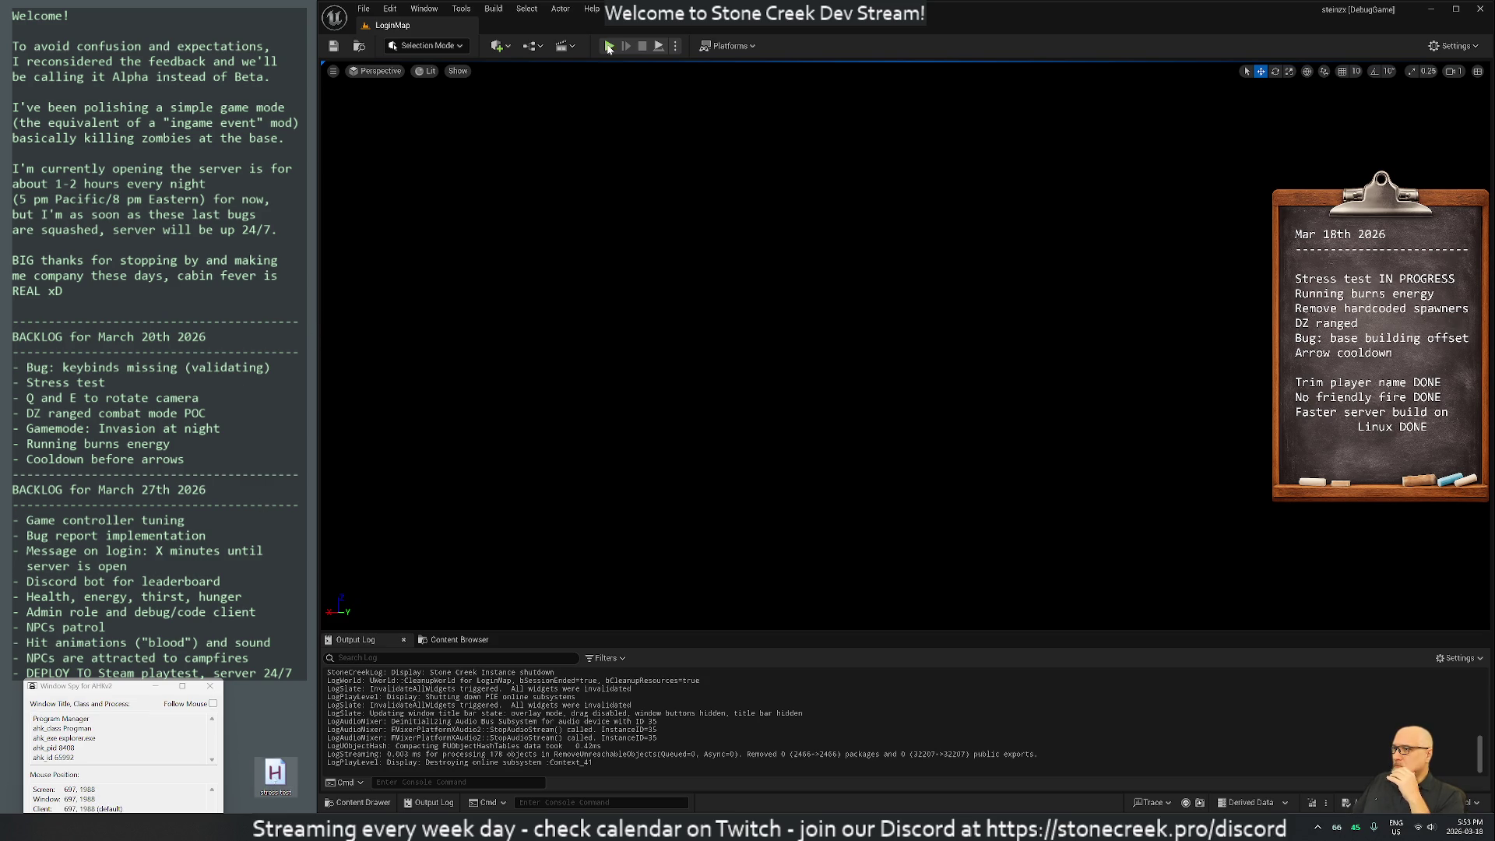
Rerun the script, log into Stone Creek with the password, and end play with Escape.
double_click(274, 775)
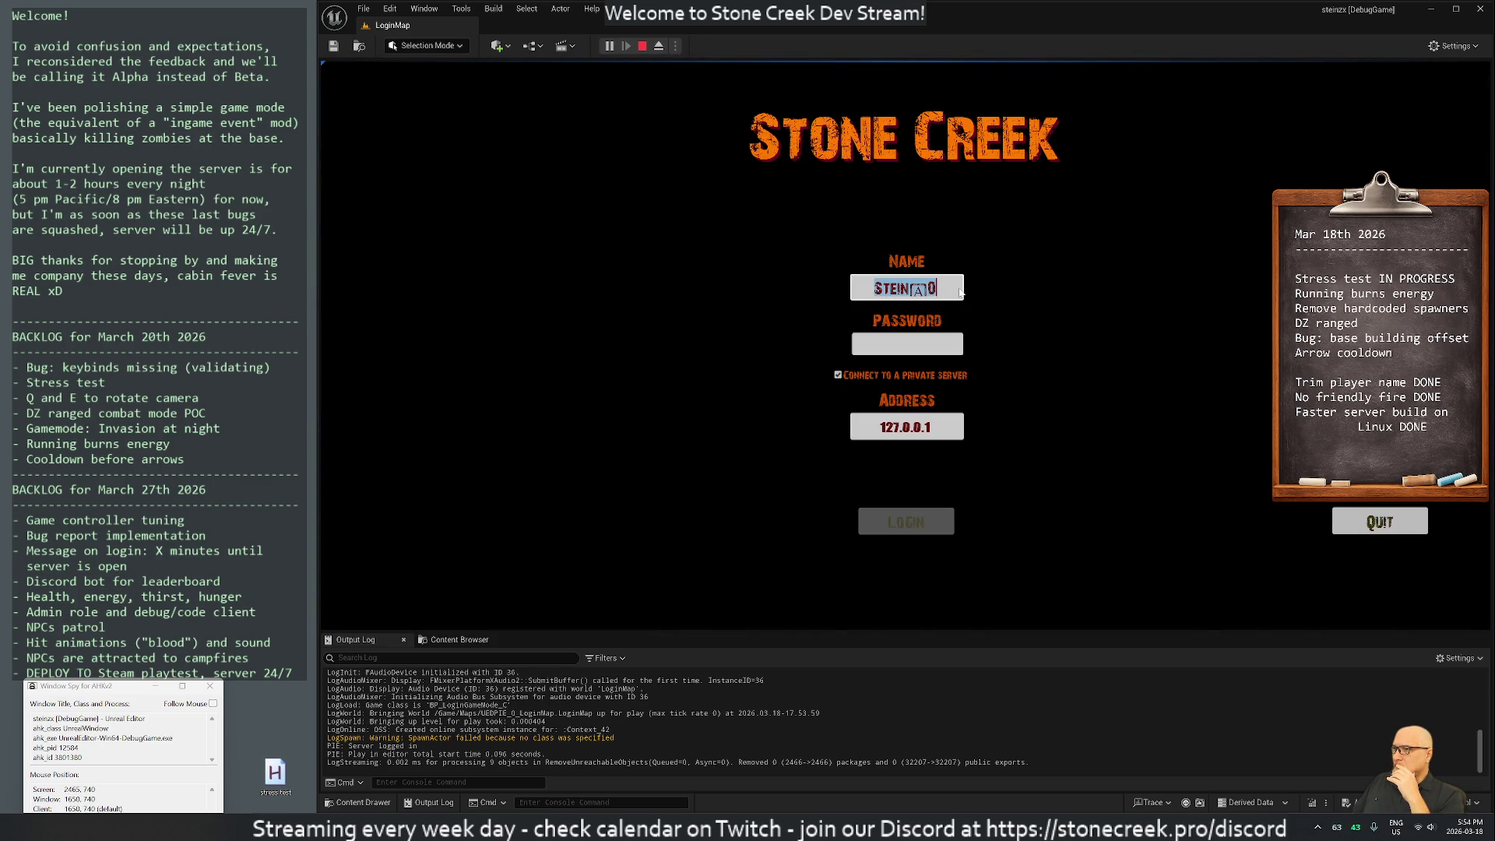
left_click(960, 292)
left_click(960, 349)
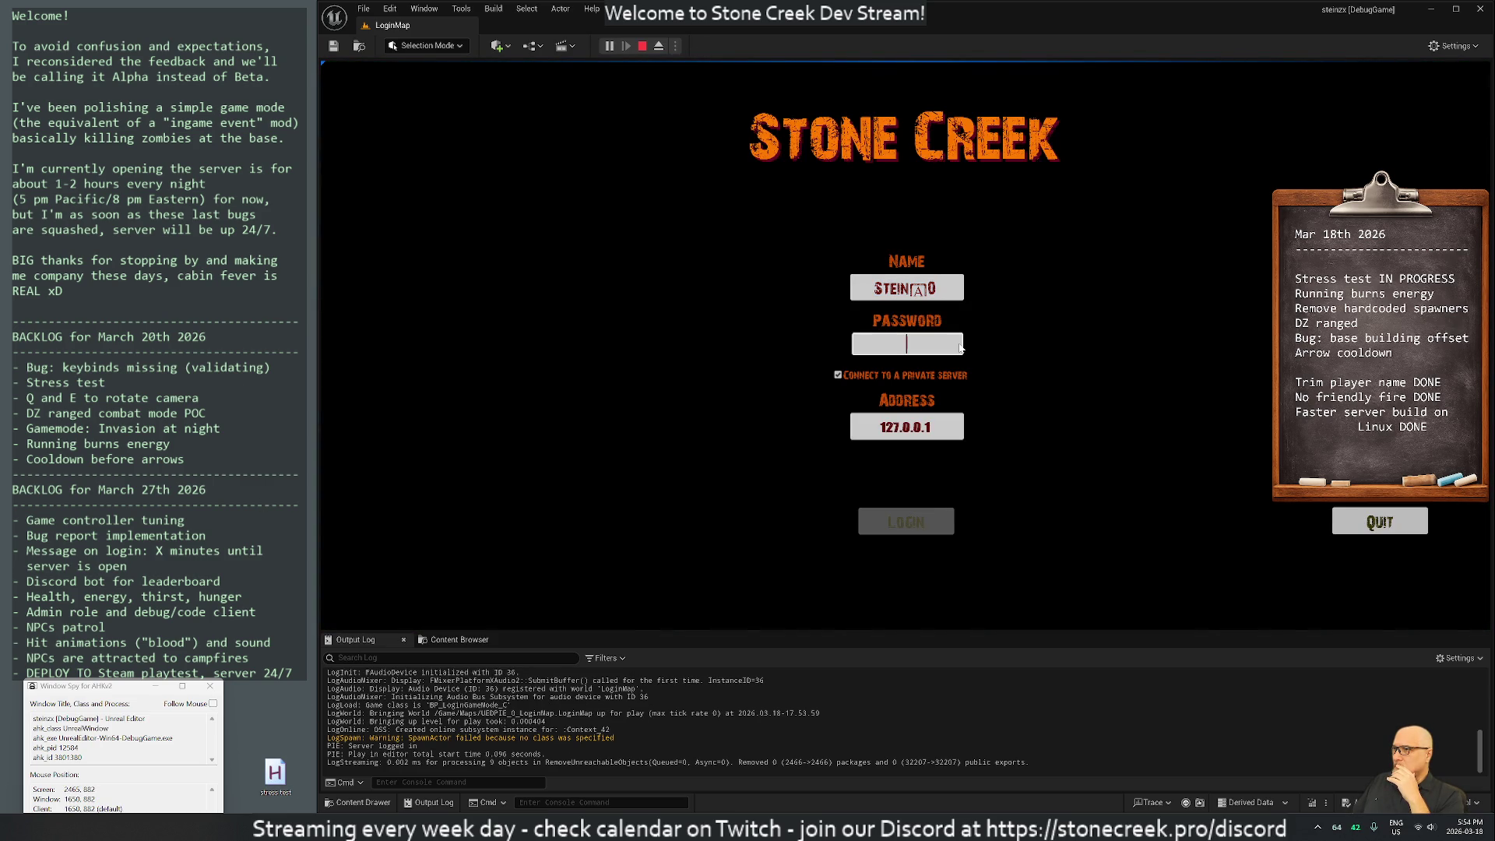
type("*******")
key("Return")
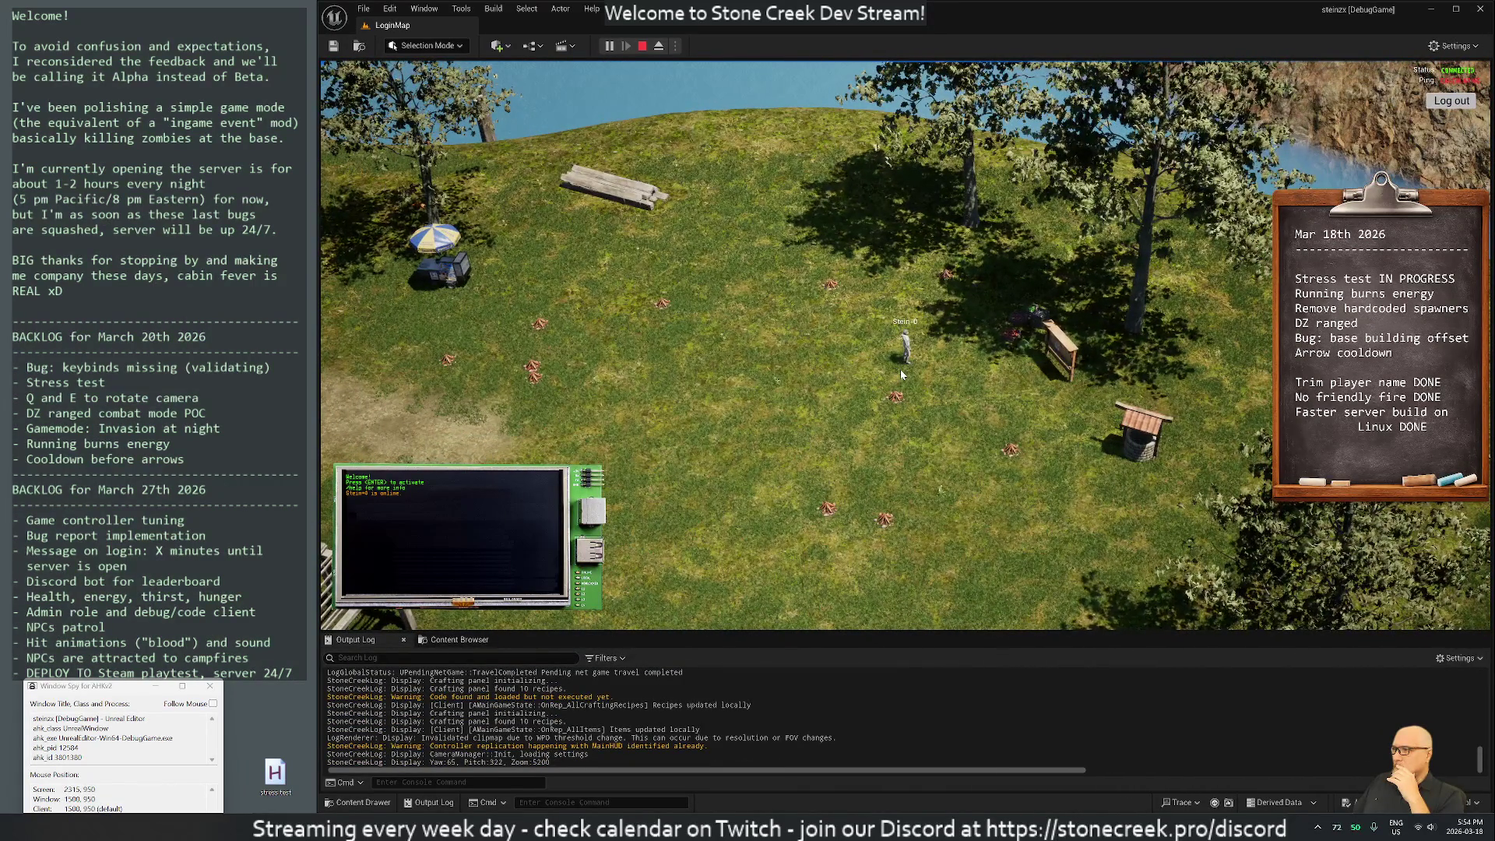
key("Escape")
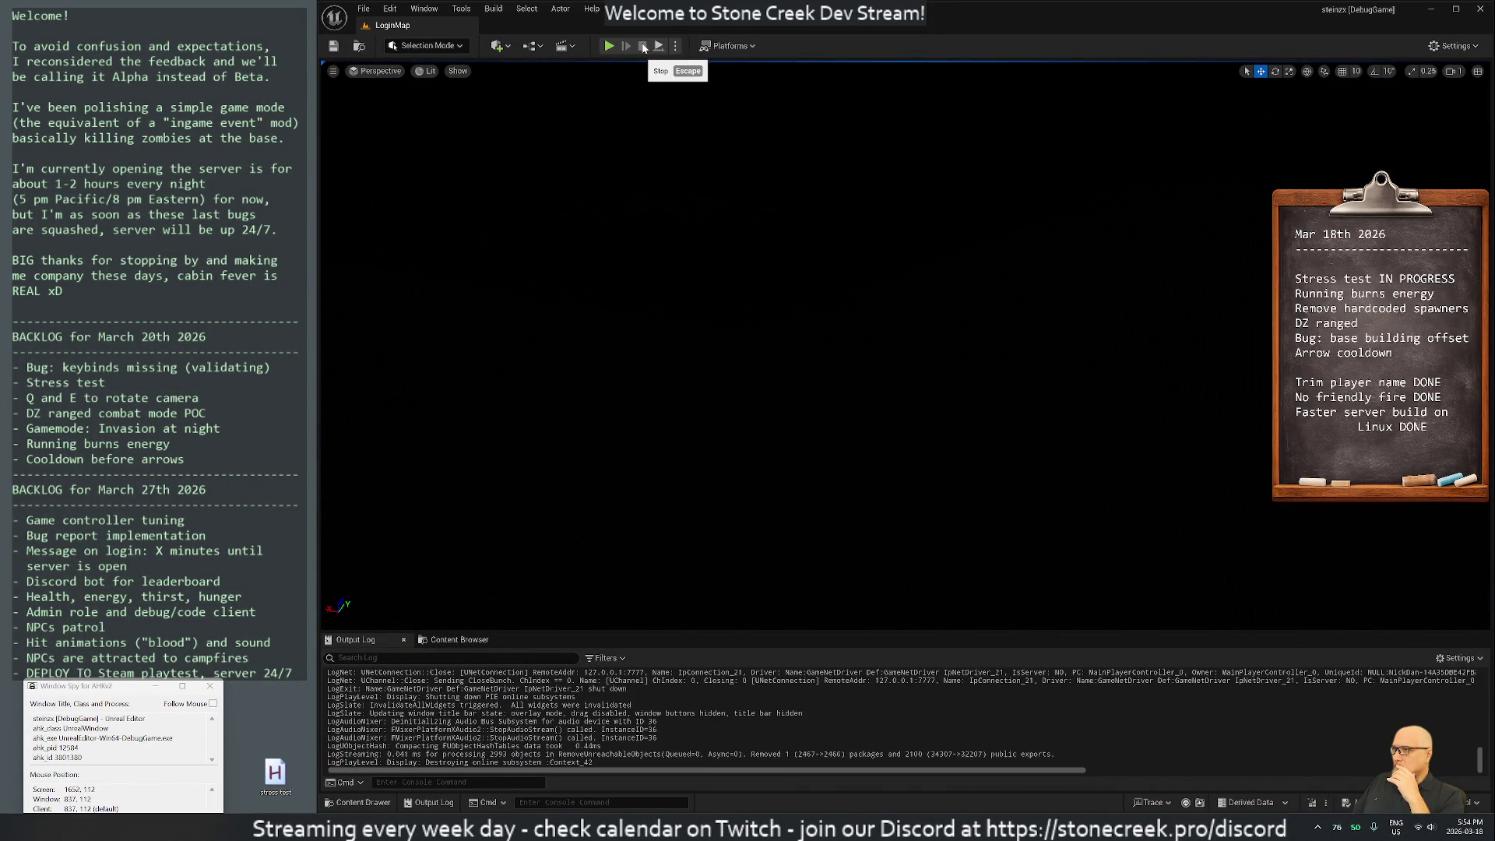
key("alt+Tab")
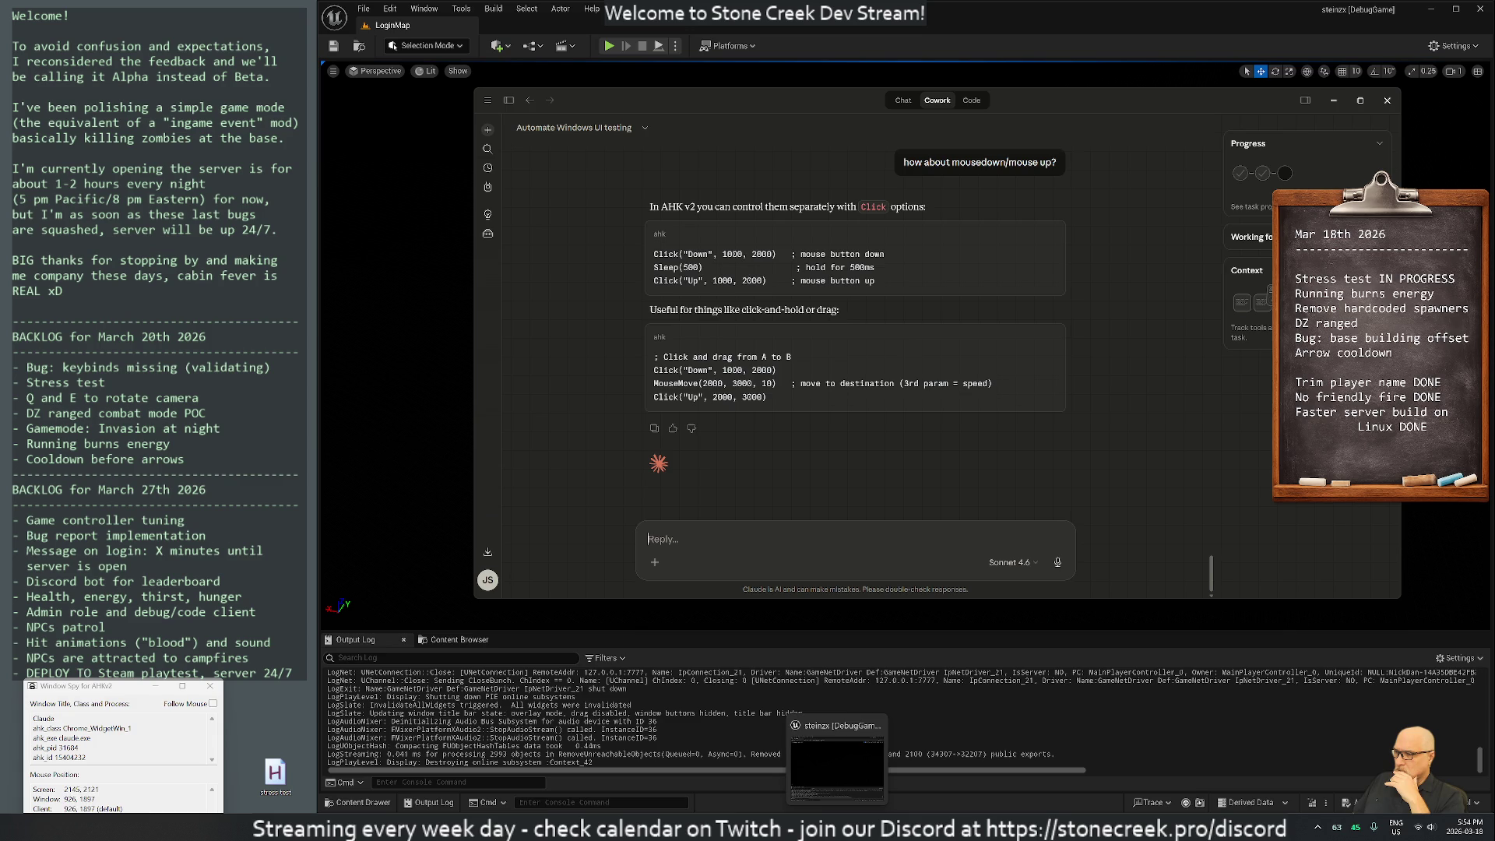
left_click(841, 825)
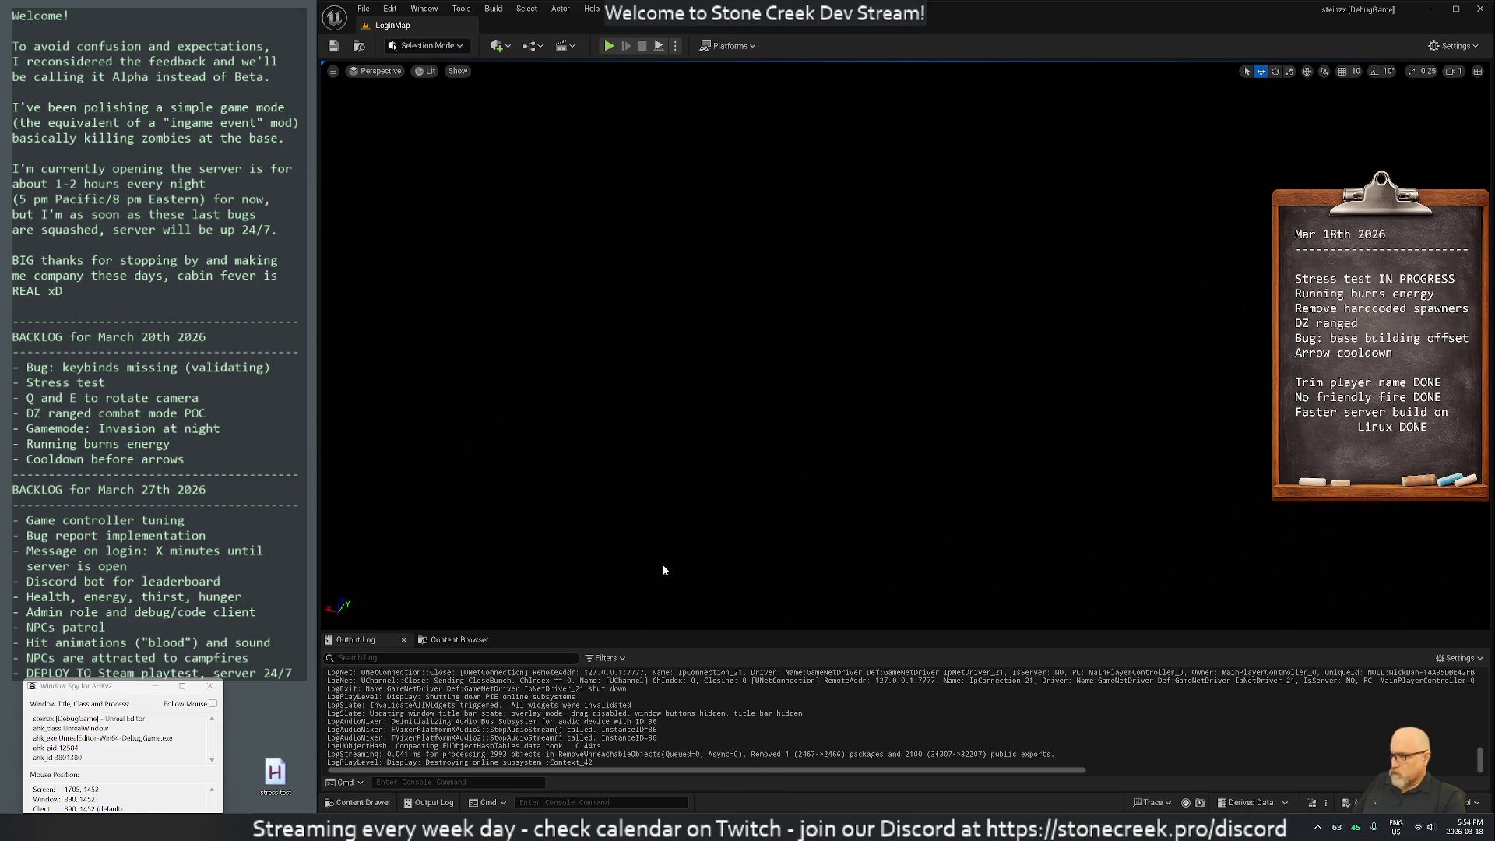
Launch the Cygwin terminal from system search and centre it on screen.
key("super")
type("te")
key("Return")
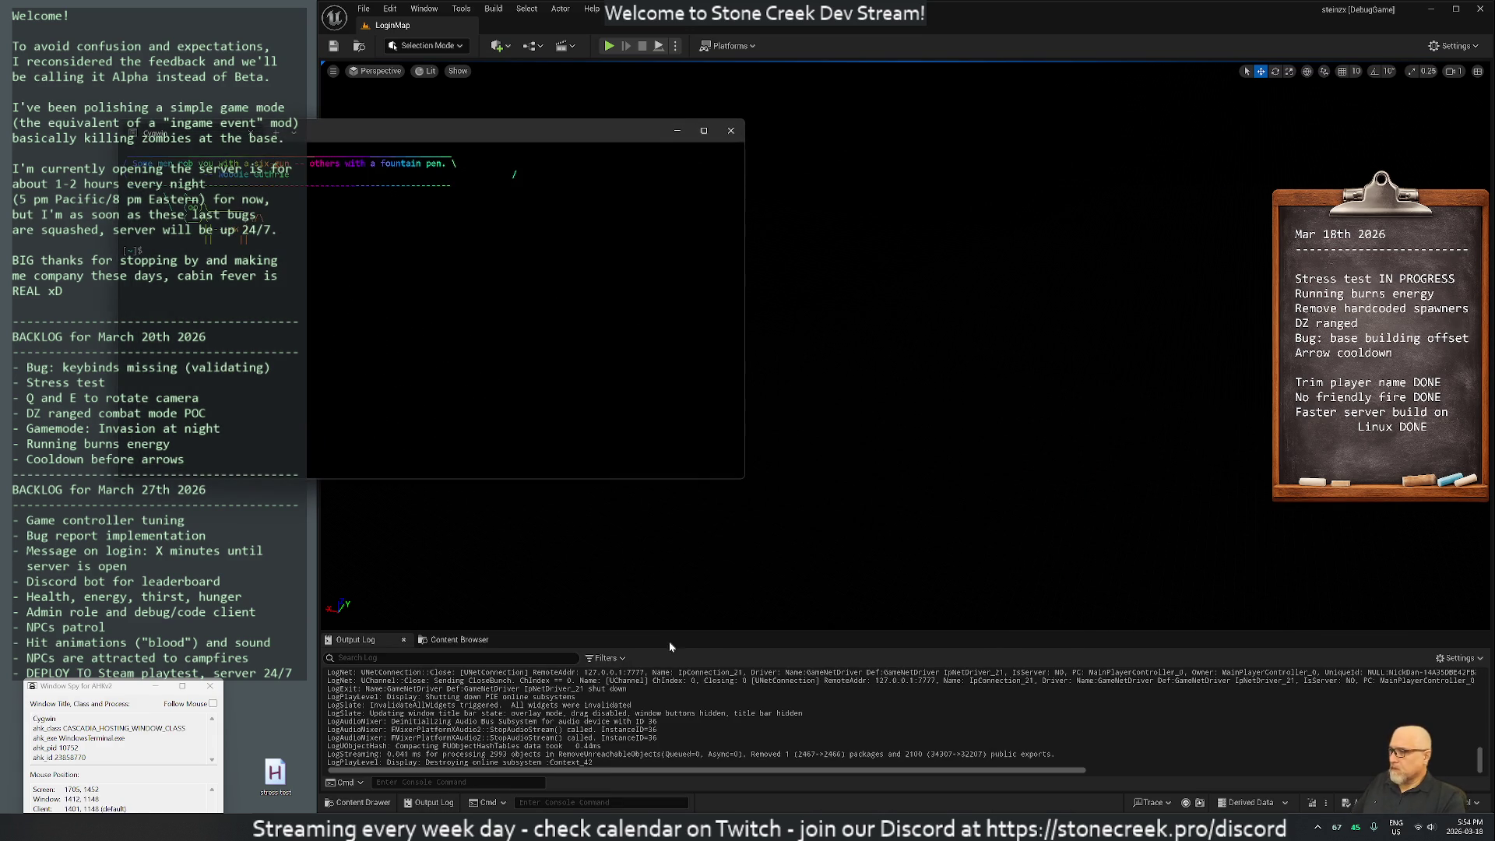
mouse_move(454, 131)
left_mouse_down()
mouse_move(743, 271)
mouse_move(841, 377)
left_mouse_up()
Start a vim command, tab-completing the path to windows-home/Desktop.
type("vim ")
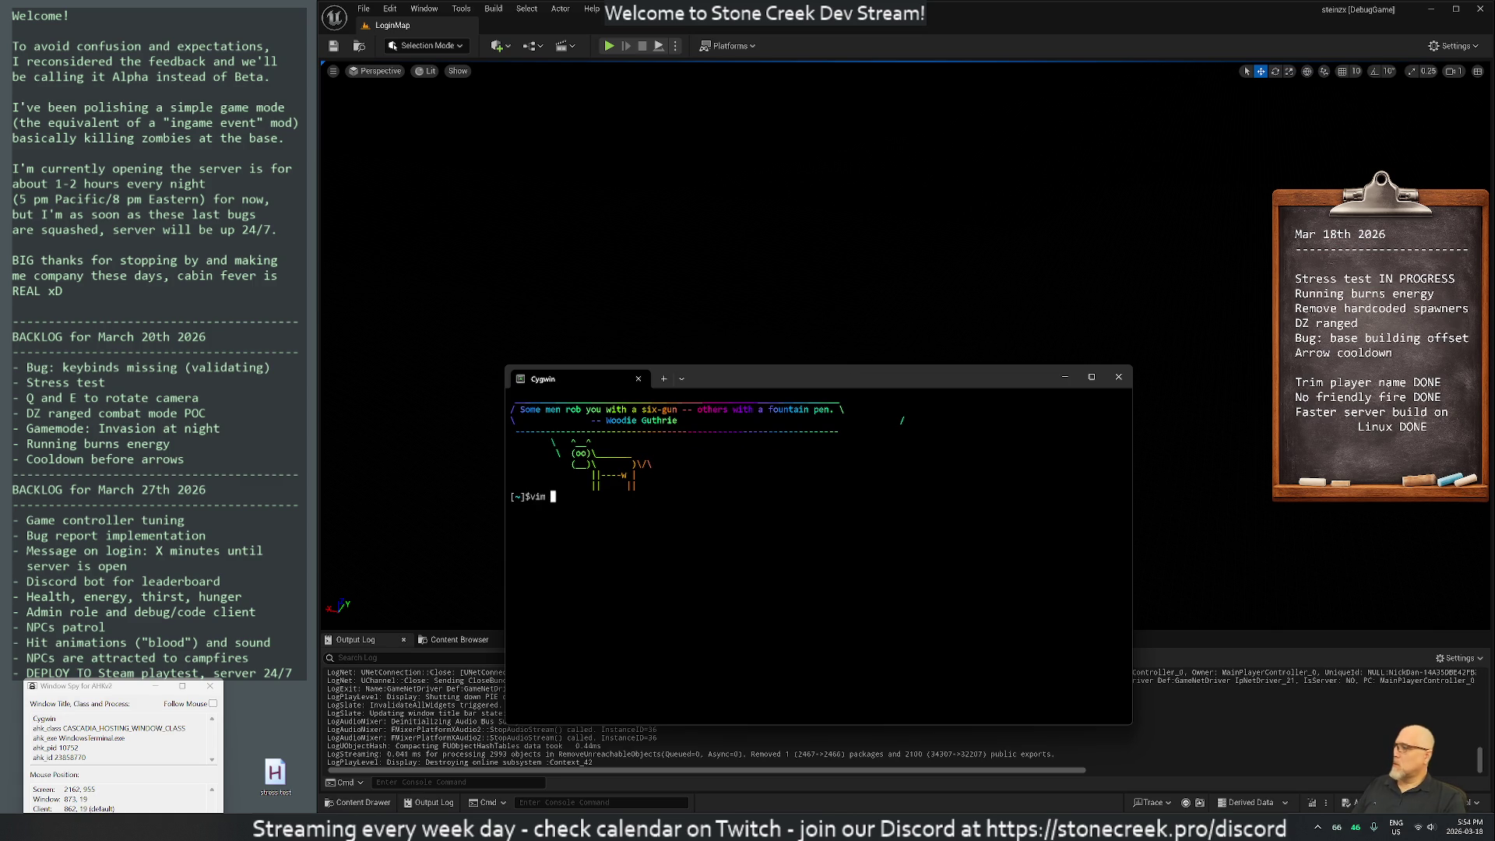
type("str")
key("ctrl+c")
key("ctrl+c")
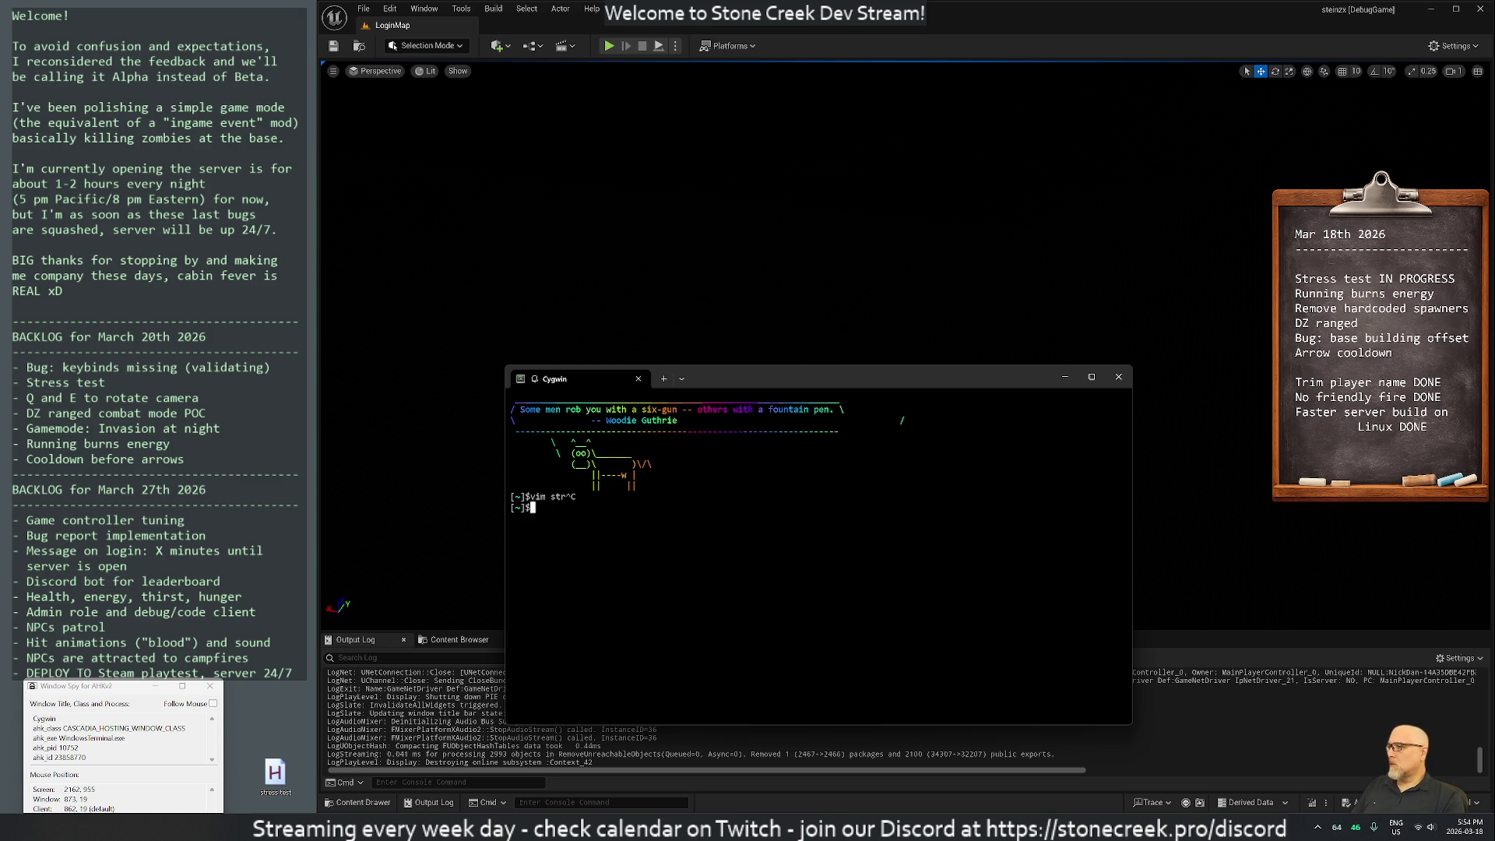
type("vim w")
key("Tab")
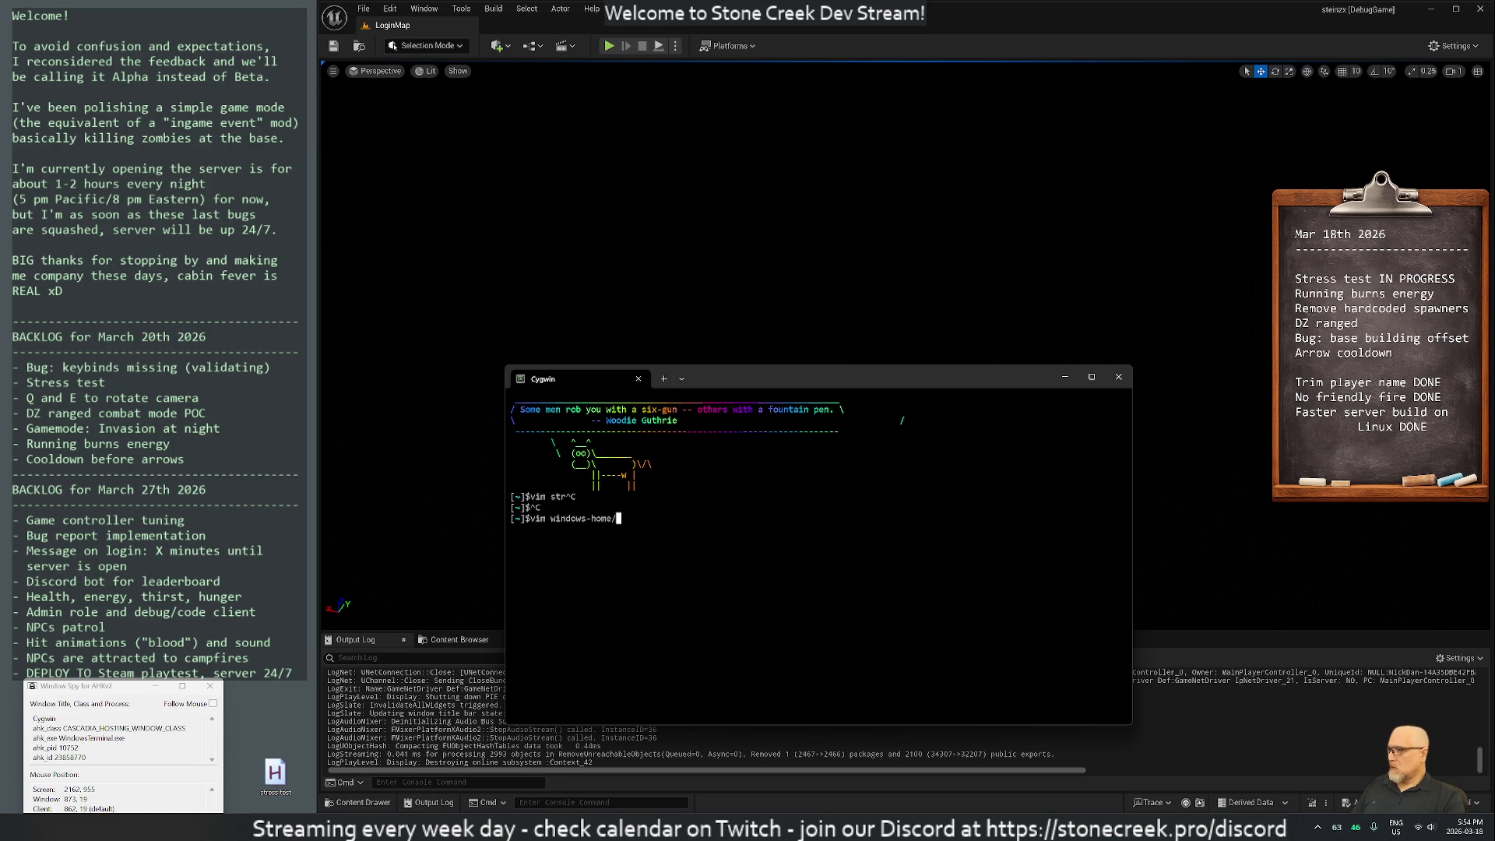
type("Dek")
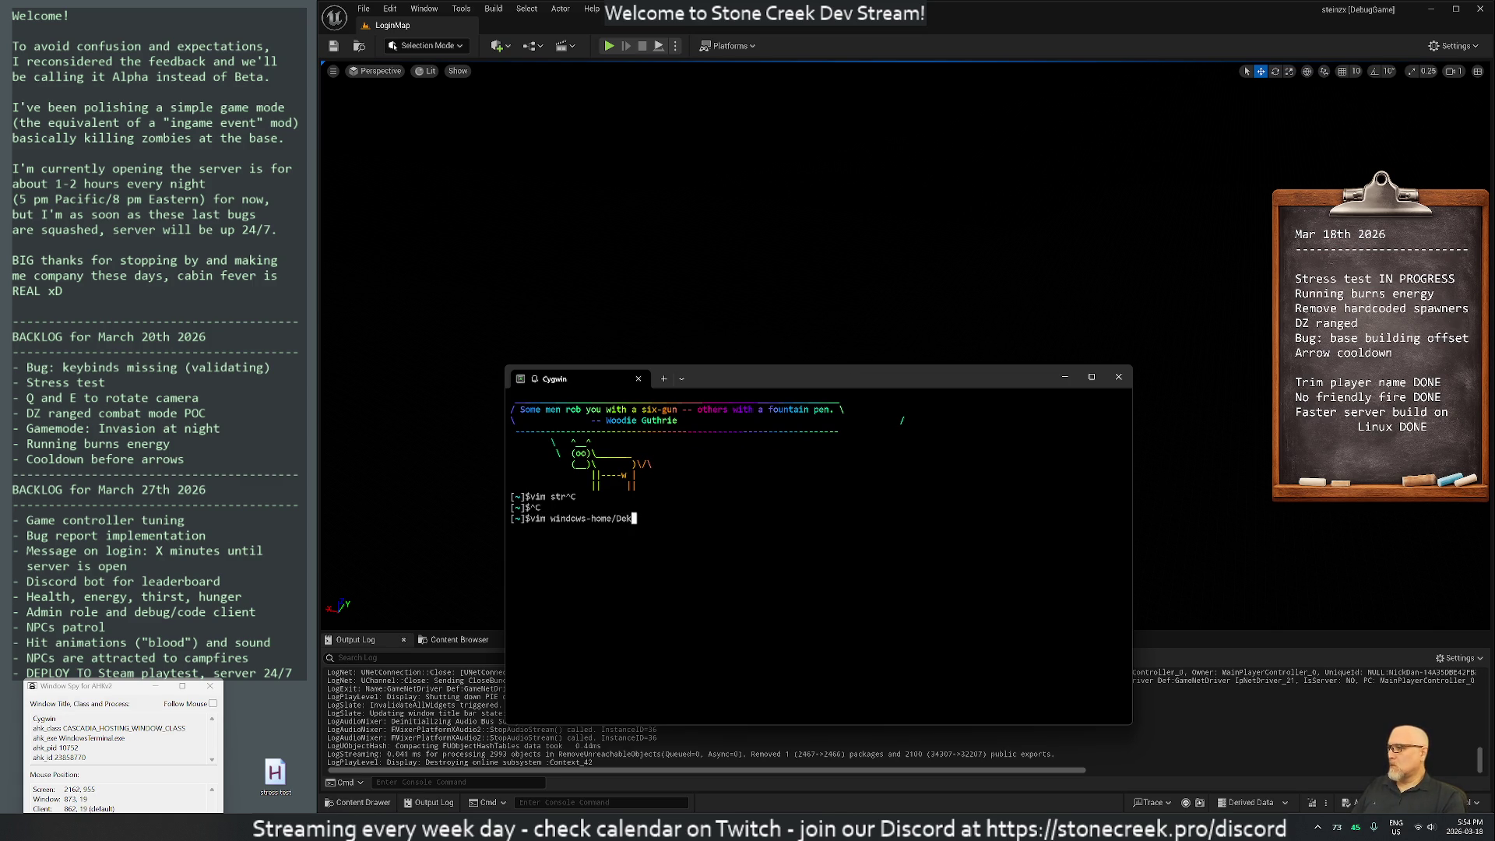
key("BackSpace")
type("s")
key("Tab")
Complete the file name 'stress test.ahk' from the Desktop listing and open it in Vim.
type("st")
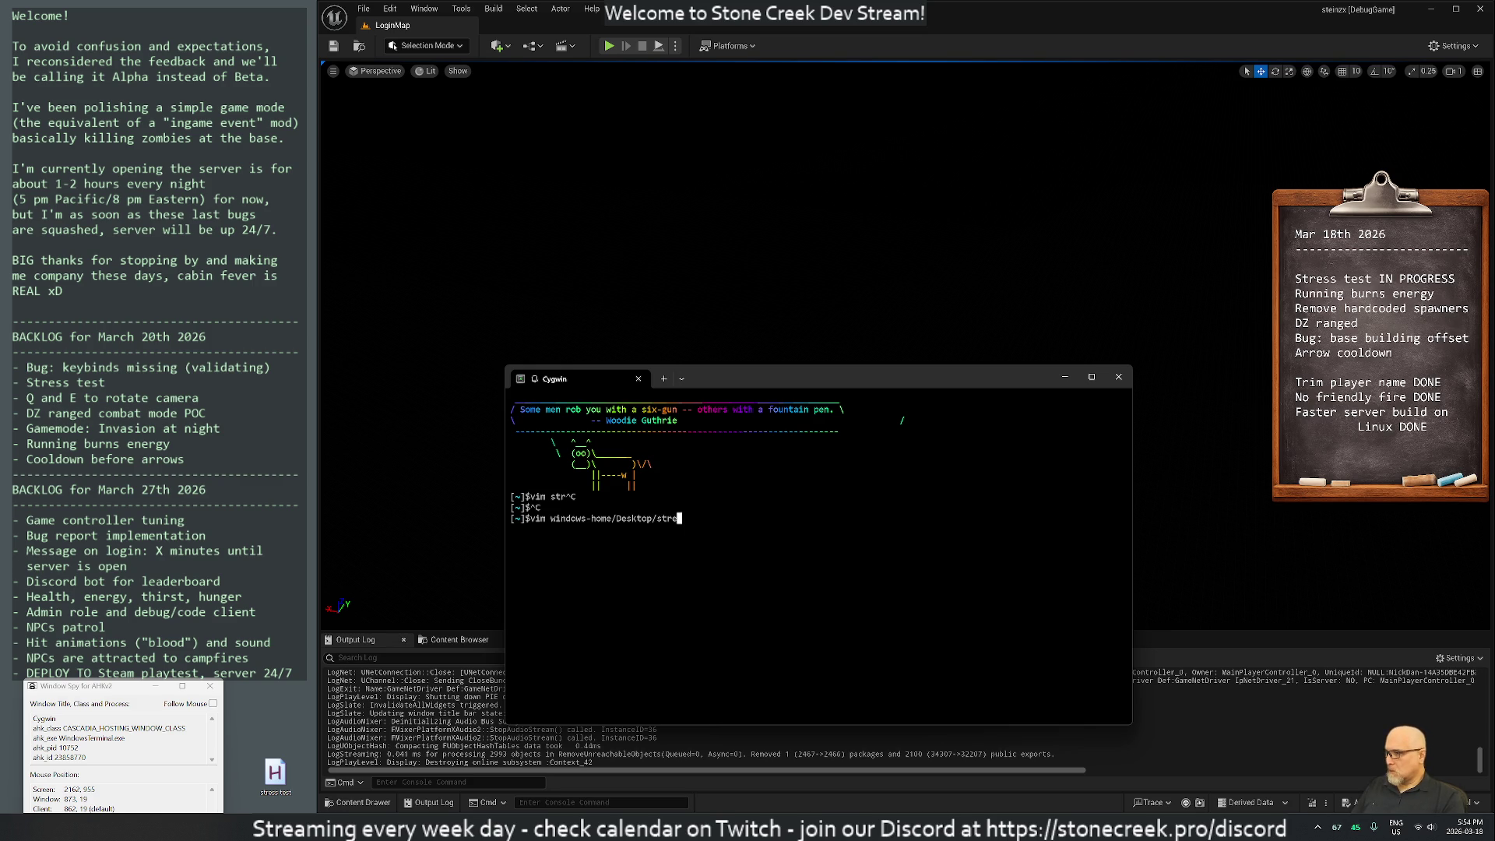
key("BackSpace")
key("BackSpace")
key("BackSpace")
key("Tab")
key("Tab")
key("y")
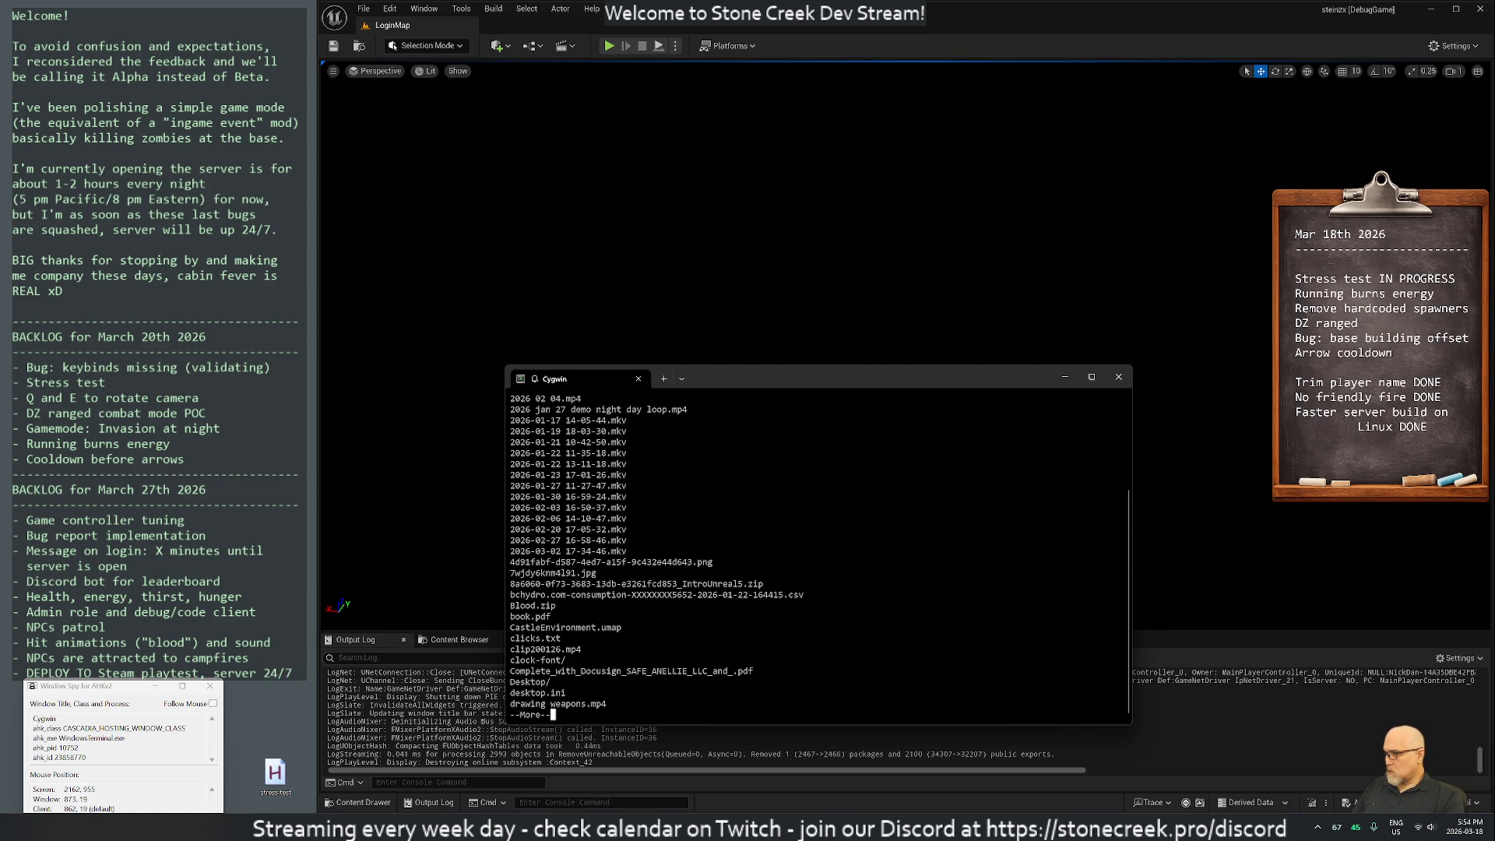
key("q")
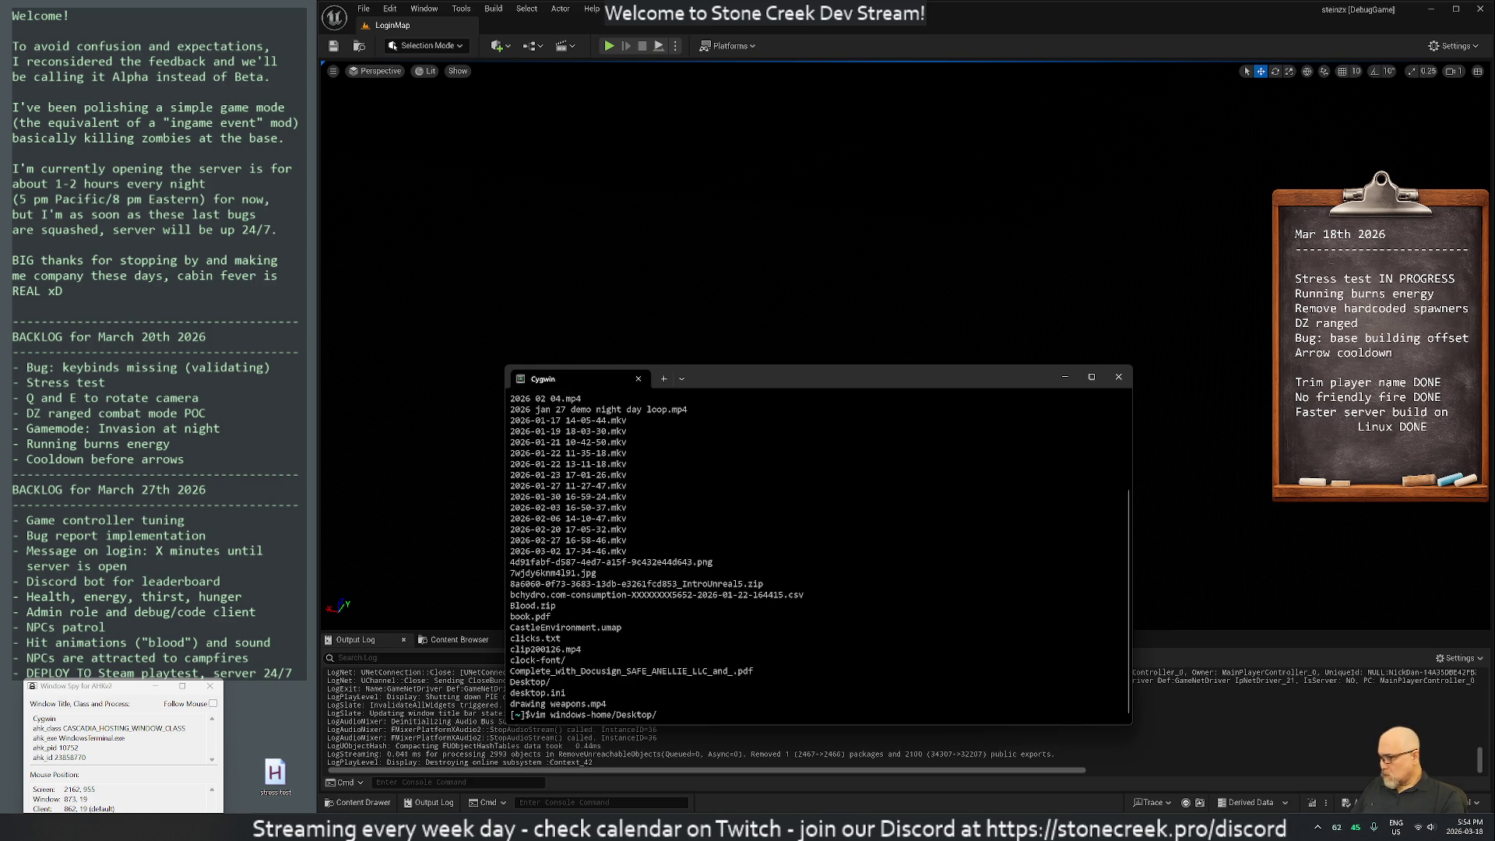
key("Tab")
key("Tab")
key("y")
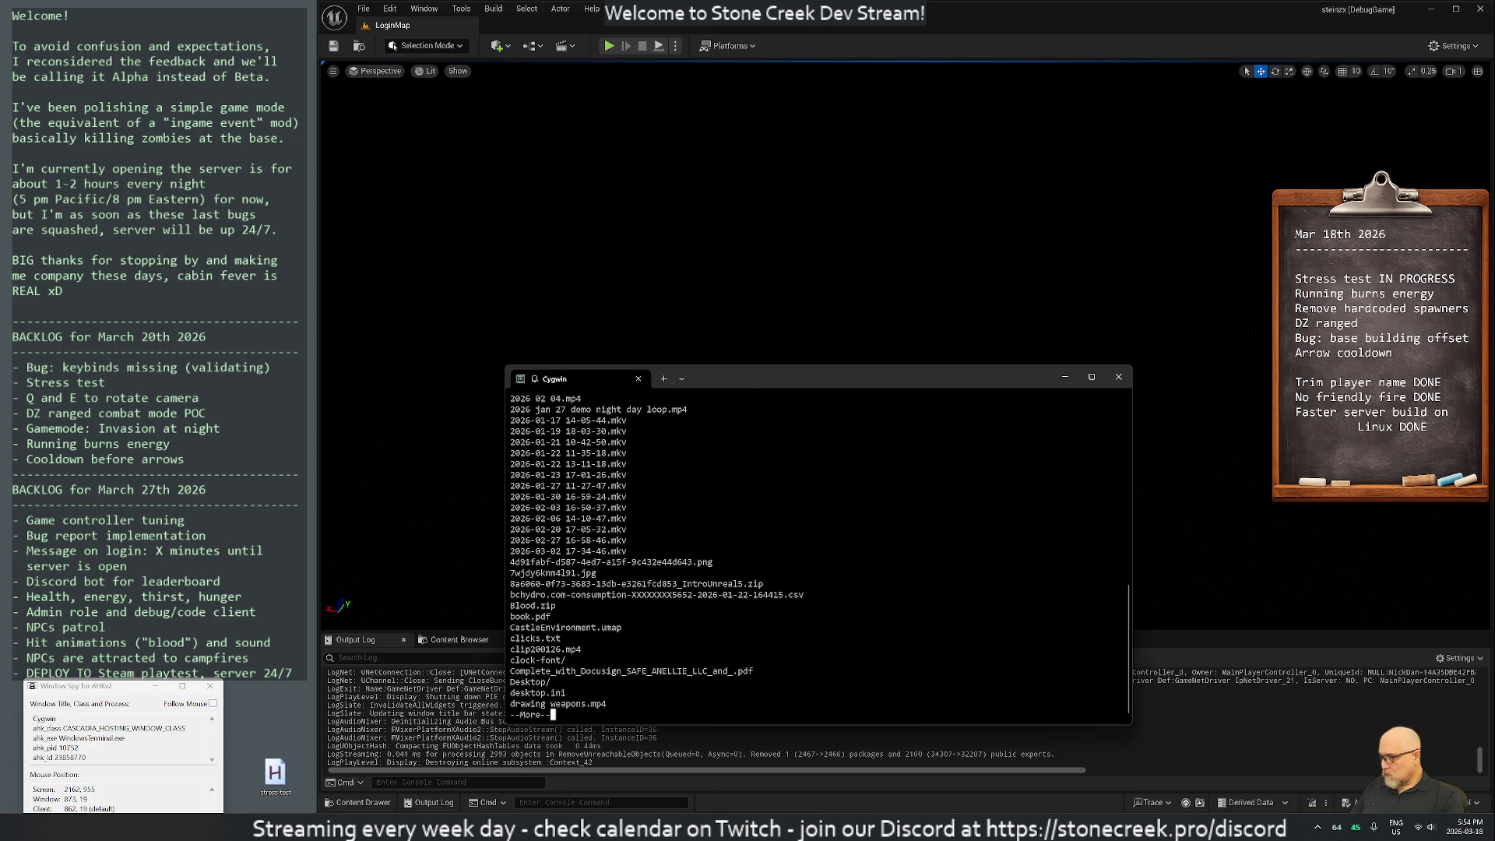
key("Return")
type("q")
type("tr")
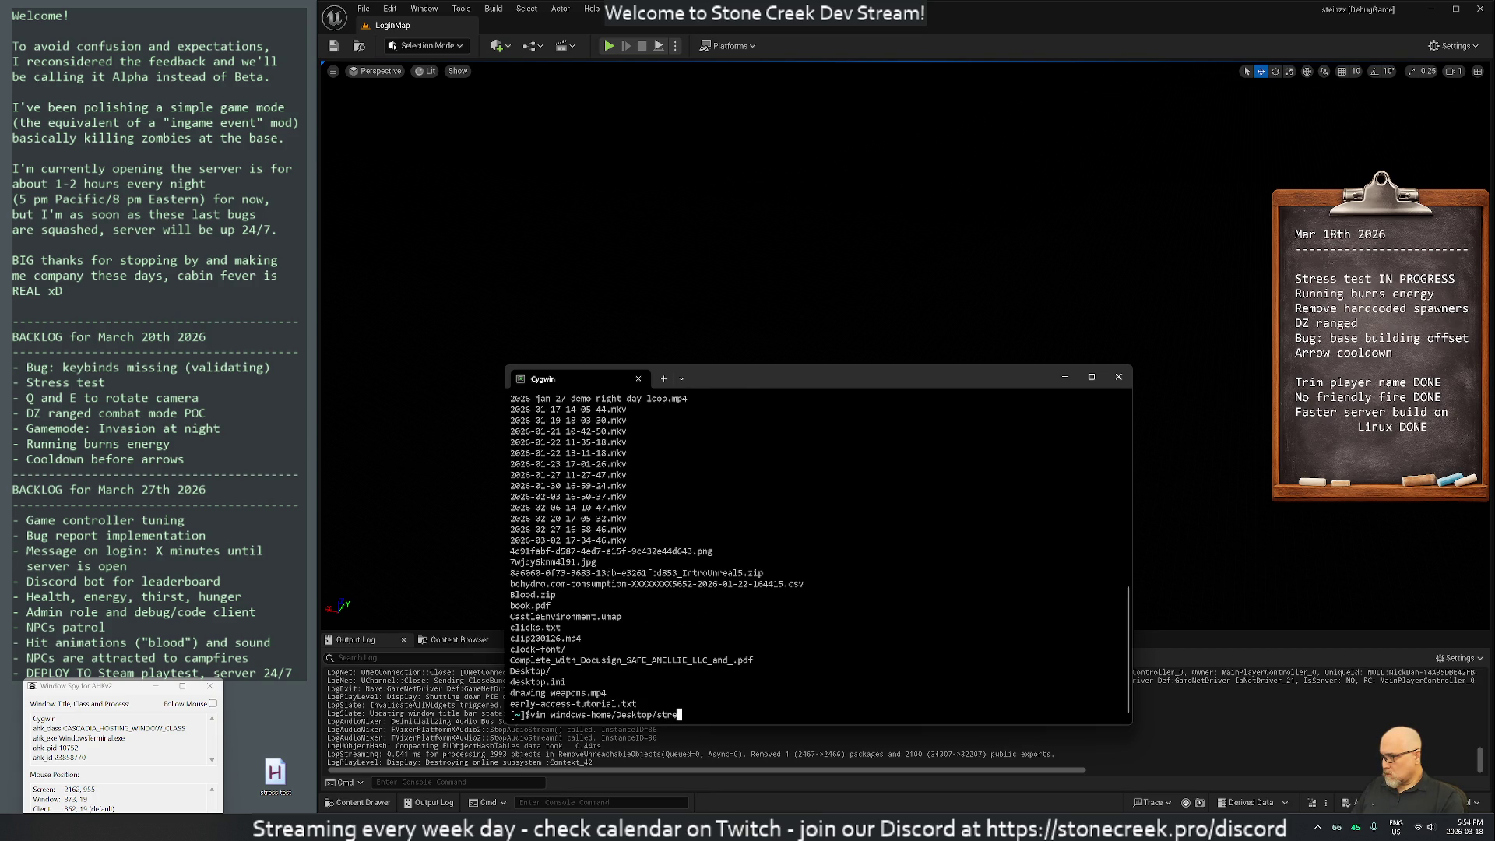
type("ss")
key("Tab")
key("Return")
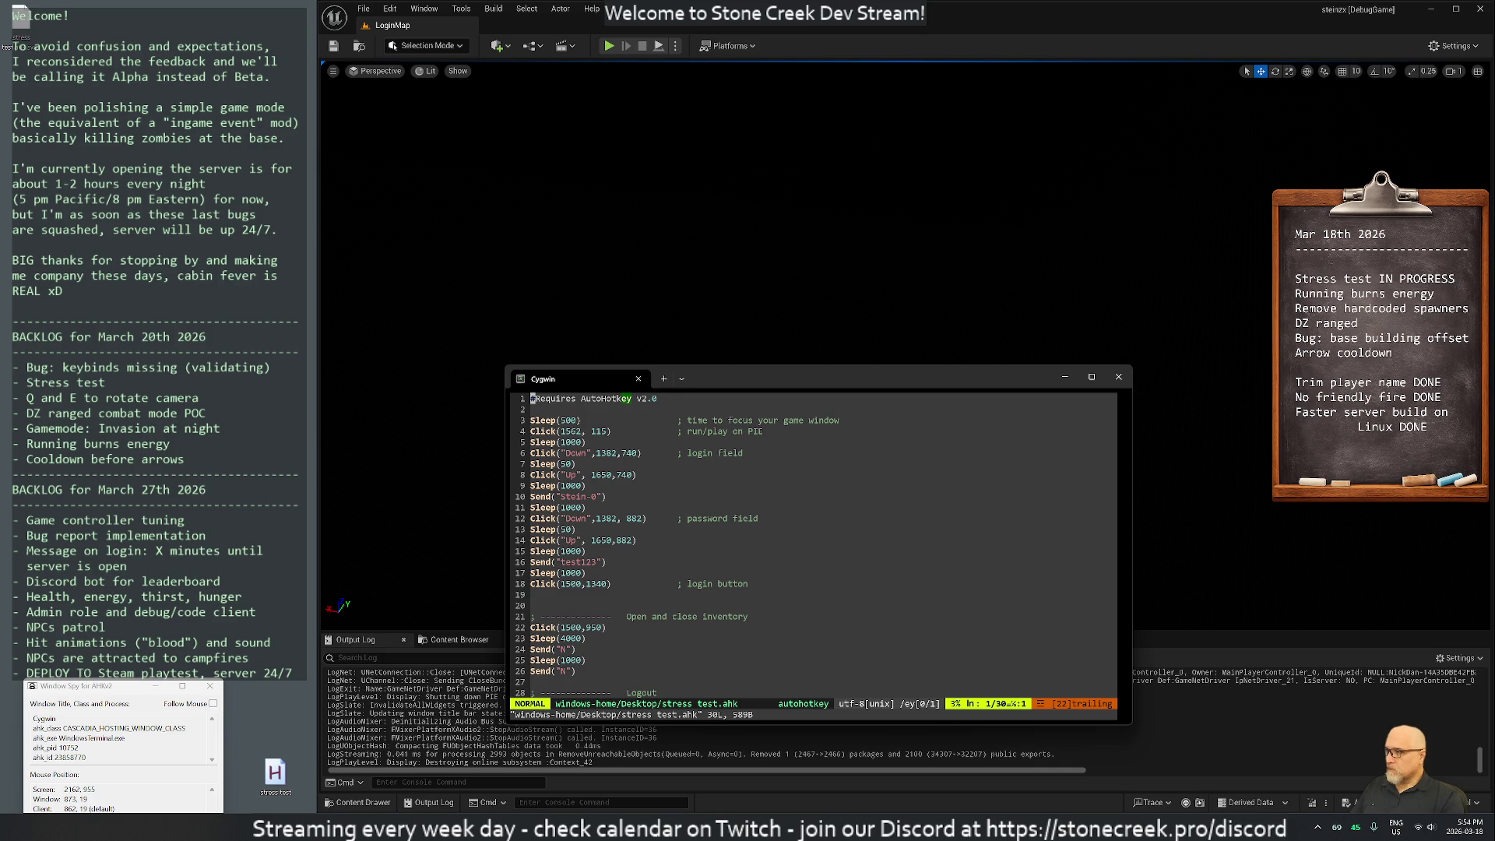
Change line 24's Send("N") to Send("m"), save with :w, and launch the script.
left_click_drag(22, 39, 215, 761)
mouse_move(55, 40)
left_mouse_down()
mouse_move(195, 389)
mouse_move(282, 725)
left_mouse_up()
left_click_drag(246, 801, 236, 791)
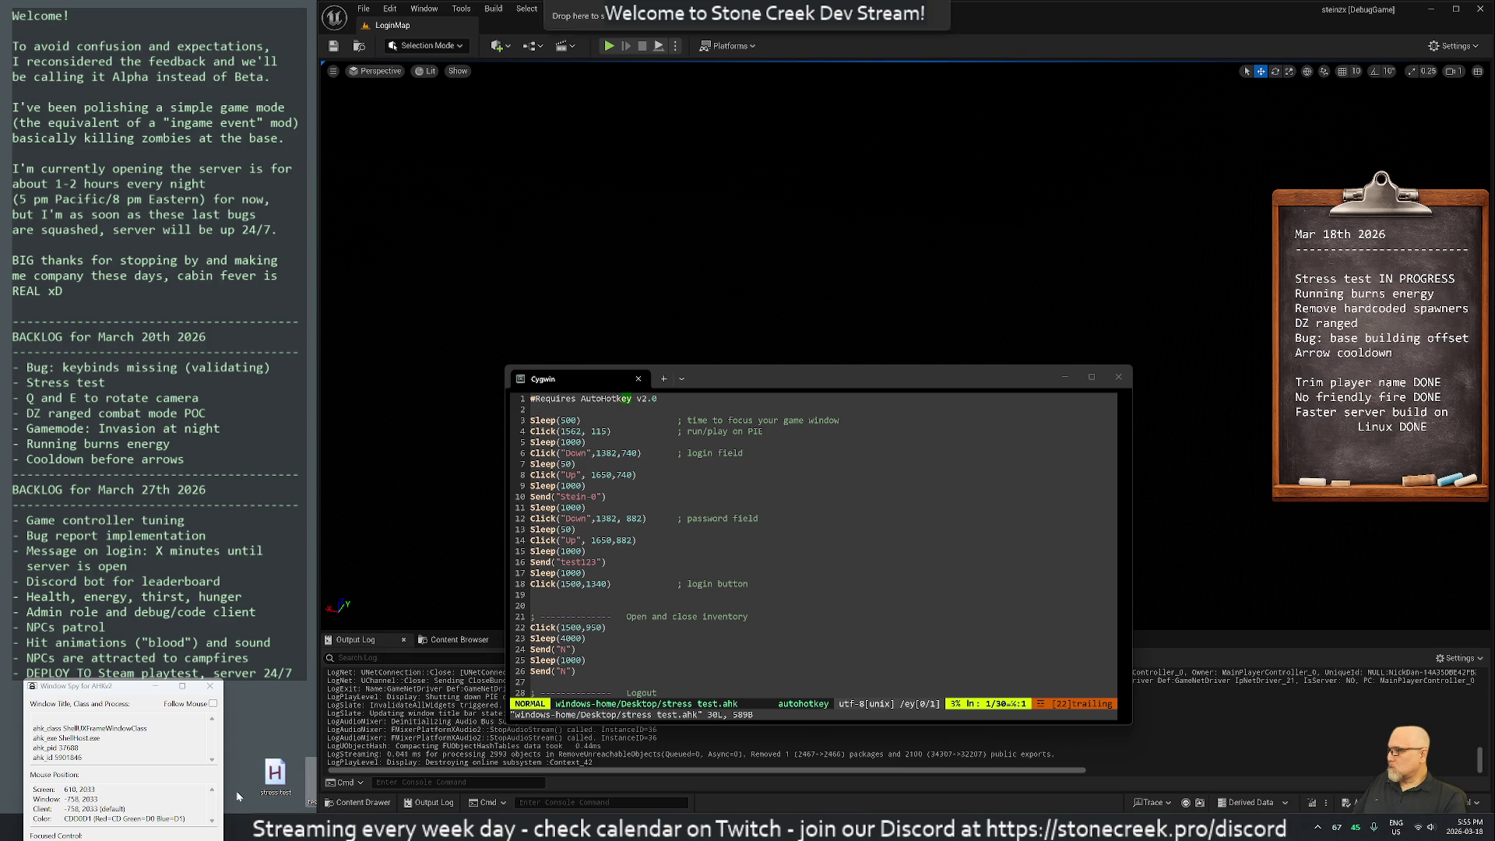
left_click(824, 586)
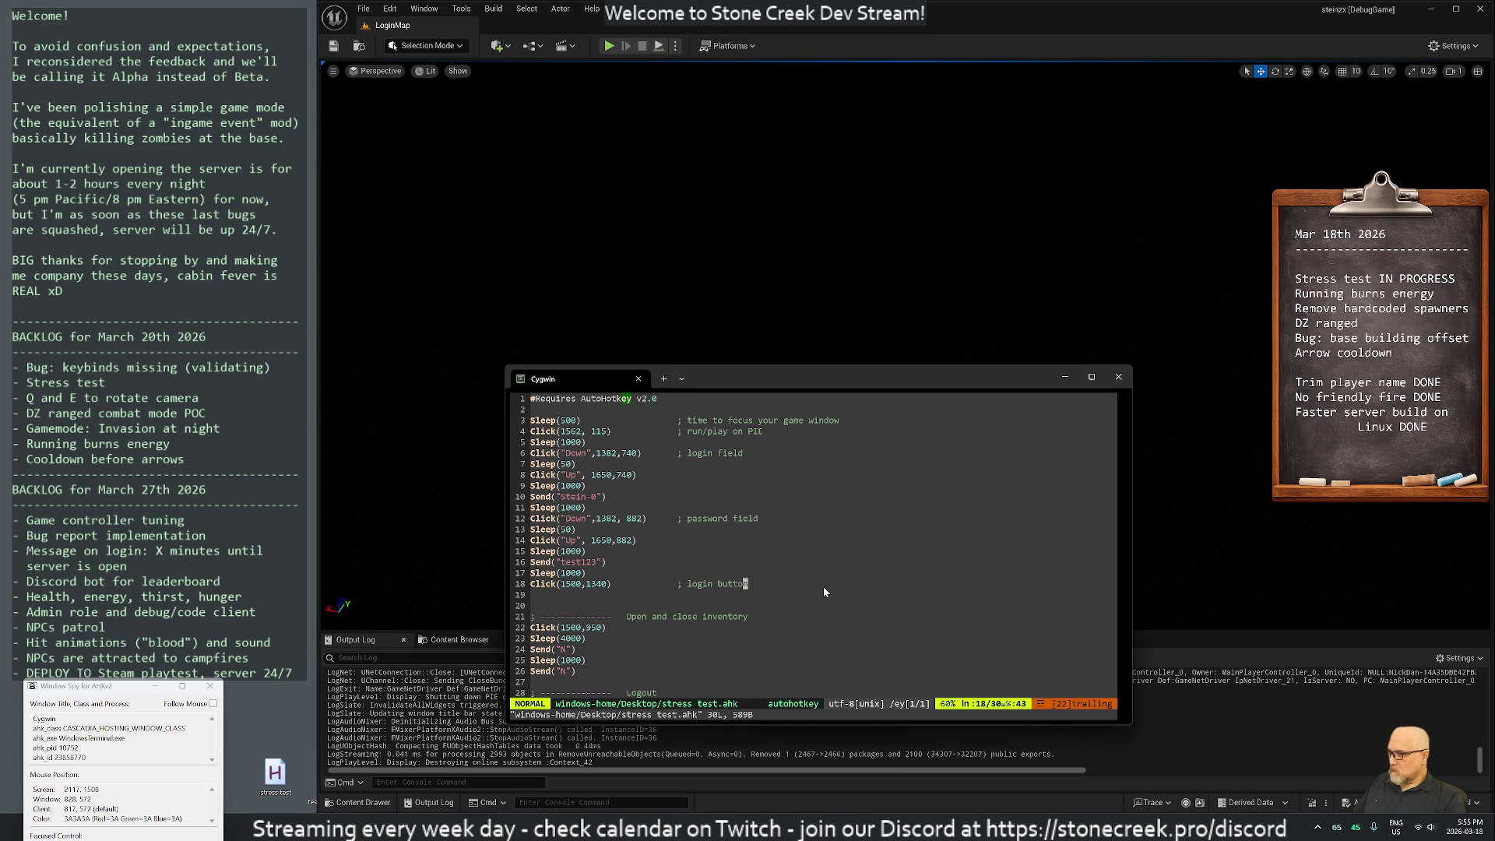
key("j")
key("j")
key("j")
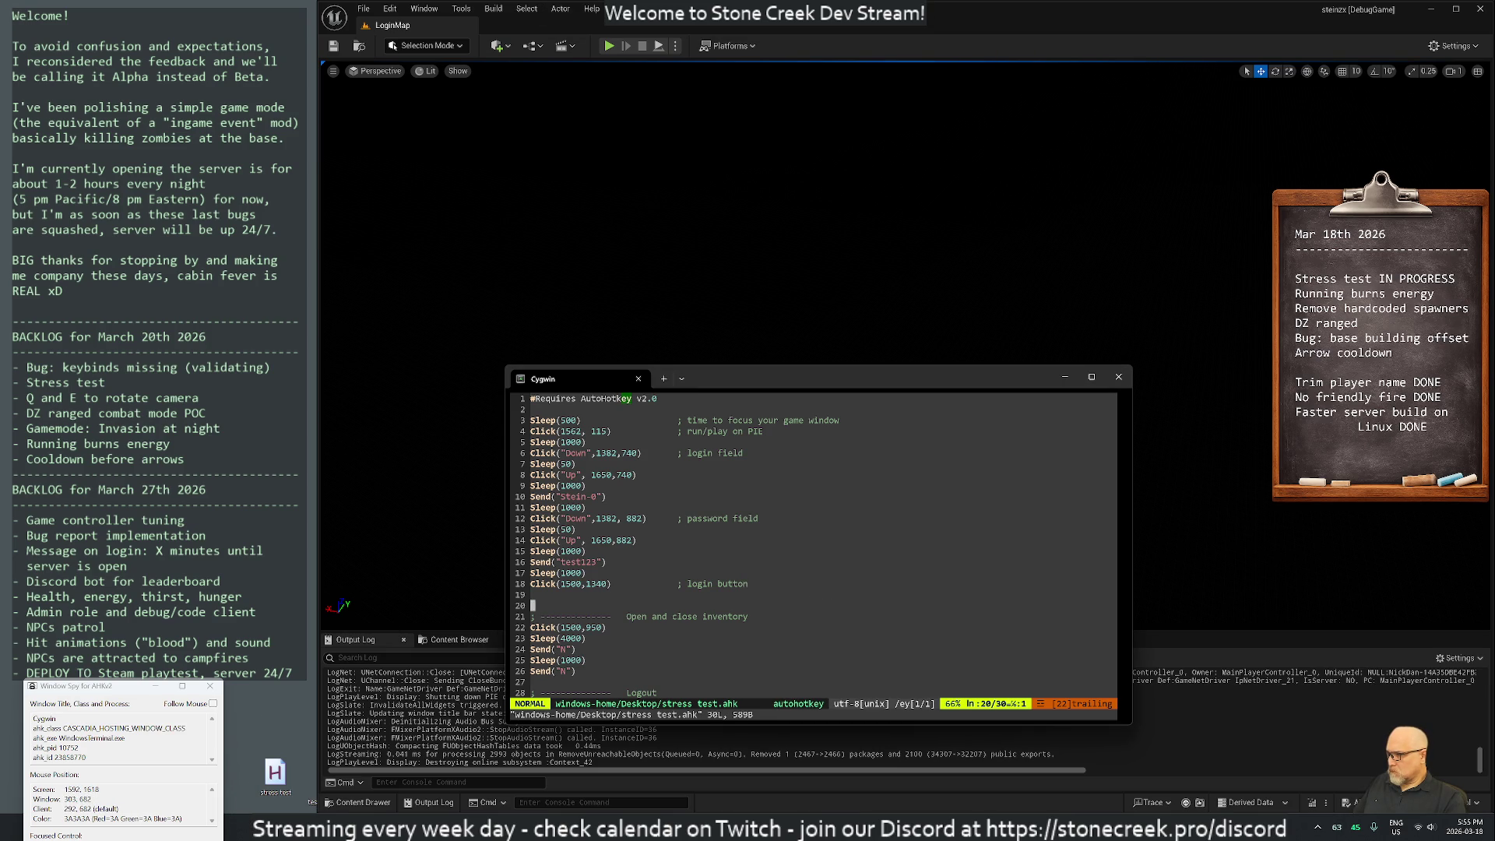
key("h")
key("h")
key("r")
key("m")
key("j")
key("j")
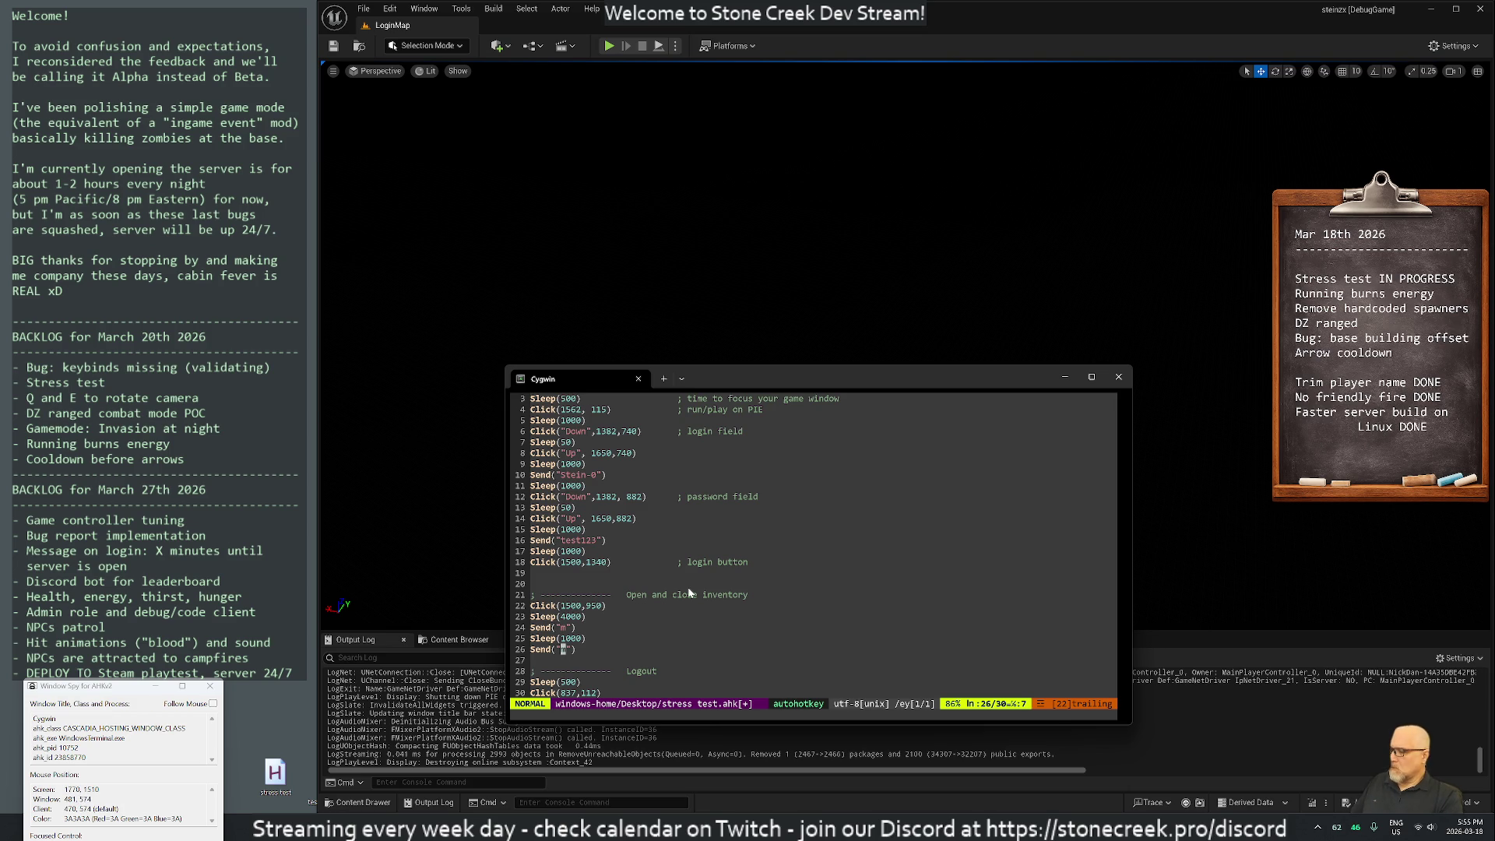
type(":w")
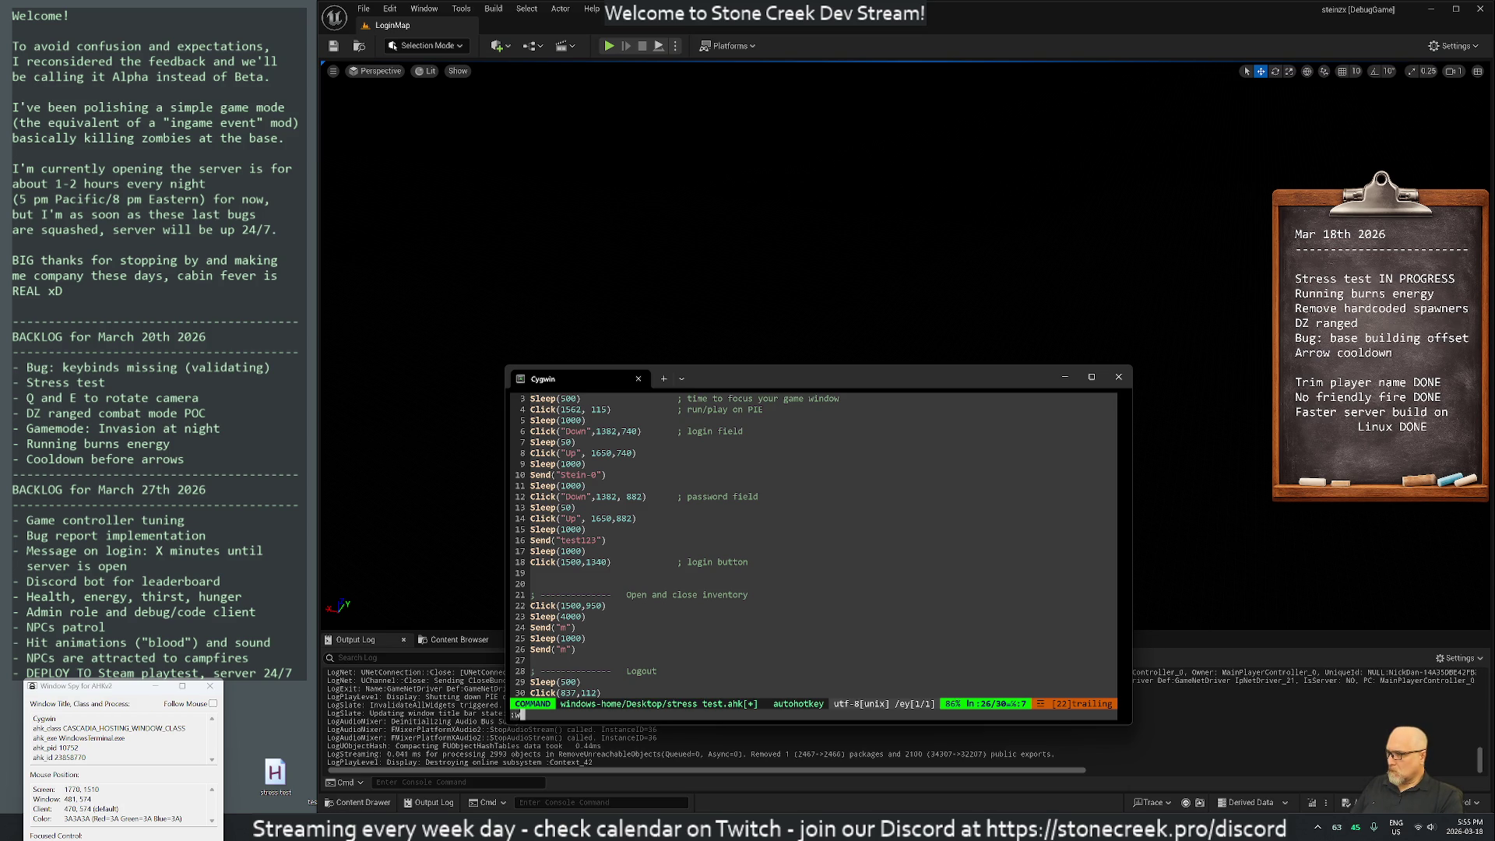
key("Return")
double_click(275, 773)
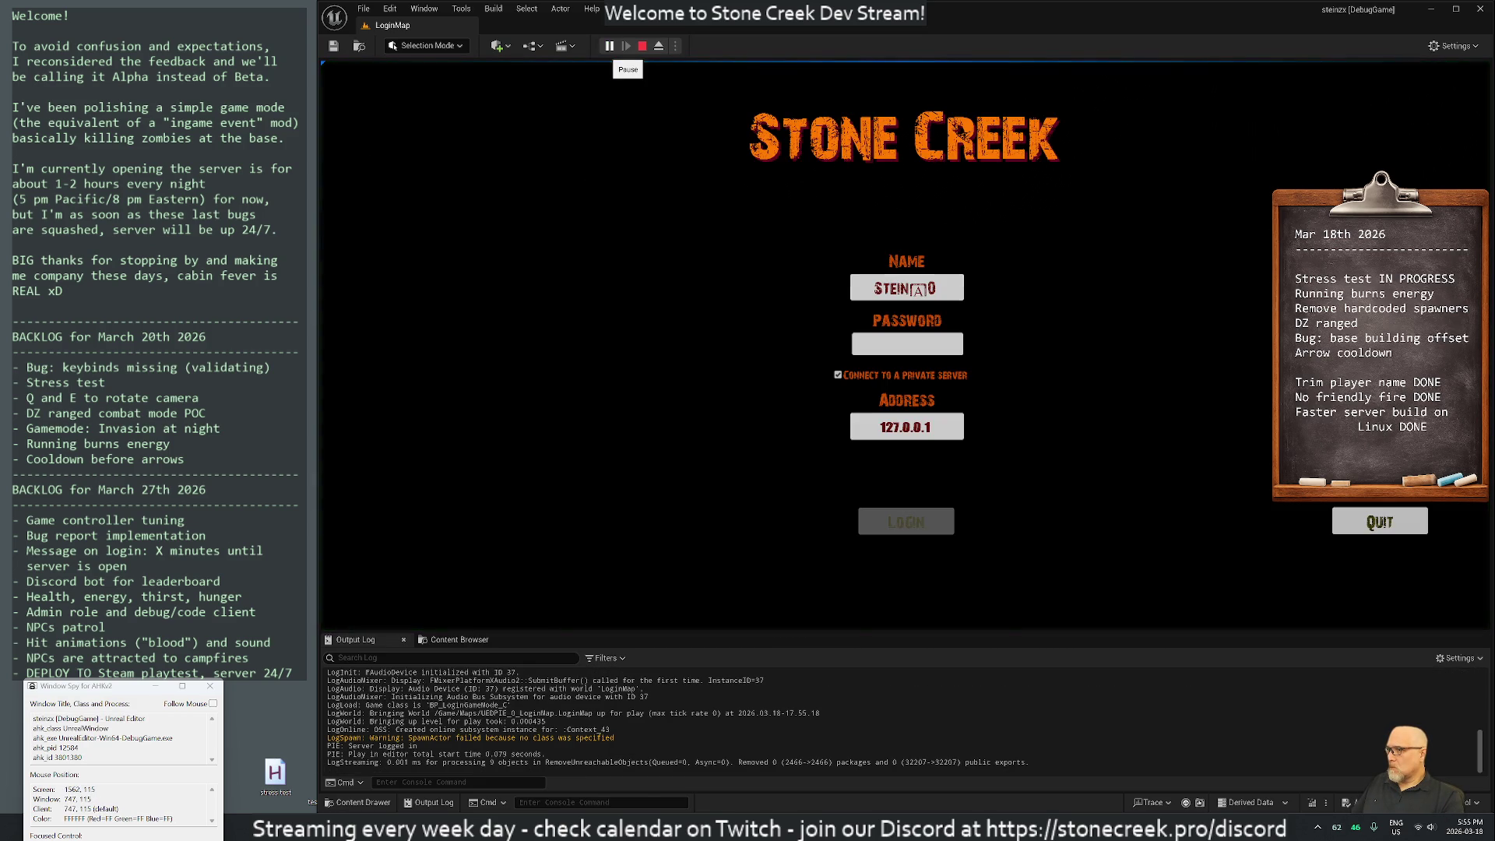
Log into Stone Creek with the pasted password, stop play, and bring the Vim terminal back up.
left_click(961, 293)
left_click(960, 292)
left_click(960, 348)
key("ctrl+v")
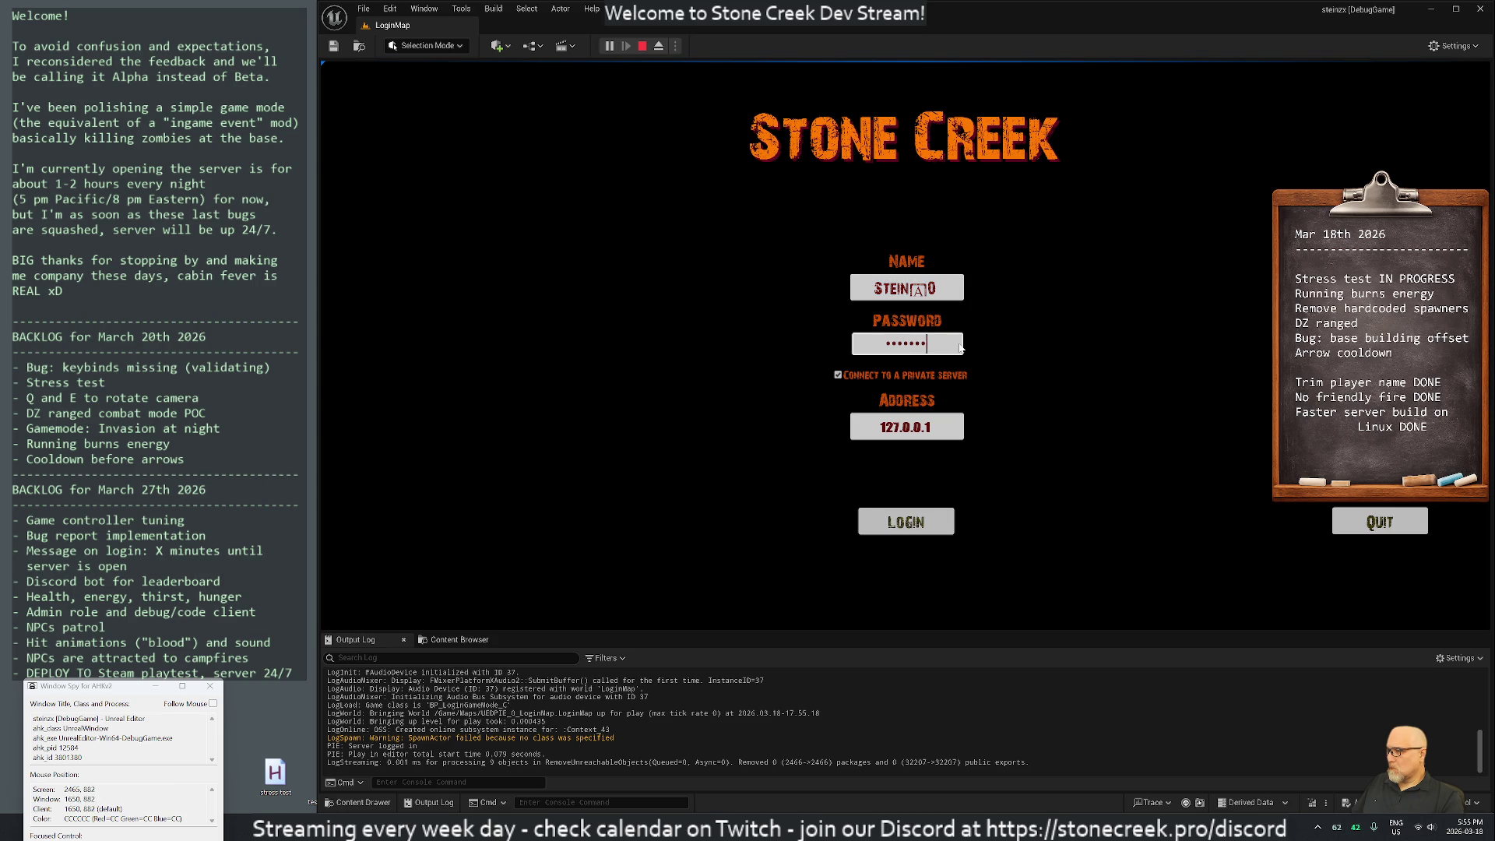
key("Return")
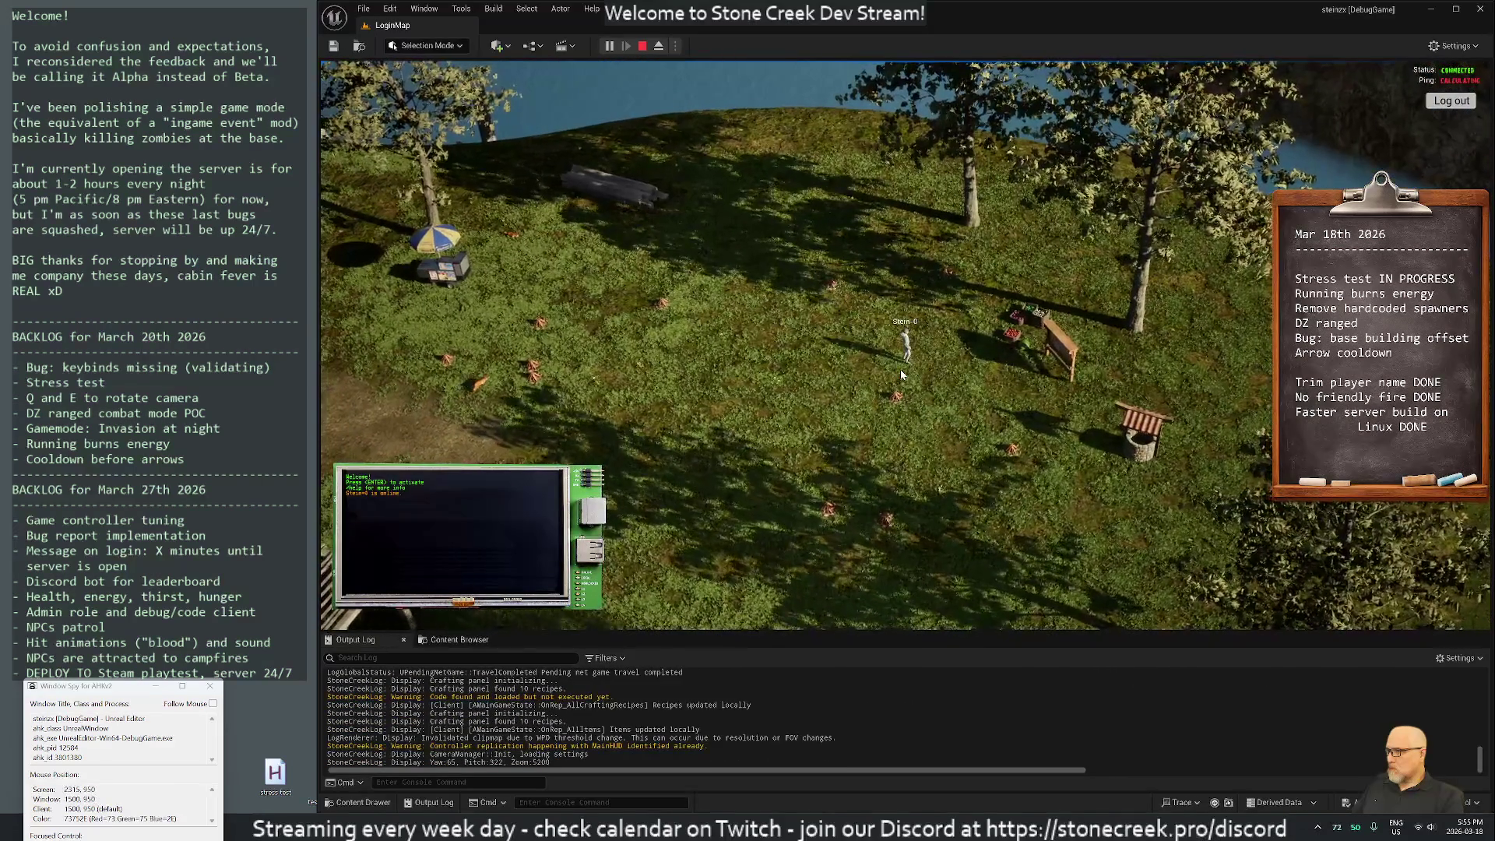
left_click(642, 47)
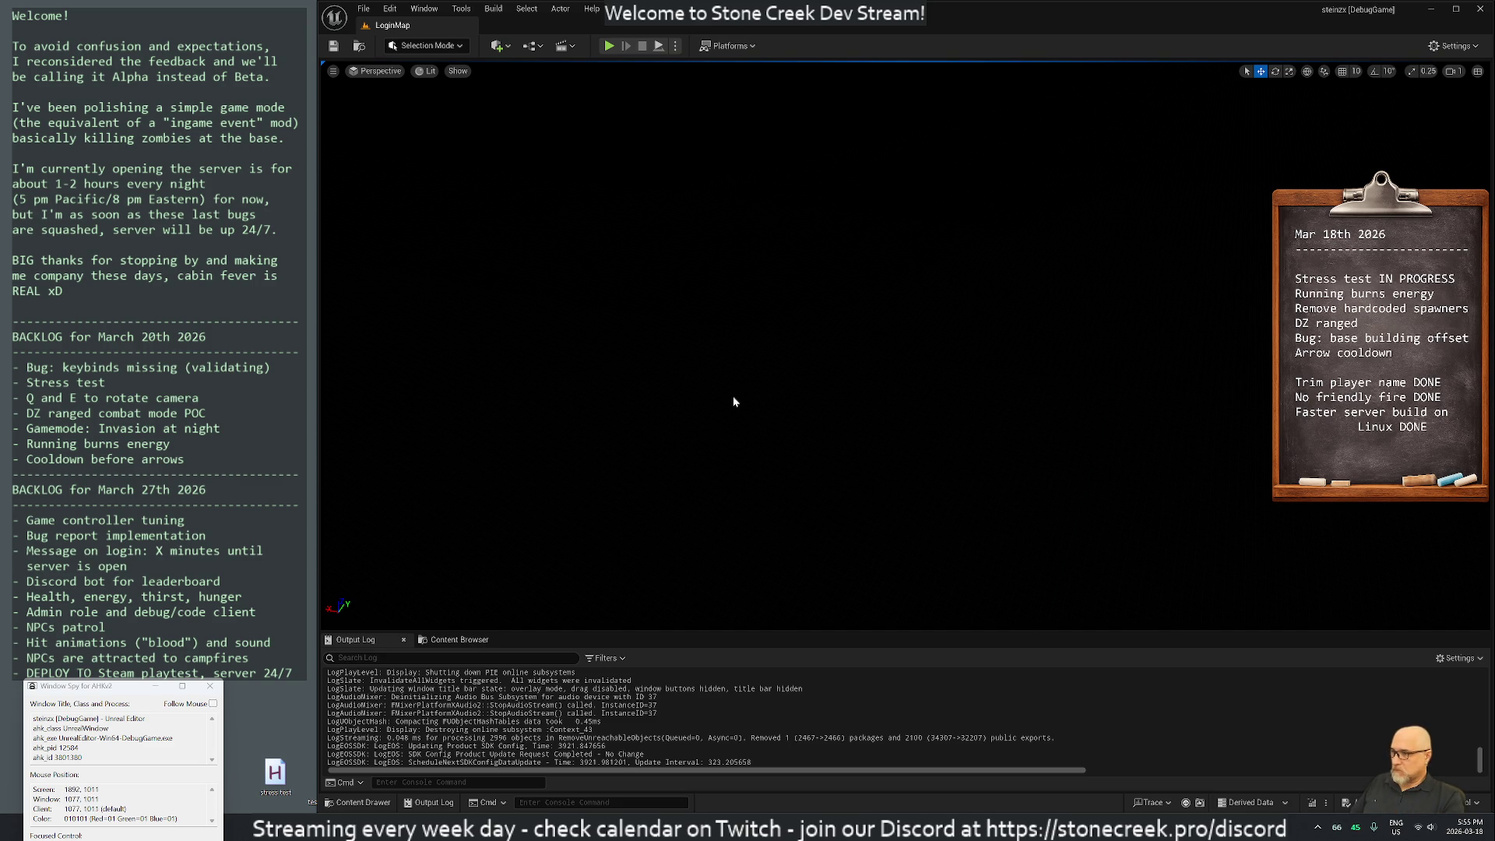
key("alt+Tab")
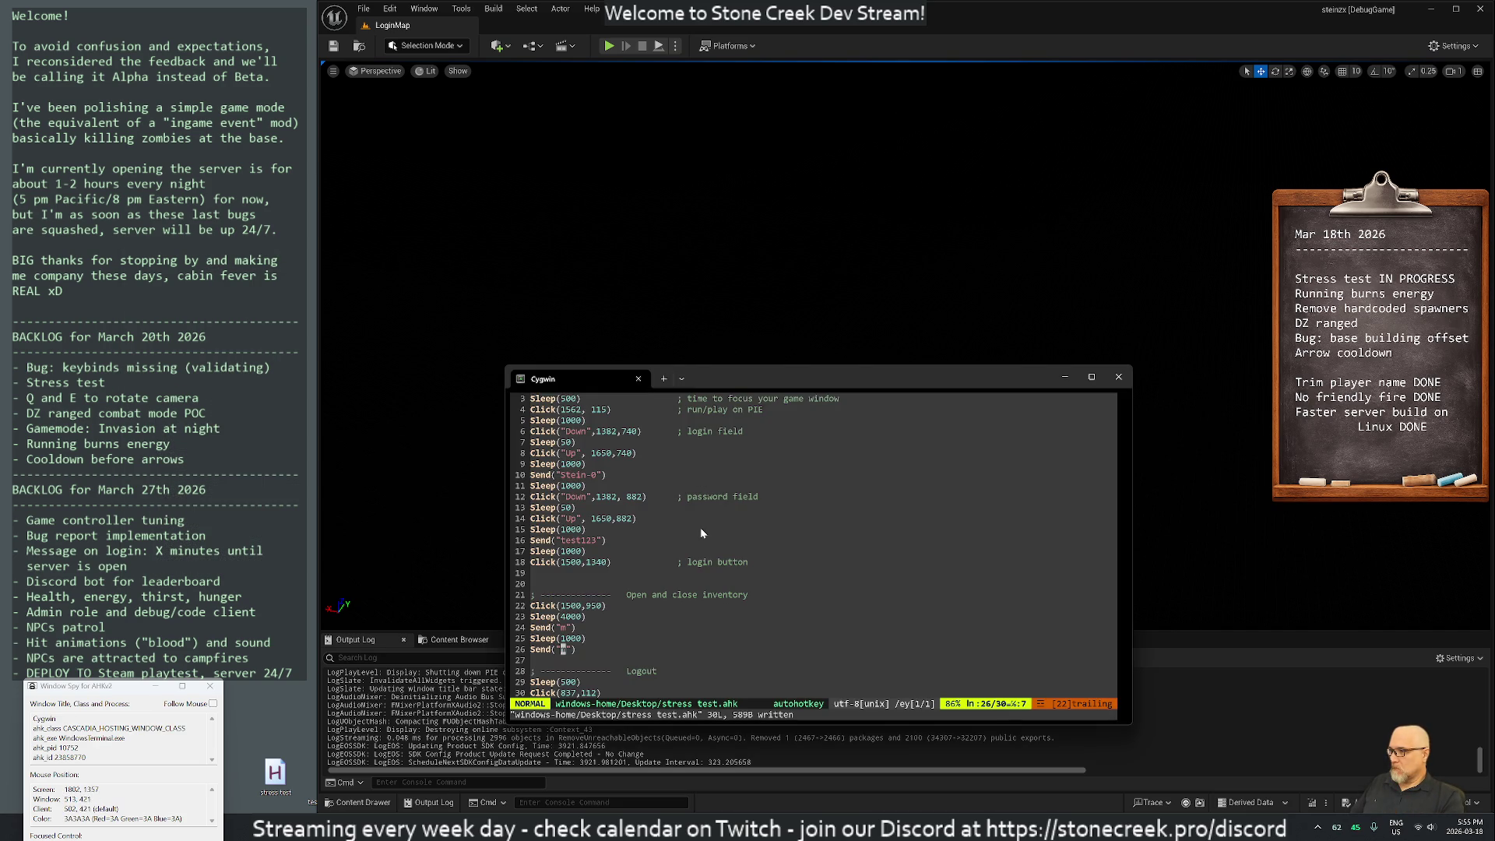
mouse_move(788, 377)
left_mouse_down()
mouse_move(776, 139)
mouse_move(844, 234)
left_mouse_up()
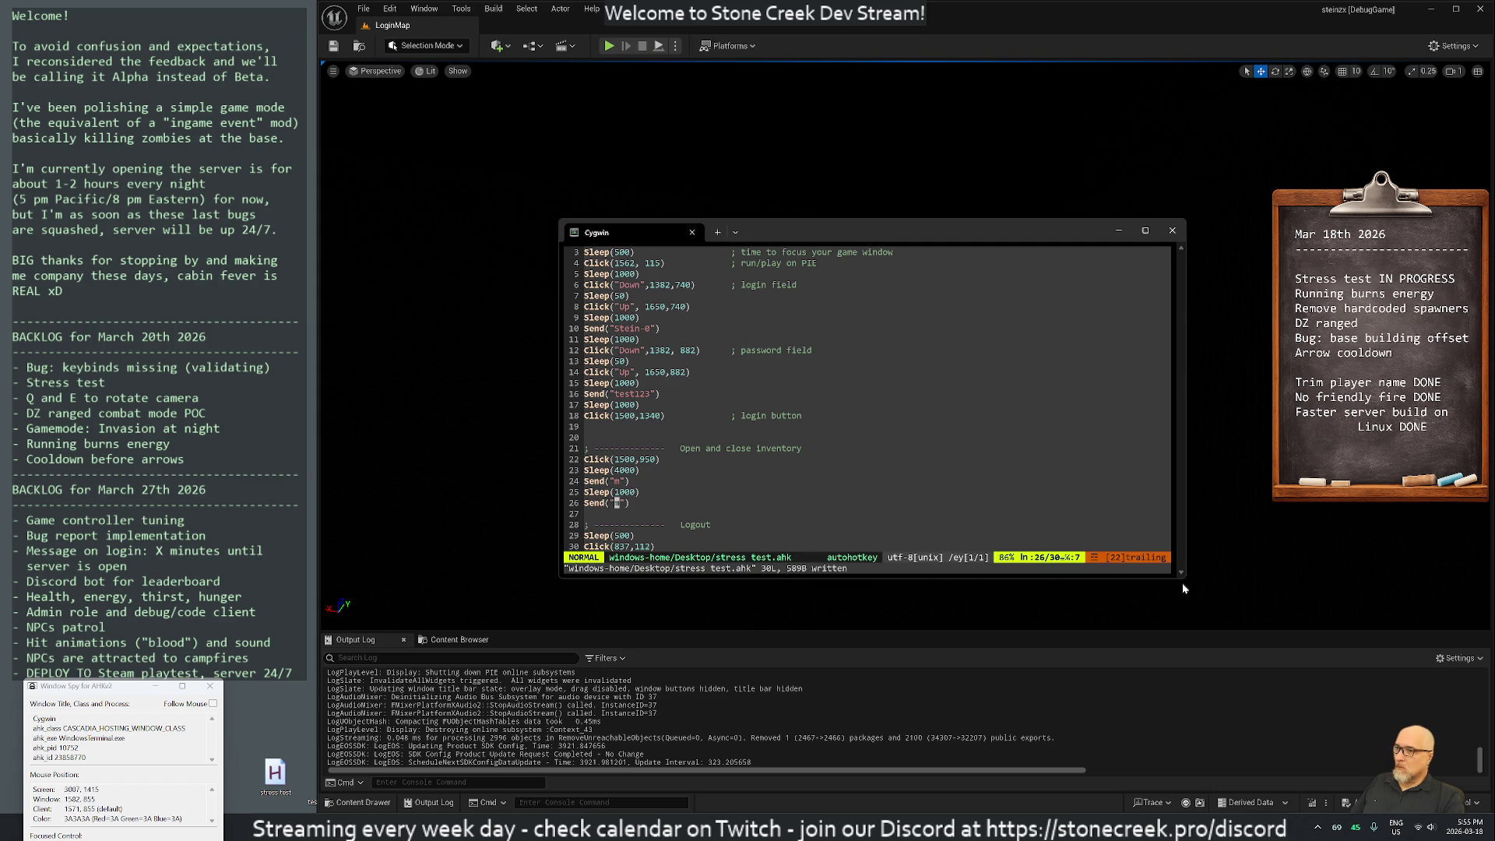
Enlarge the Cygwin window to show the whole script, then save and quit Vim with :wq.
left_click_drag(1187, 577, 1362, 721)
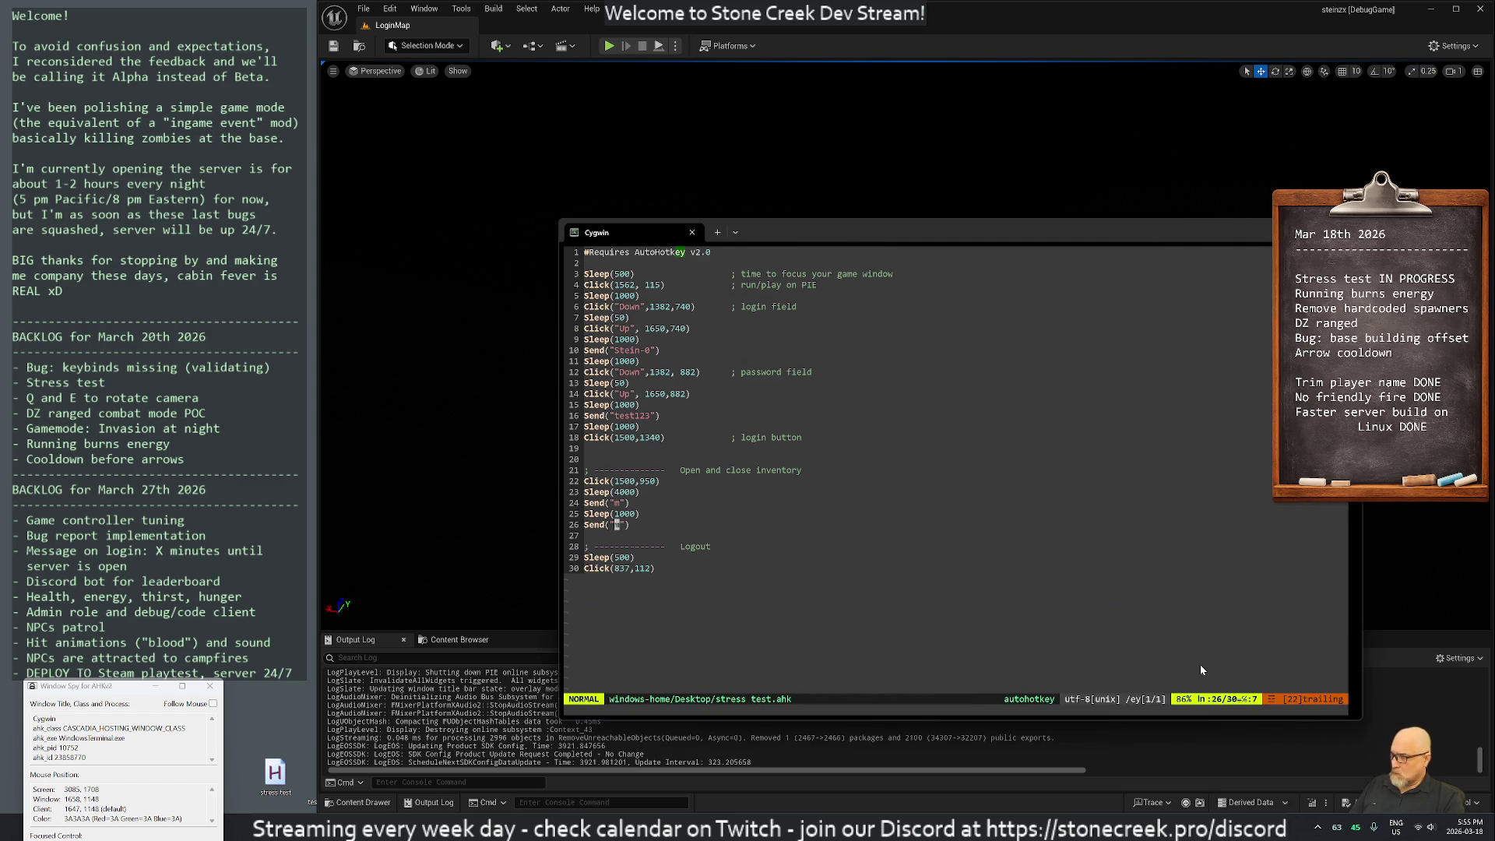
type(":wq")
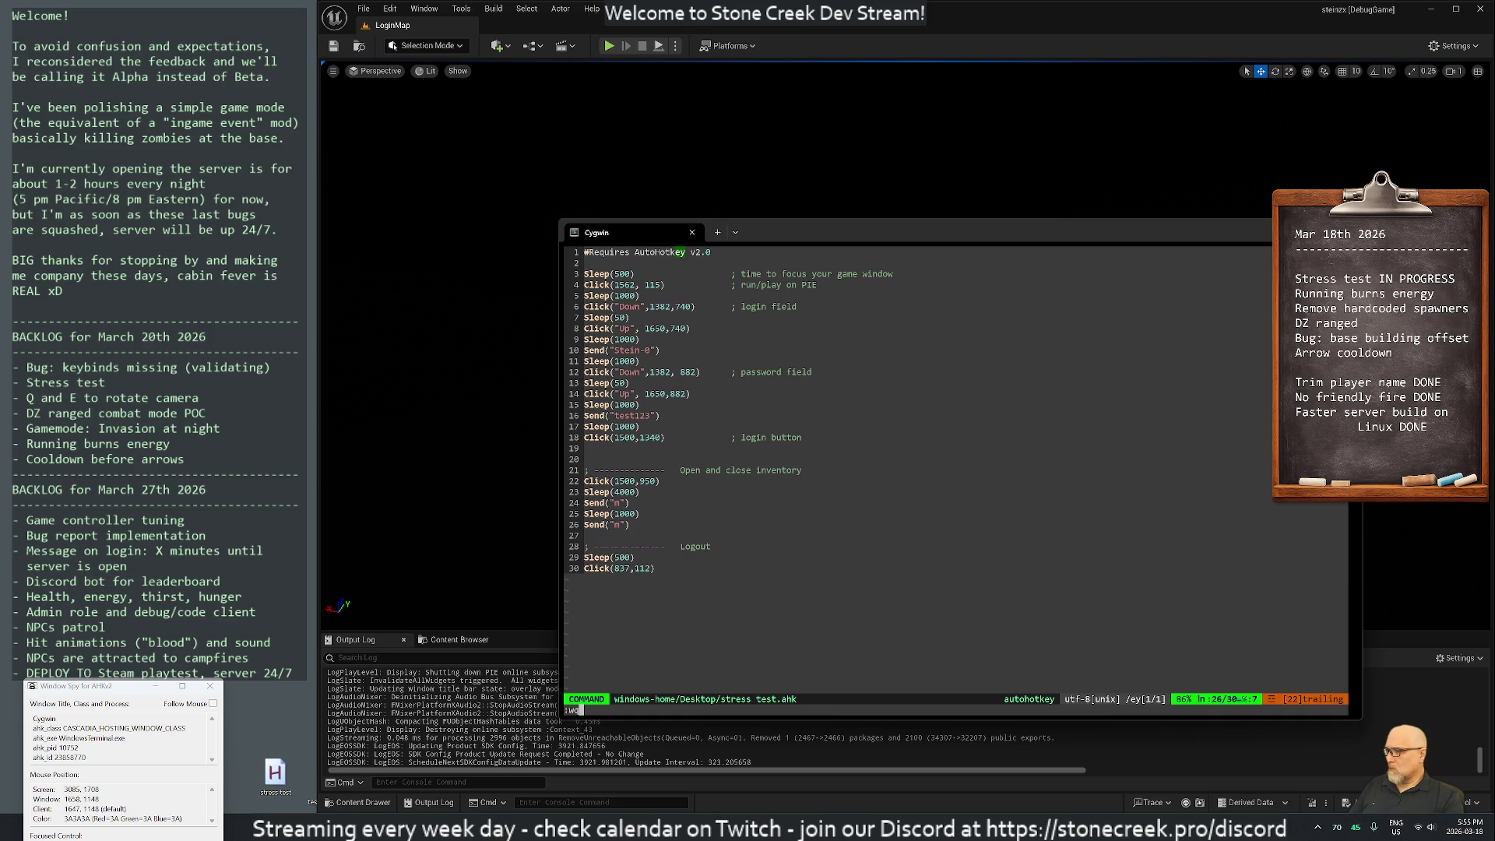
key("Return")
Attach to the tmux server session, detach, and reopen stress test.ahk via history search for vim.
type("tmux attach")
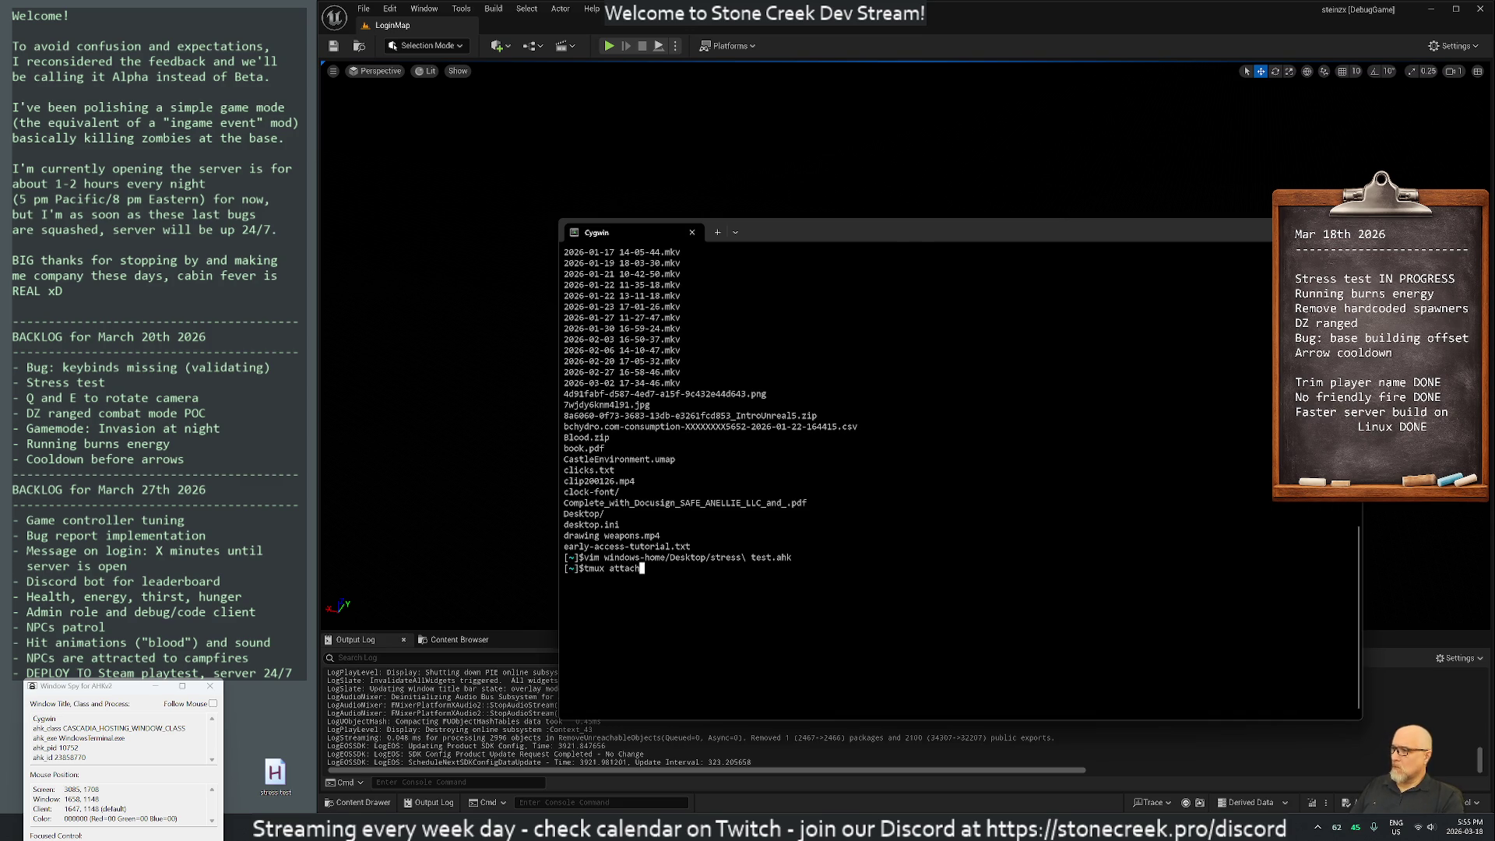
key("Return")
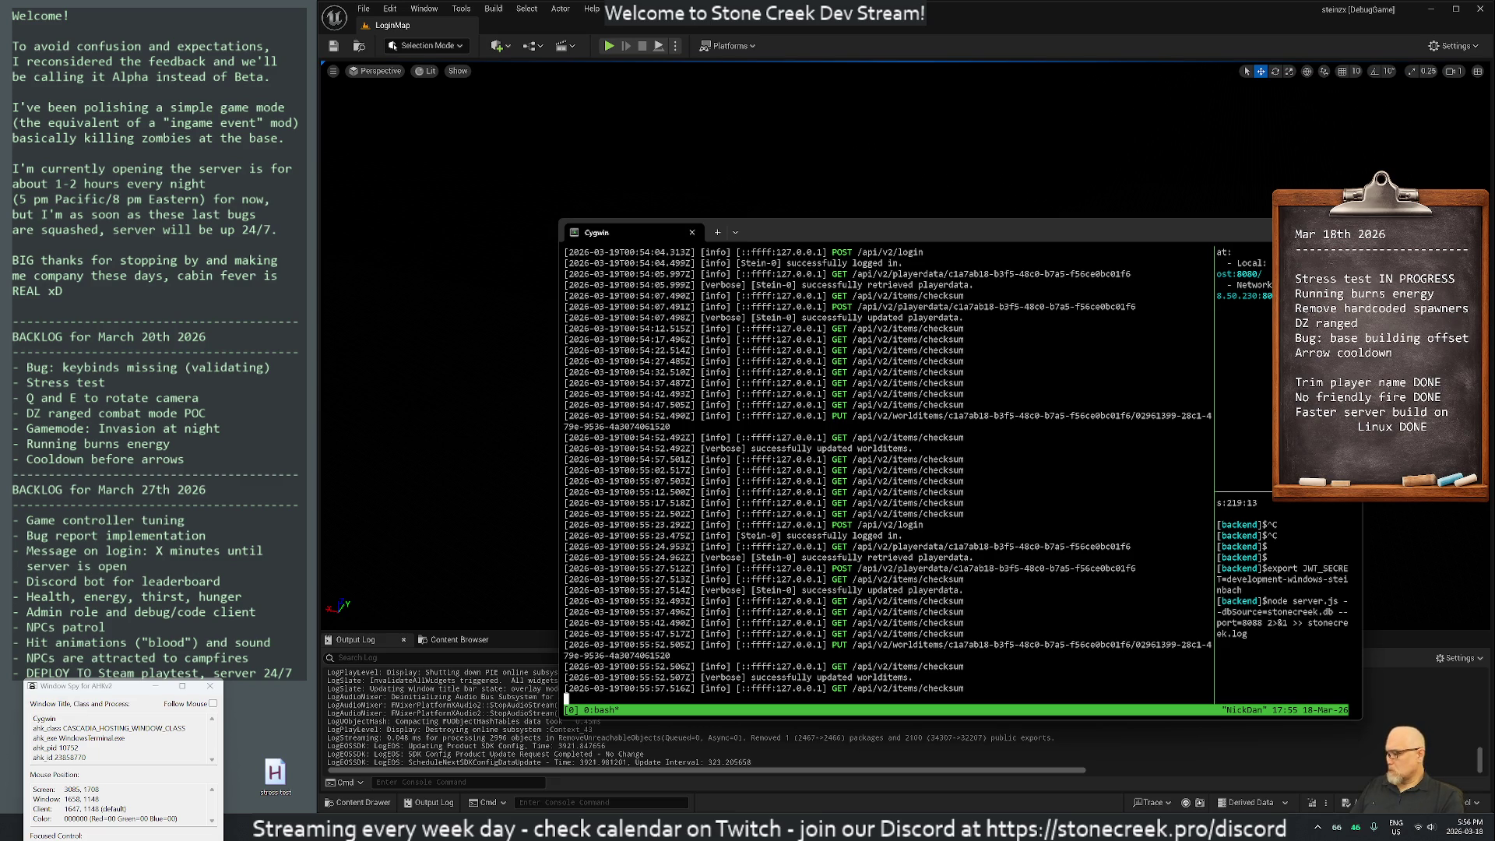
key("ctrl+b")
key("d")
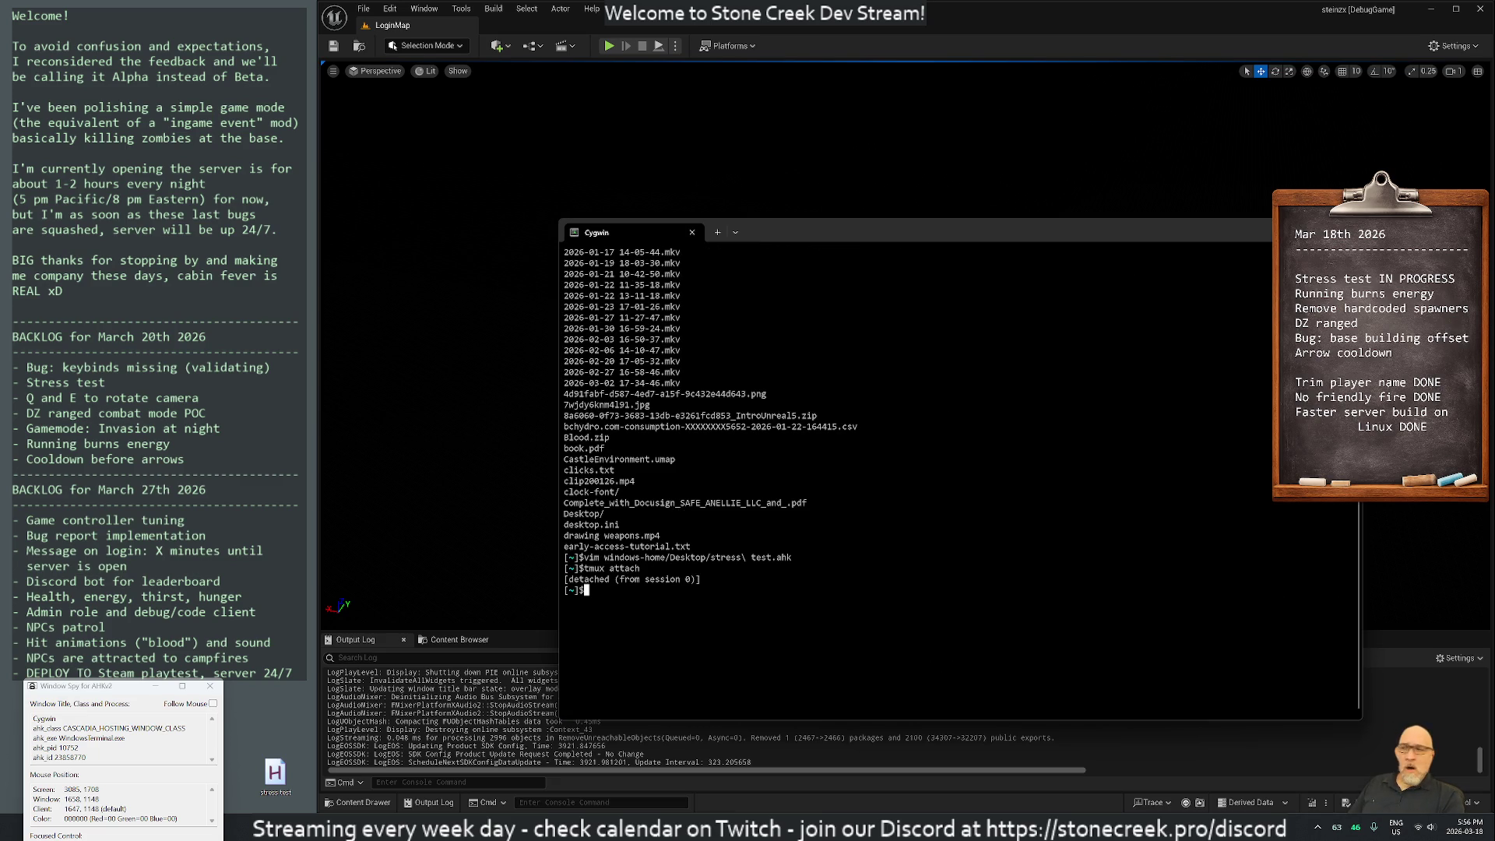
key("ctrl+r")
type("vim")
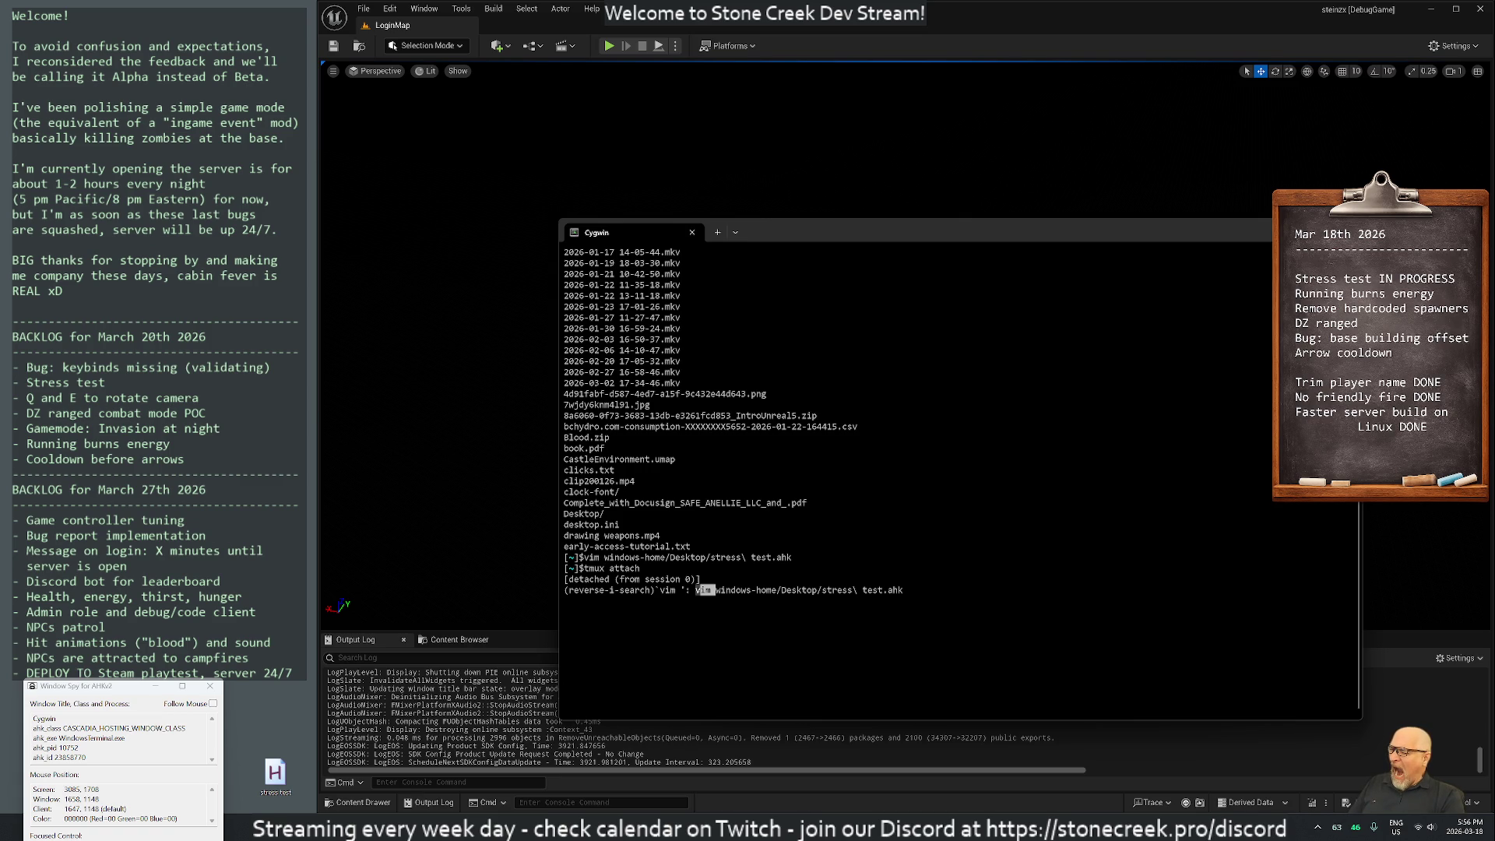
key("Return")
left_click_drag(275, 774, 20, 31)
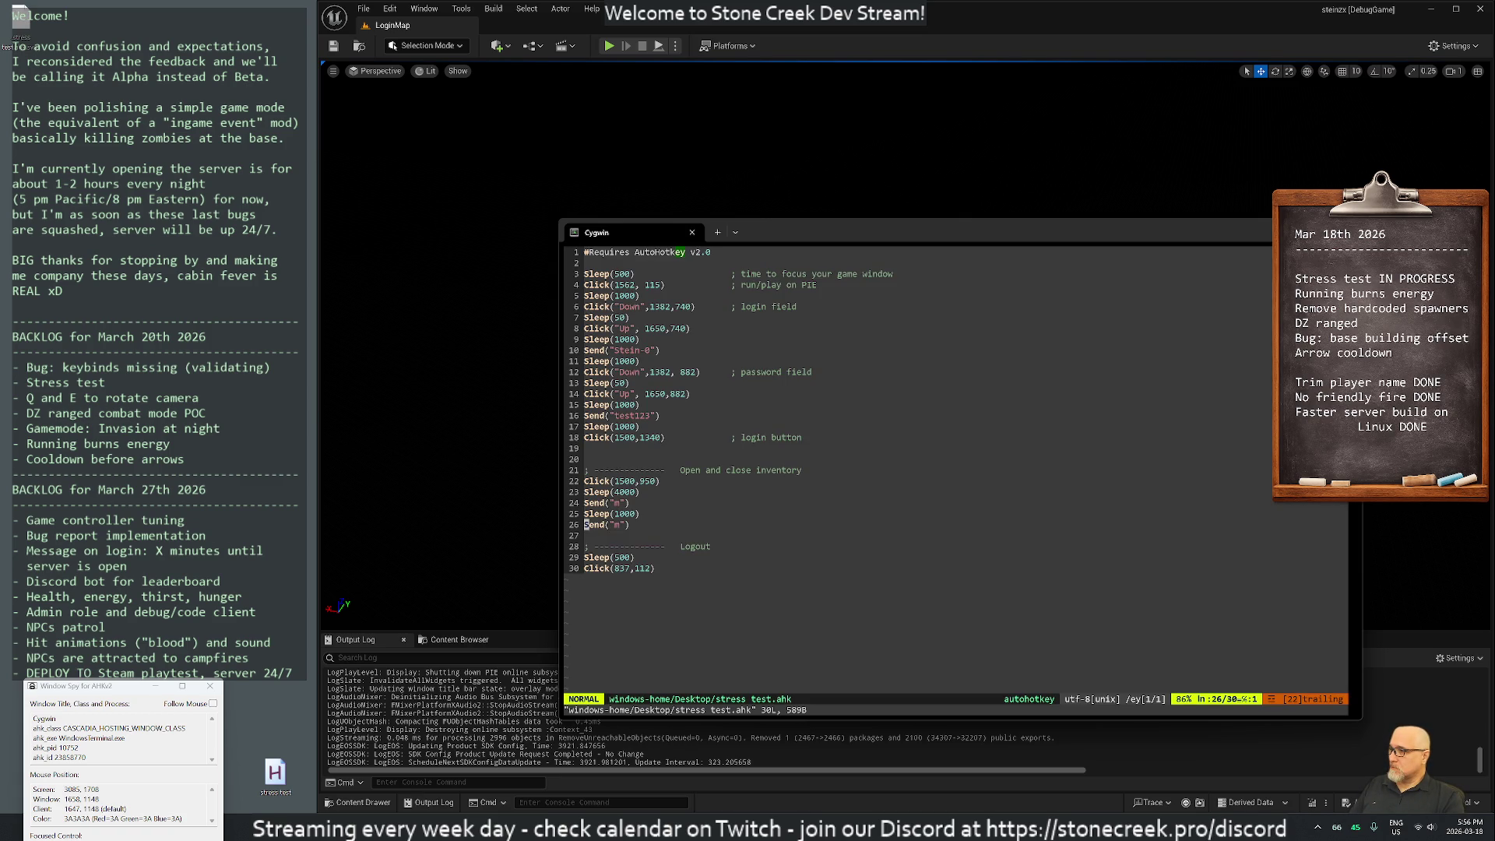
mouse_move(1102, 689)
left_mouse_down()
mouse_move(242, 830)
mouse_move(237, 799)
left_mouse_up()
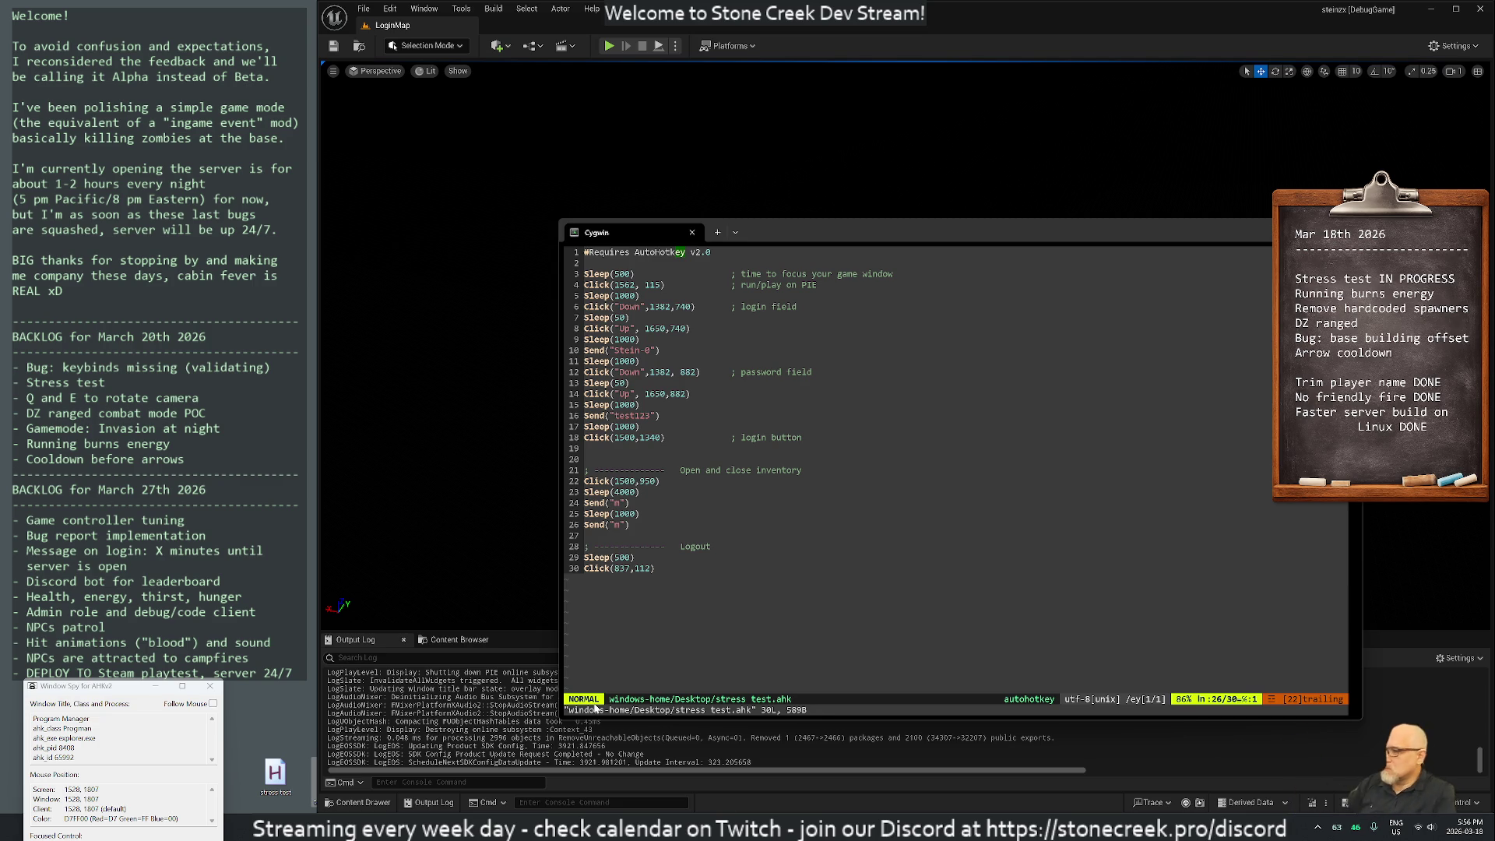
Ask Claude which command besides Send can simulate a key press in Unreal Engine.
left_click(659, 828)
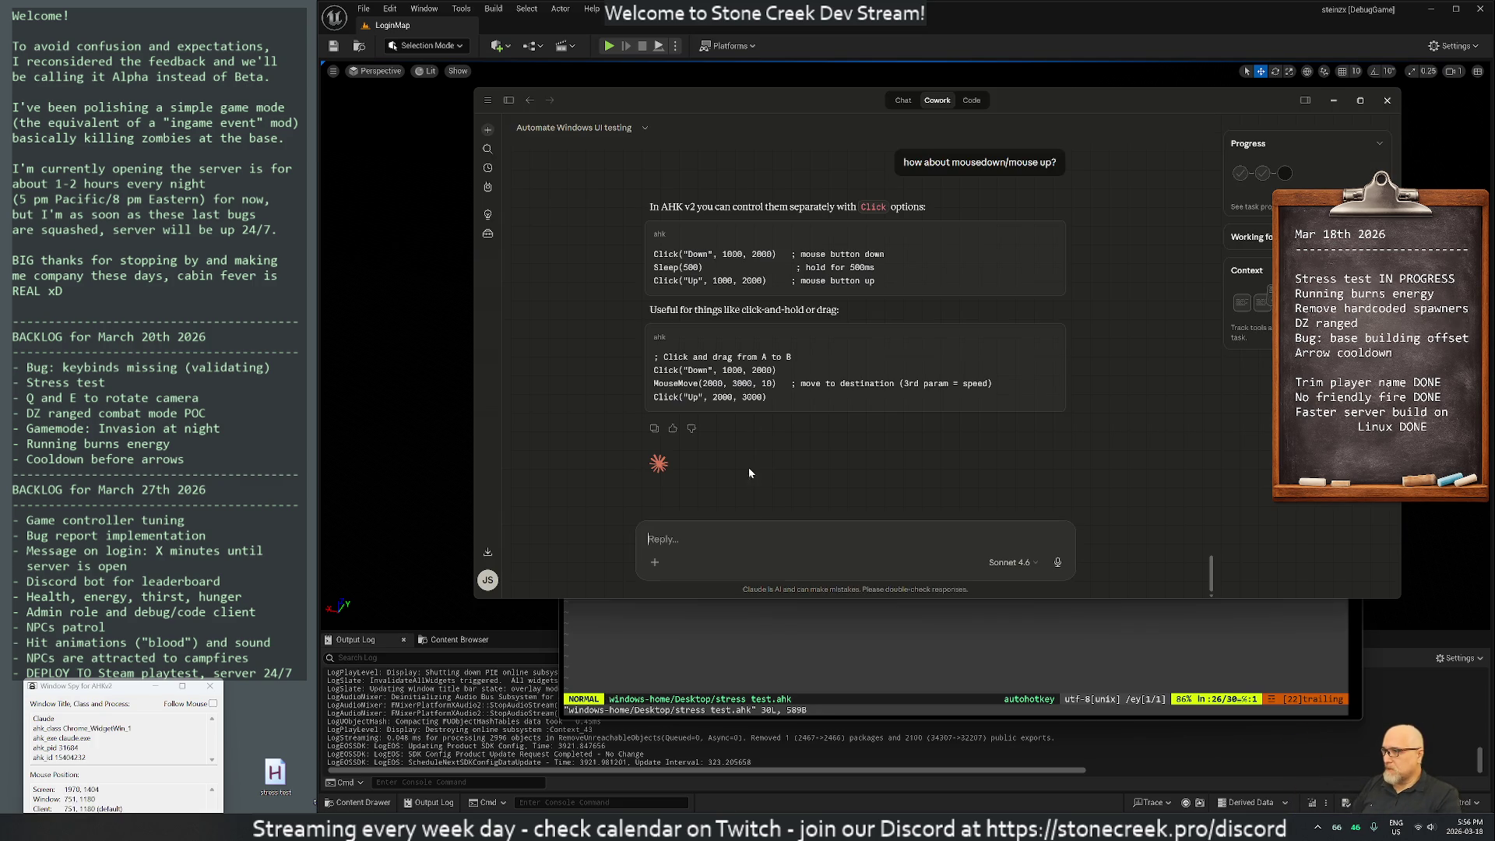
type("unreal engine is")
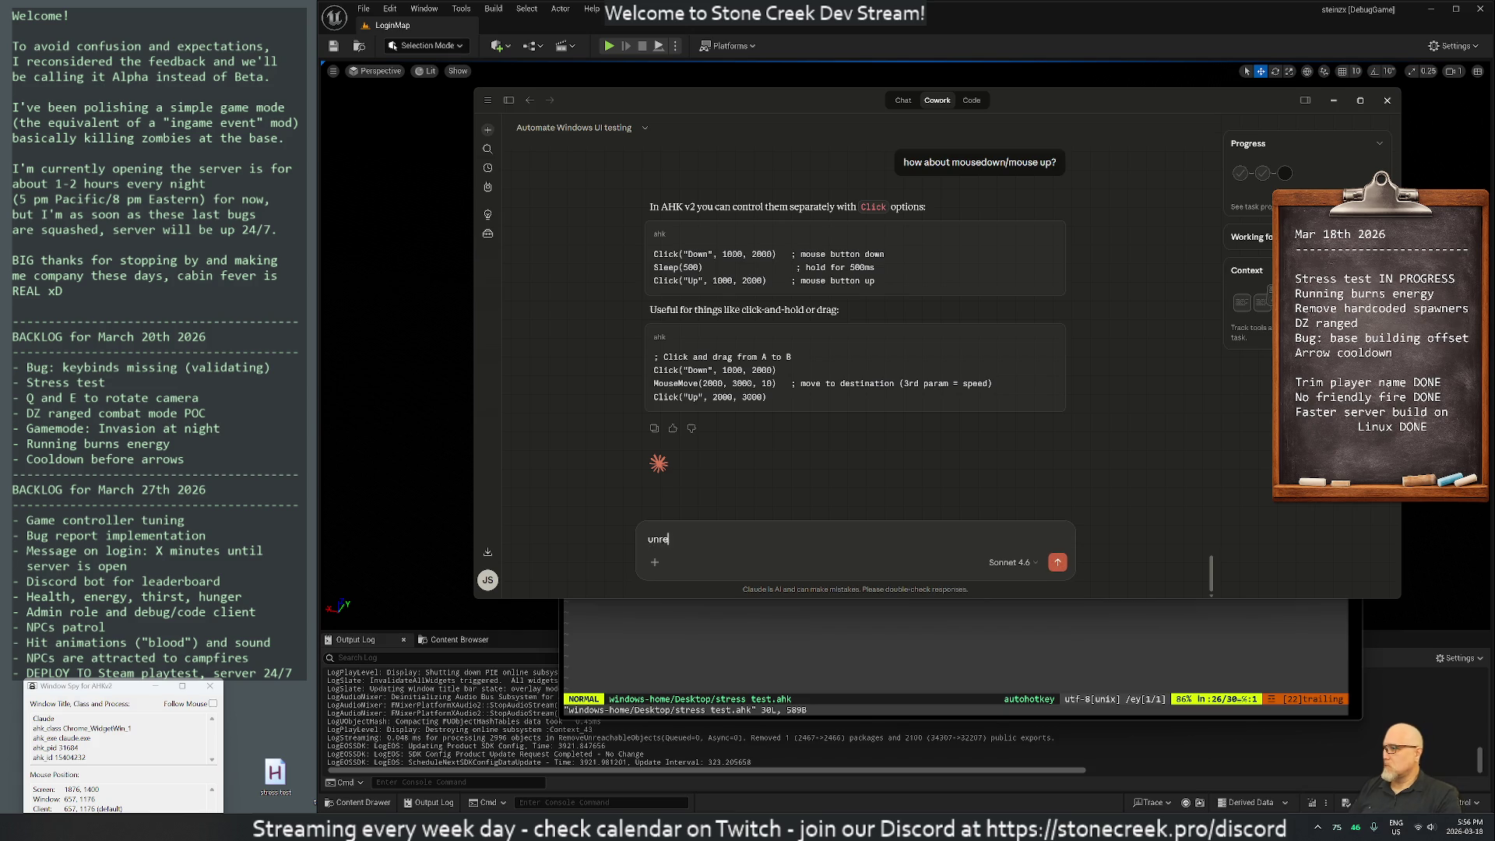
type("n't")
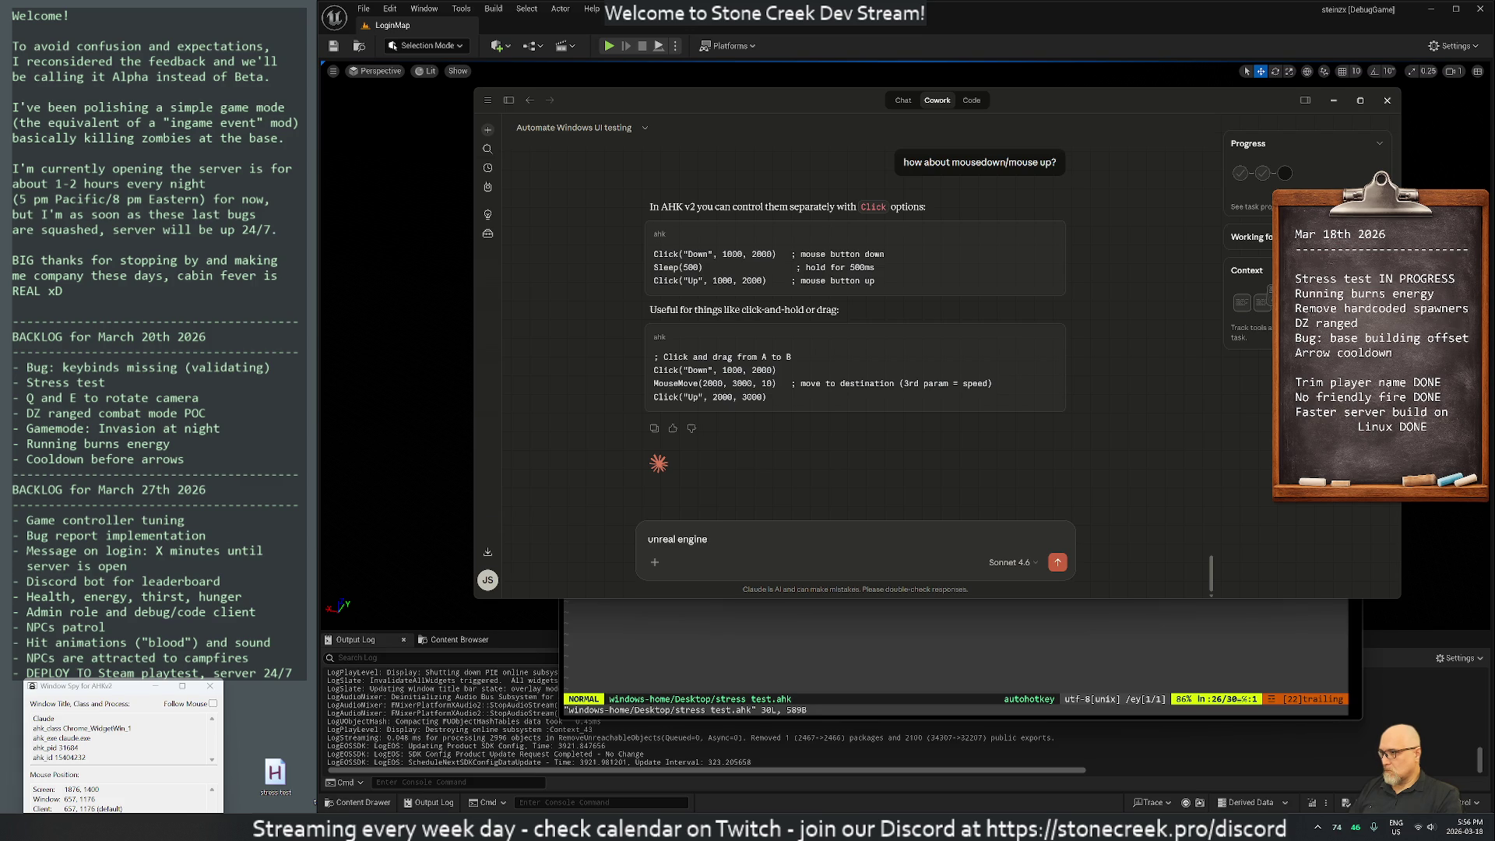
type("n't working g")
key("BackSpace")
key("BackSpace")
type("well with")
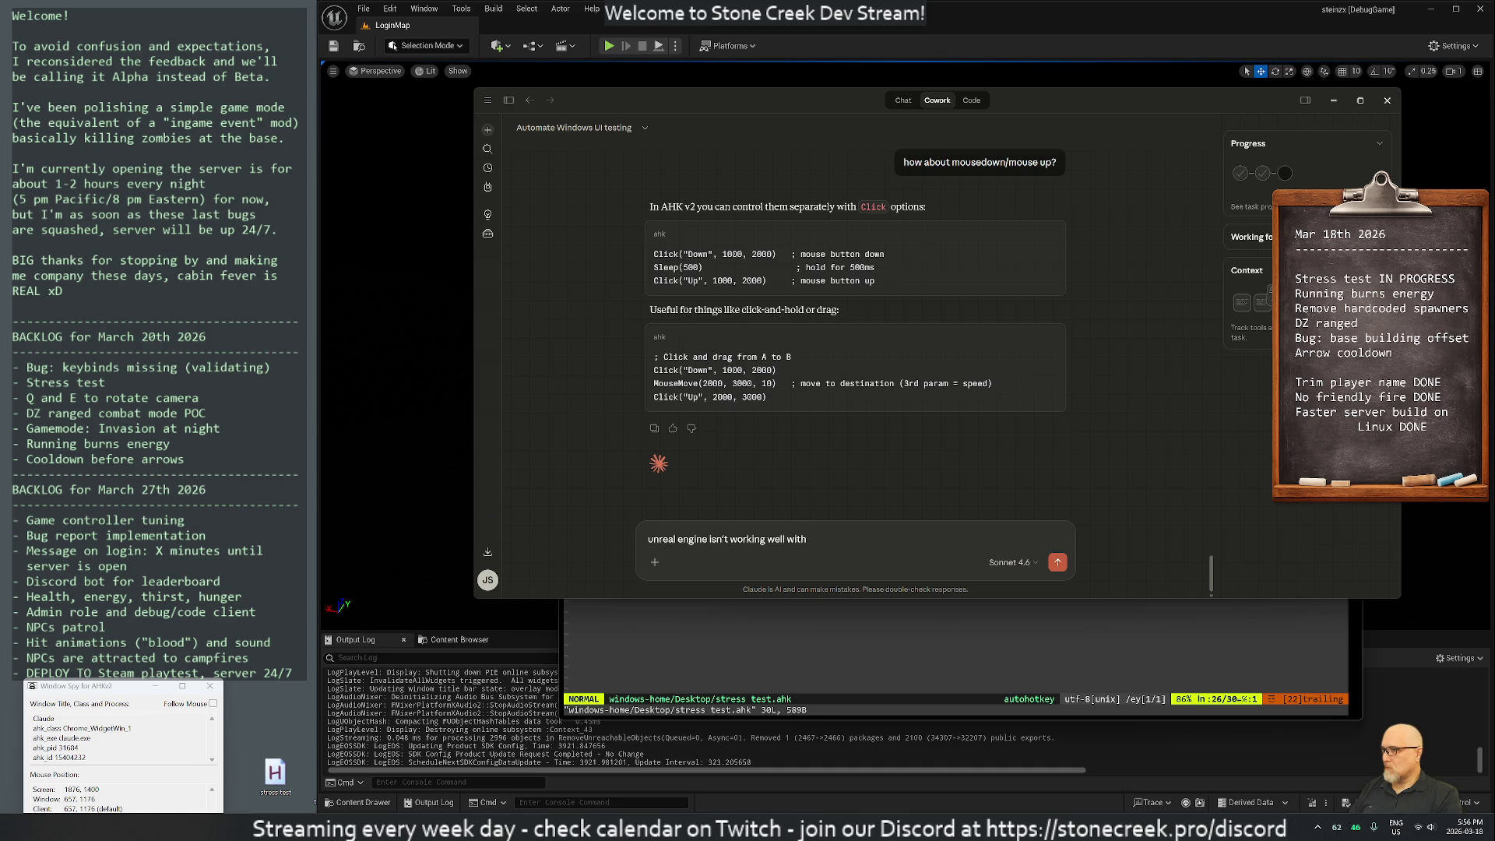
type(" \"Send\", c")
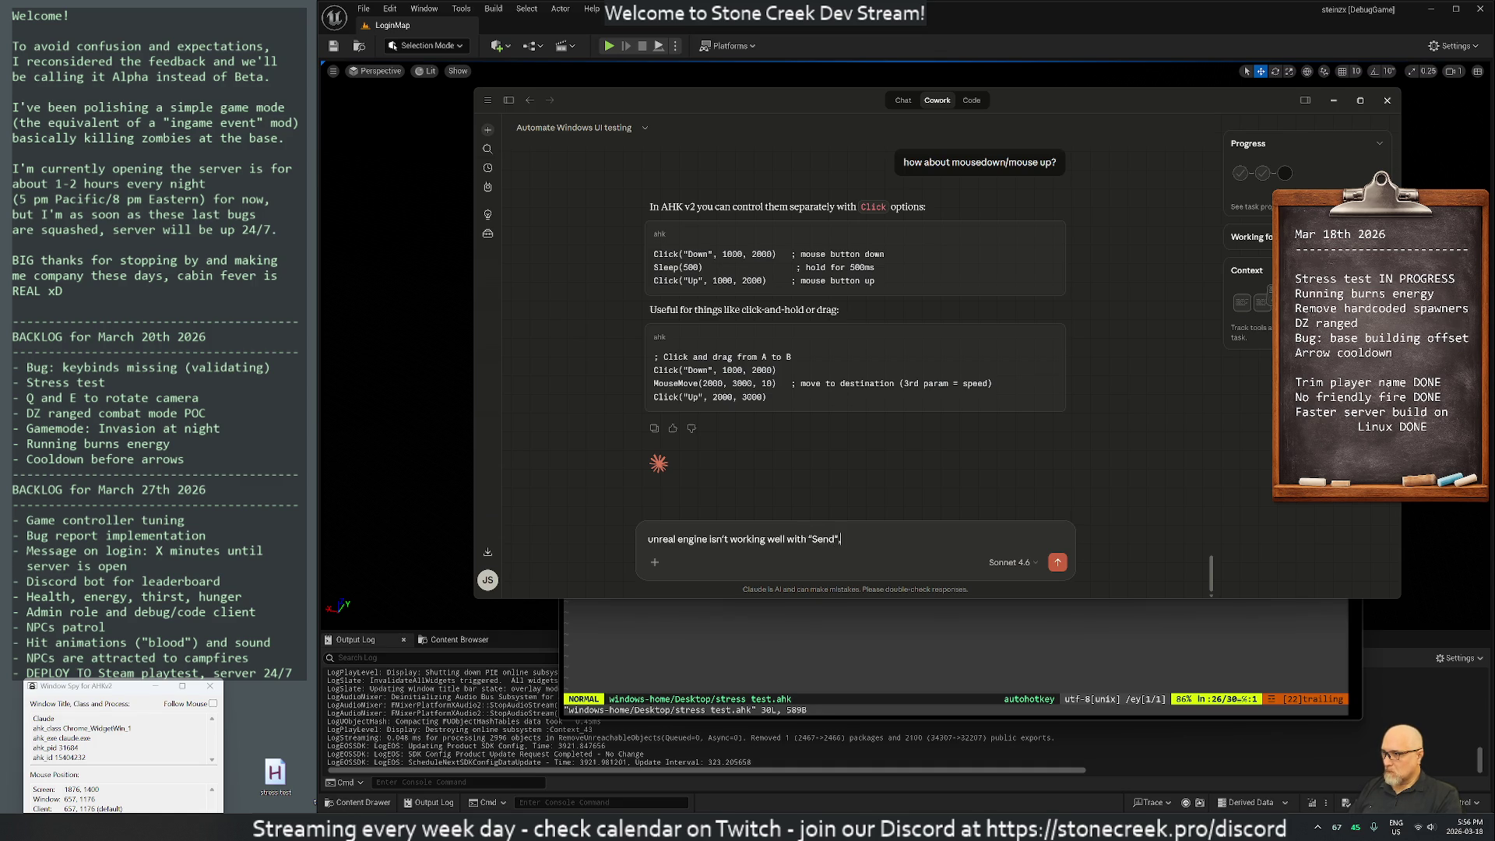
type("an i use another")
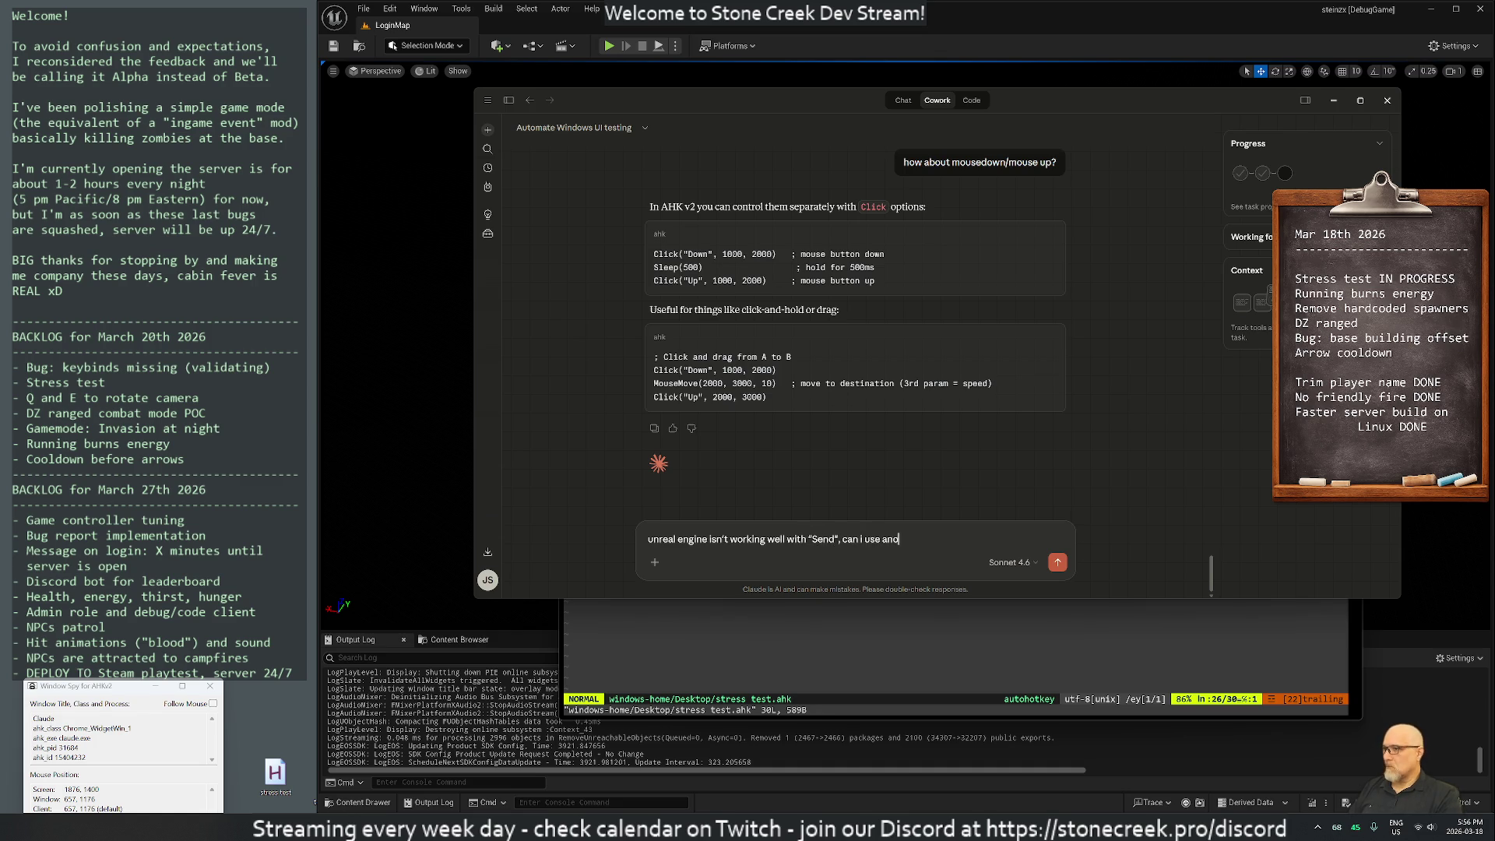
type(" commadn")
key("BackSpace")
type("d to simulate a ")
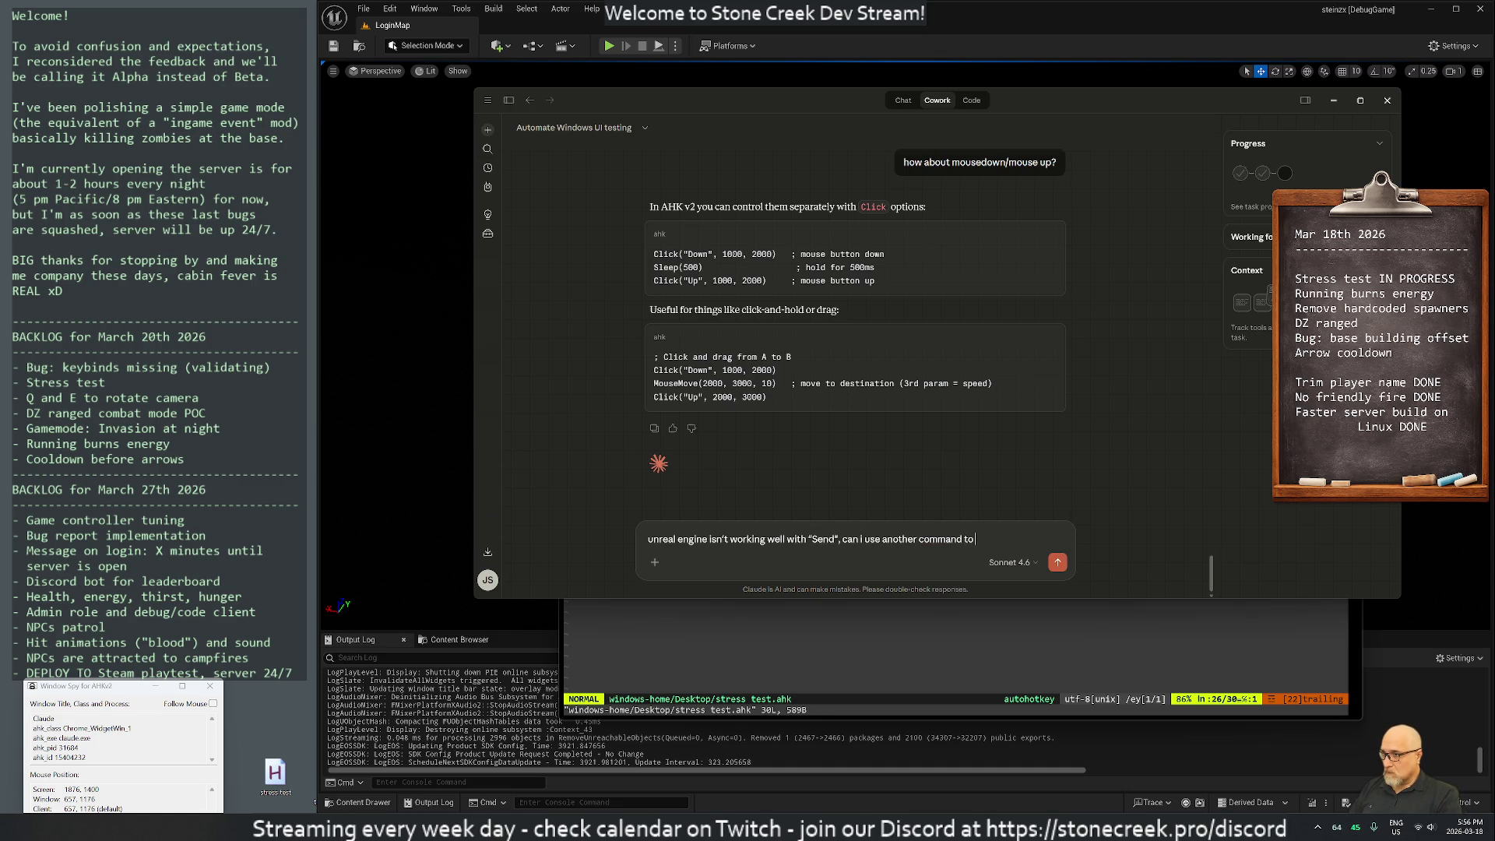
type("key b")
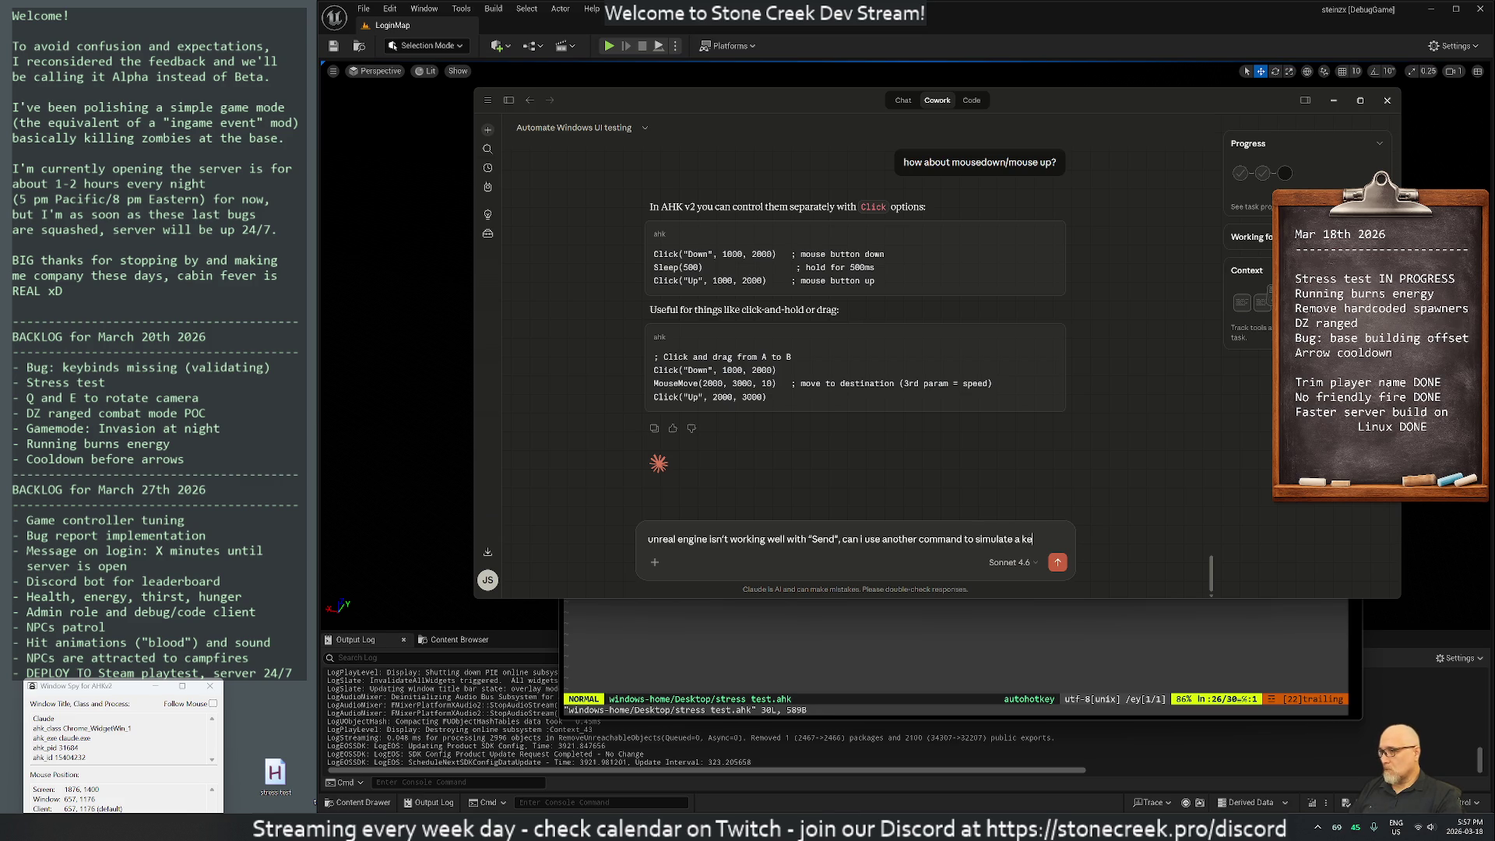
type("eing pressed?")
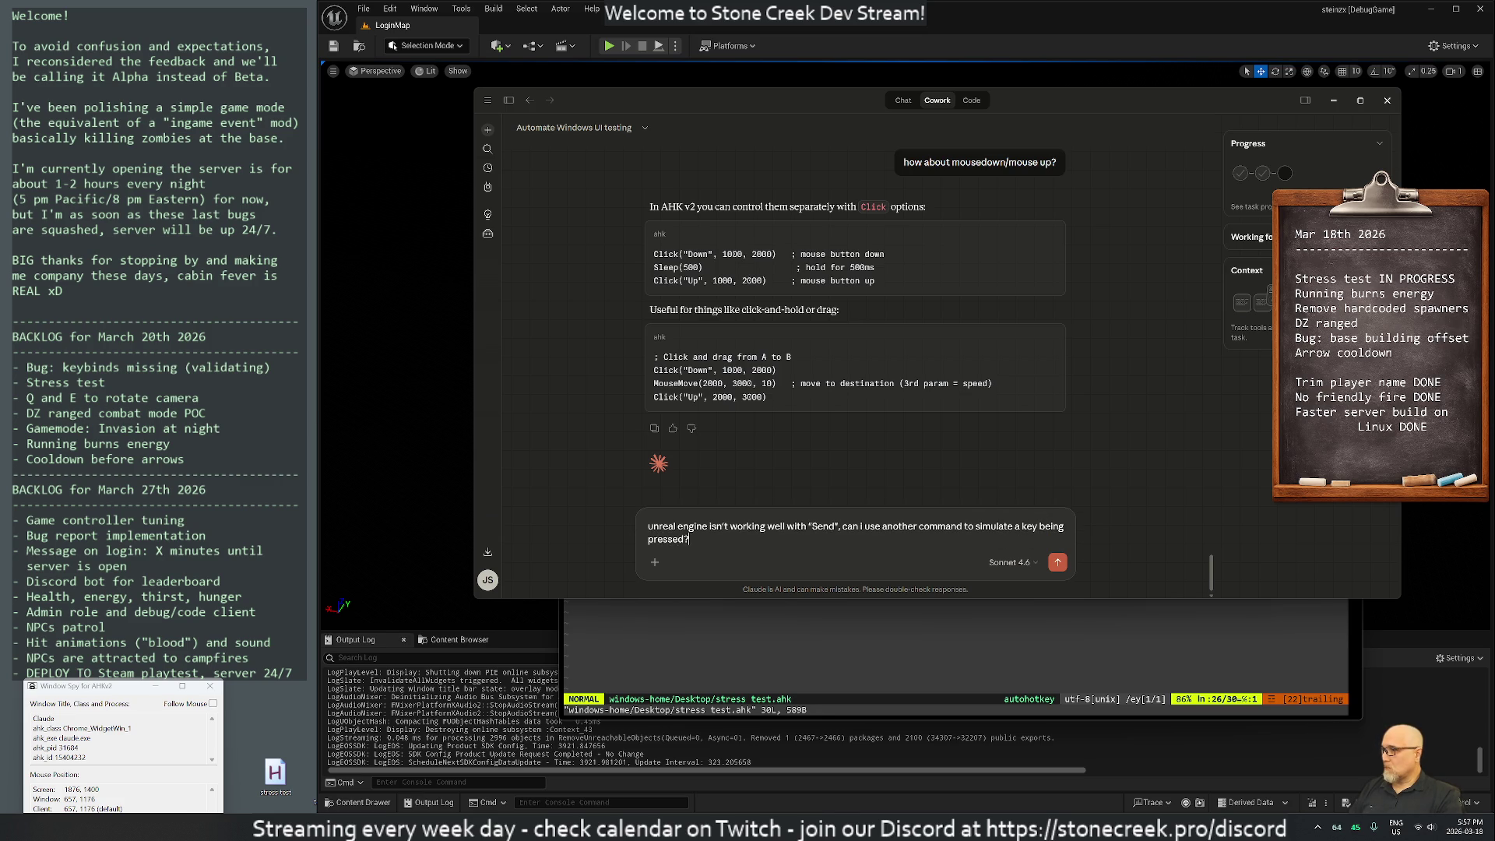
key("Return")
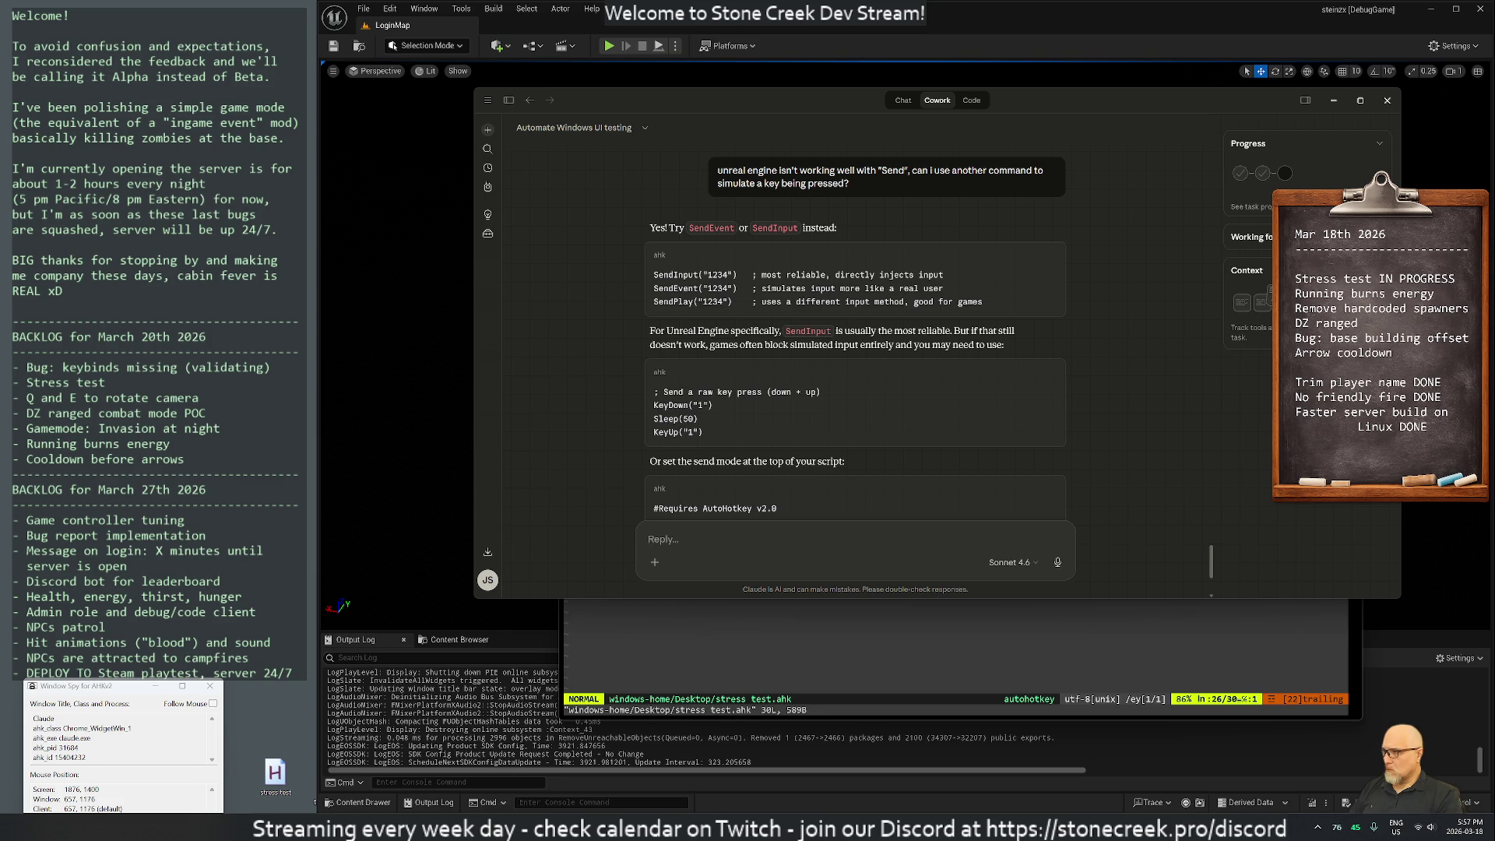
Read Claude's reply recommending SendInput or SendEvent, then return to the script's terminal.
scroll(735, 474, "down", 2)
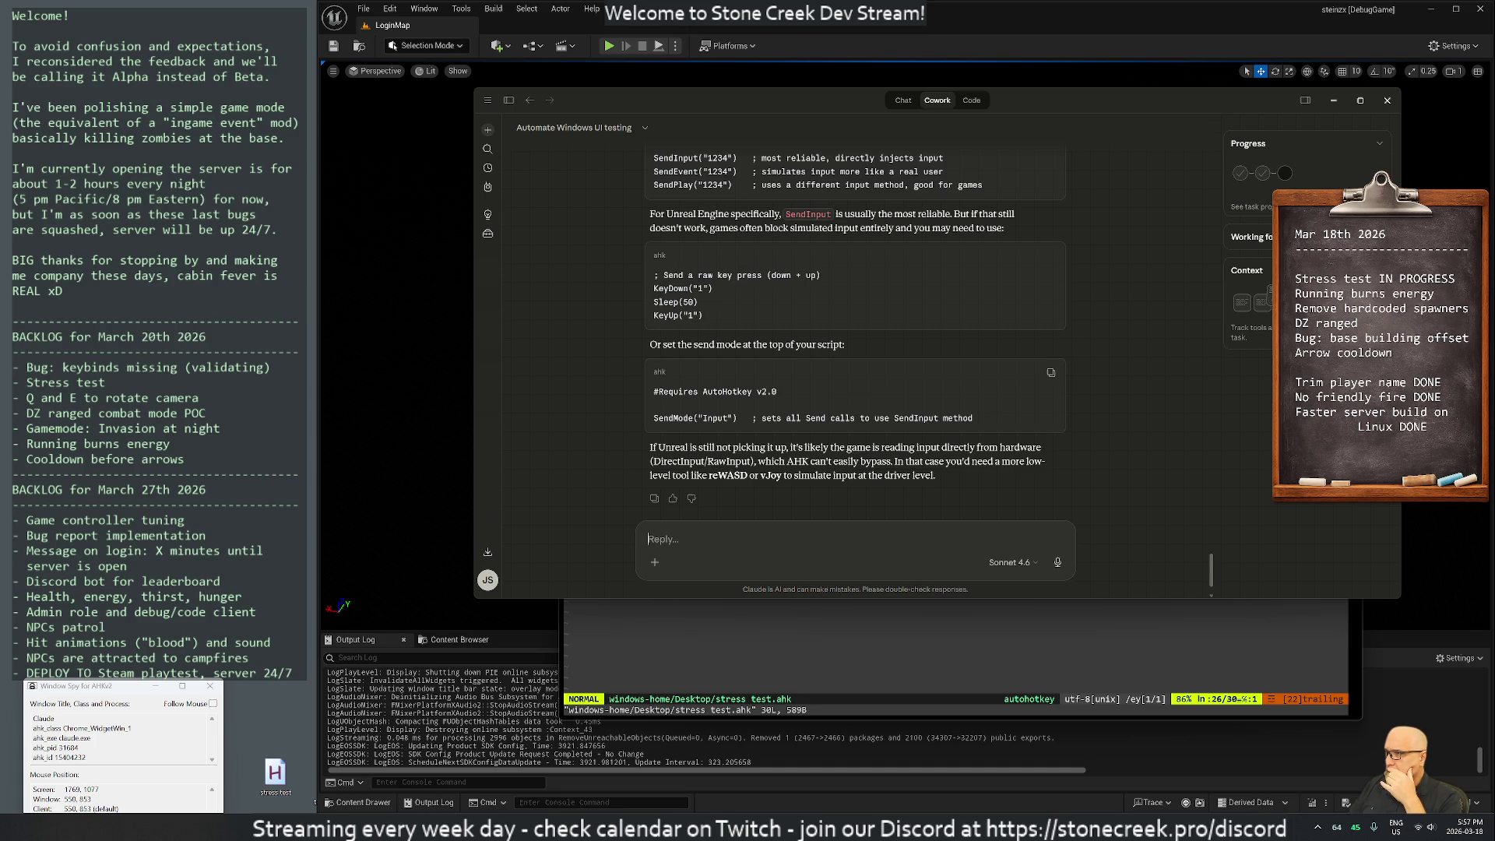
scroll(753, 427, "up", 1)
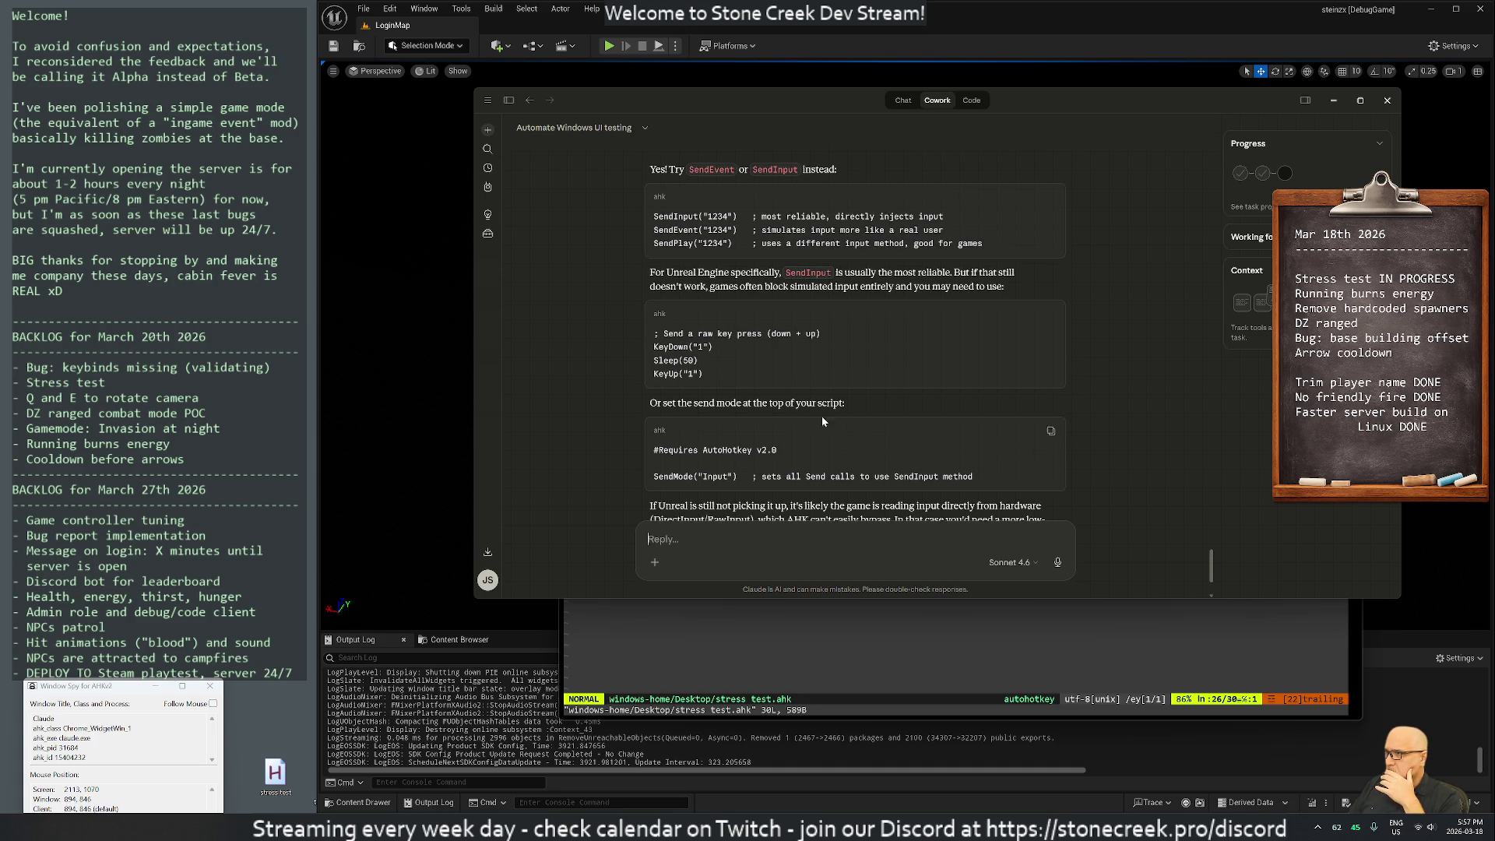
key("alt+Tab")
left_click(754, 514)
Change the Send calls on lines 24 and 26 to SendInput.
key("k")
key("h")
key("h")
key("h")
key("h")
type("iInput")
key("Escape")
key("j")
key("j")
key("h")
key("h")
key("h")
key("period")
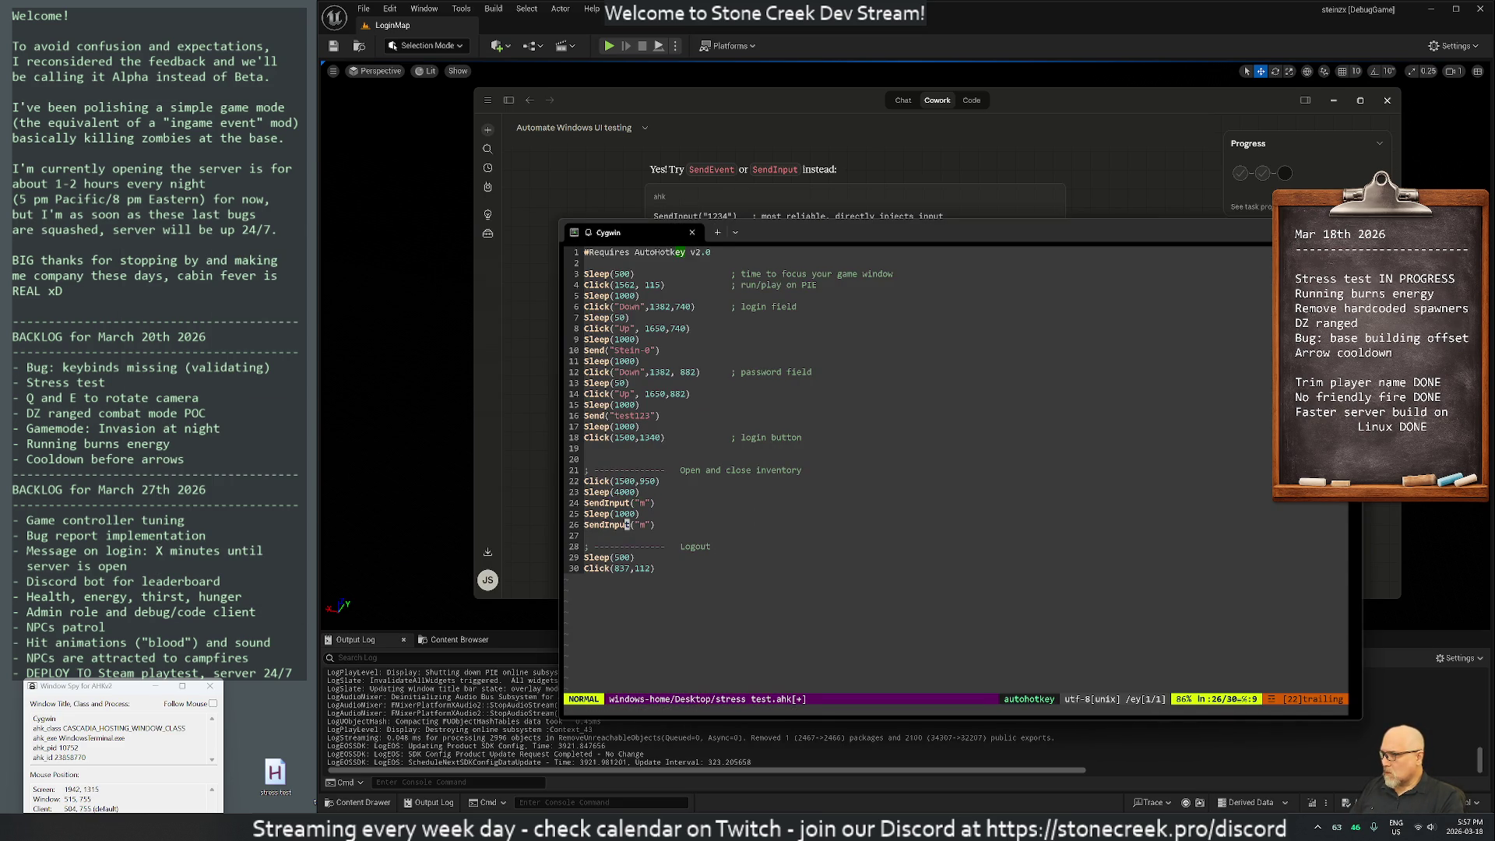
Save the script with :w and relaunch the stress test script.
type(":w")
key("Return")
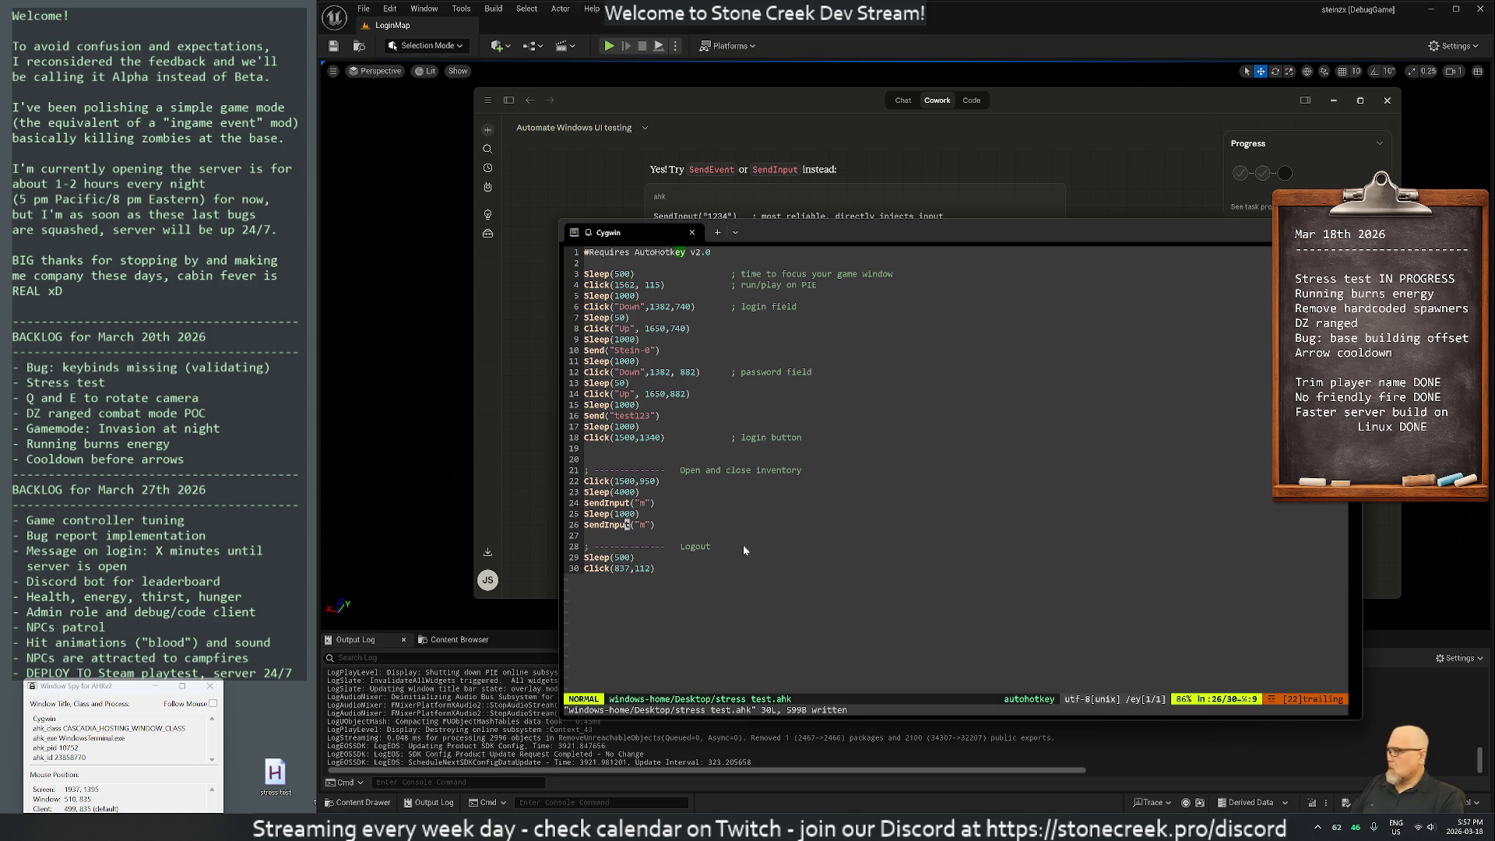
double_click(284, 780)
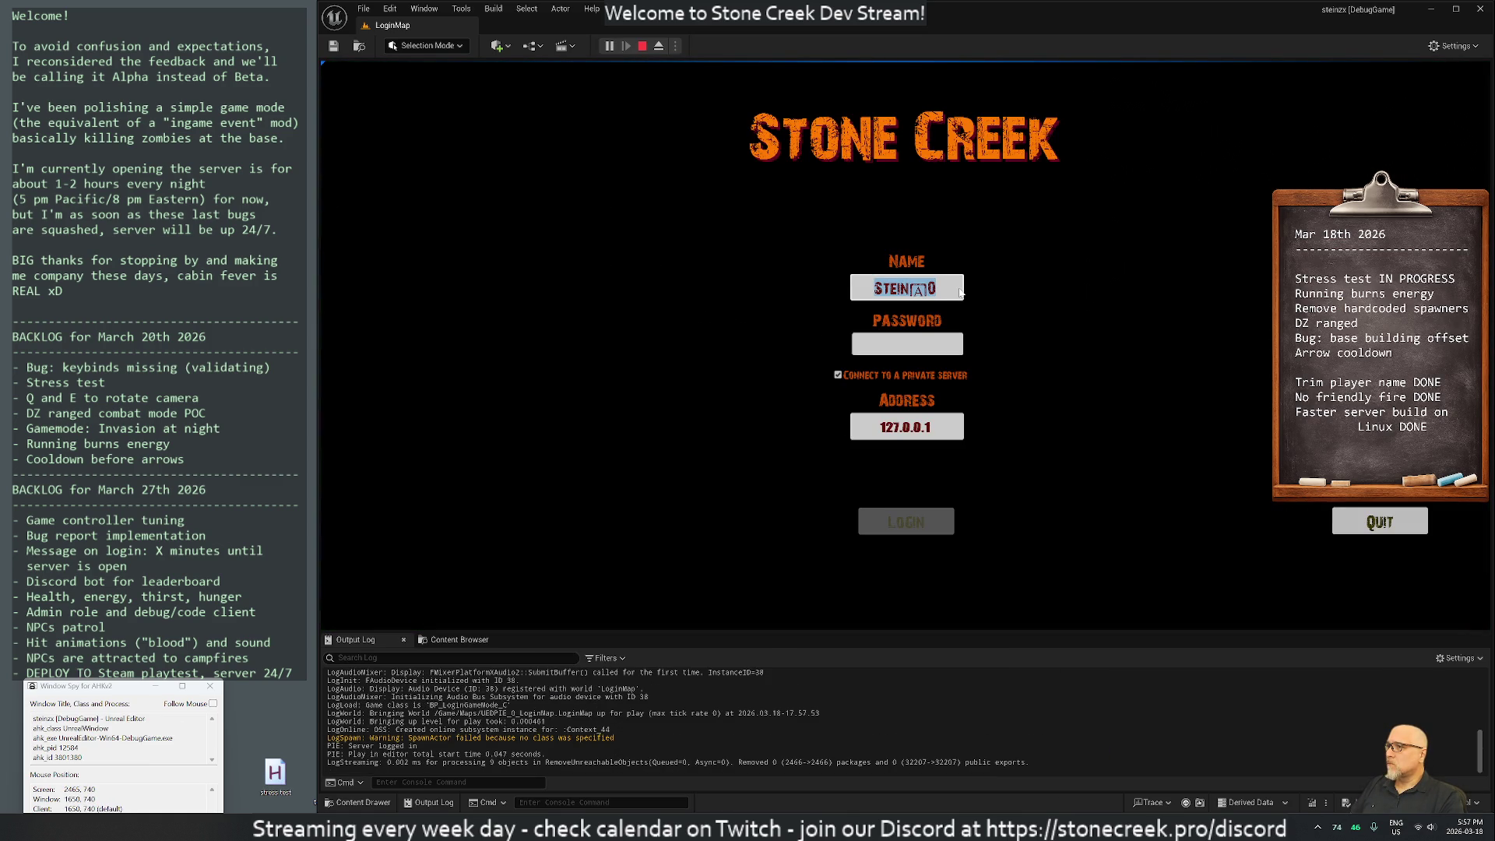
Let the script log into Stone Creek, then stop the play session and return to Vim.
left_click(961, 347)
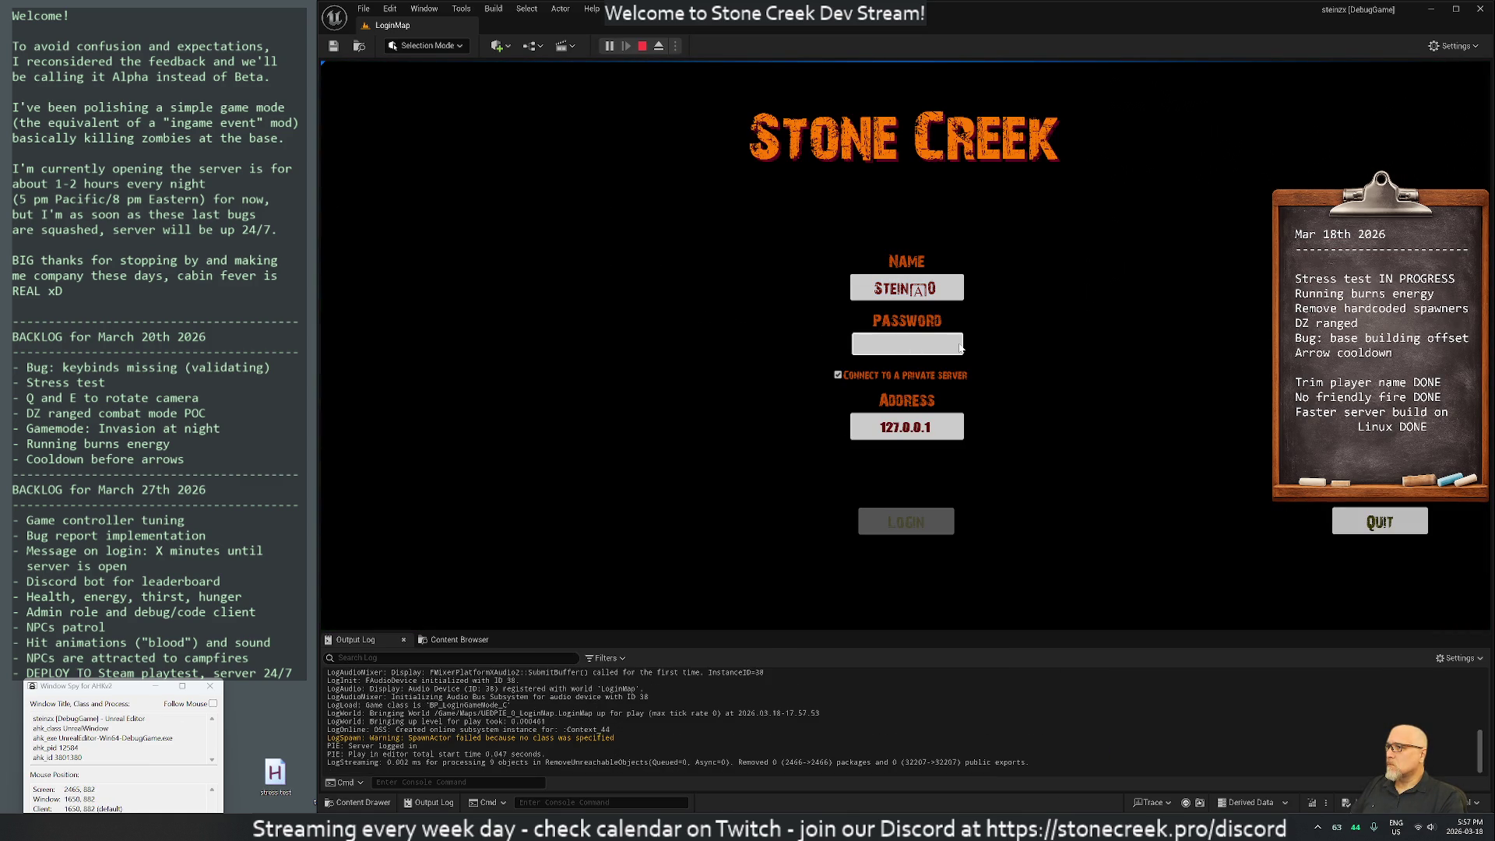
key("Return")
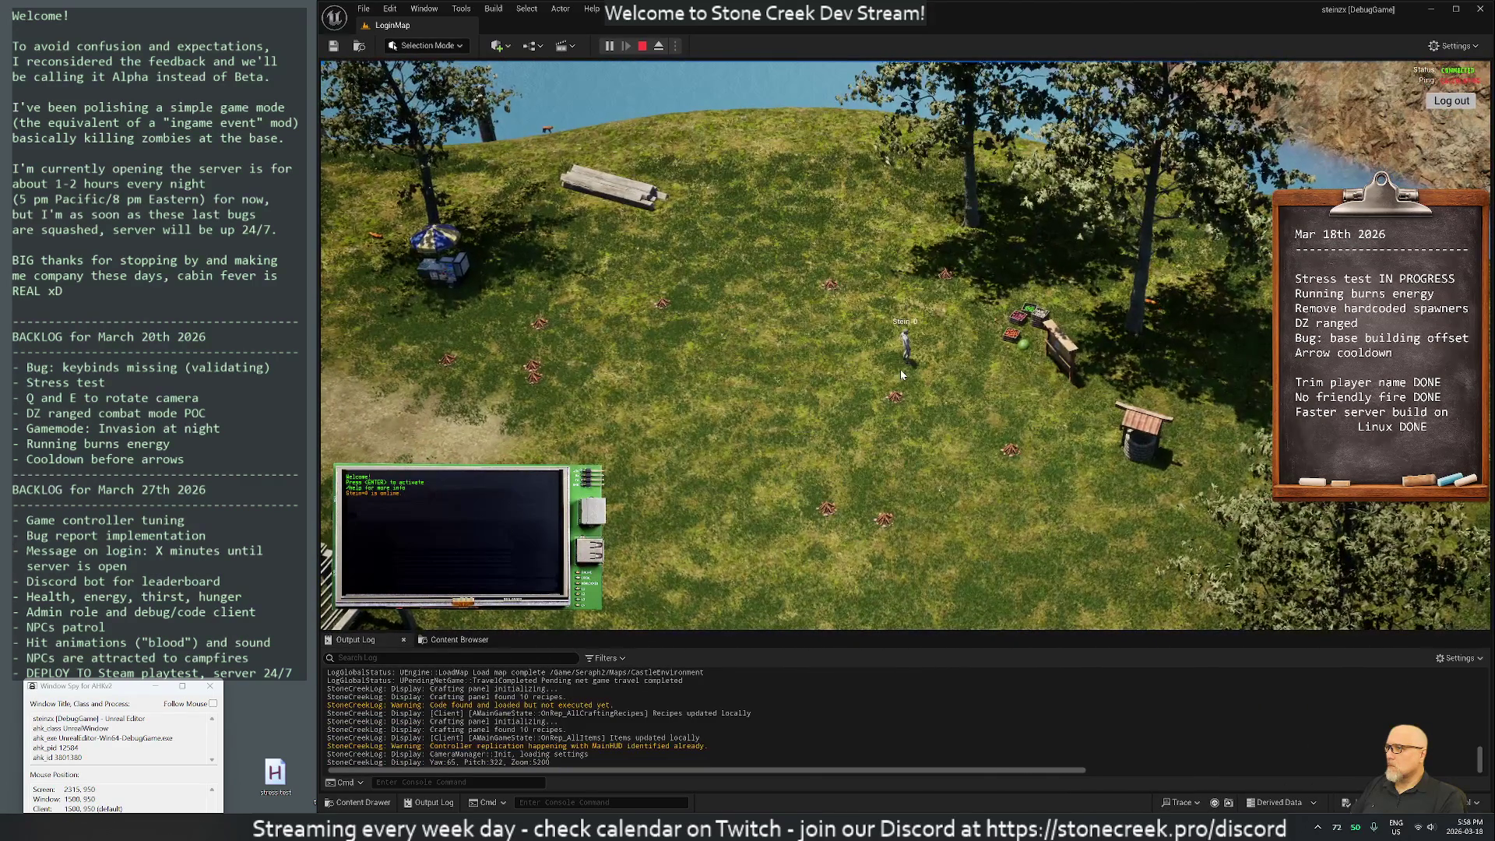
left_click(643, 47)
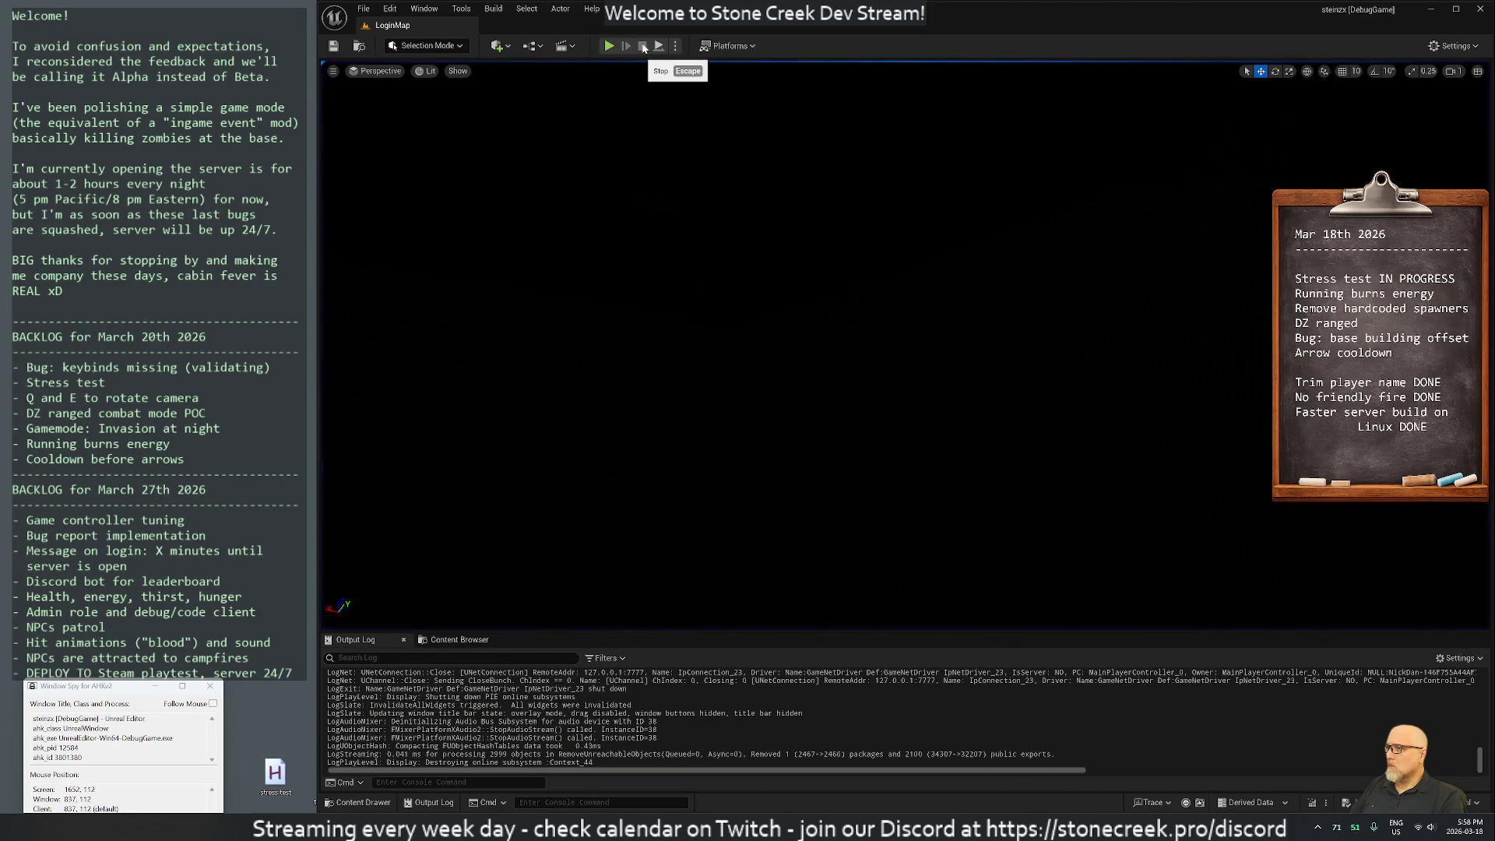
key("alt+Tab")
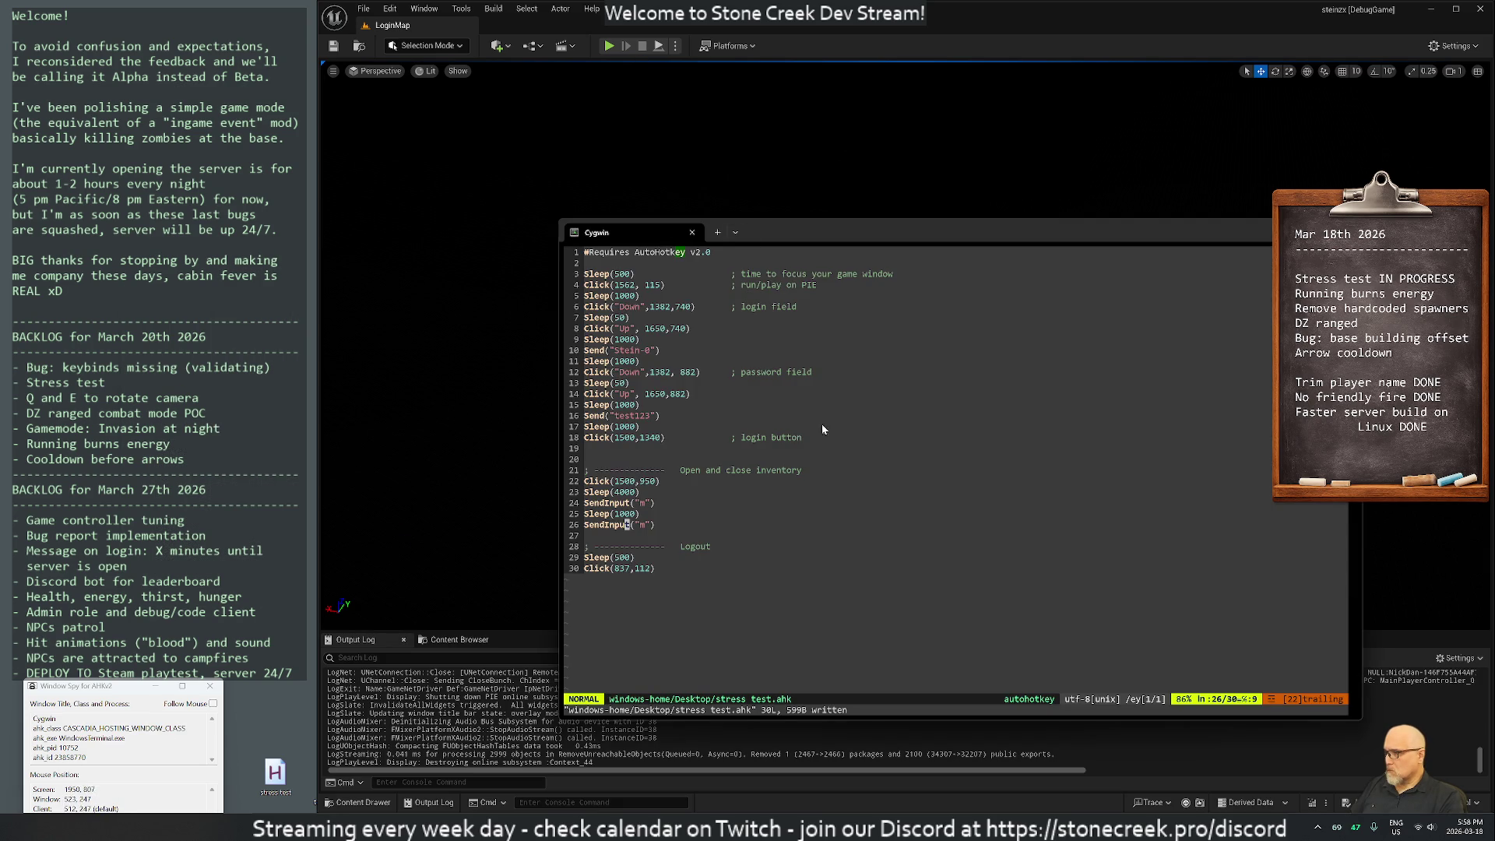
Change every 1000 ms wait in the script to 500.
key("k")
key("k")
key("l")
key("l")
key("l")
key("k")
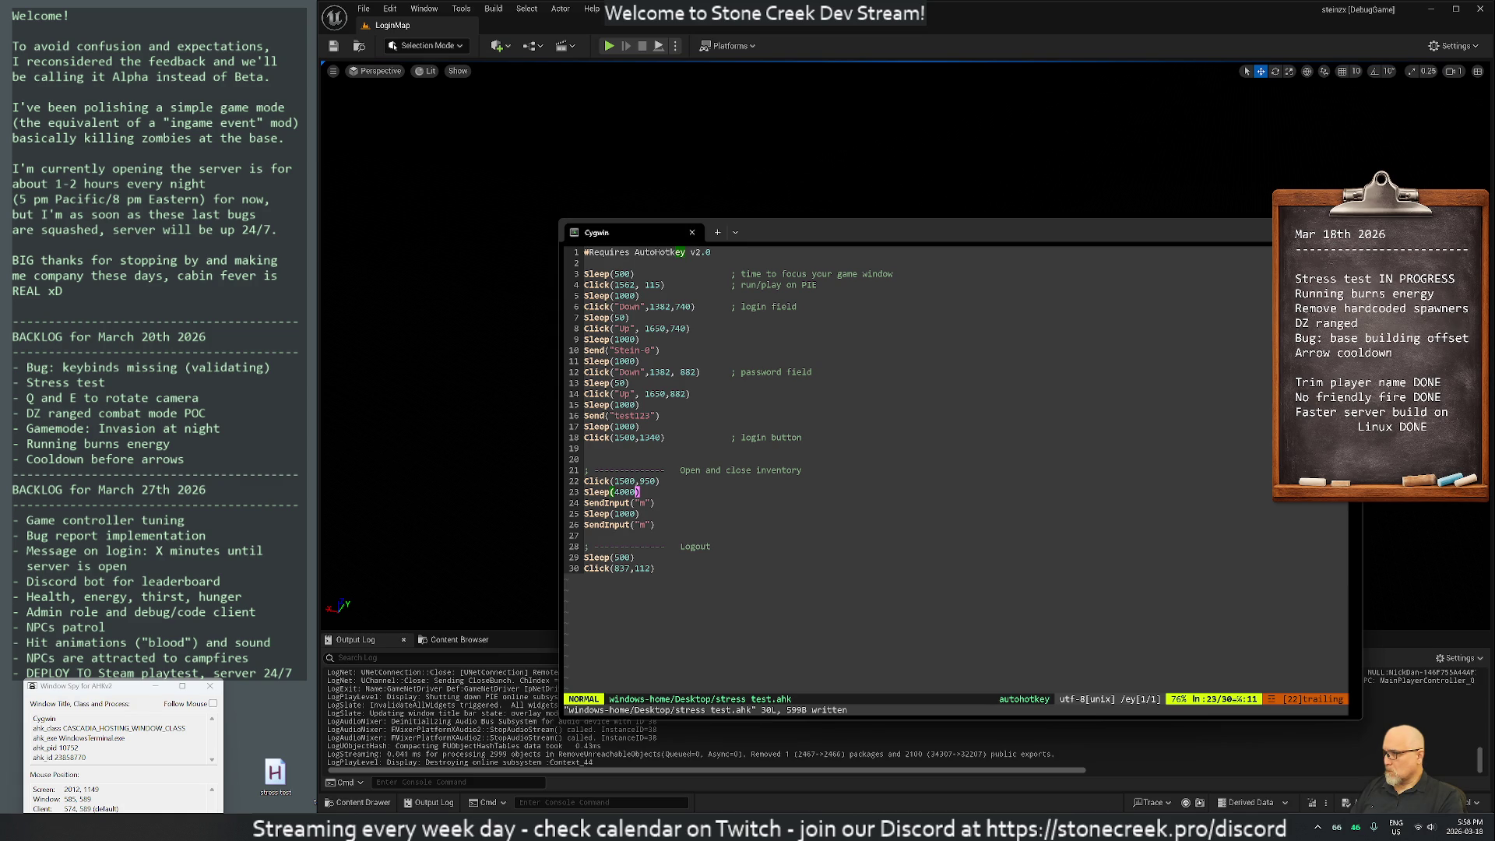
type("/1000")
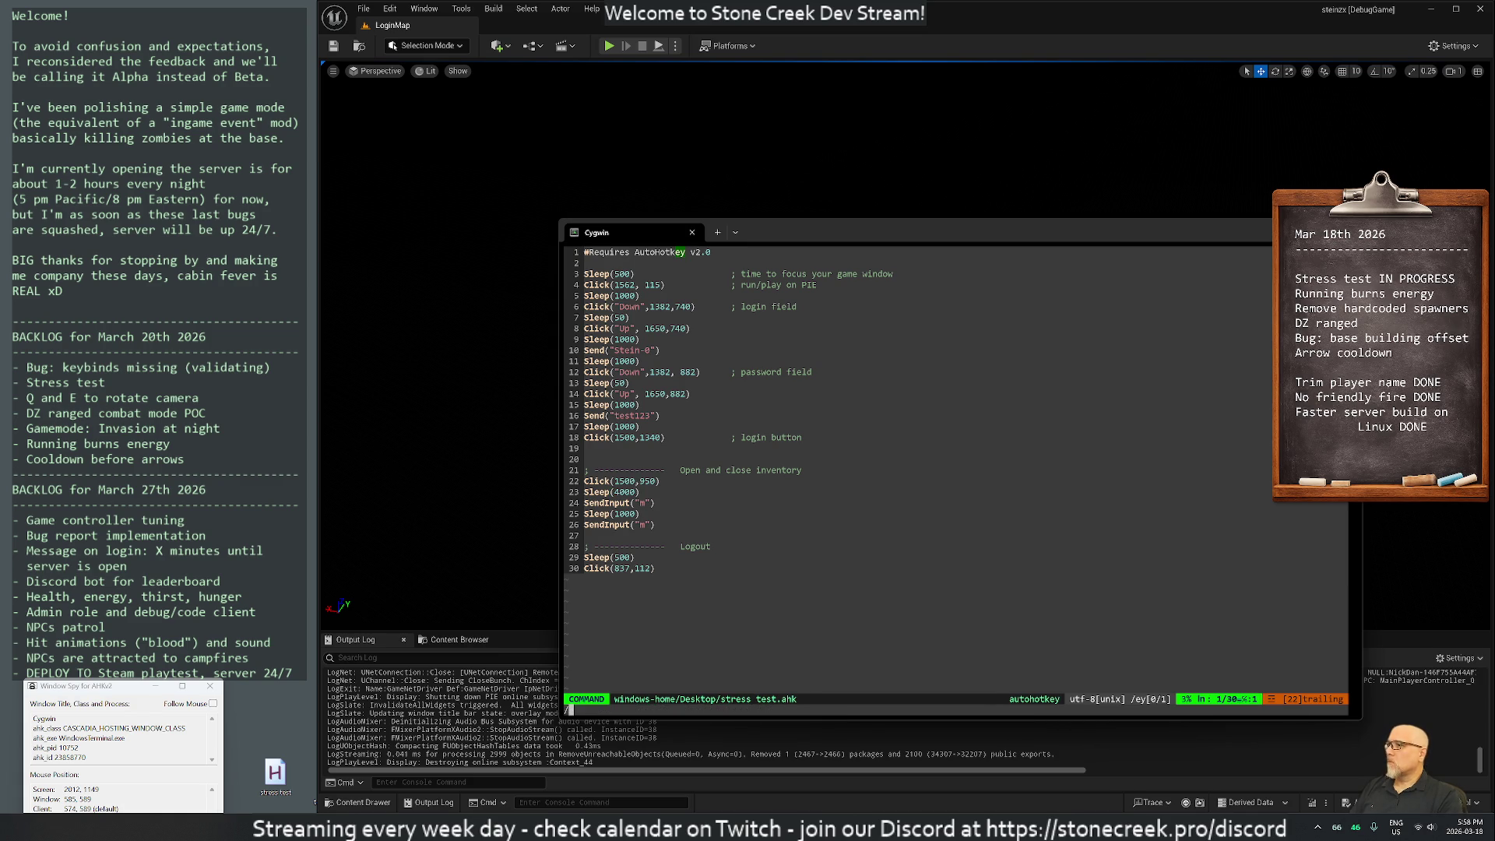
key("Return")
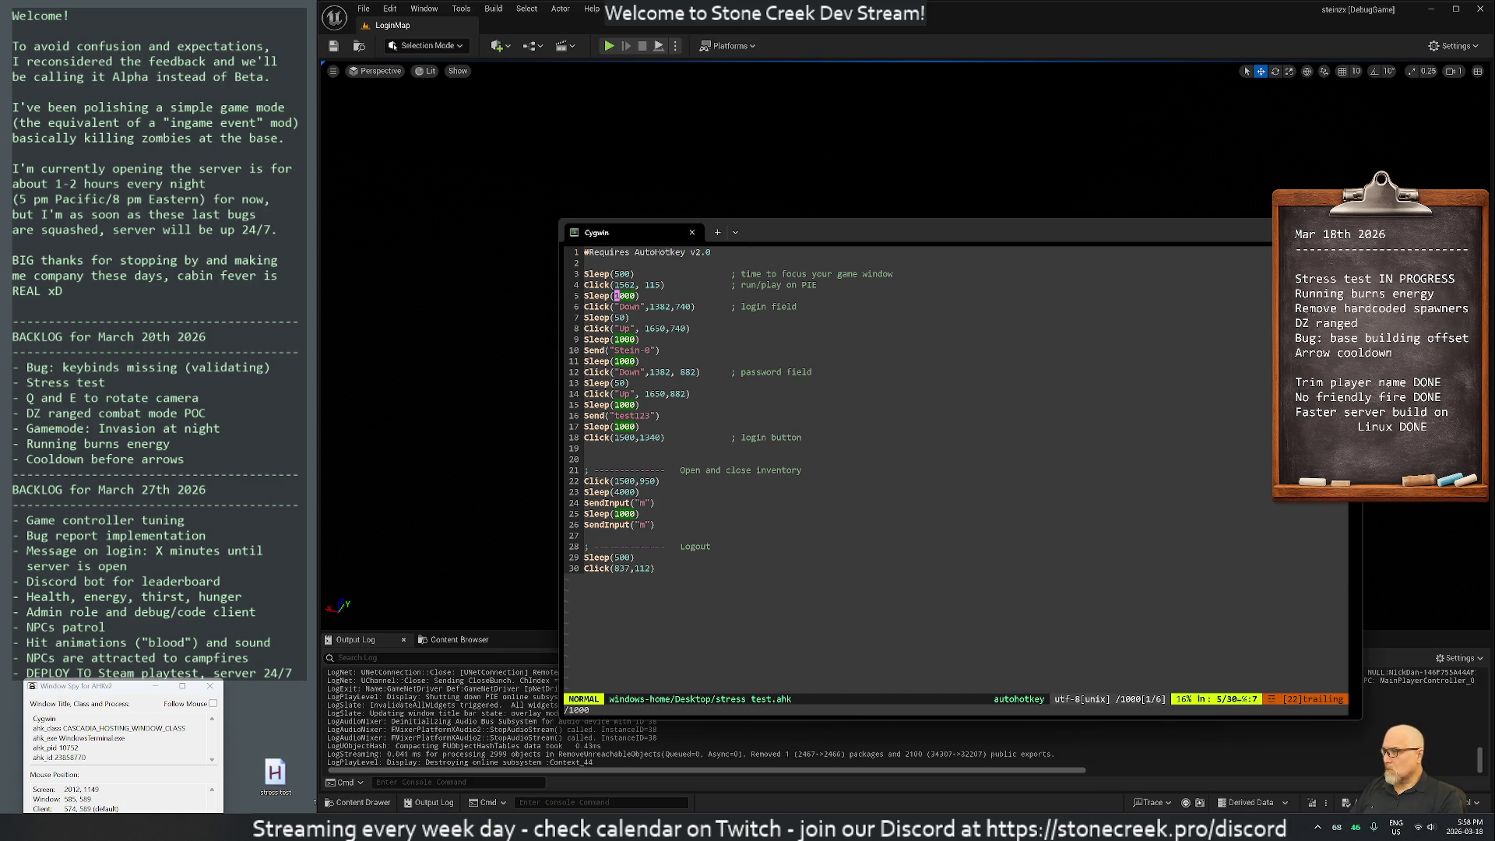
type("cw500")
key("Escape")
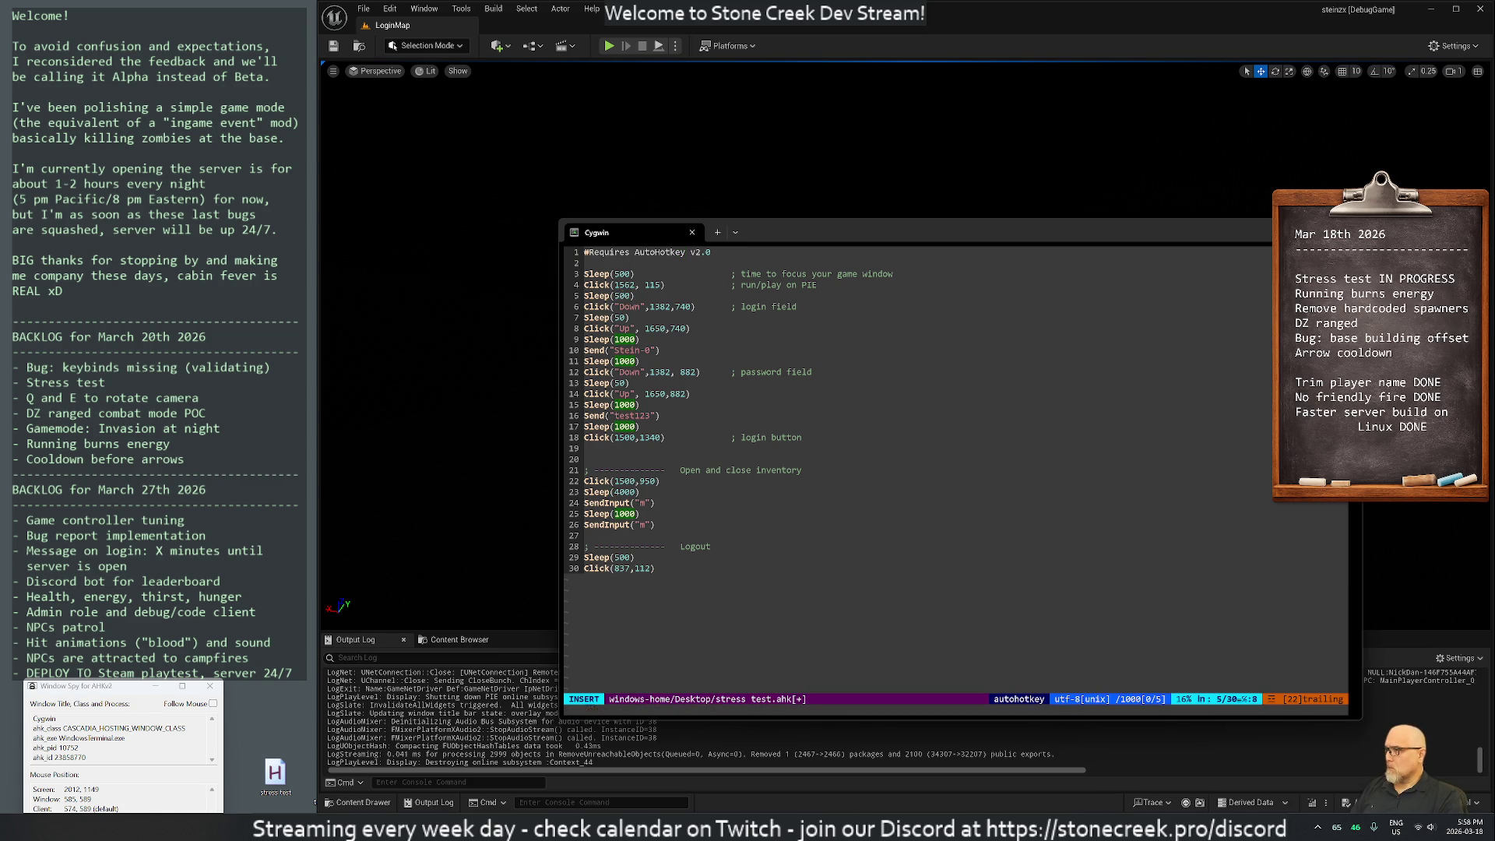
key("n")
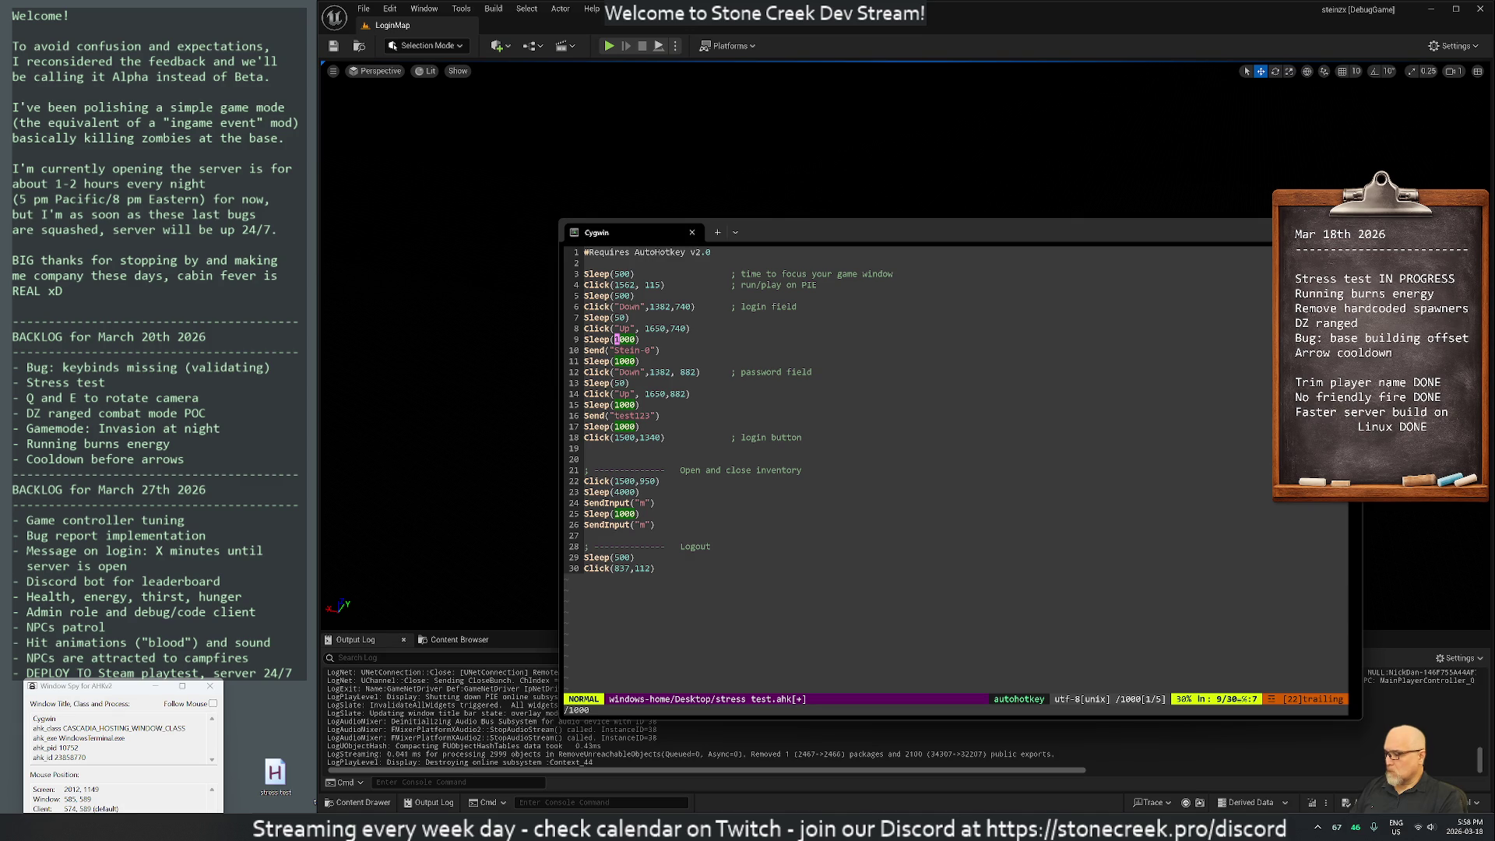
key("r")
key("5")
key("n")
key("period")
key("n")
key("period")
key("n")
key("period")
key("n")
key("period")
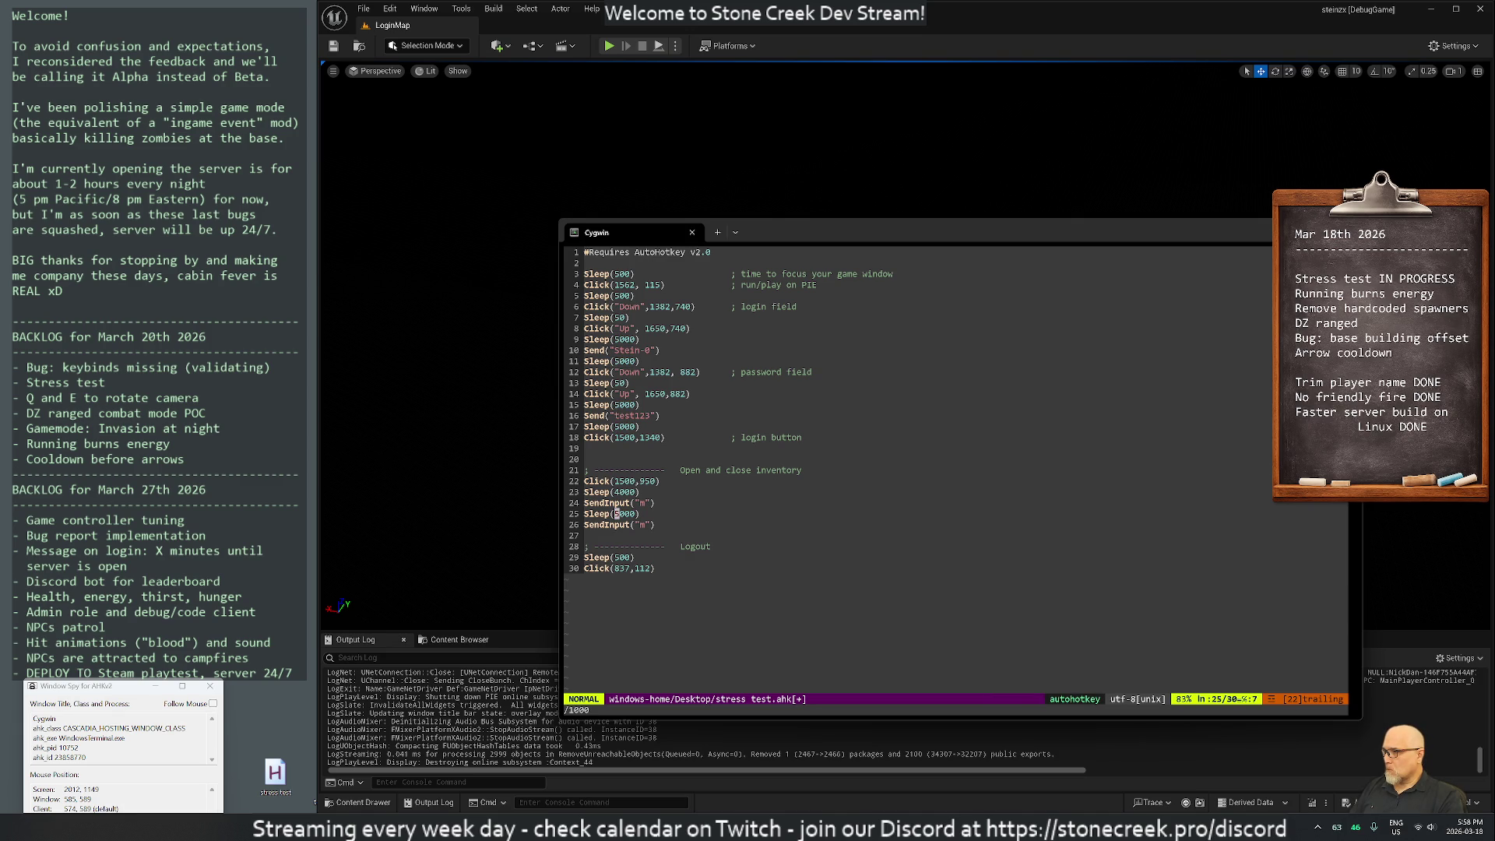
Shorten the 5000 waits on lines 9, 11, 15, 17 and 25 to 500 and save.
type("n")
type("/50")
type("00")
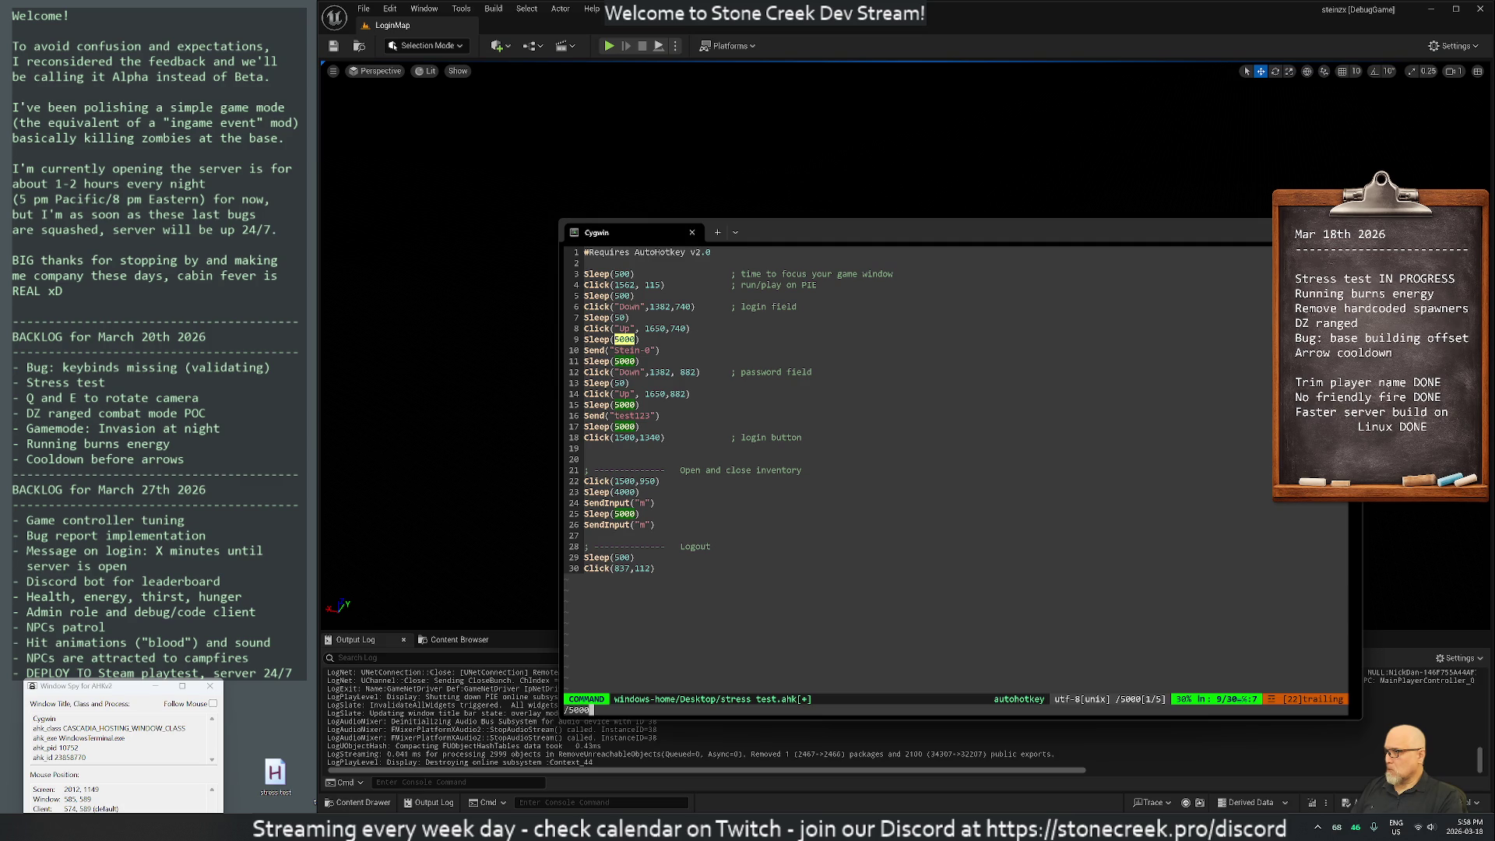
key("Return")
key("l")
key("x")
key("n")
key("l")
key("x")
key("n")
key("l")
key("x")
key("n")
key("l")
key("x")
key("n")
key("l")
key("x")
type("n:w")
key("Return")
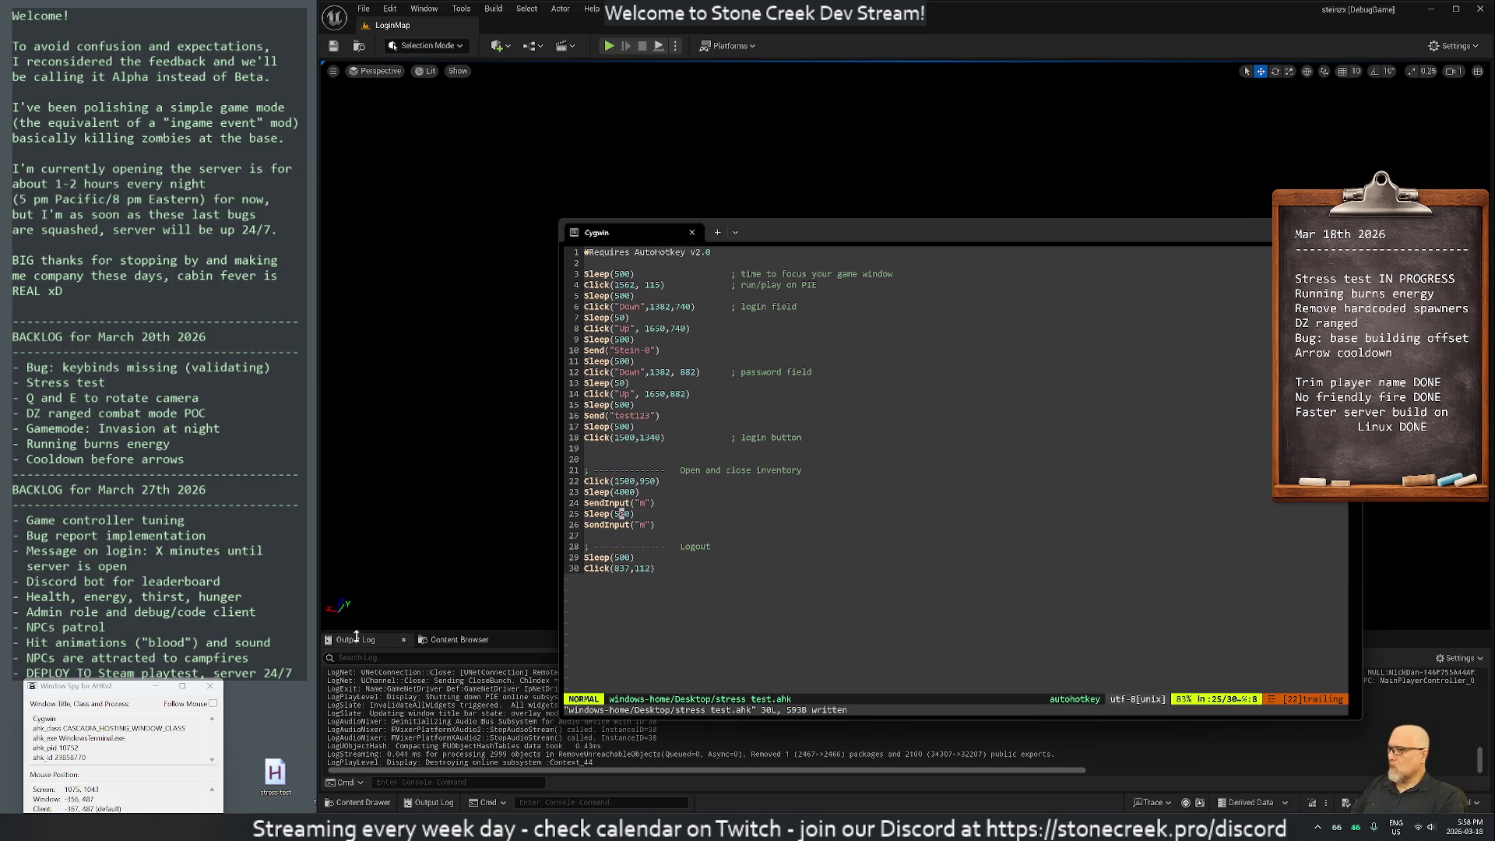
Make the inventory wait 1500 and save the script.
type("hi1")
key("Escape")
type(":w")
key("Return")
Remove the extra blank line before the Logout section.
key("j")
key("o")
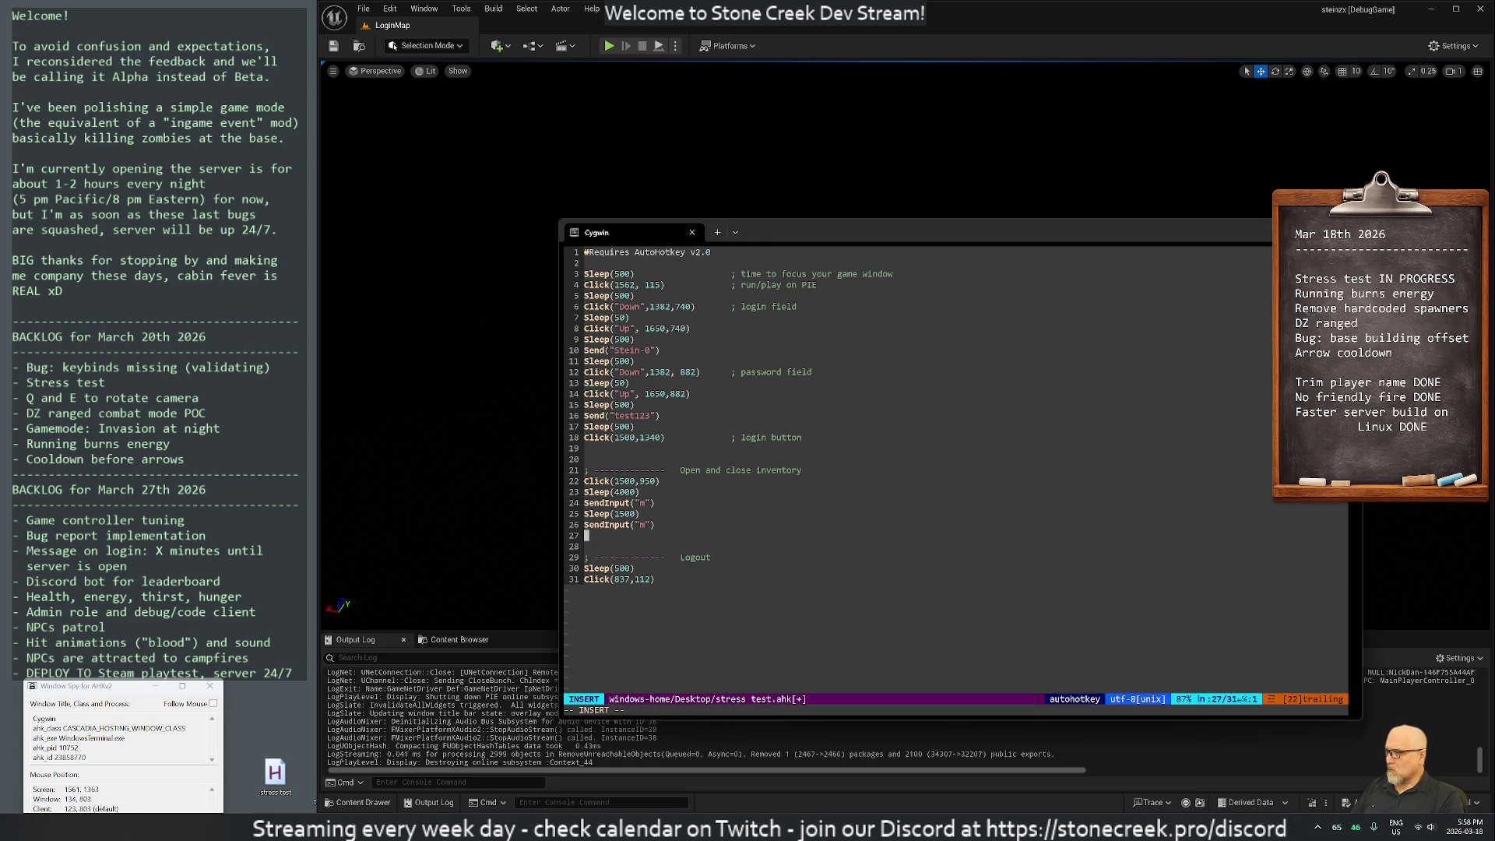
key("Escape")
key("d")
key("d")
Change the logout wait on line 29 to 3000, save, and relaunch the script.
key("j")
key("j")
key("w")
key("w")
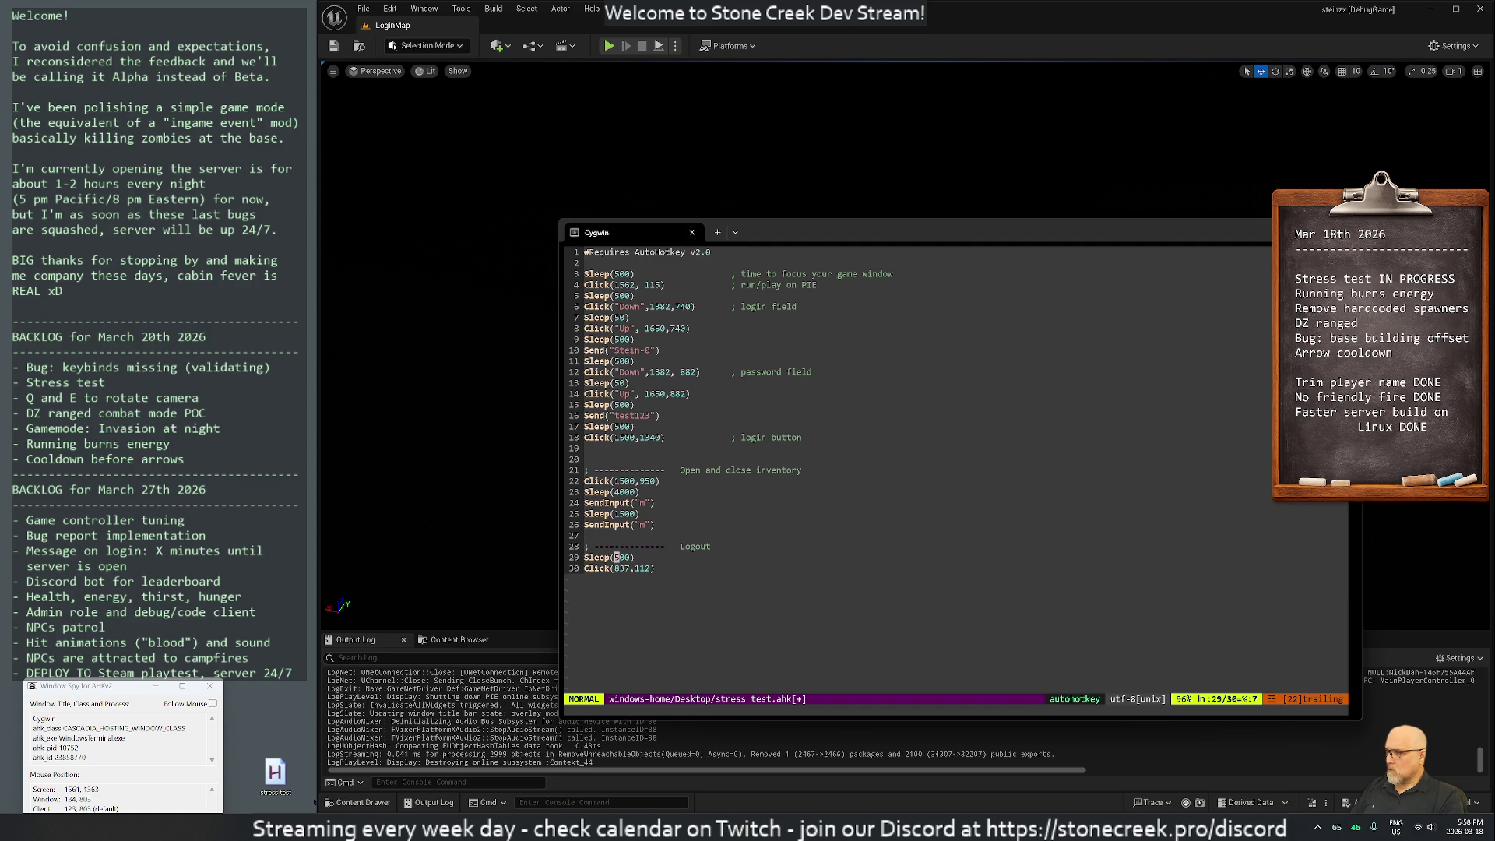
type("s30")
key("Escape")
type(":w")
key("Return")
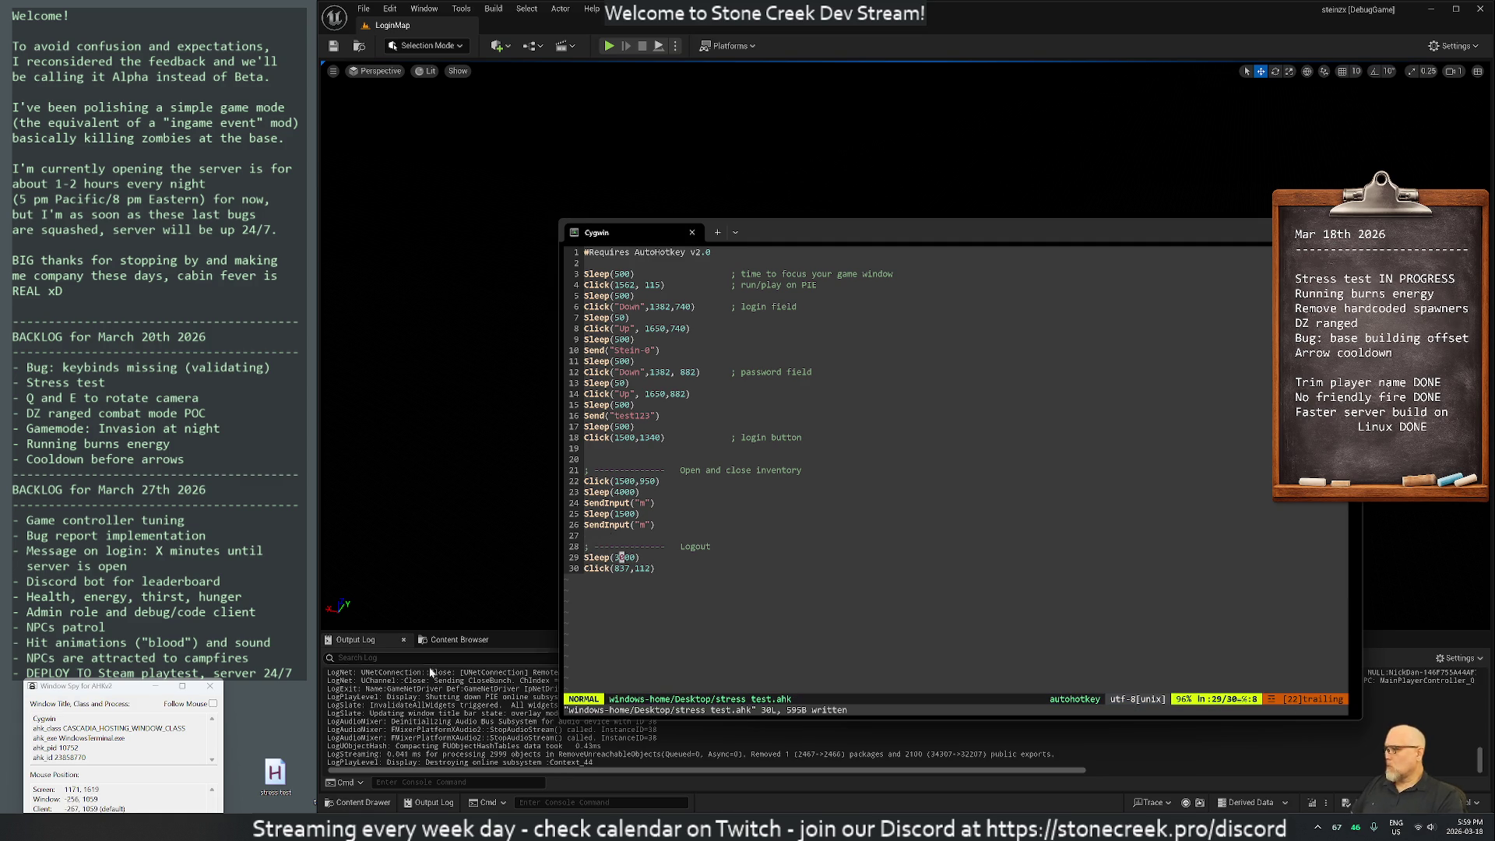
double_click(275, 774)
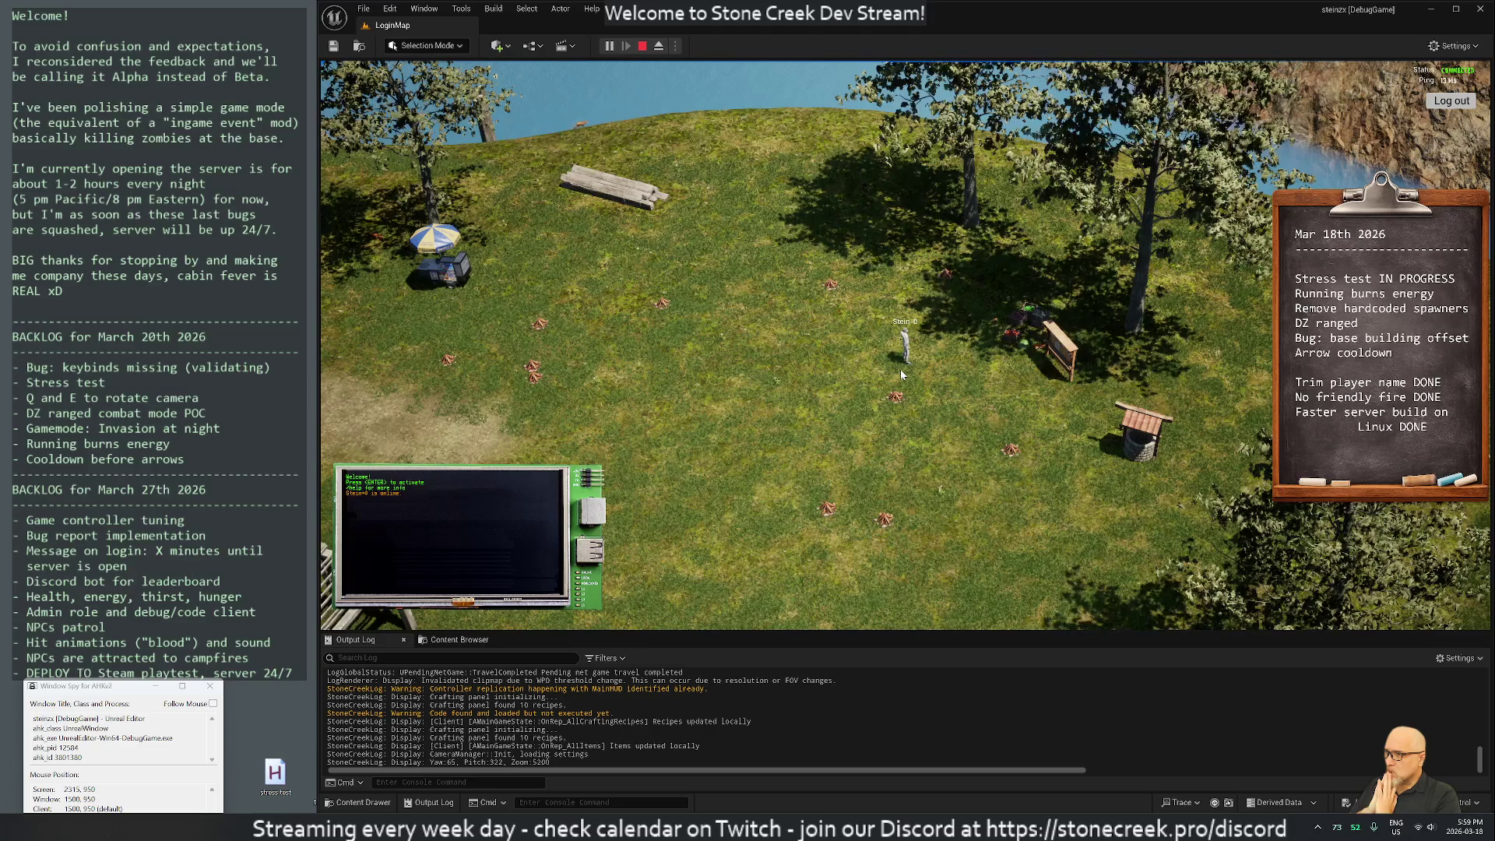
Stop the Stone Creek play session and switch back to Vim.
left_click(642, 46)
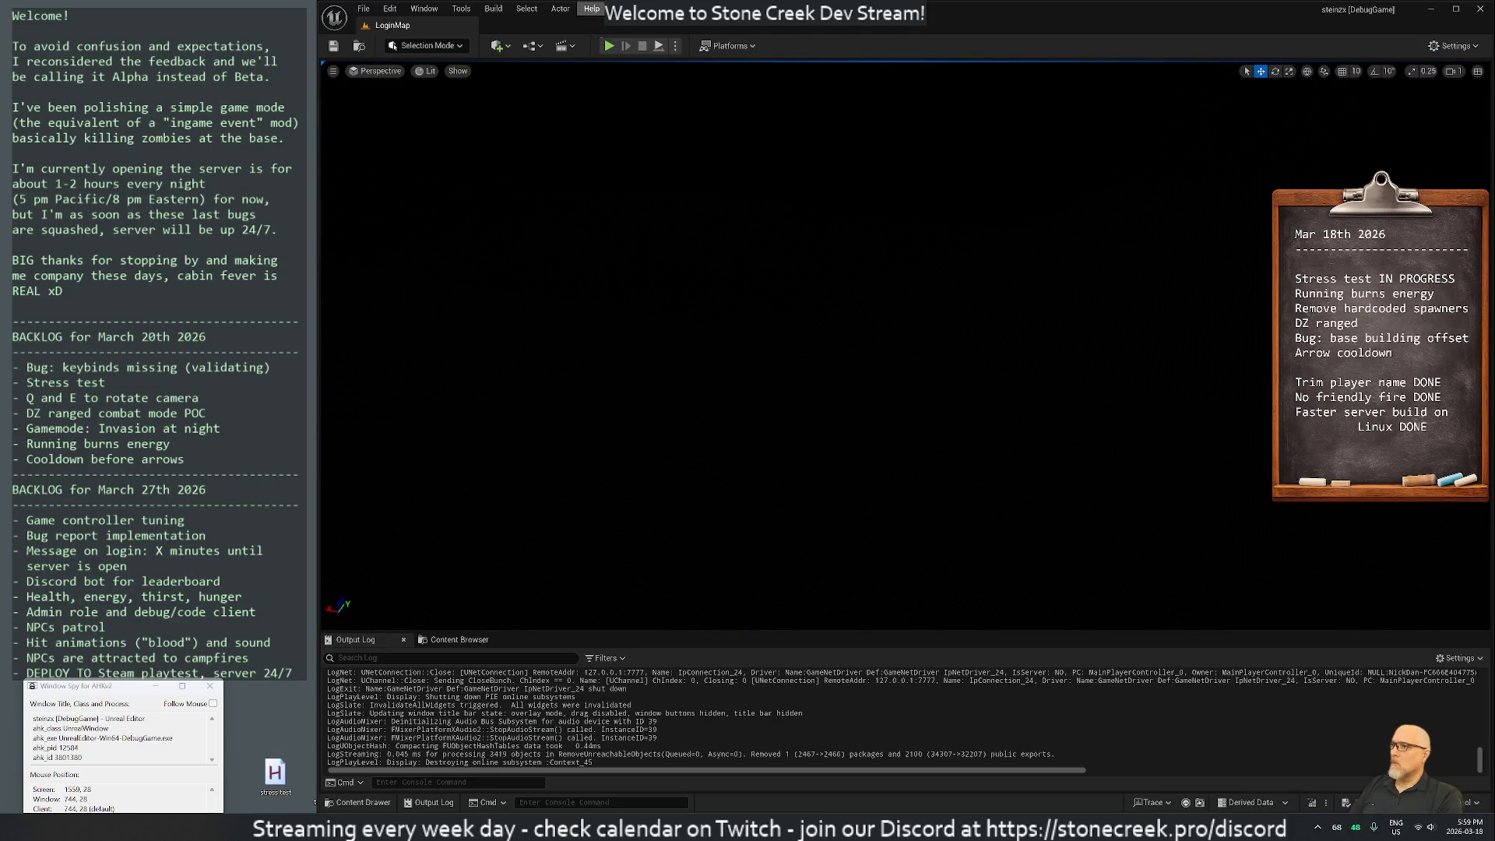
key("alt+Tab")
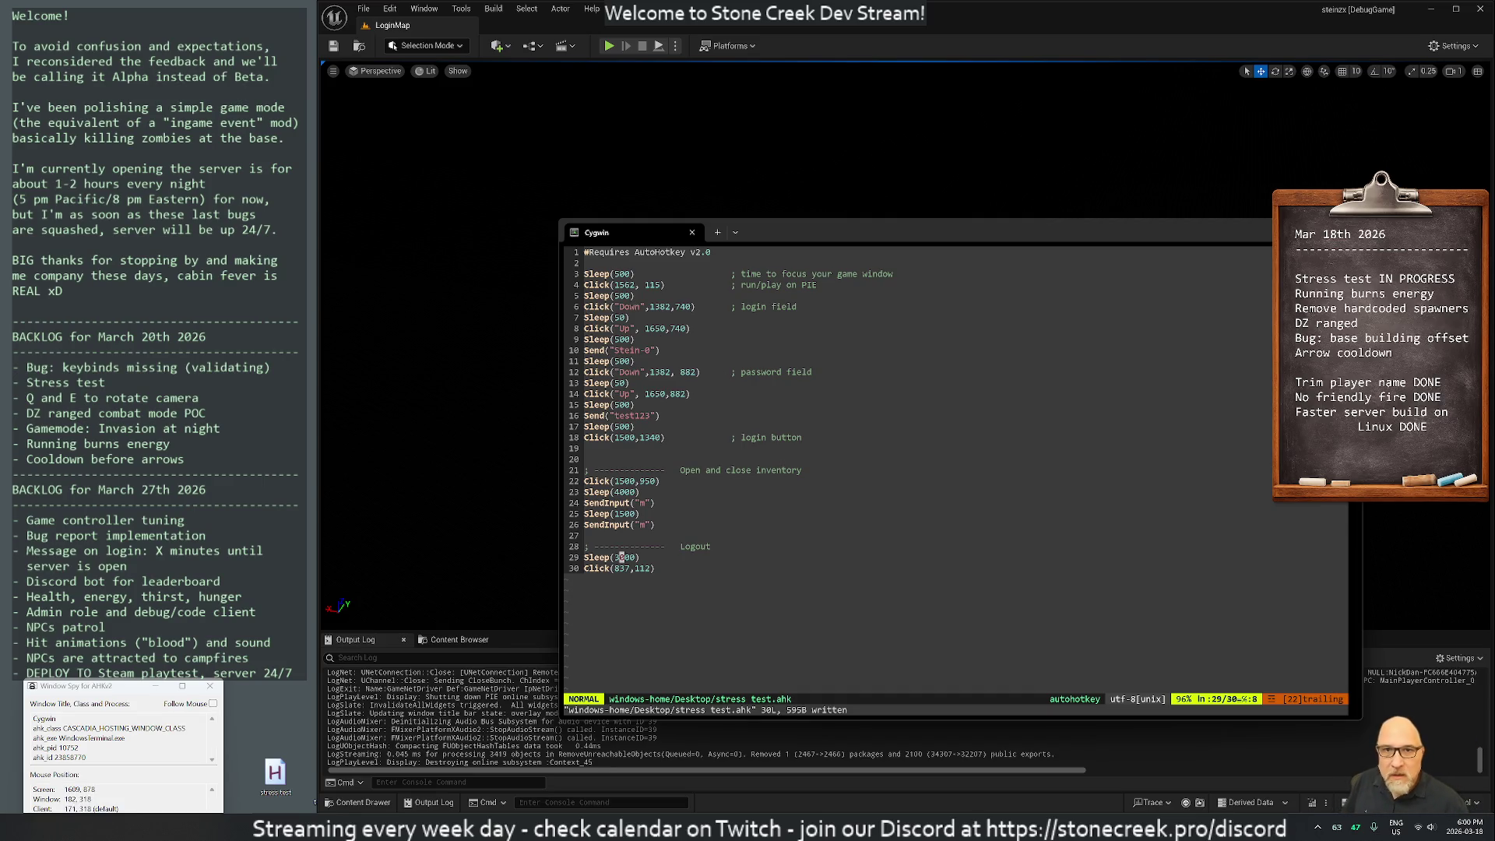
Start a new play session and submit the login form with the account password.
left_click(608, 46)
type("password")
key("Return")
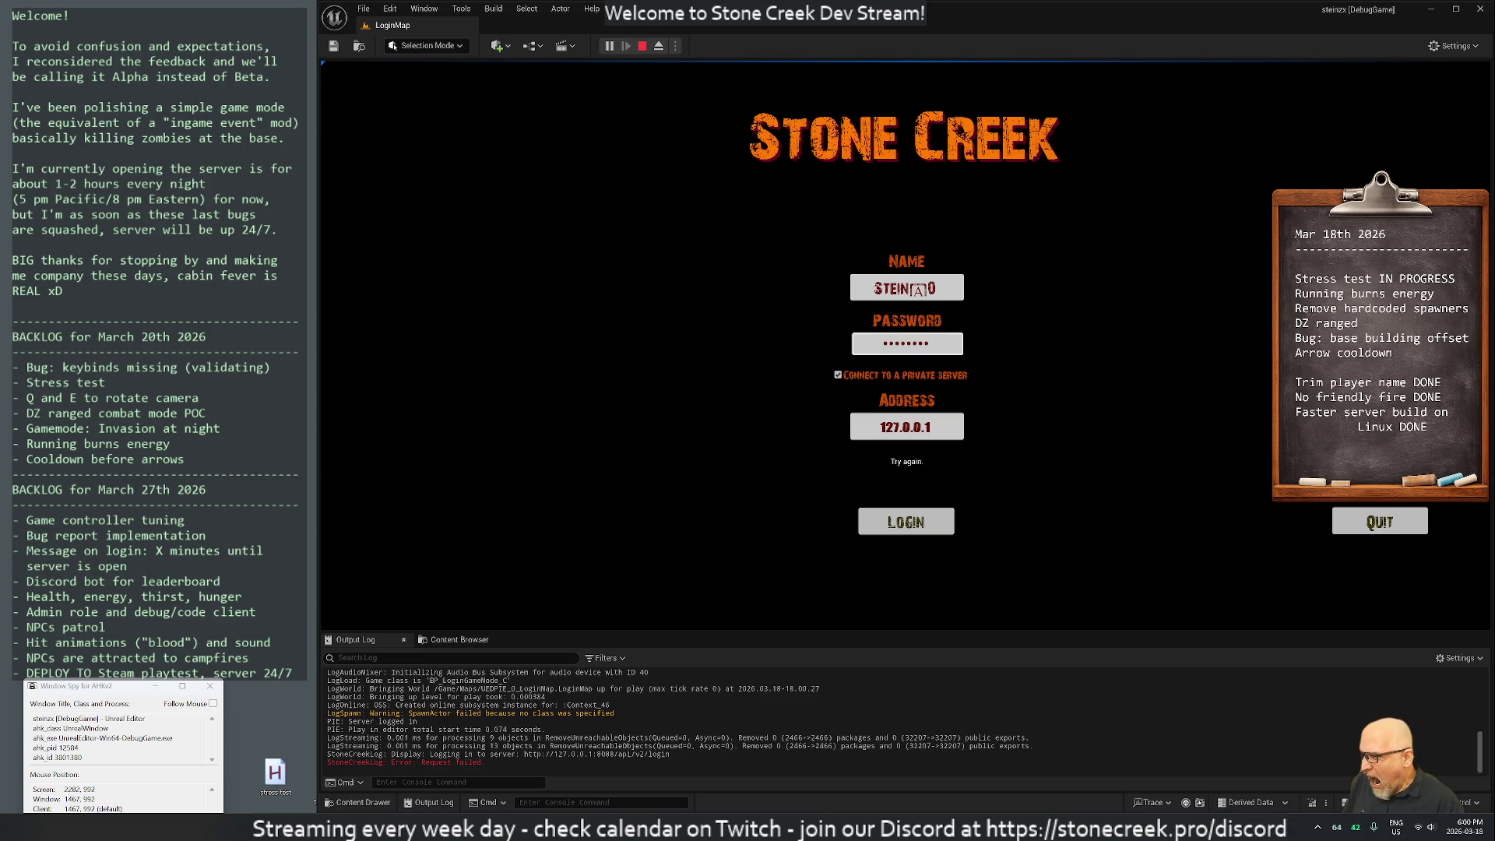
Replace the password with the correct one and log in to the game world.
double_click(907, 343)
key("BackSpace")
type("passwor")
key("Return")
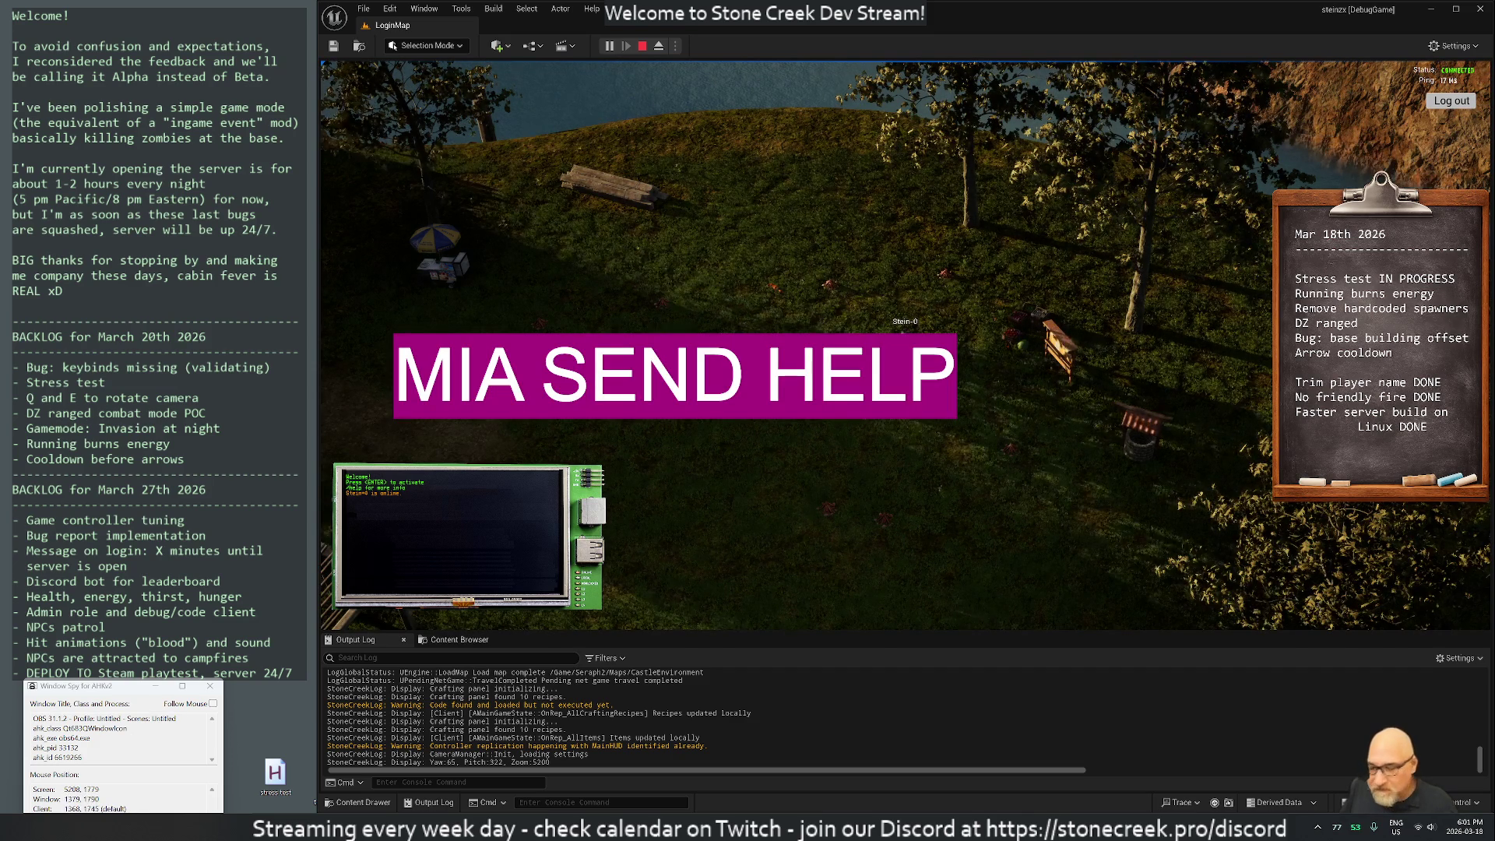
Open the Cygwin terminal from search and run ./countdown.sh 10.
key("super")
type("ter")
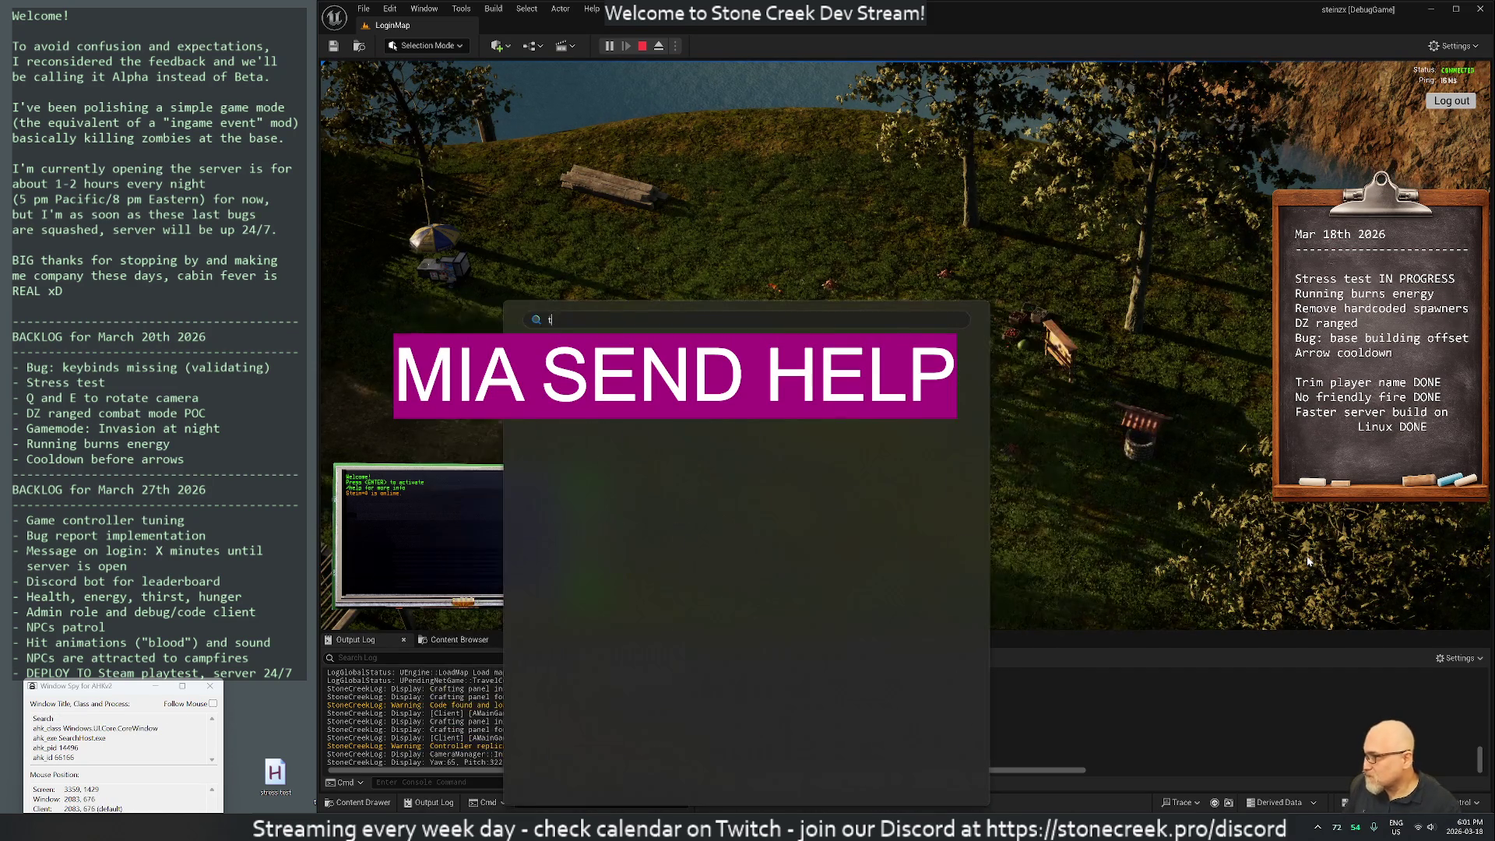
key("Return")
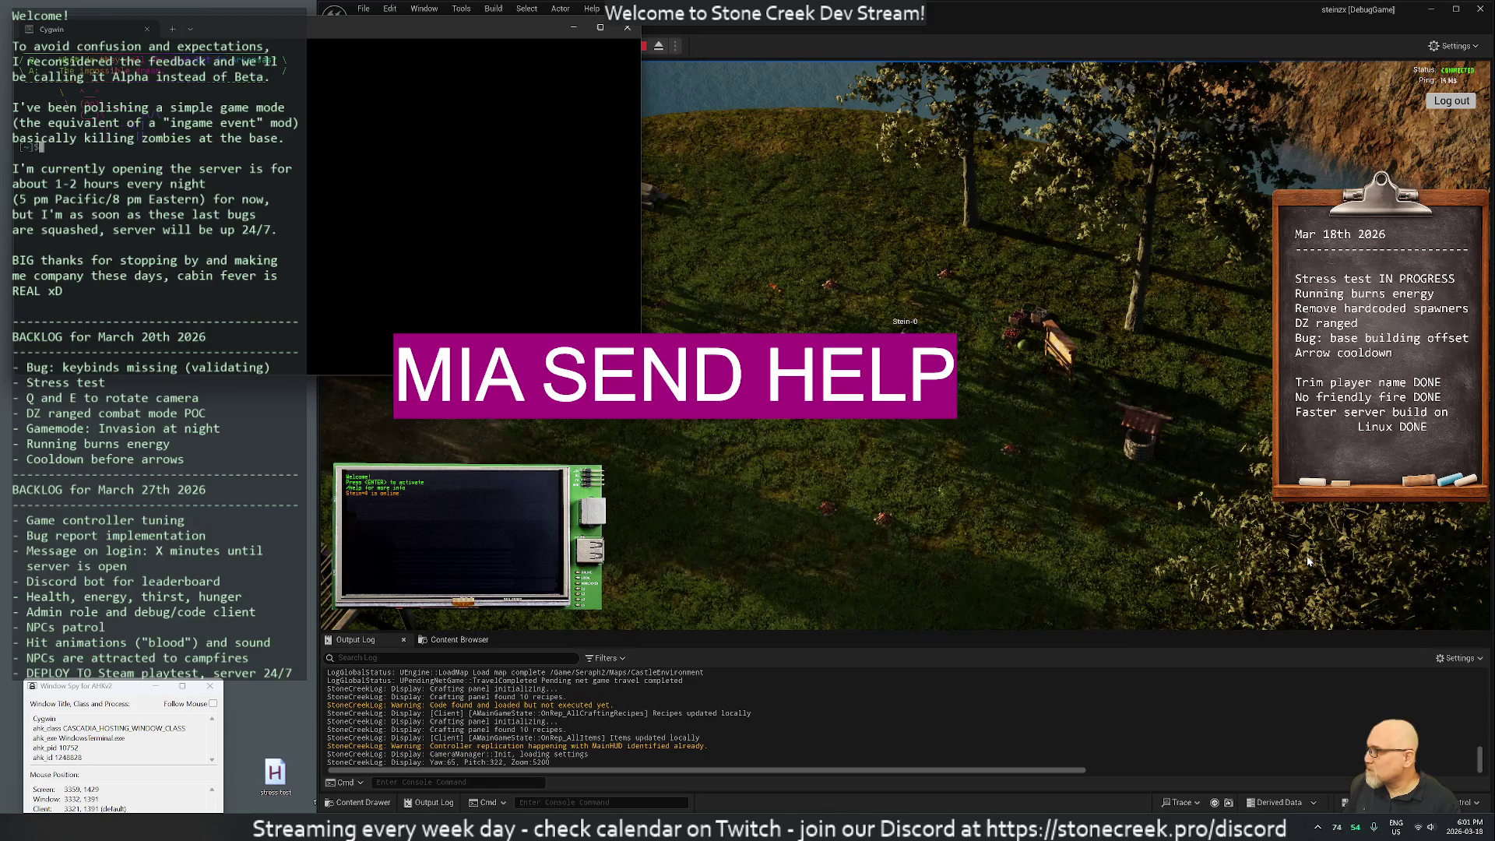
type("./countdown.sh")
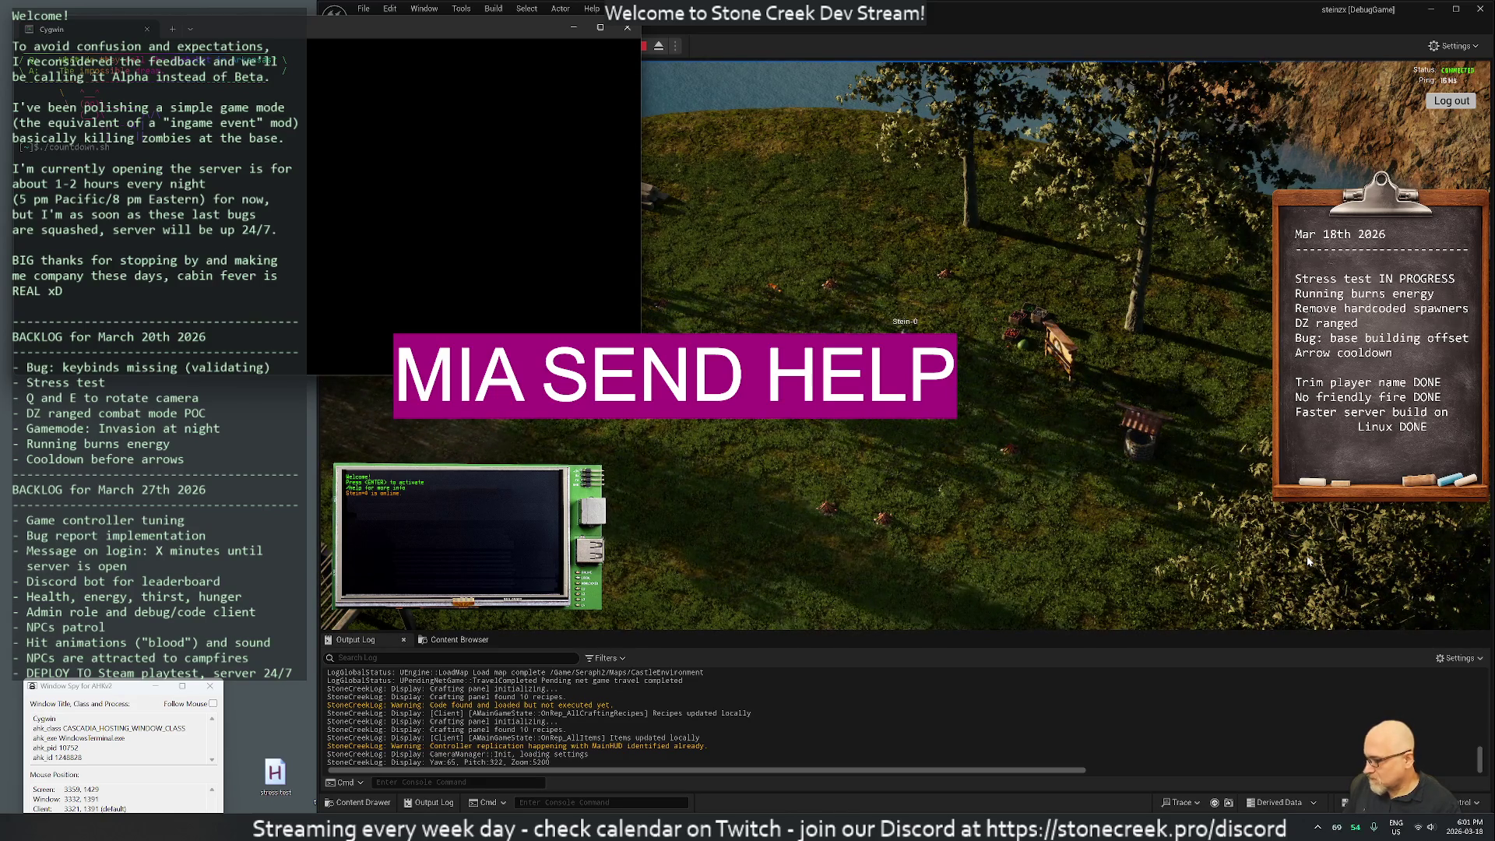
type(" 10")
key("Return")
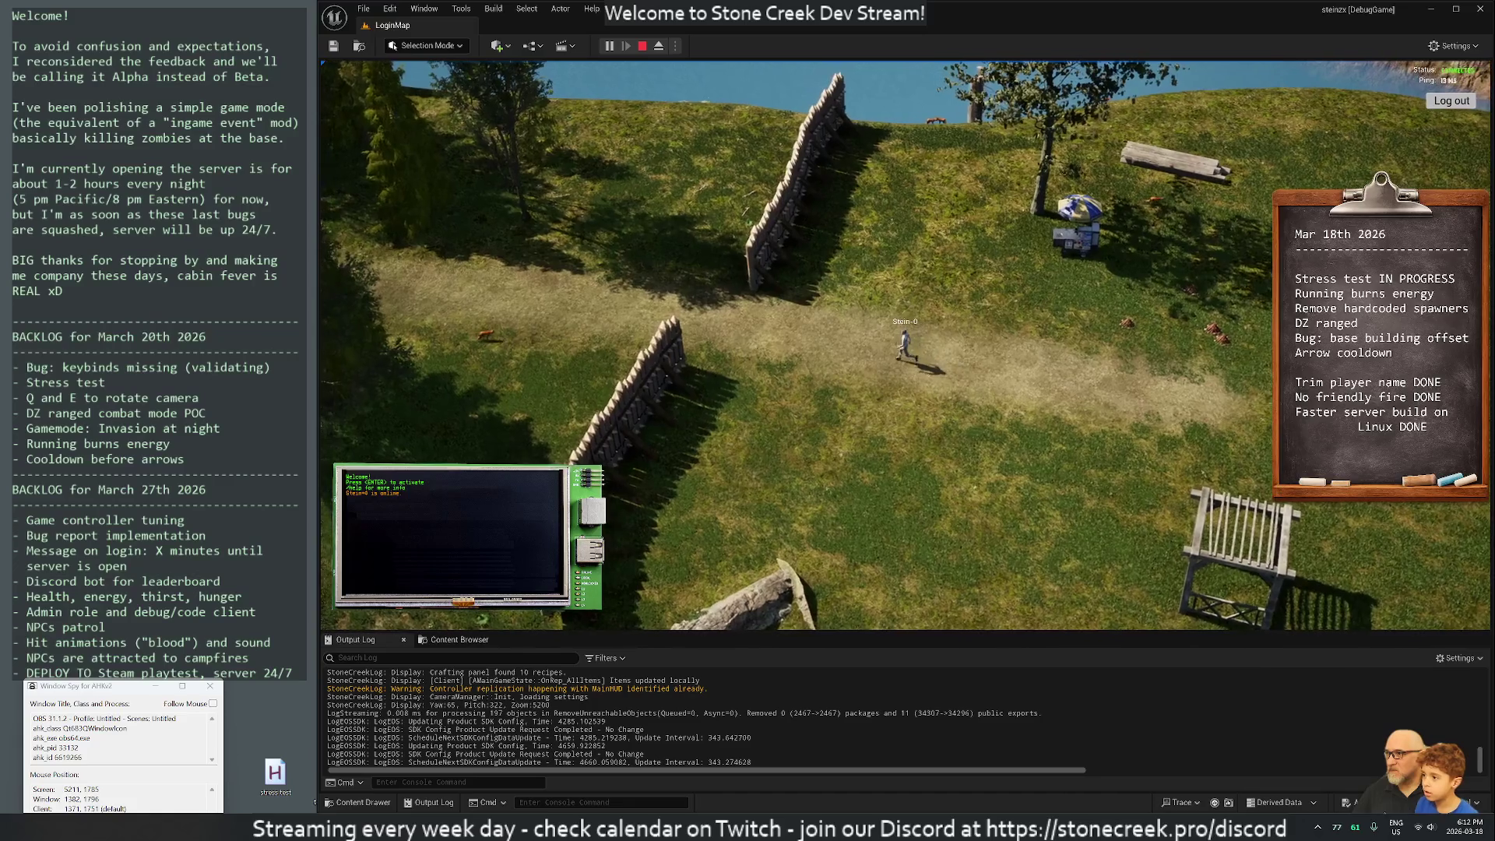
Run the character left past the fences and along the dirt path.
key("a")
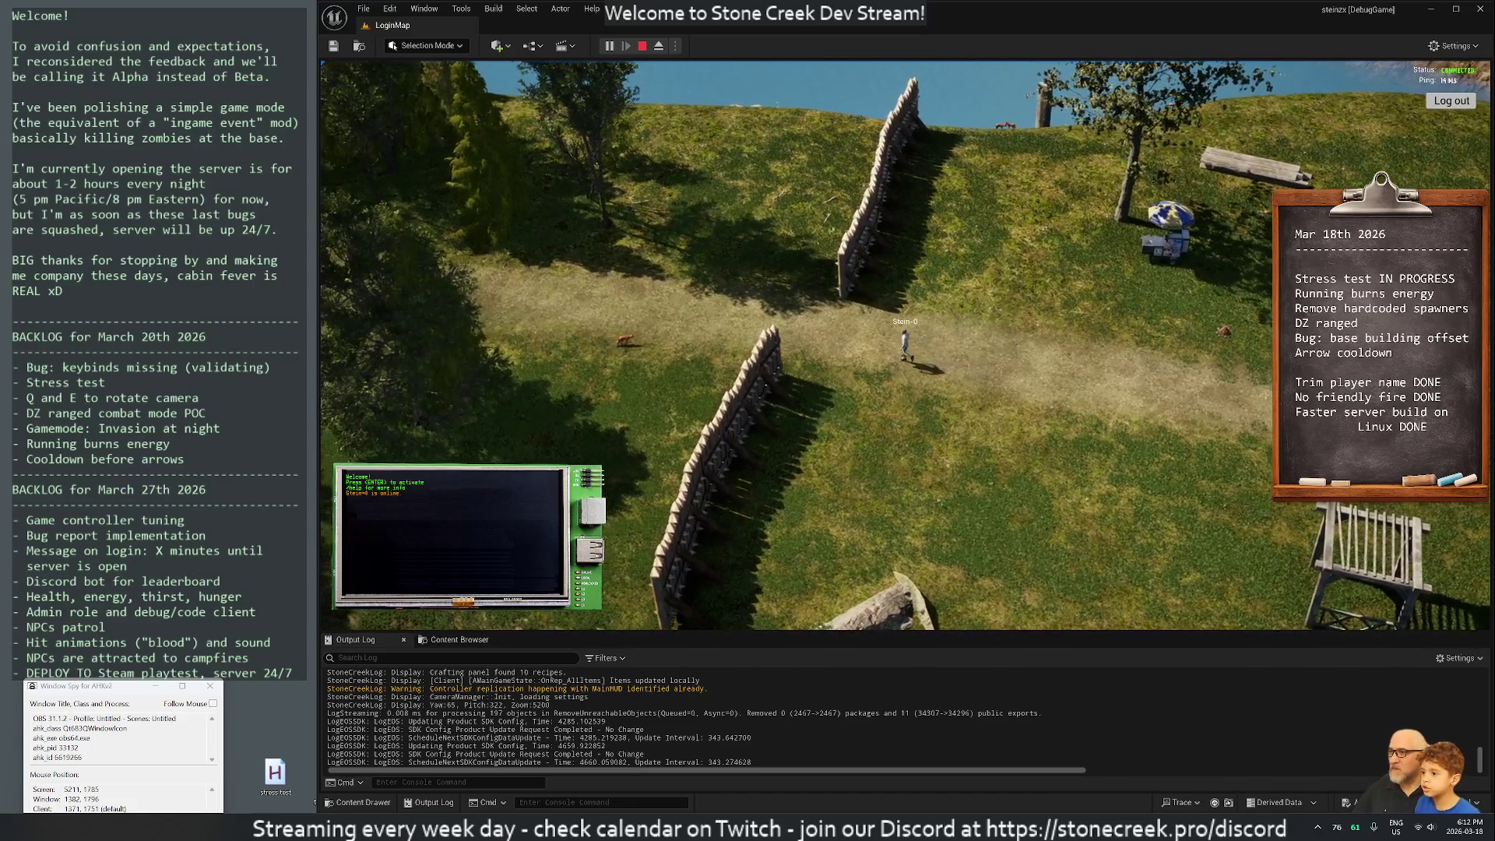
key("a")
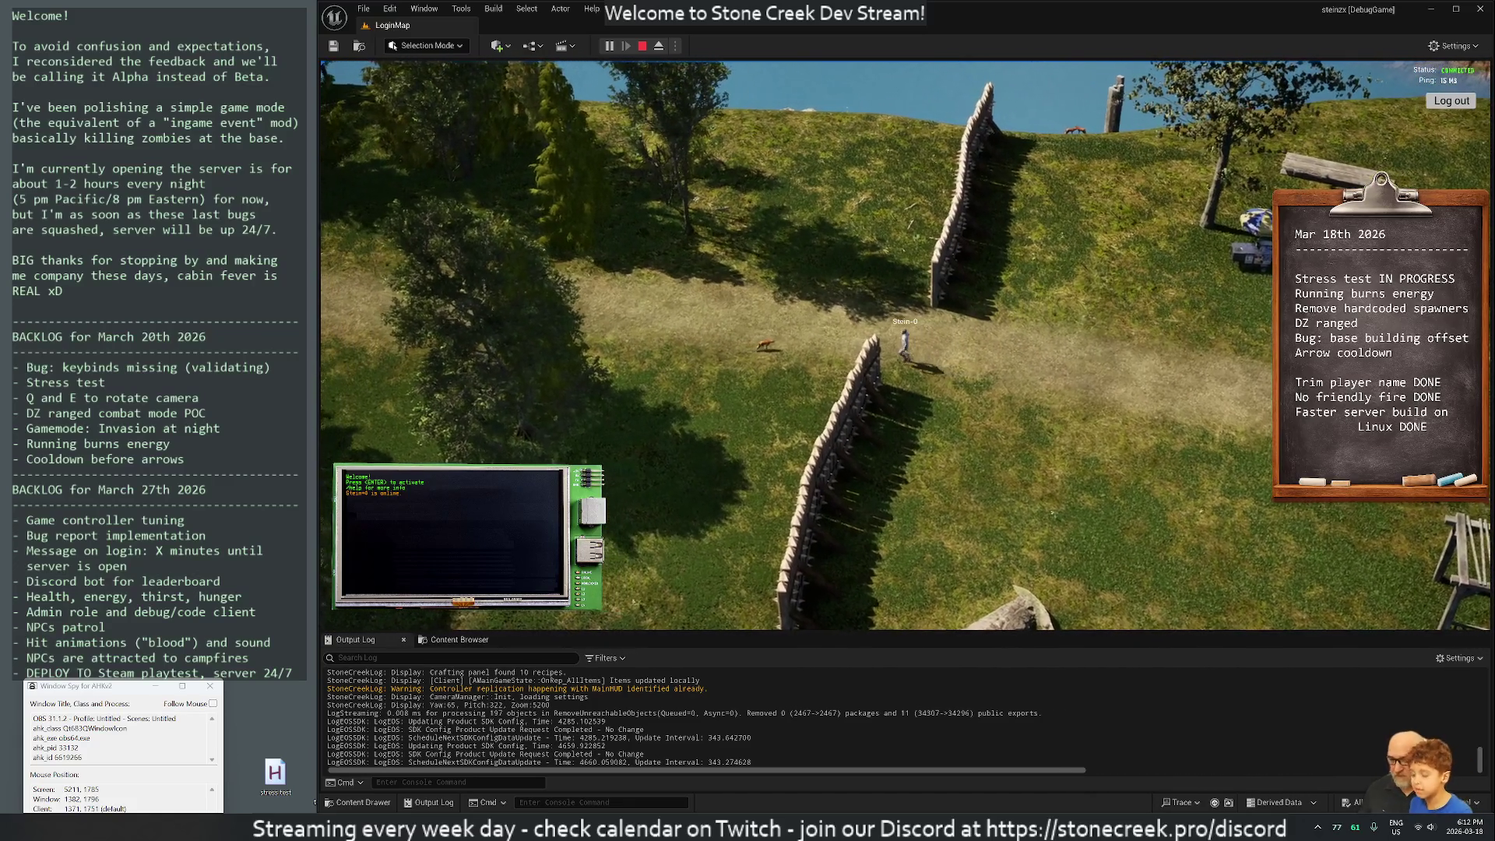
key("a")
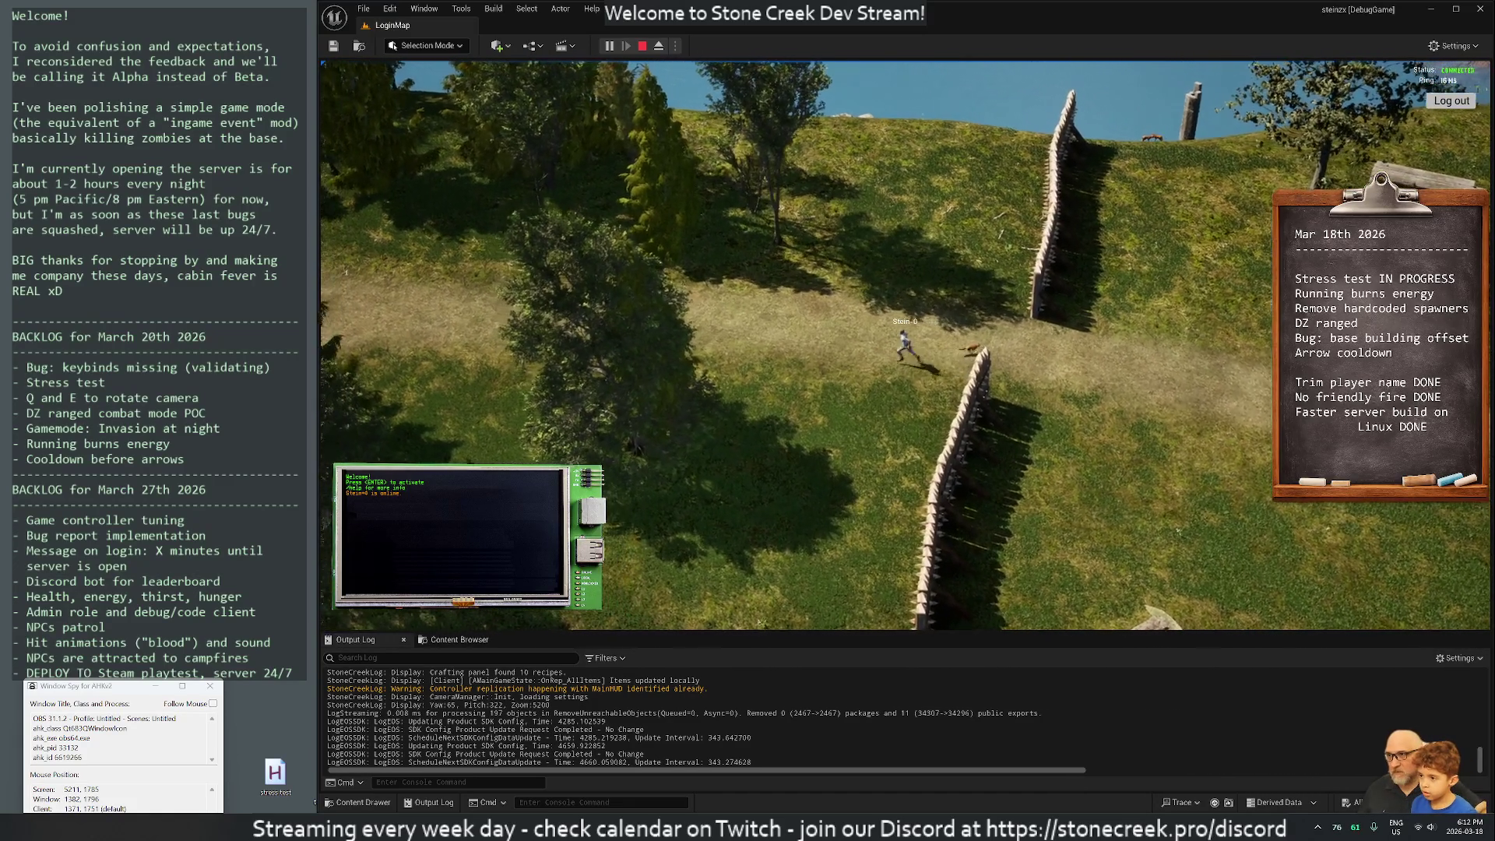
key("a")
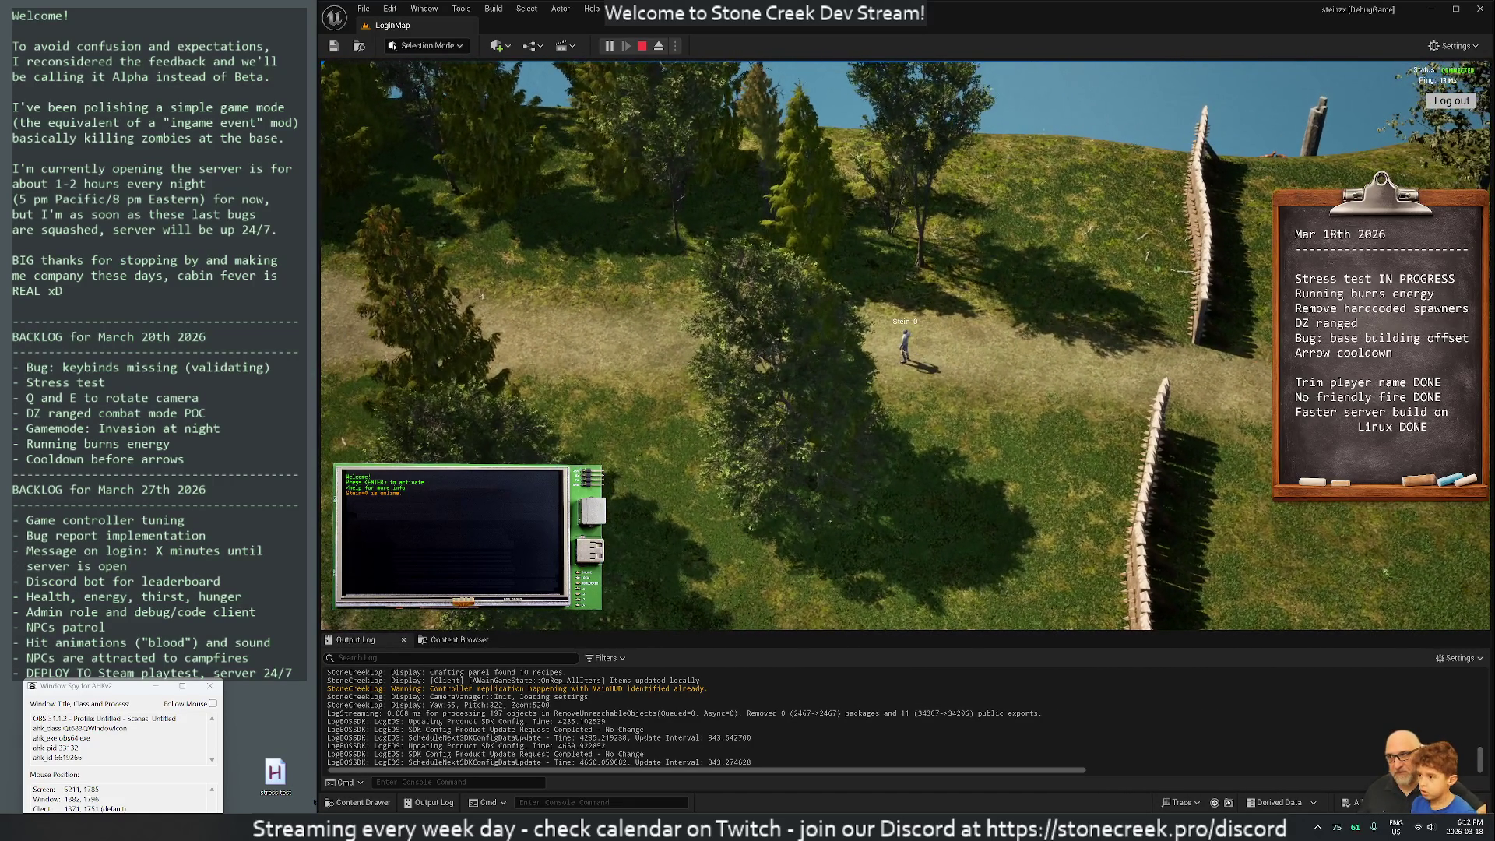
key("a")
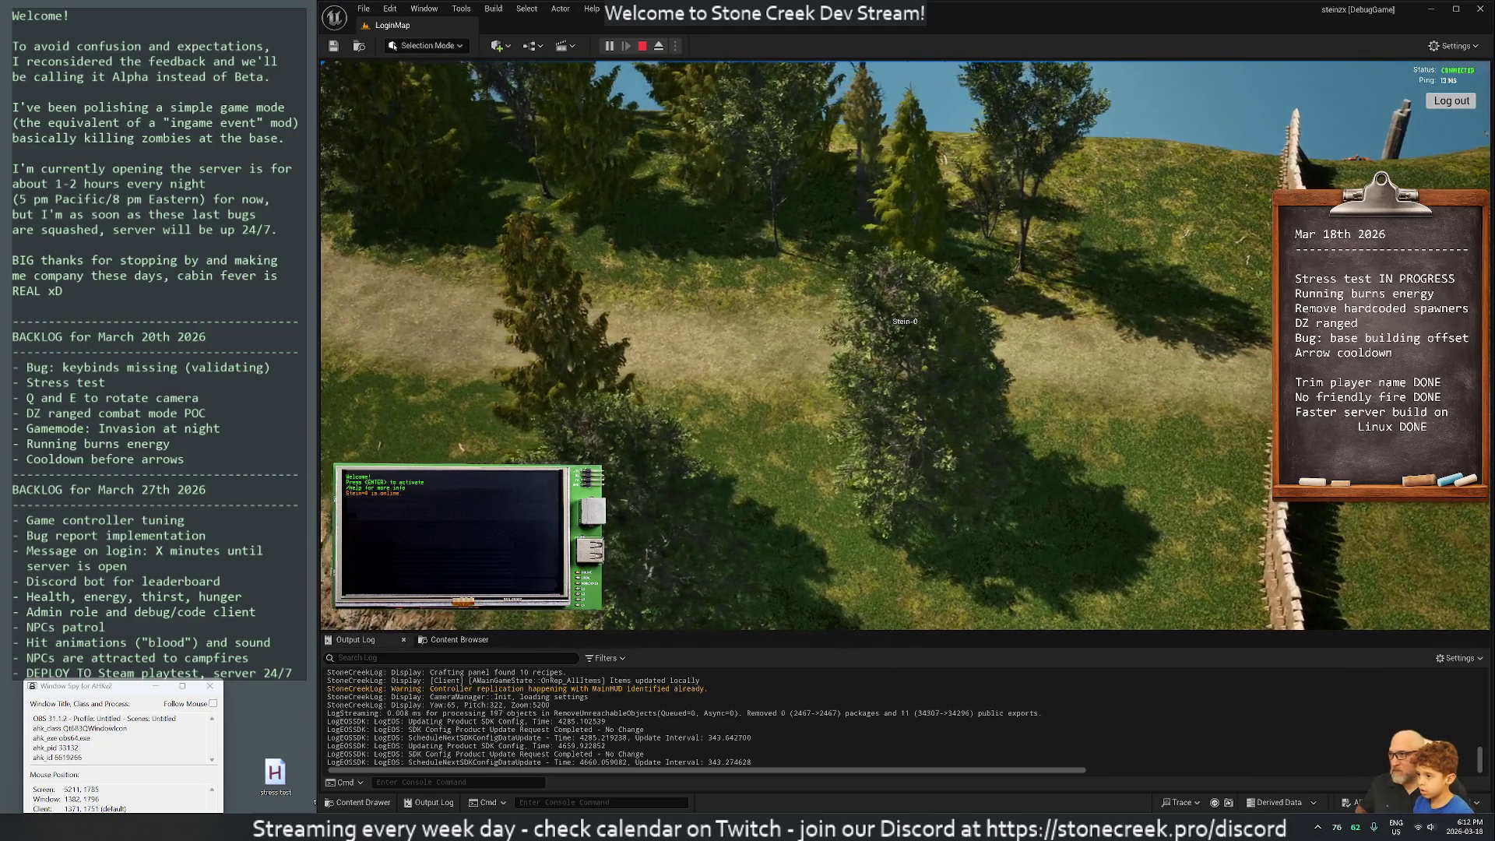
key("a")
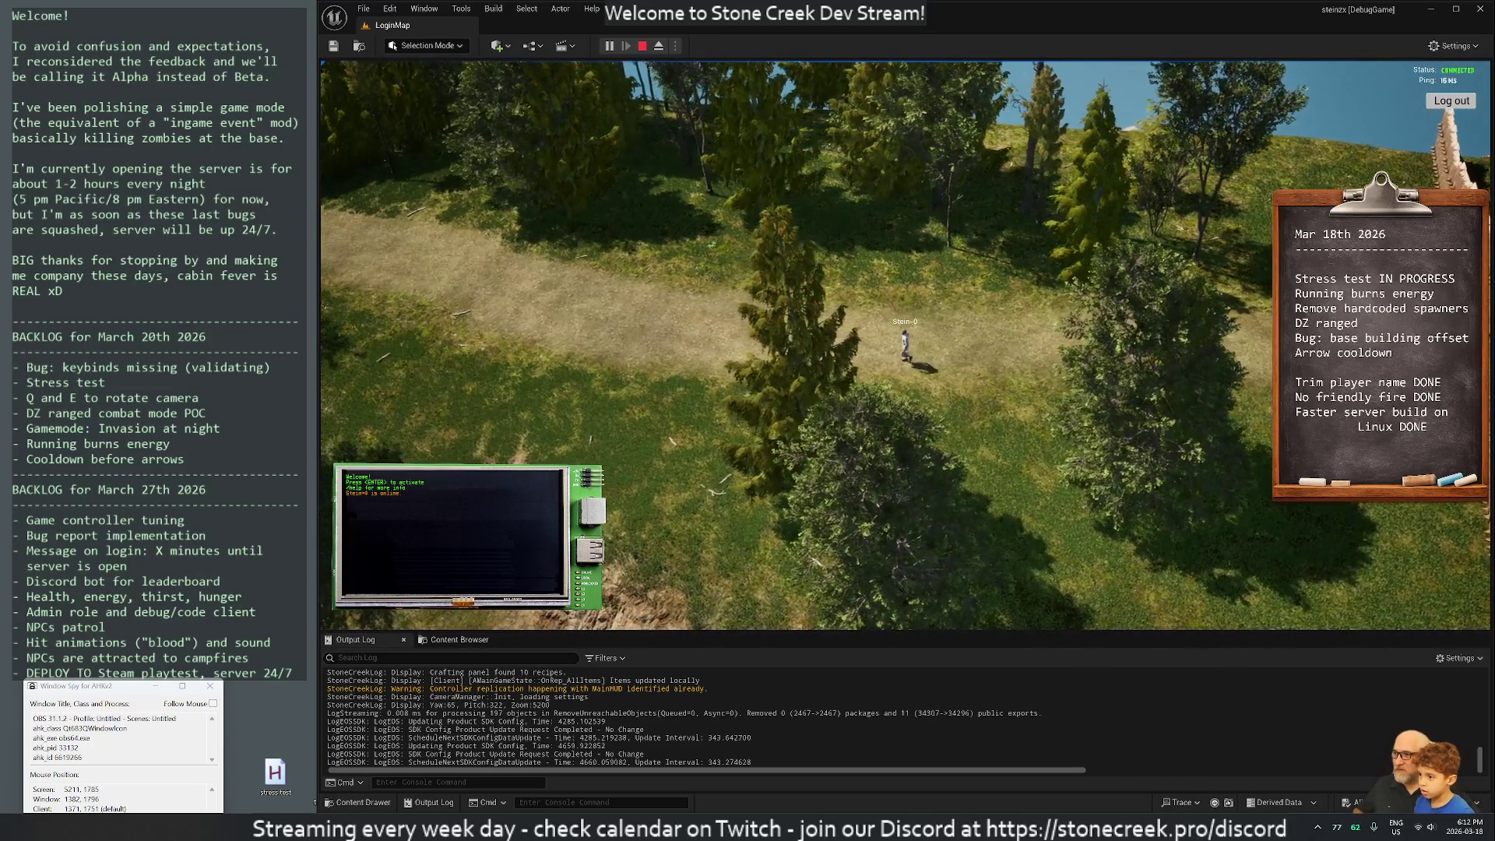
key("a")
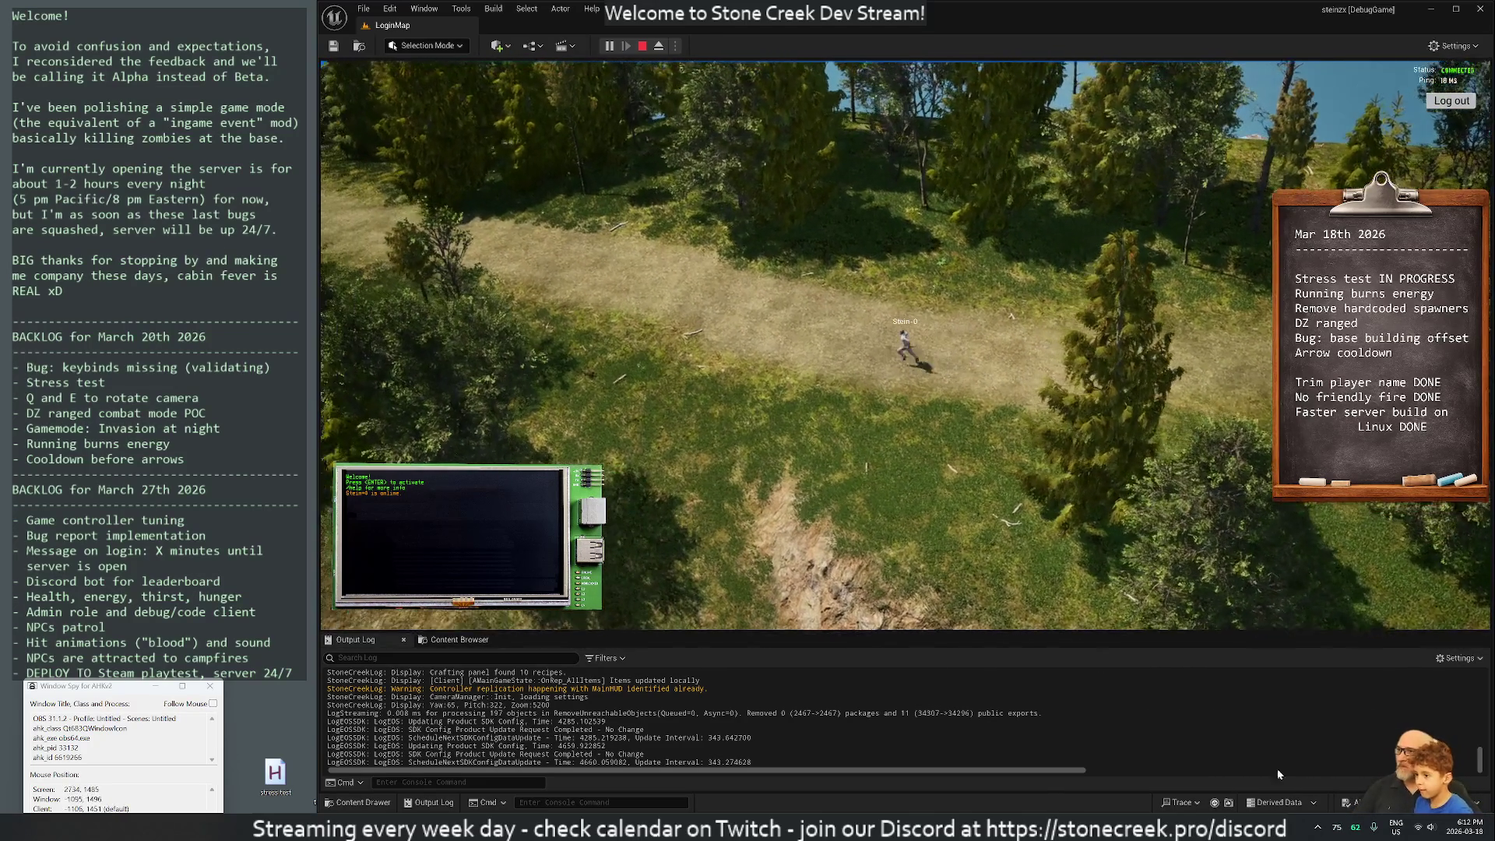
key("a")
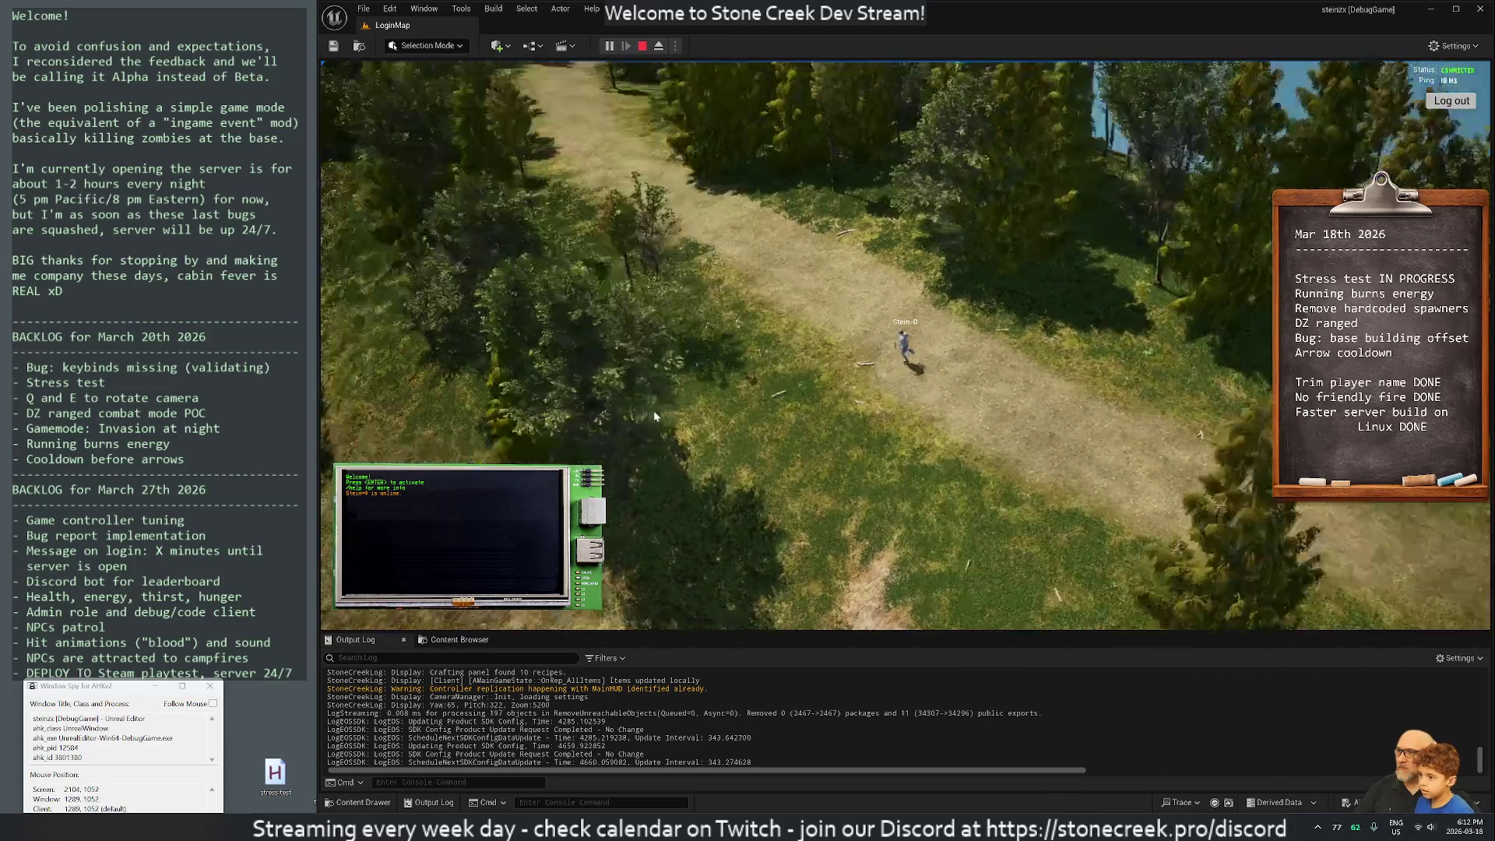
Run the character up the forest path past the rocks toward the large boulder.
key("w")
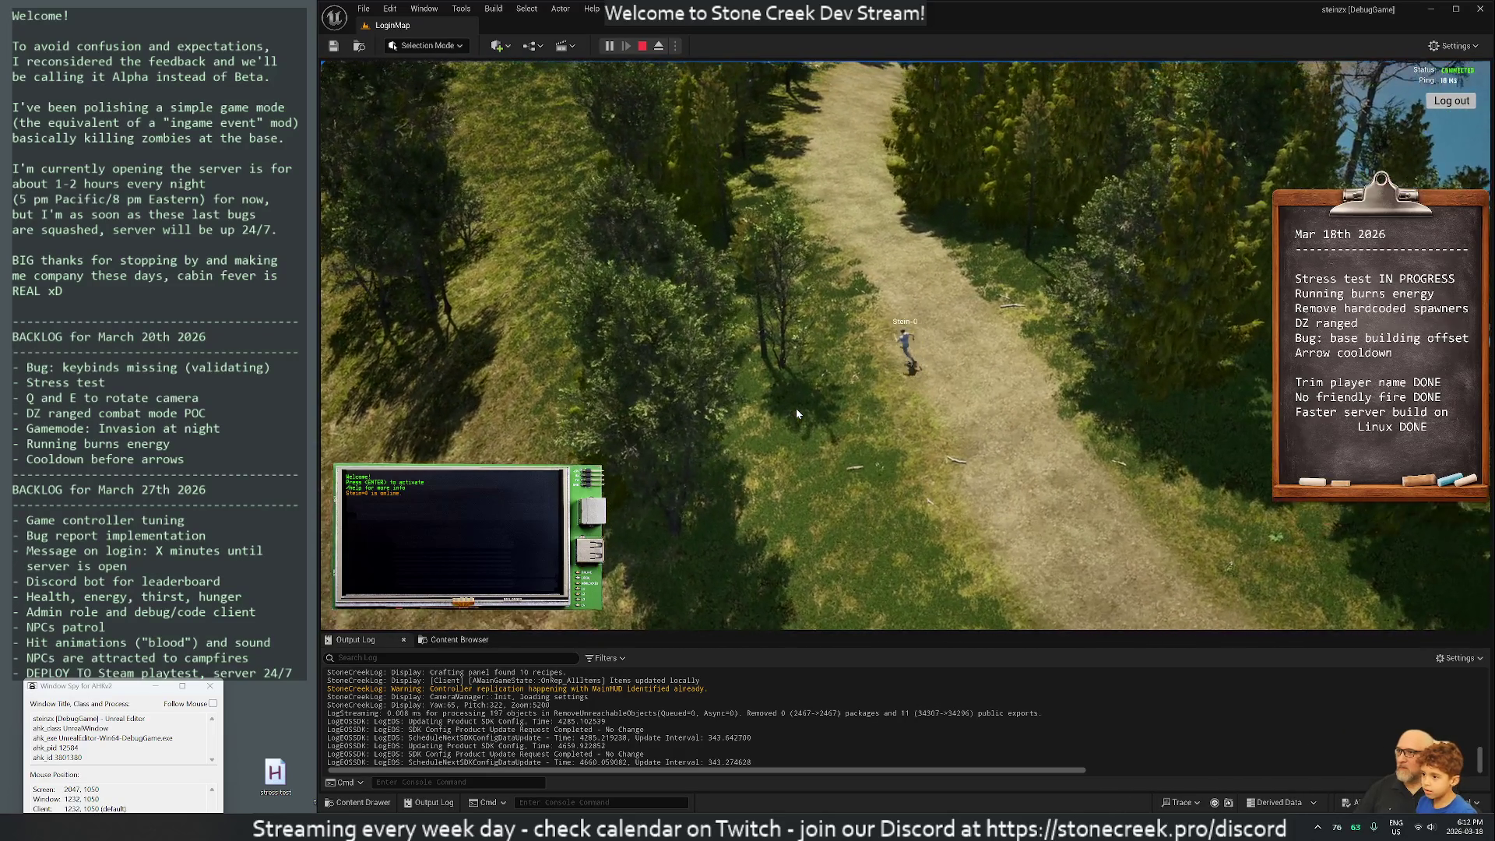
key("w")
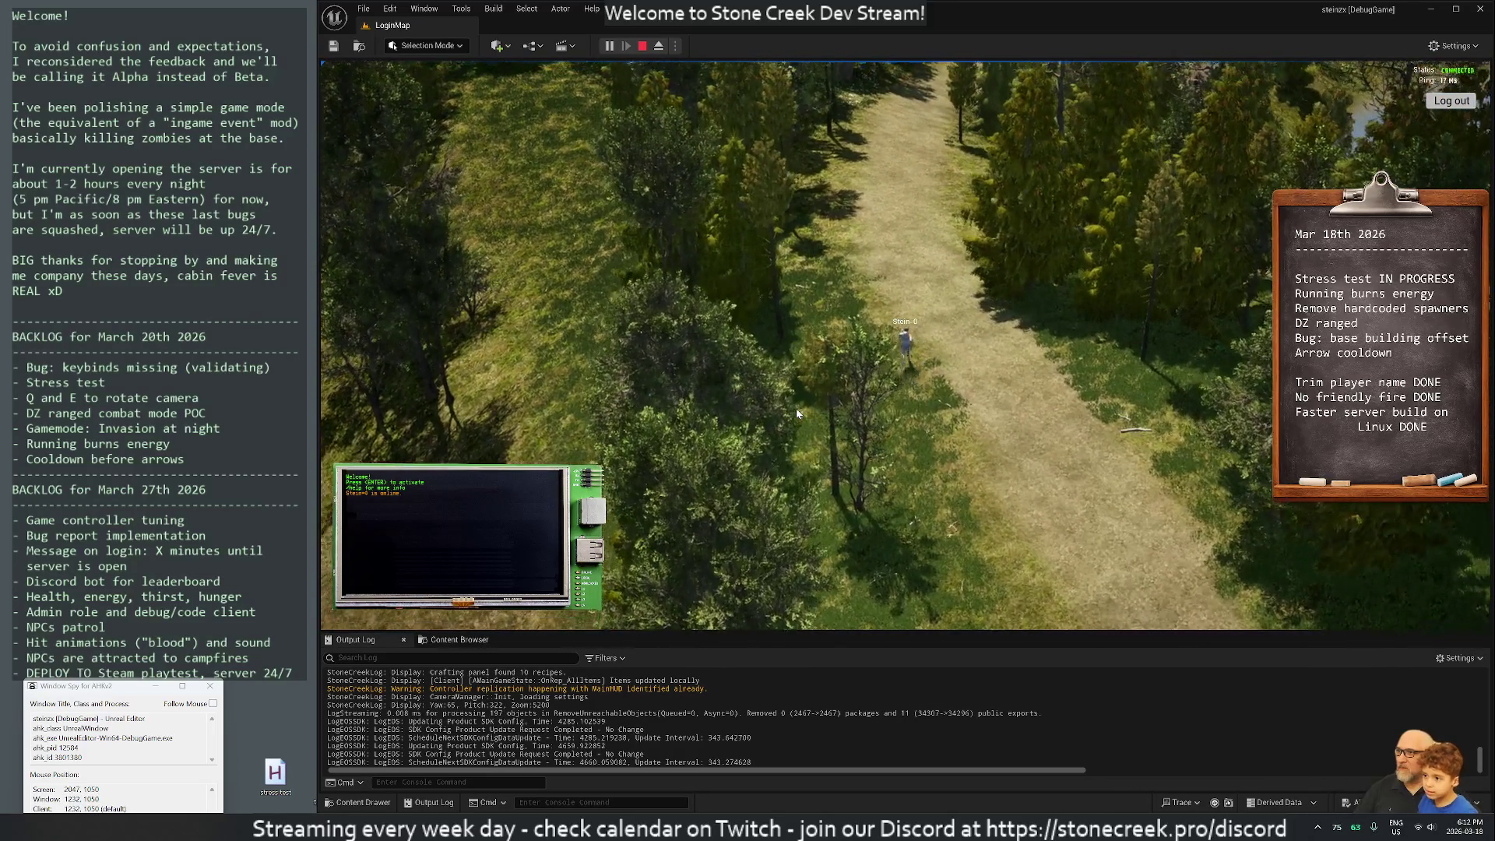
key("w")
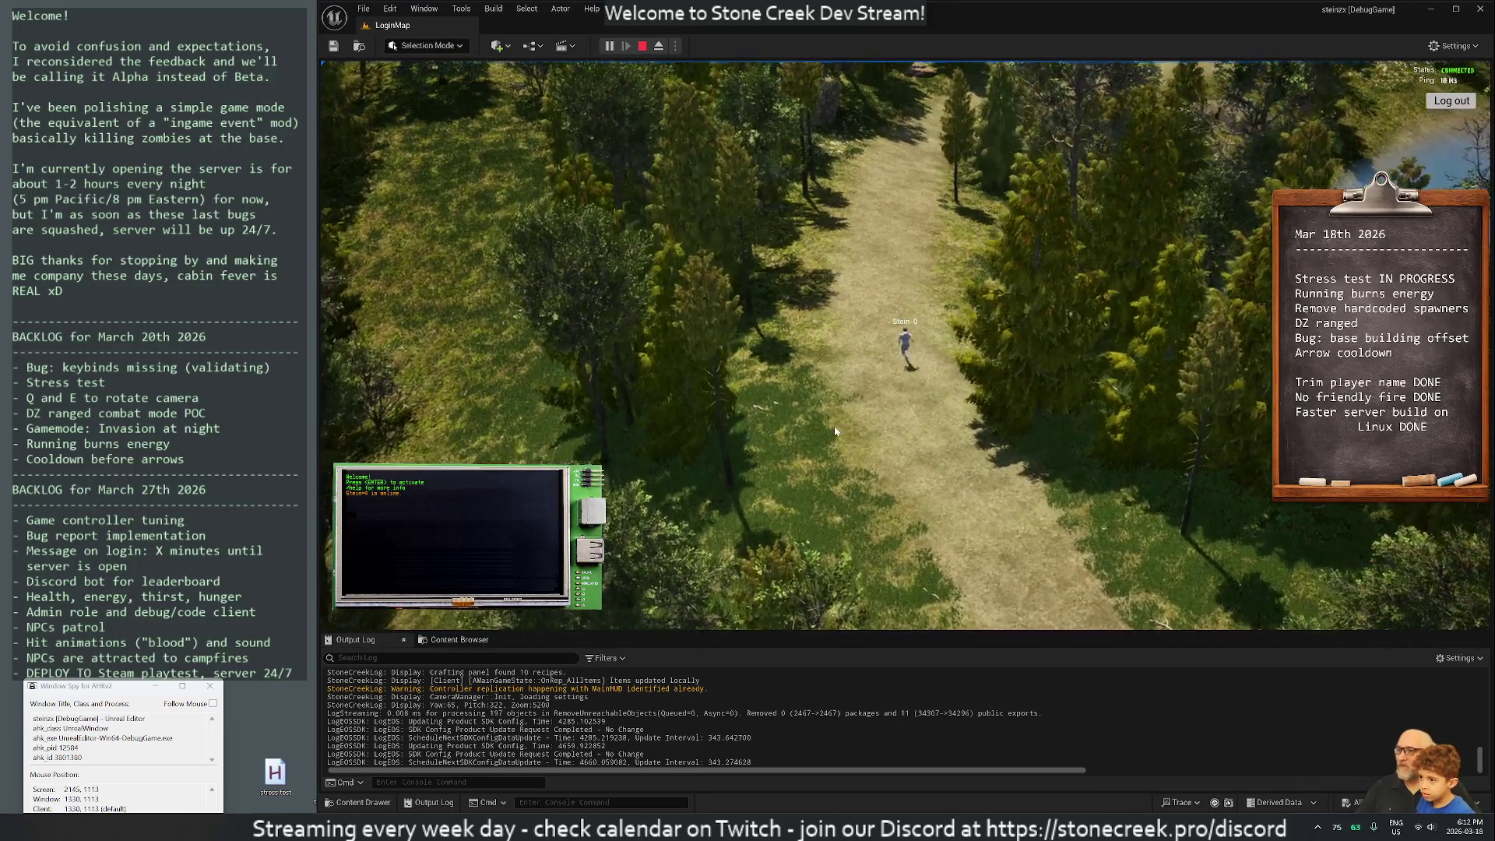
key("w")
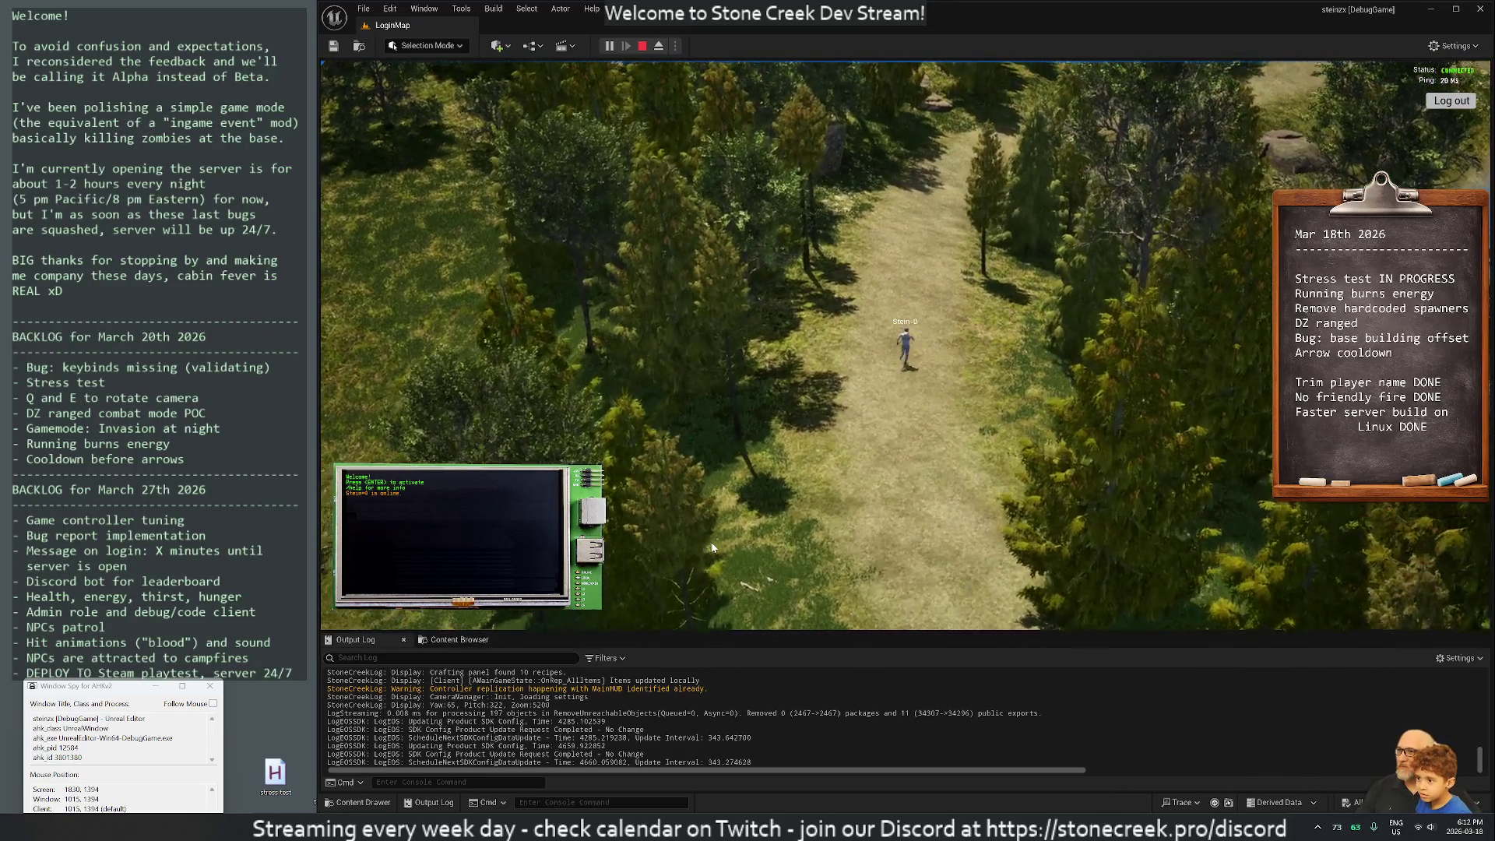
key("w")
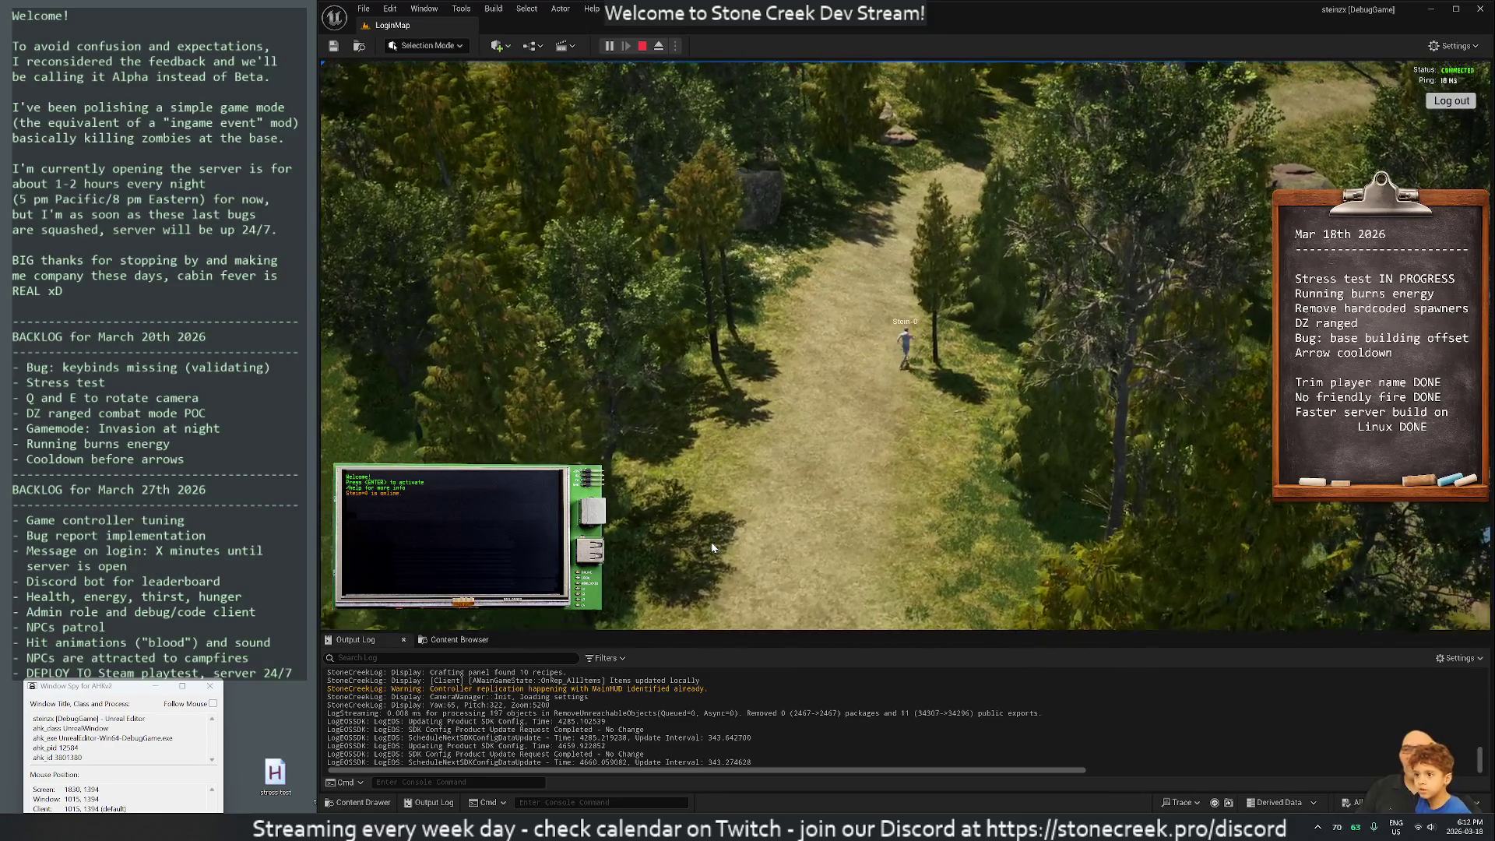
key("w")
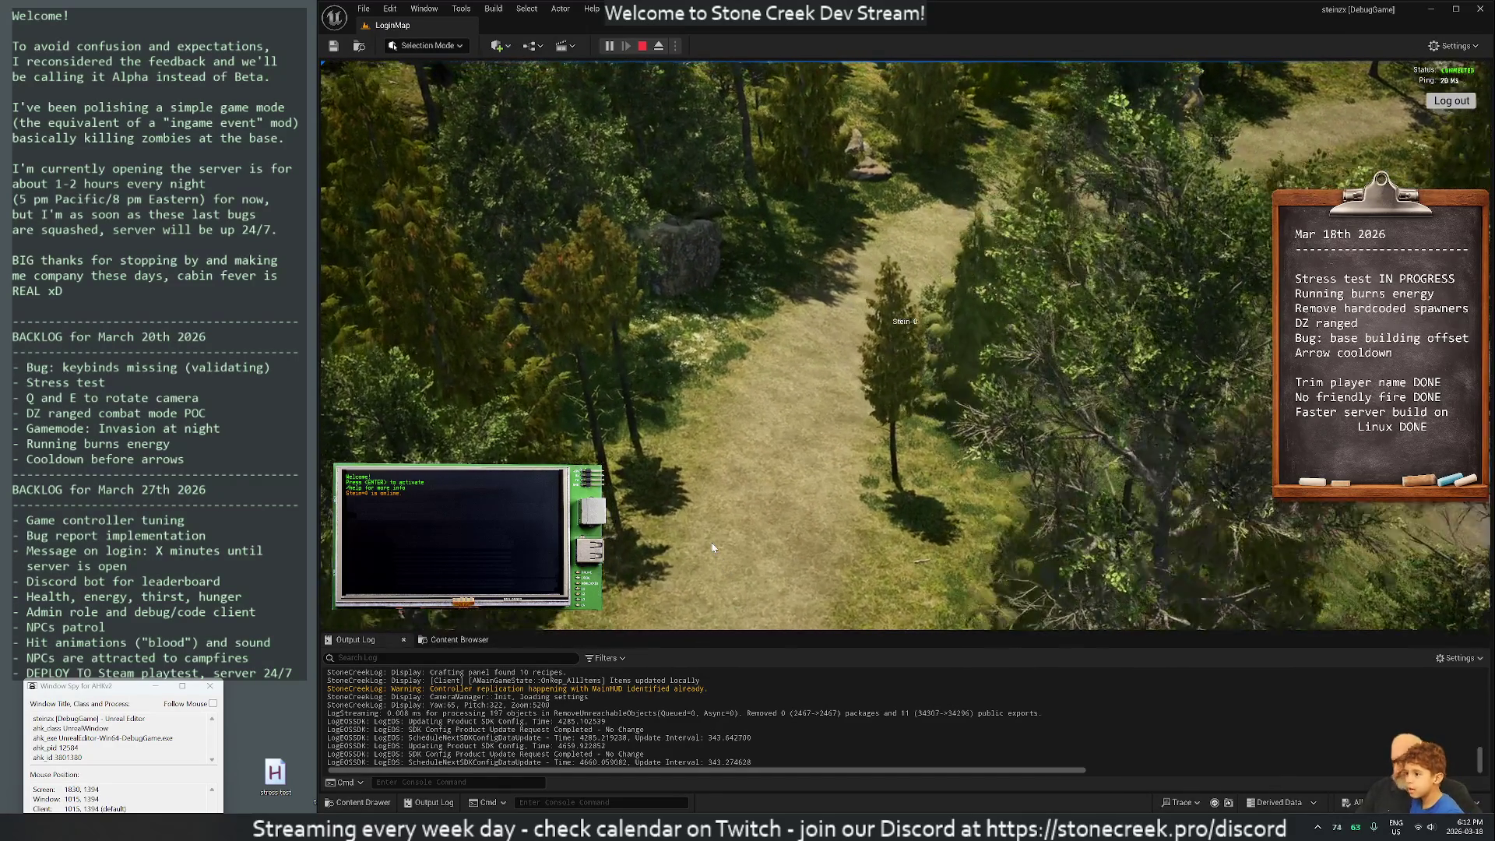
key("w")
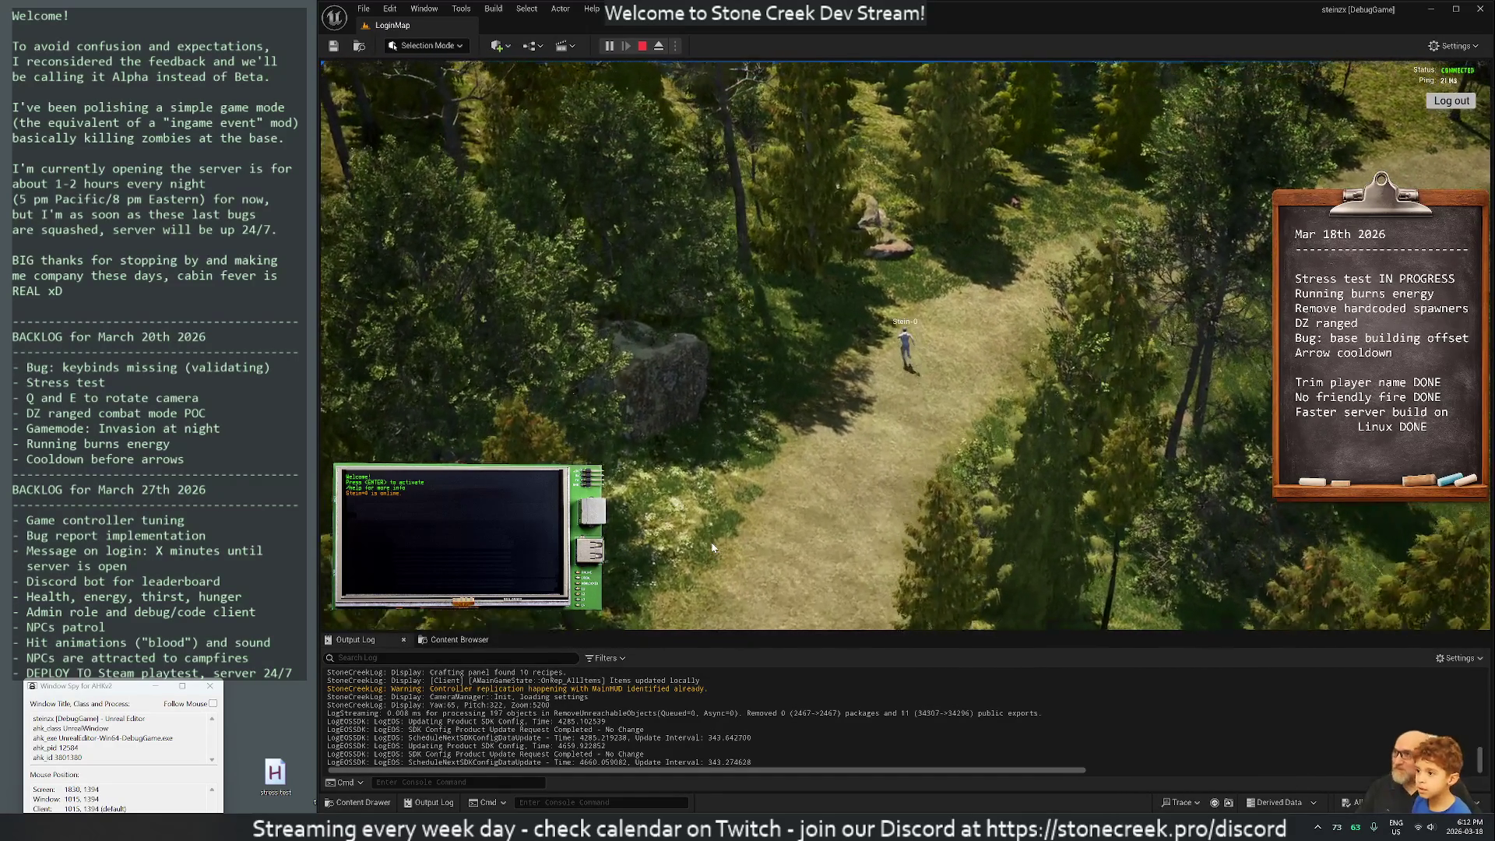
key("w")
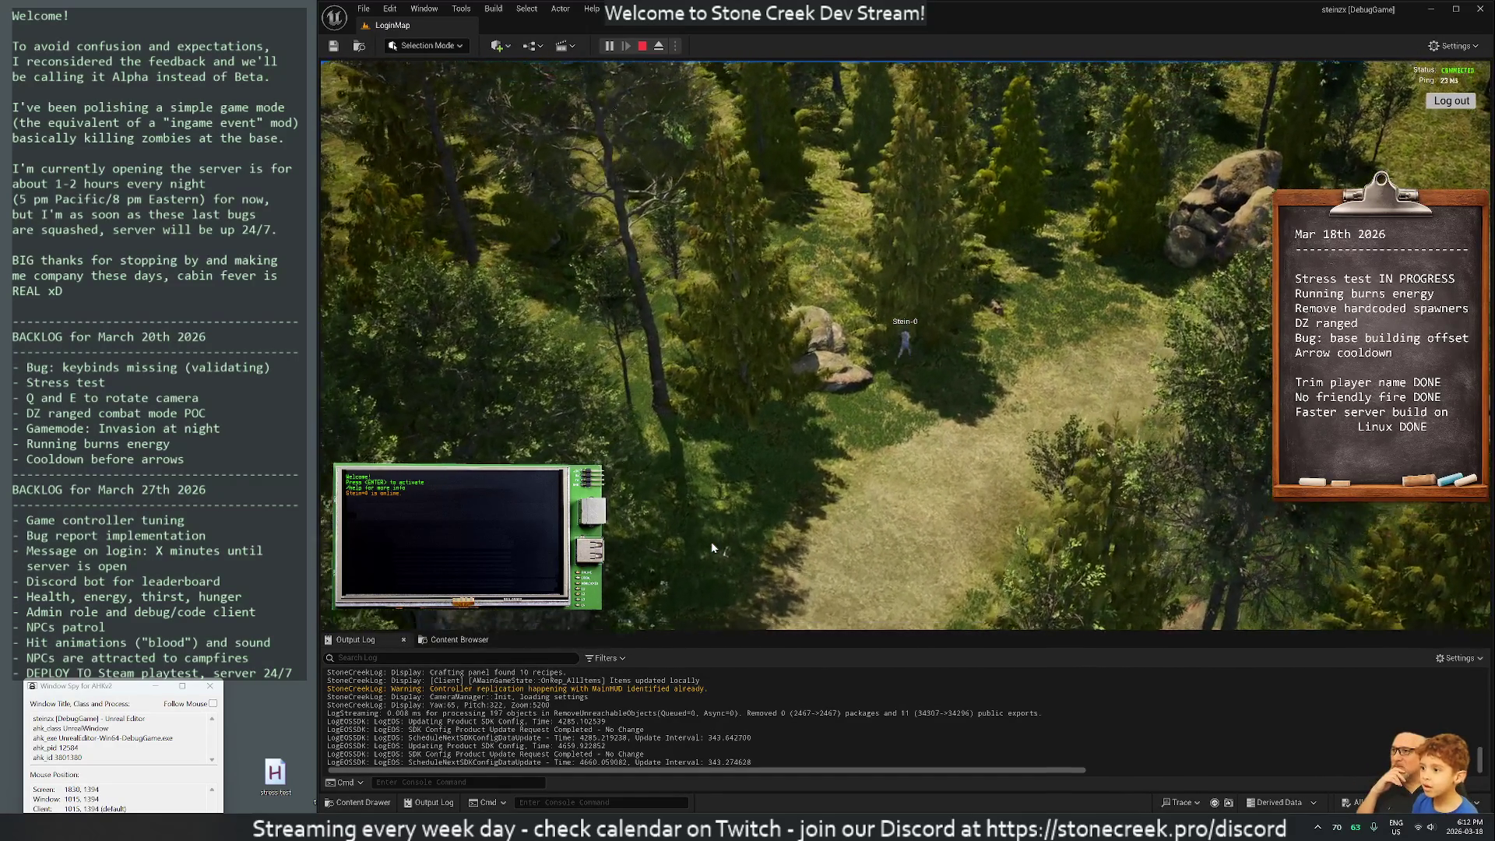
key("w")
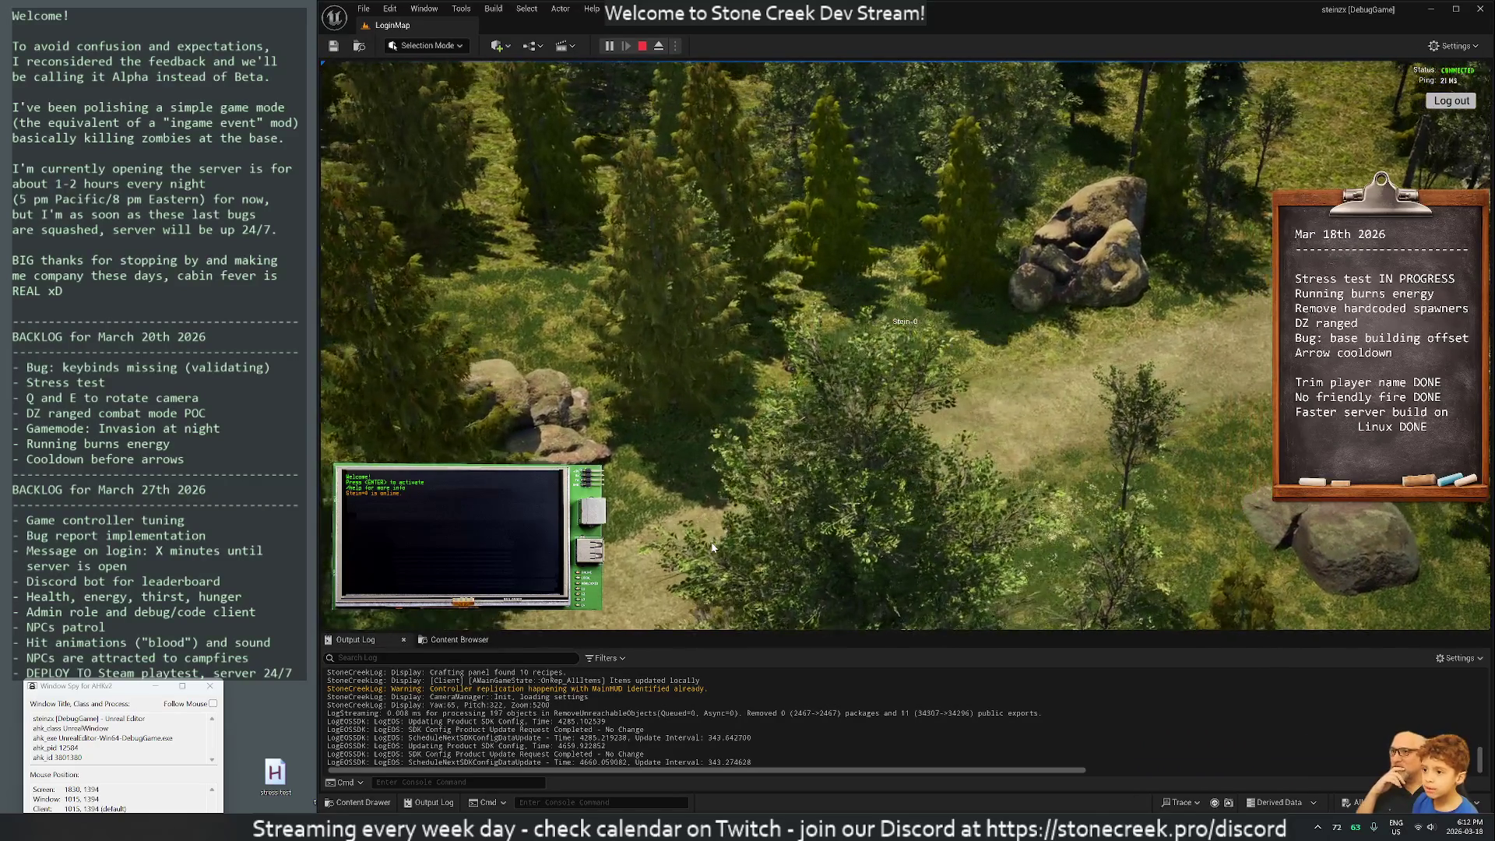
Run right past the boulder through the clearing and up the path to the campfire.
key("d")
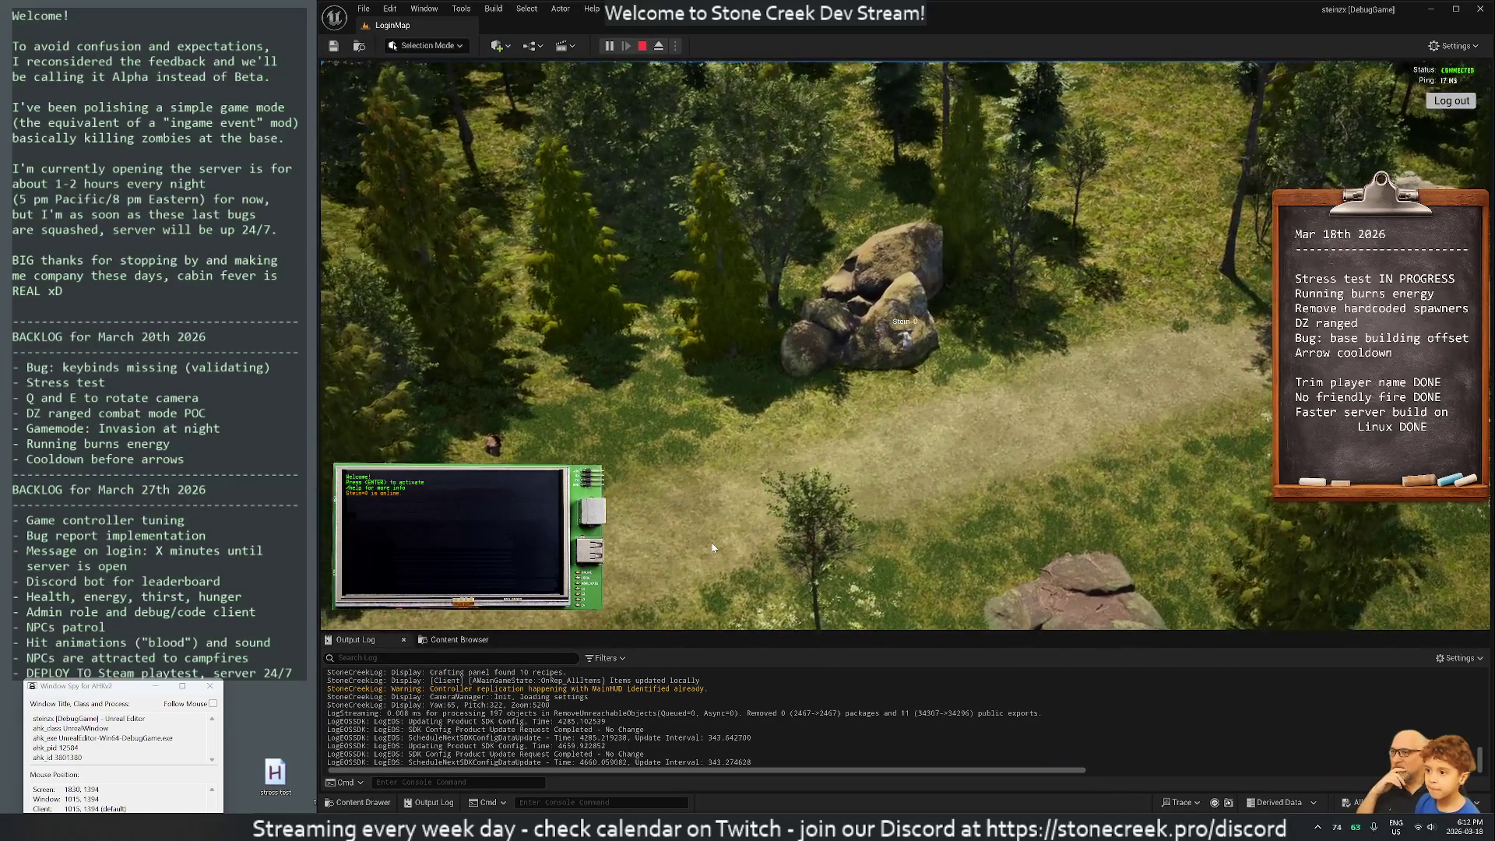
key("d")
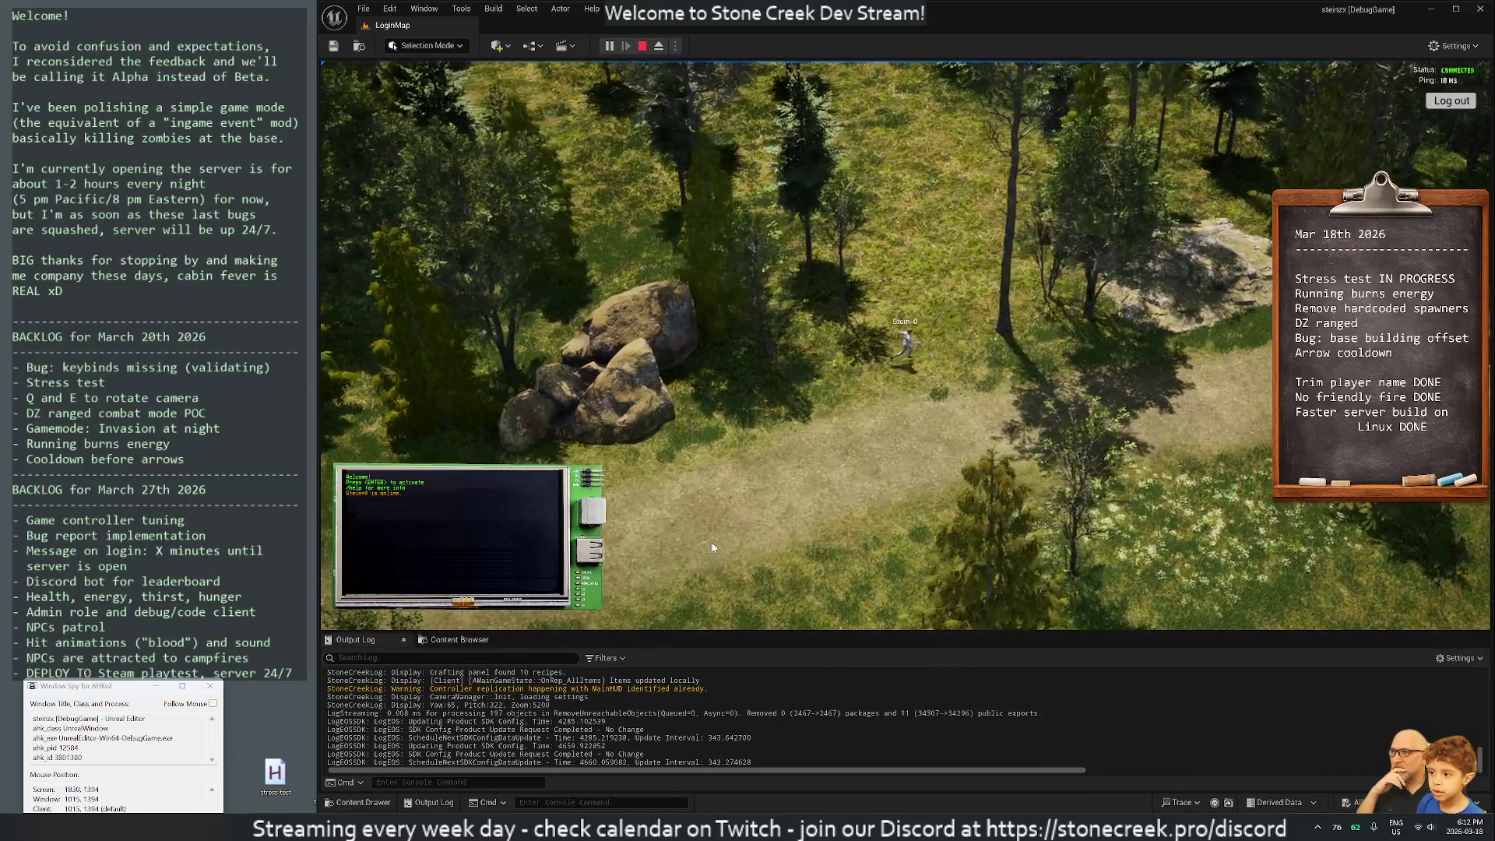
key("d")
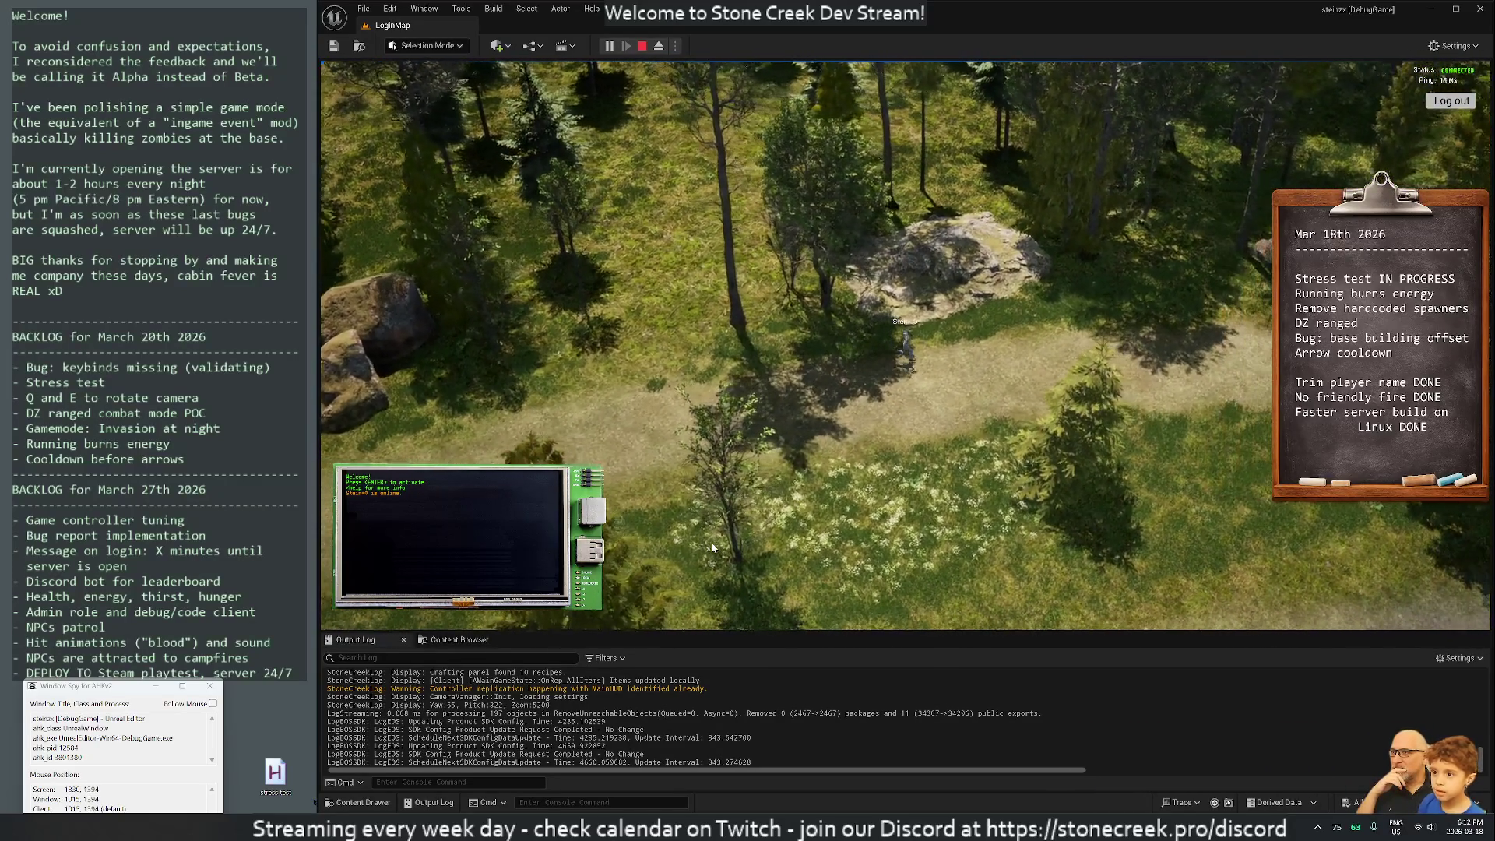
key("d")
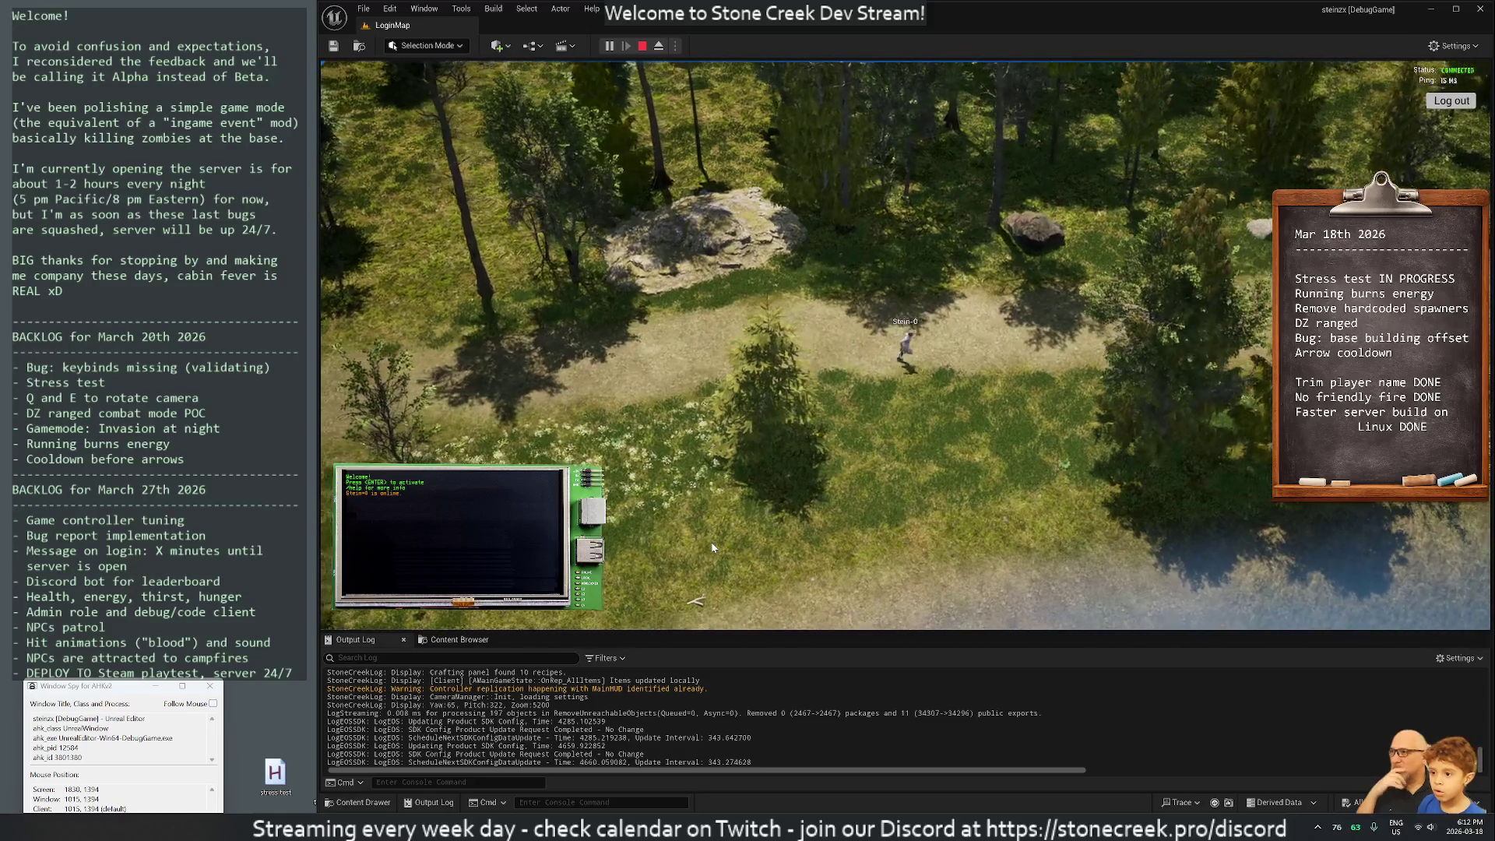
key("w")
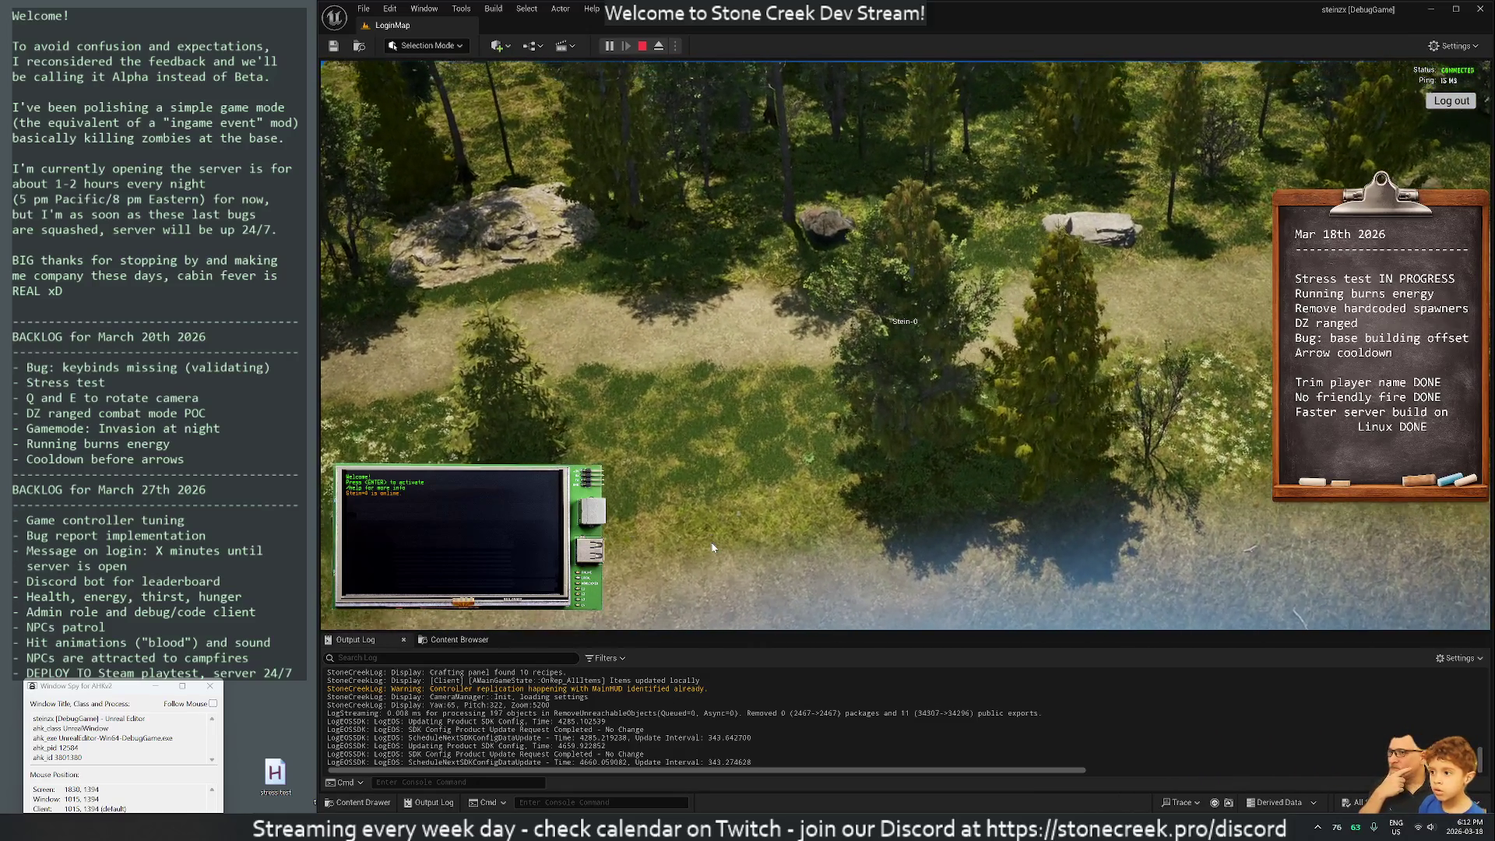
key("w")
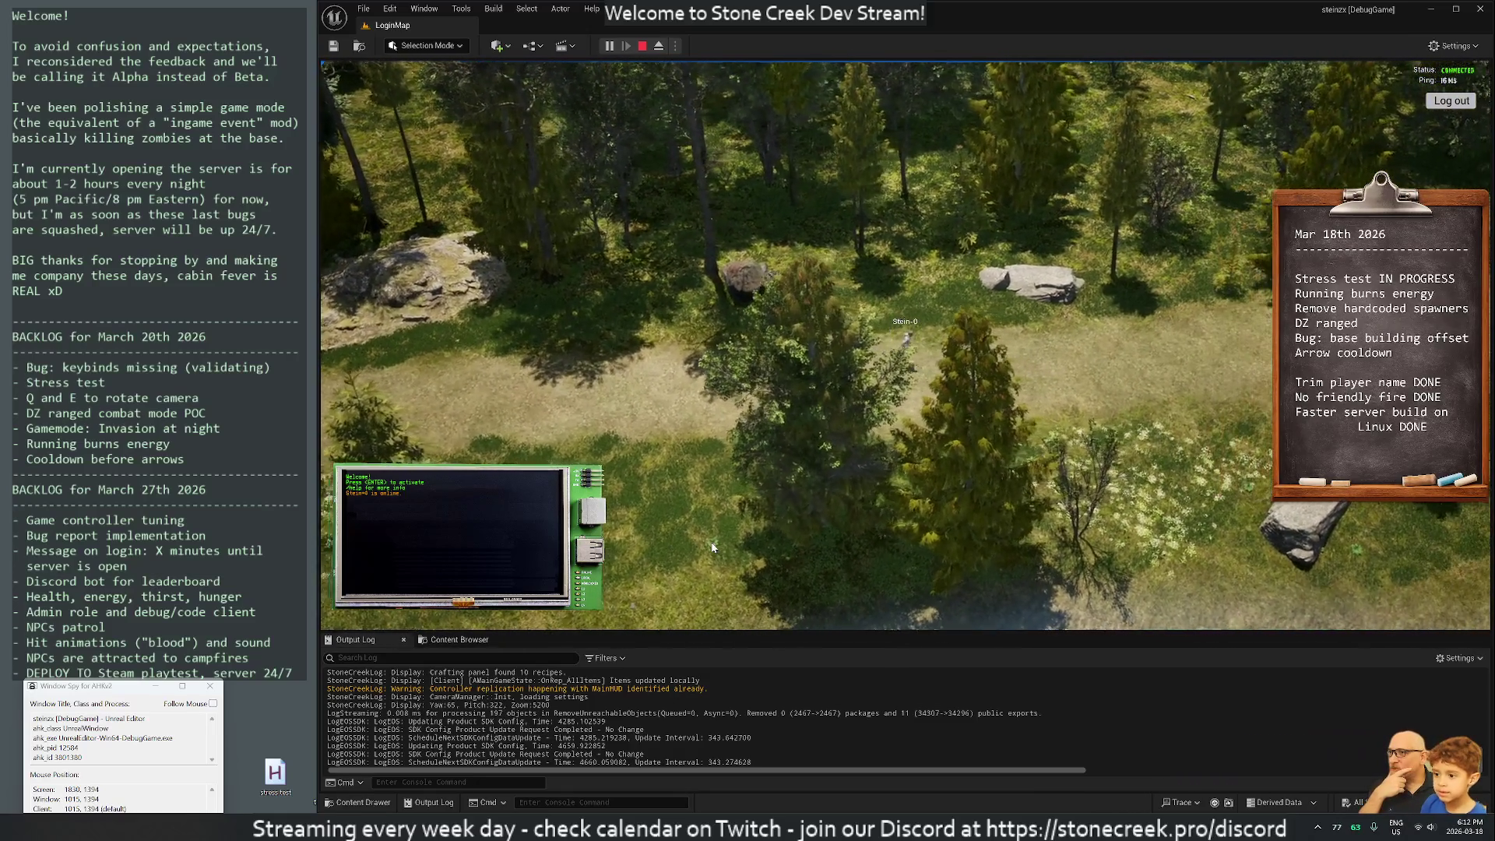
key("d")
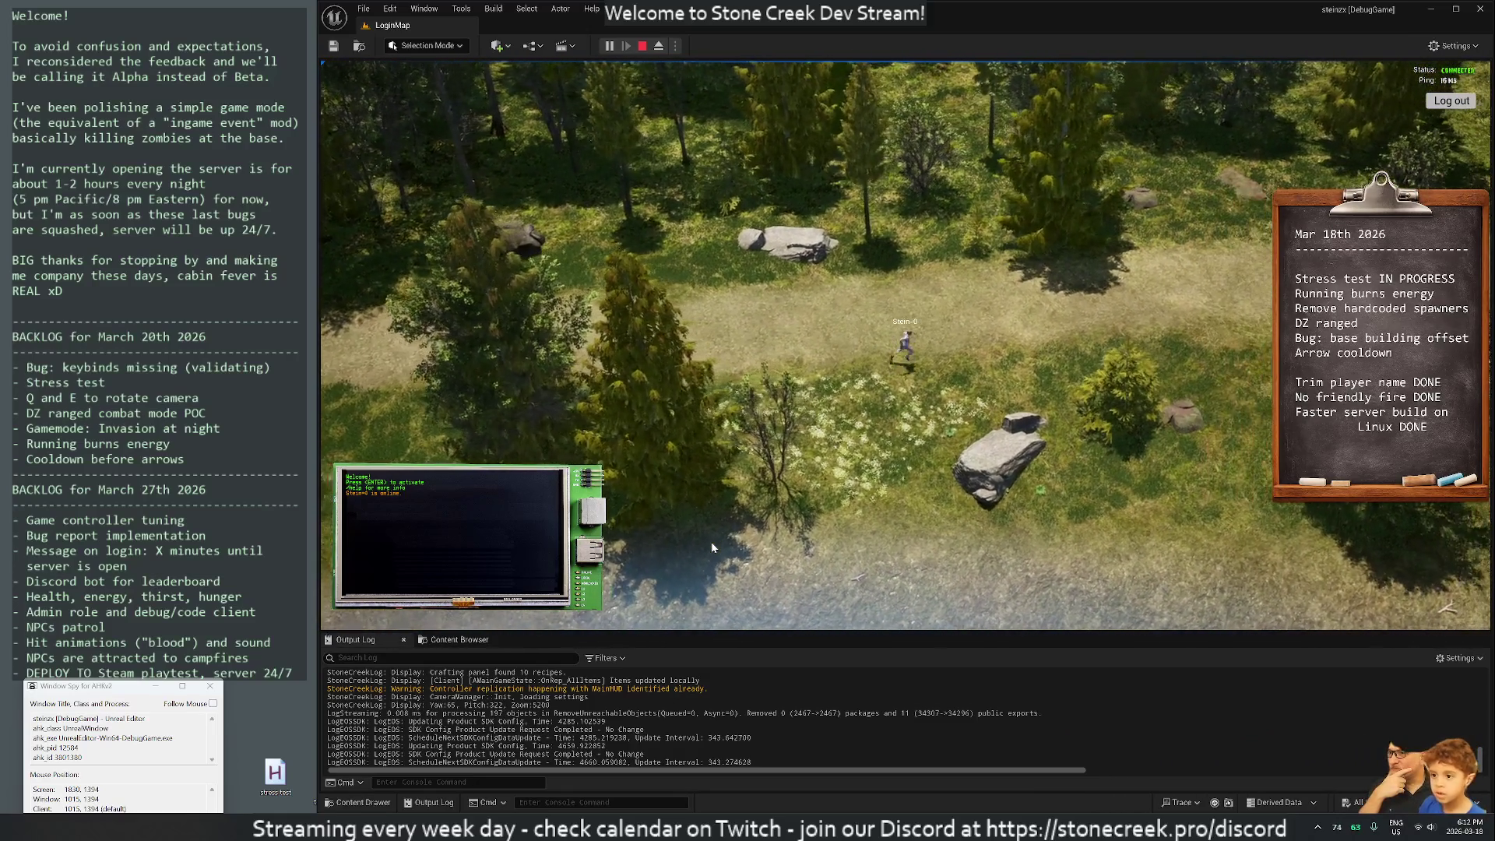
key("d")
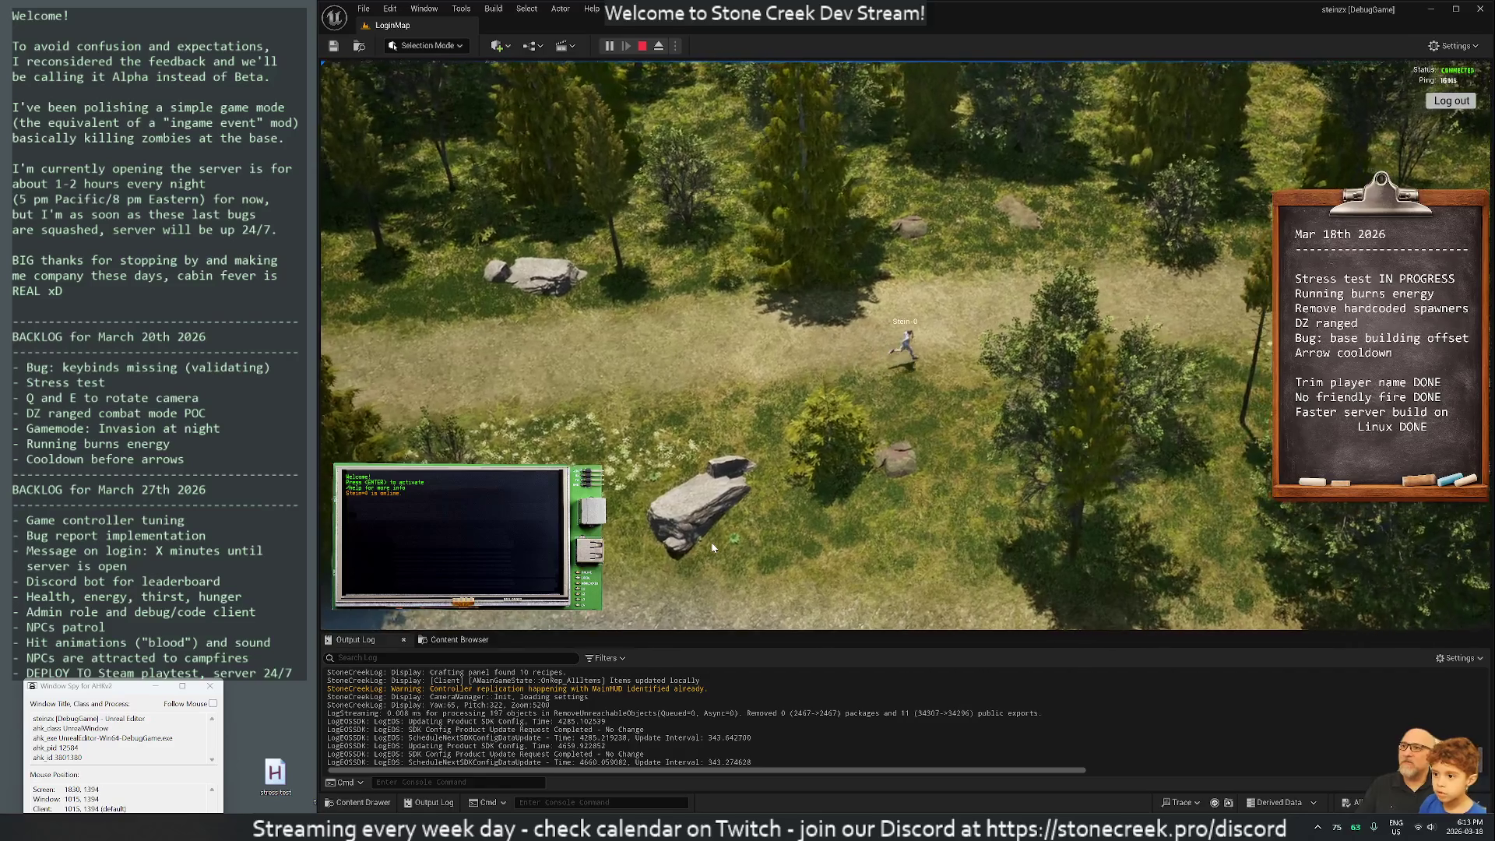
key("w")
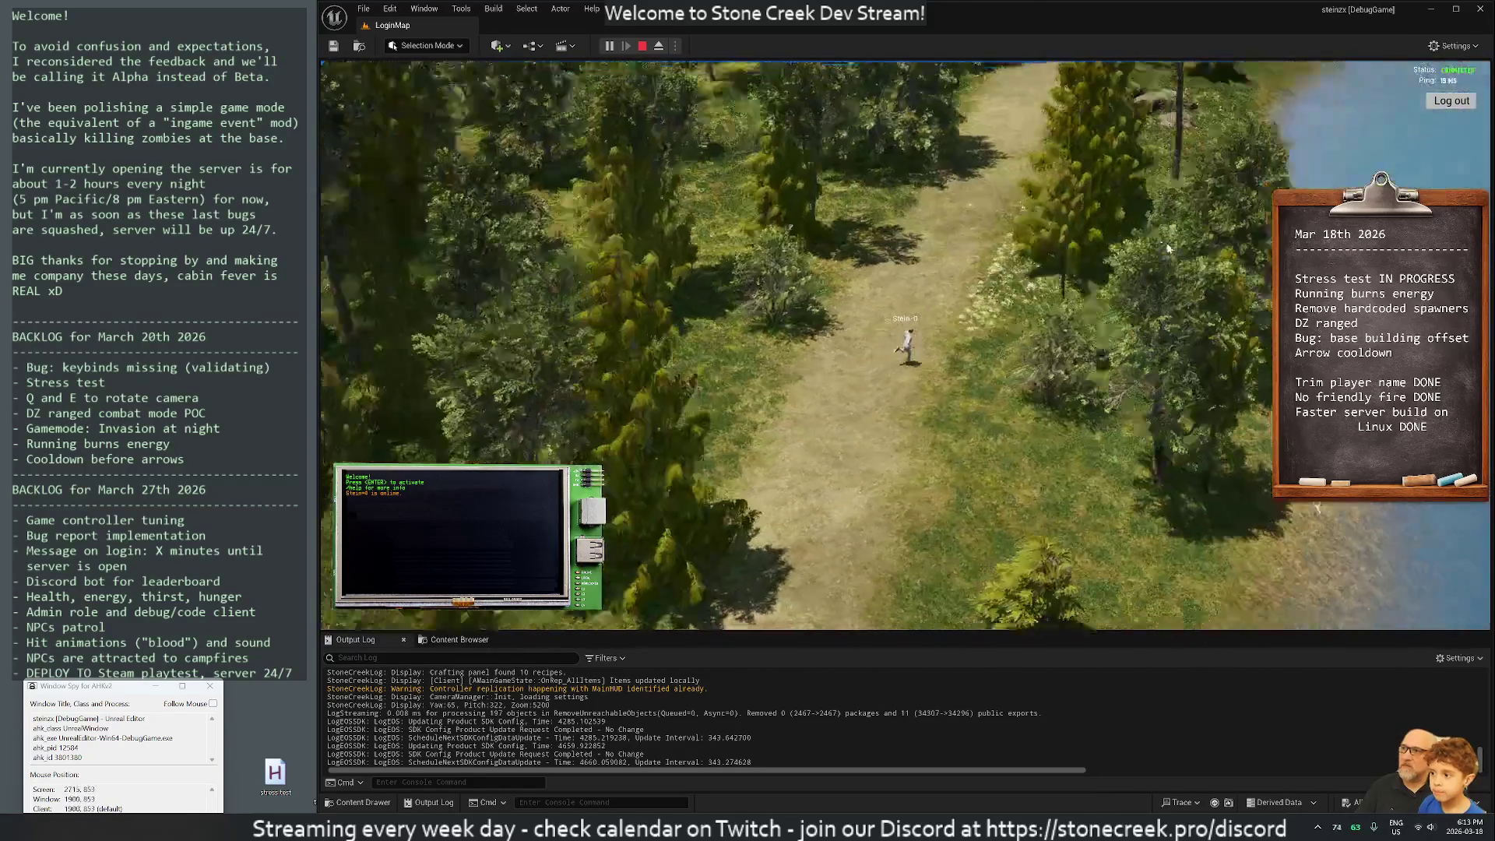
key("w")
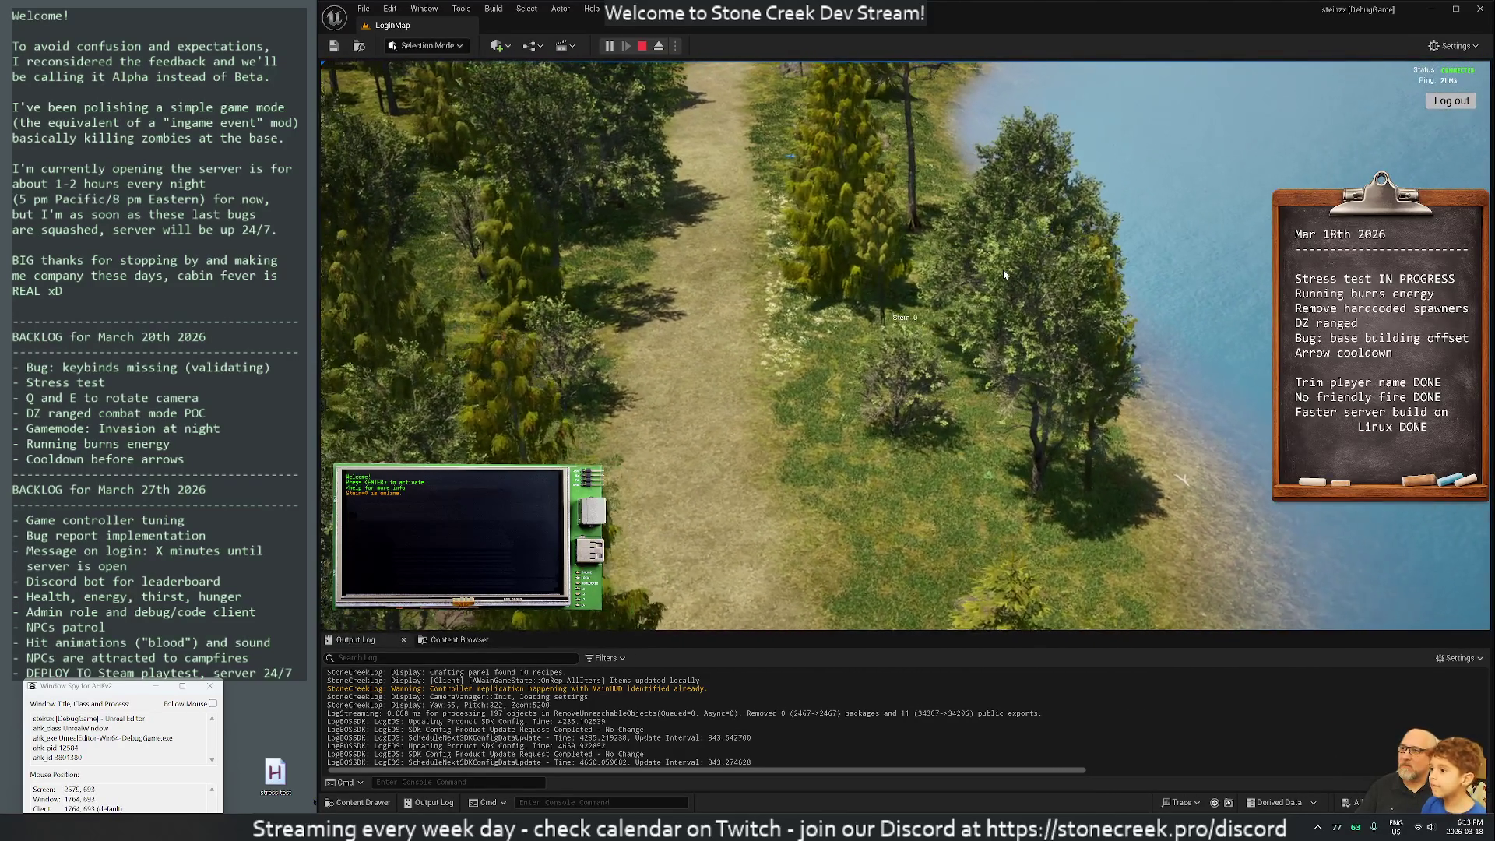
key("w")
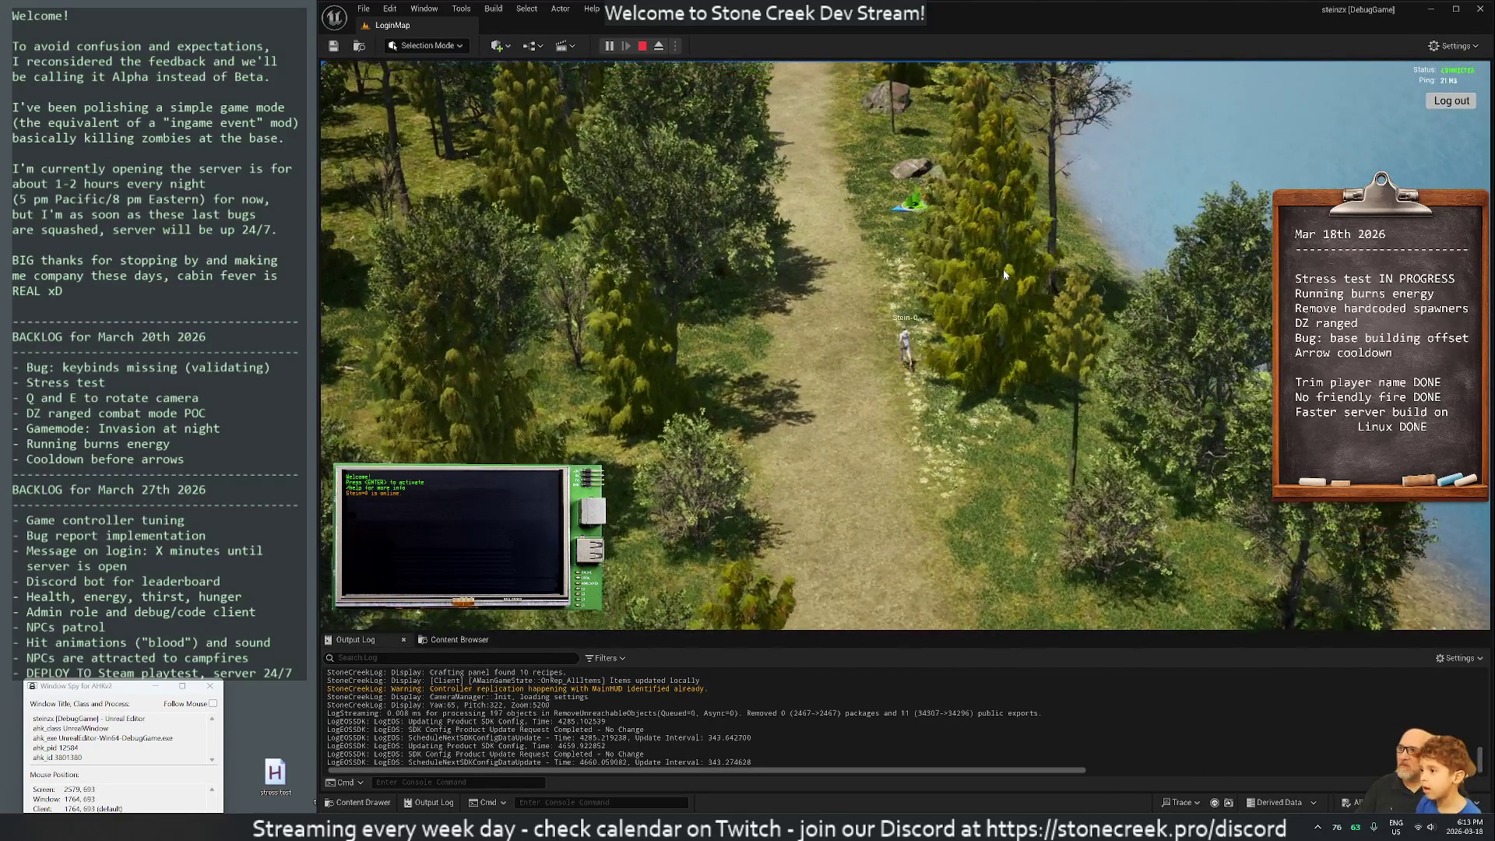
key("w")
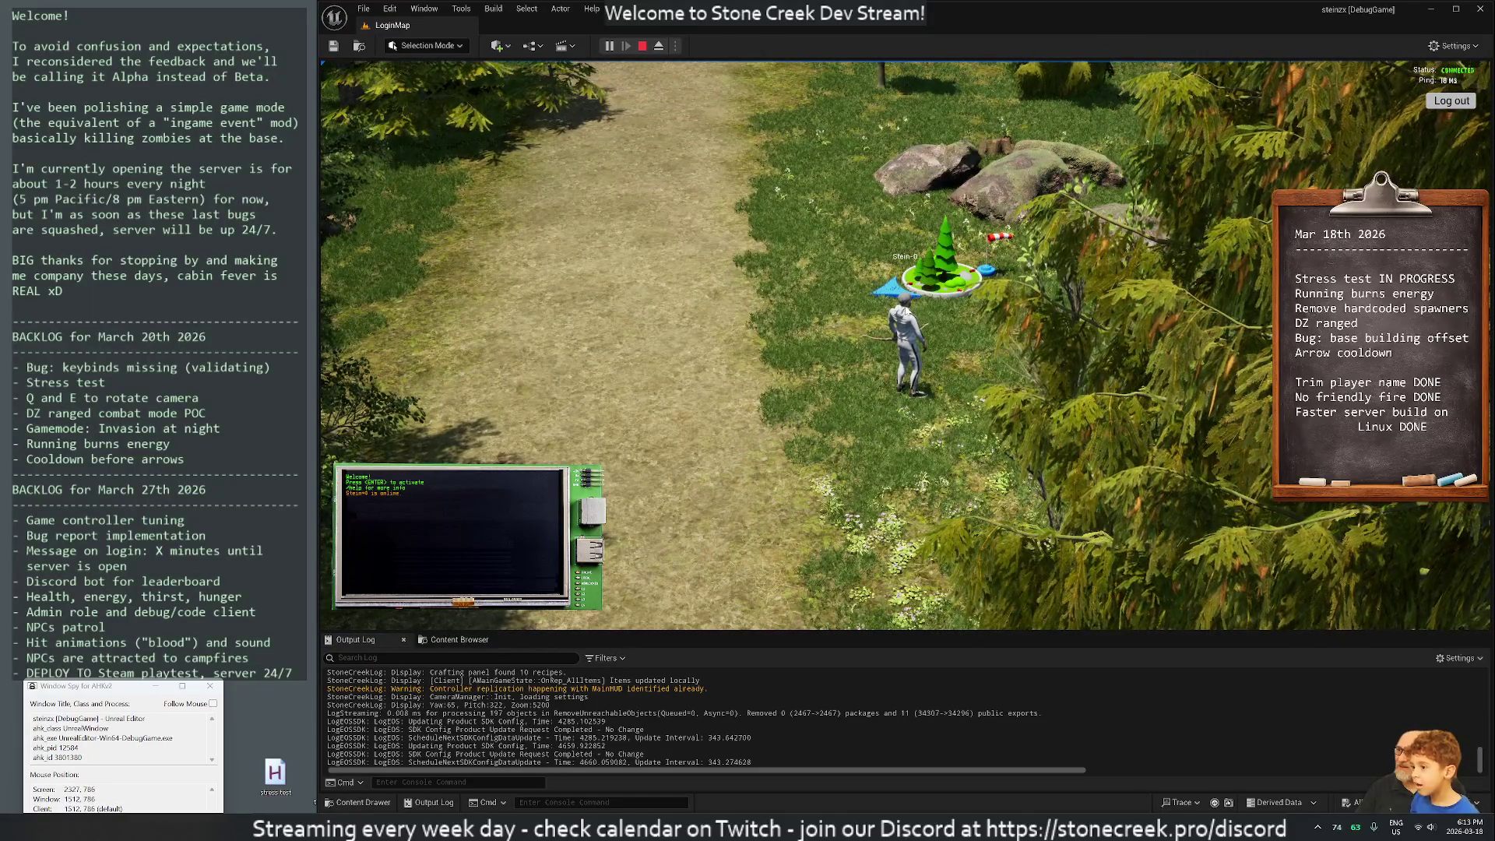
Run the character toward the river shore, then back onto the dirt path.
scroll(905, 310, "down", 5)
key("w")
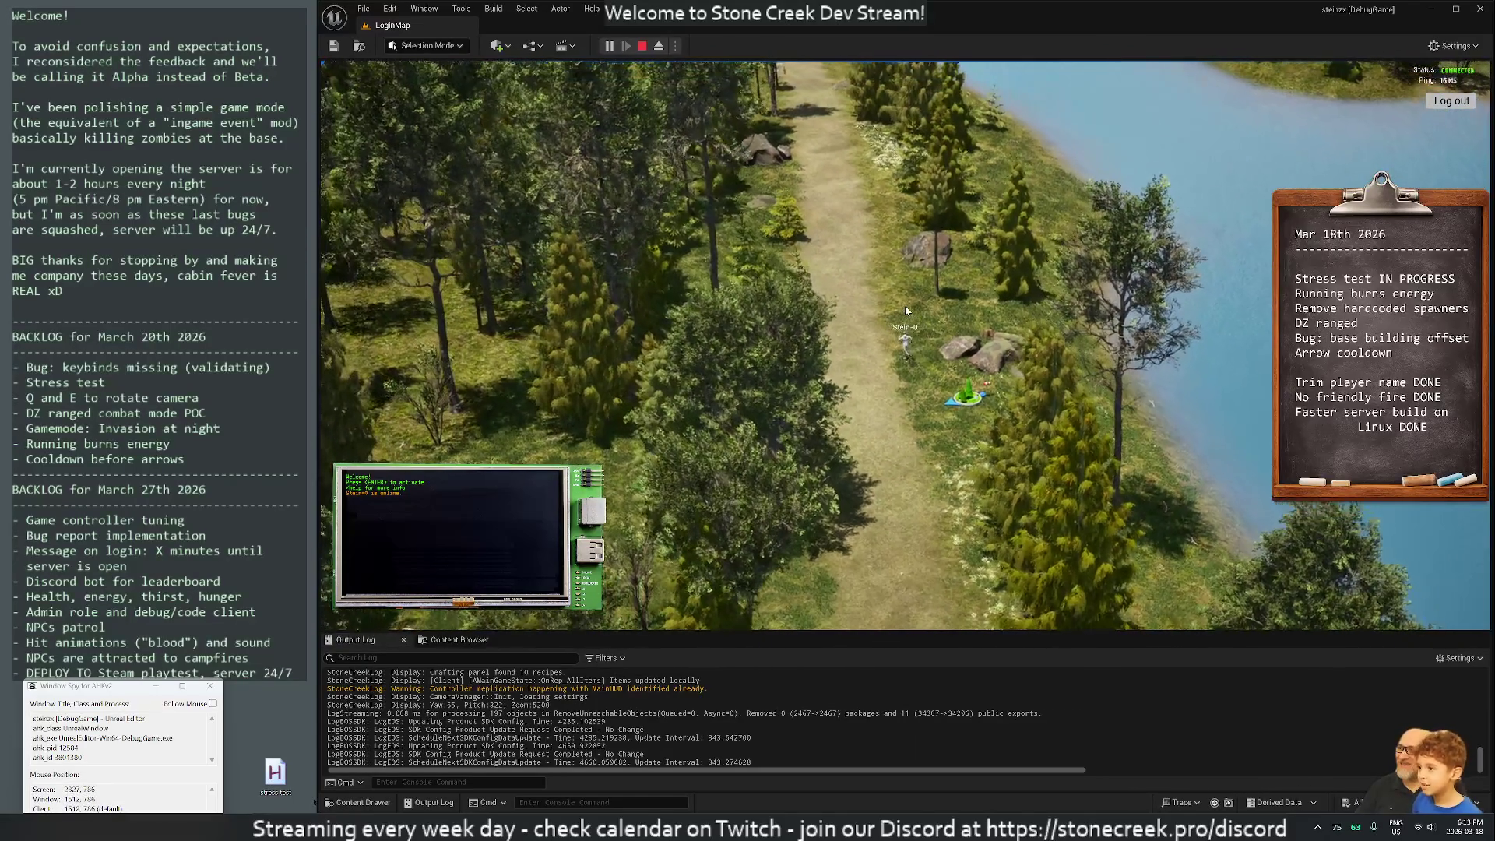
key("w")
key("w")
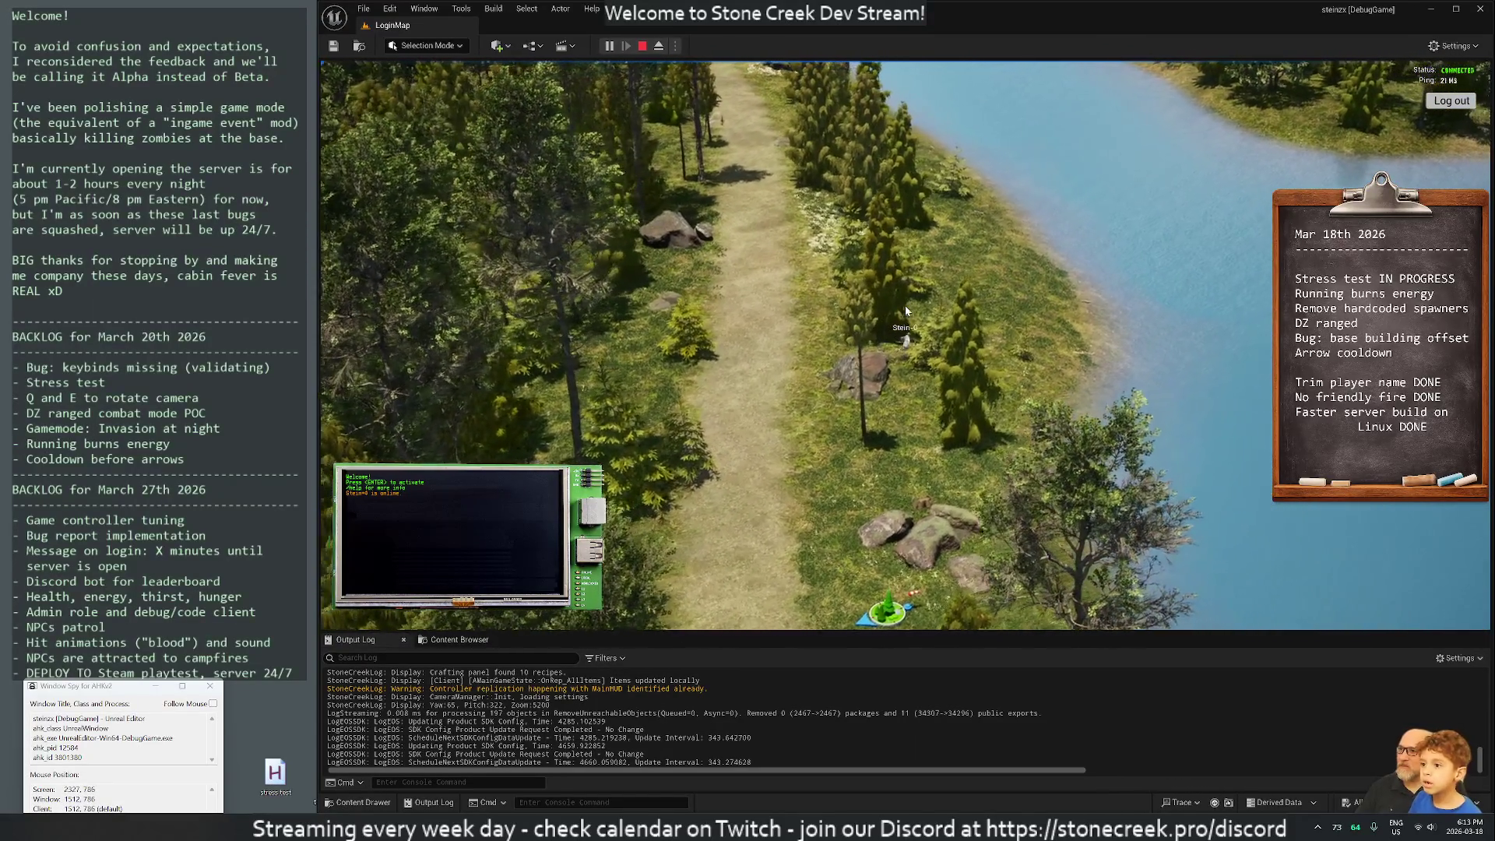
key("w")
key("w")
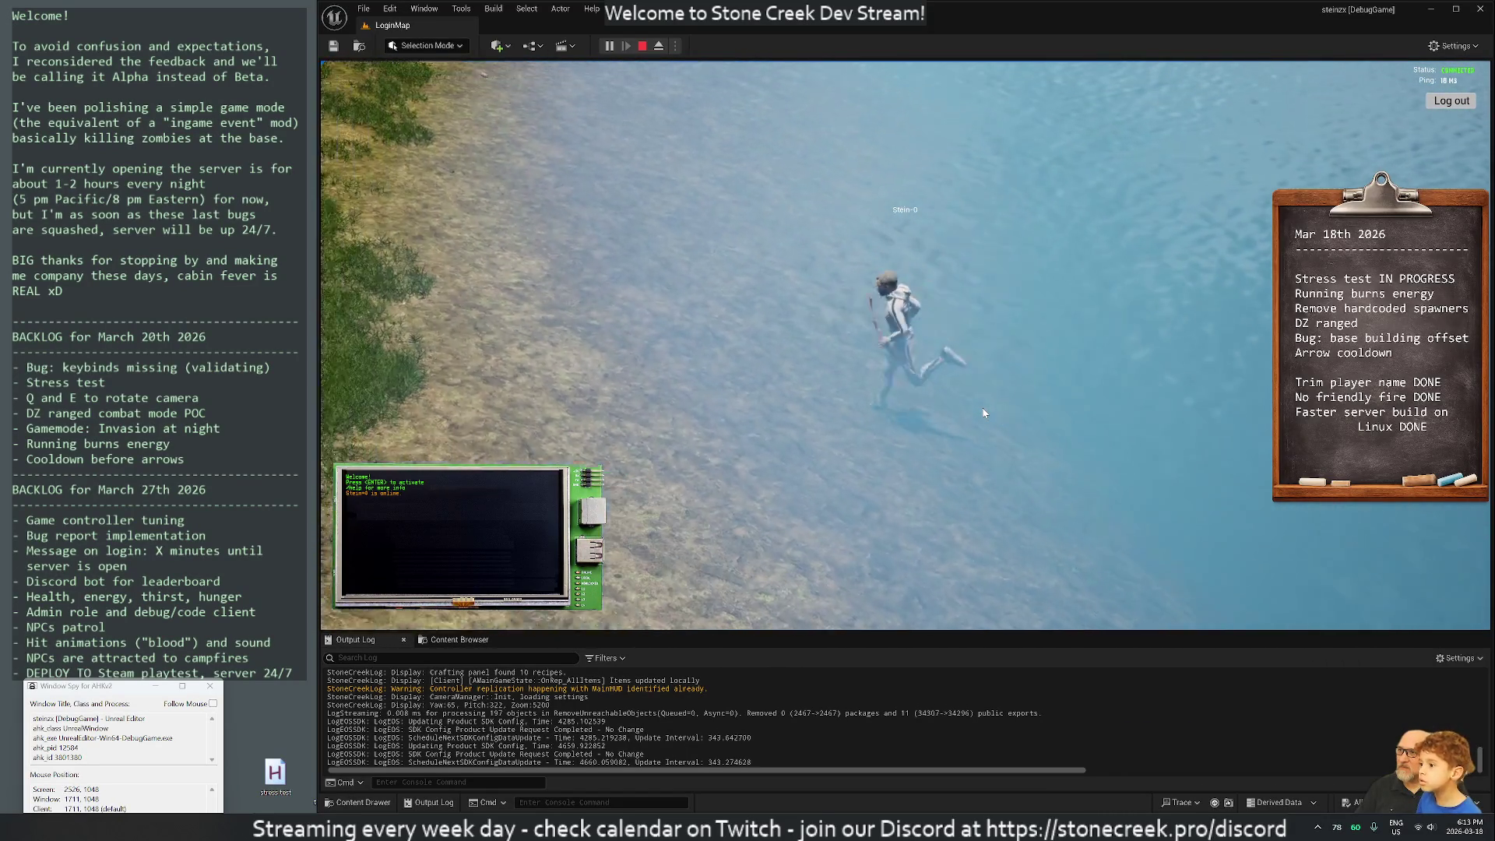
key("a")
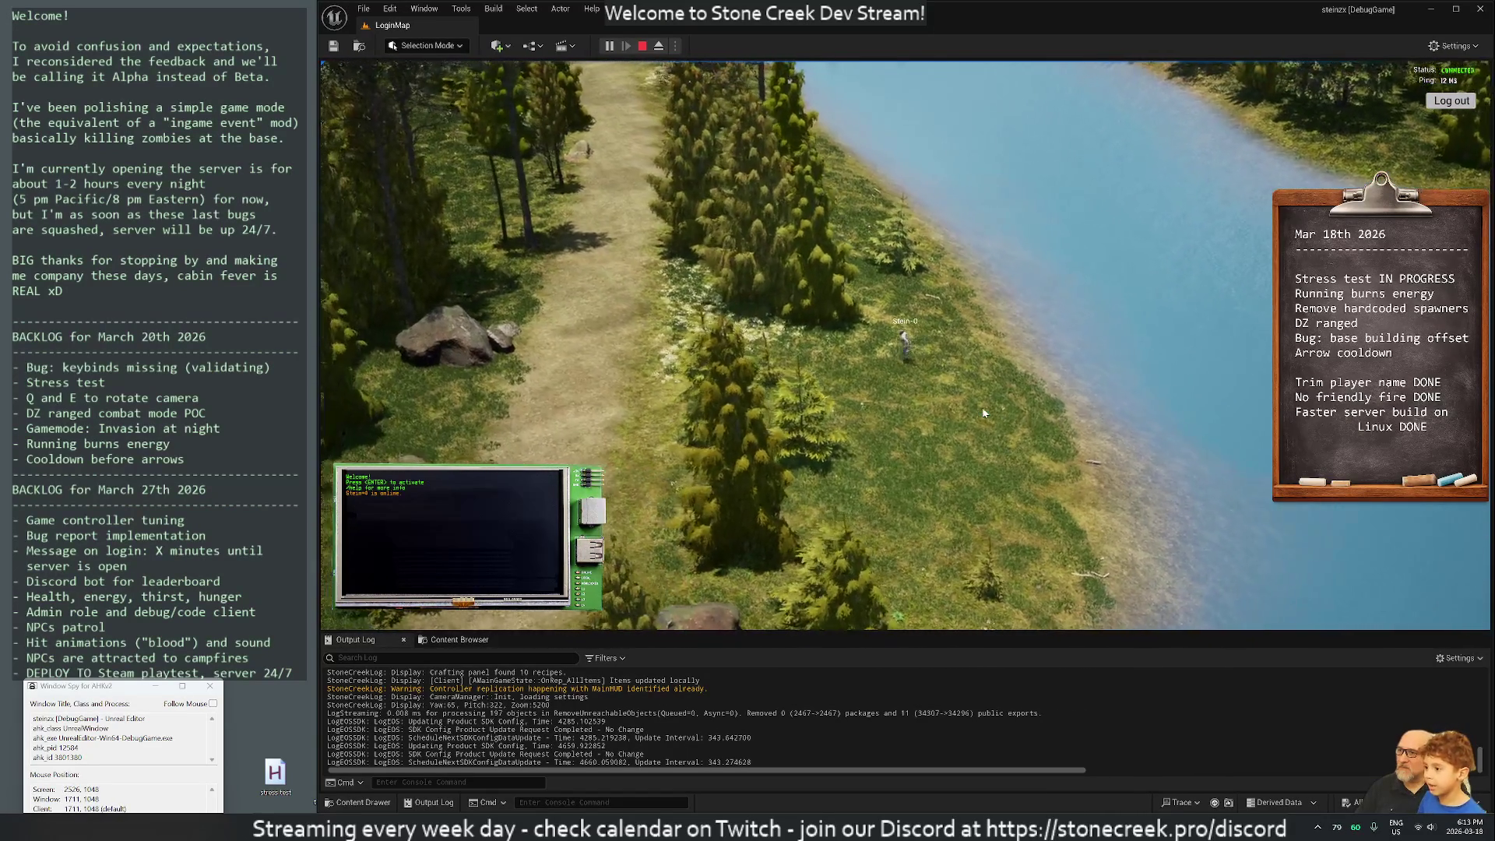
key("d")
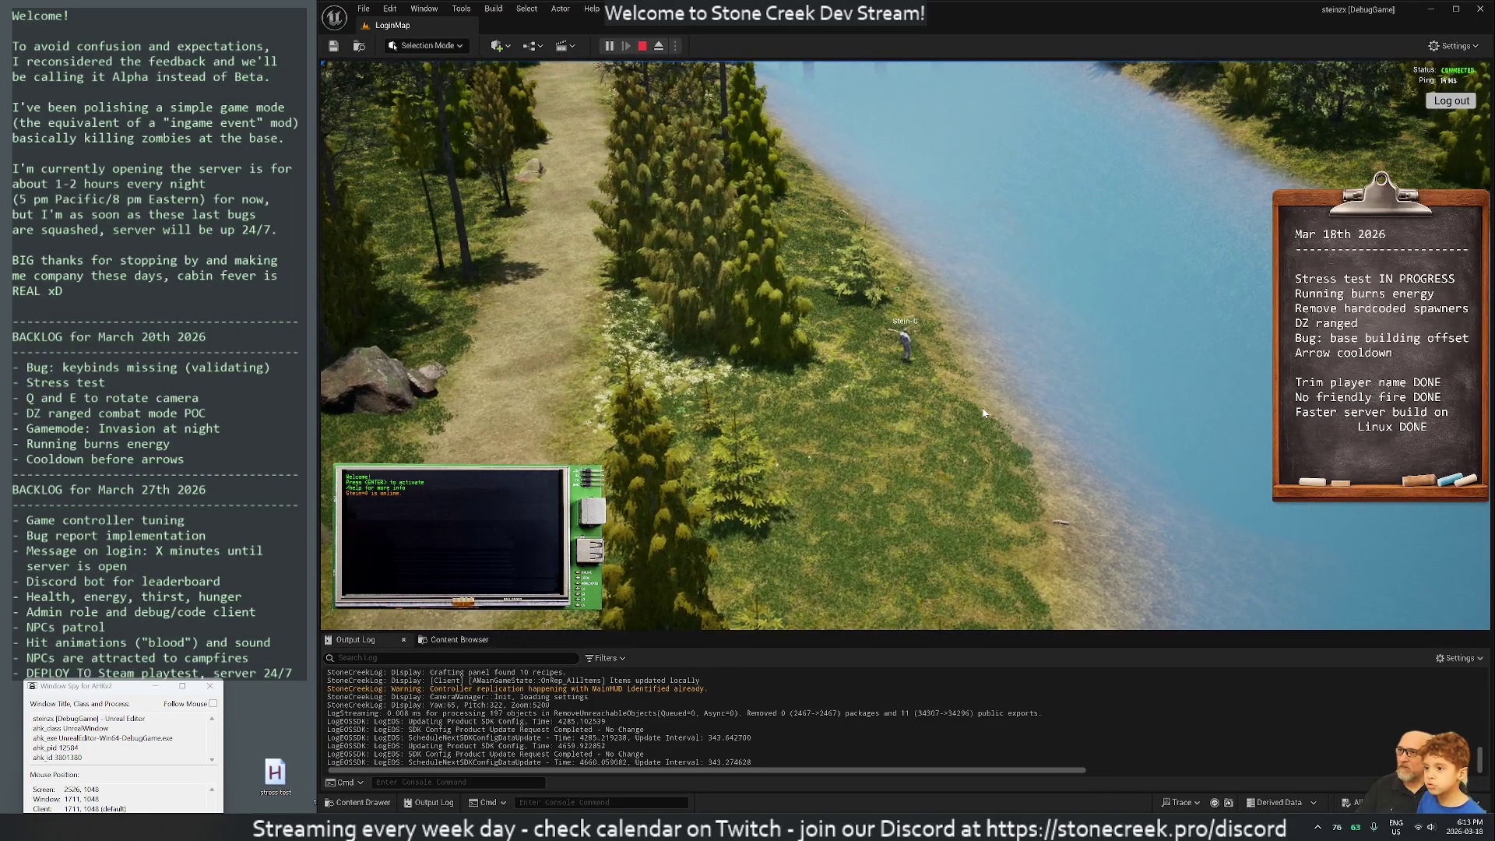
key("a")
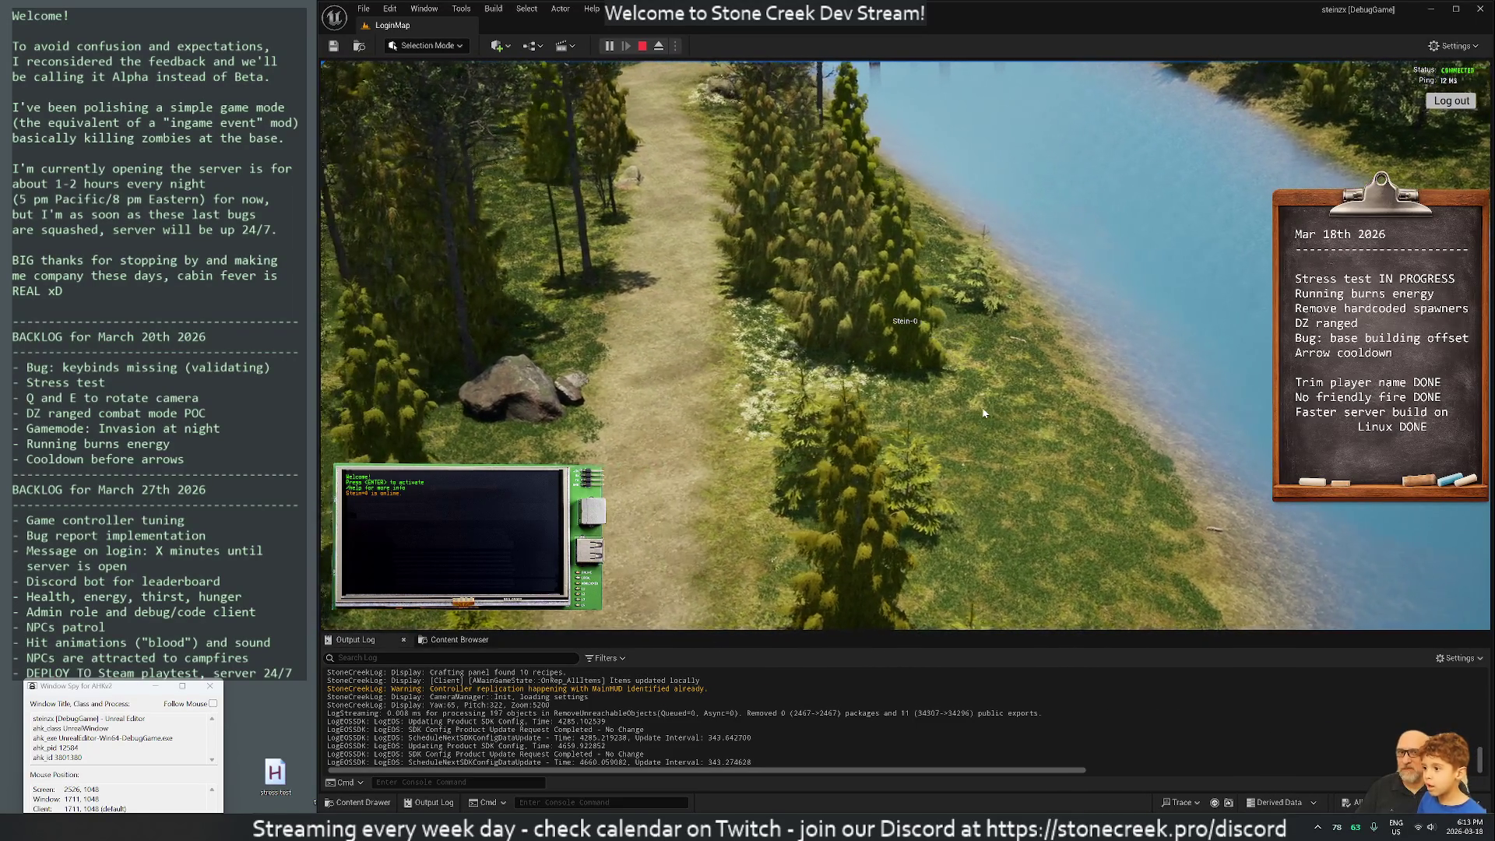
key("w")
key("a")
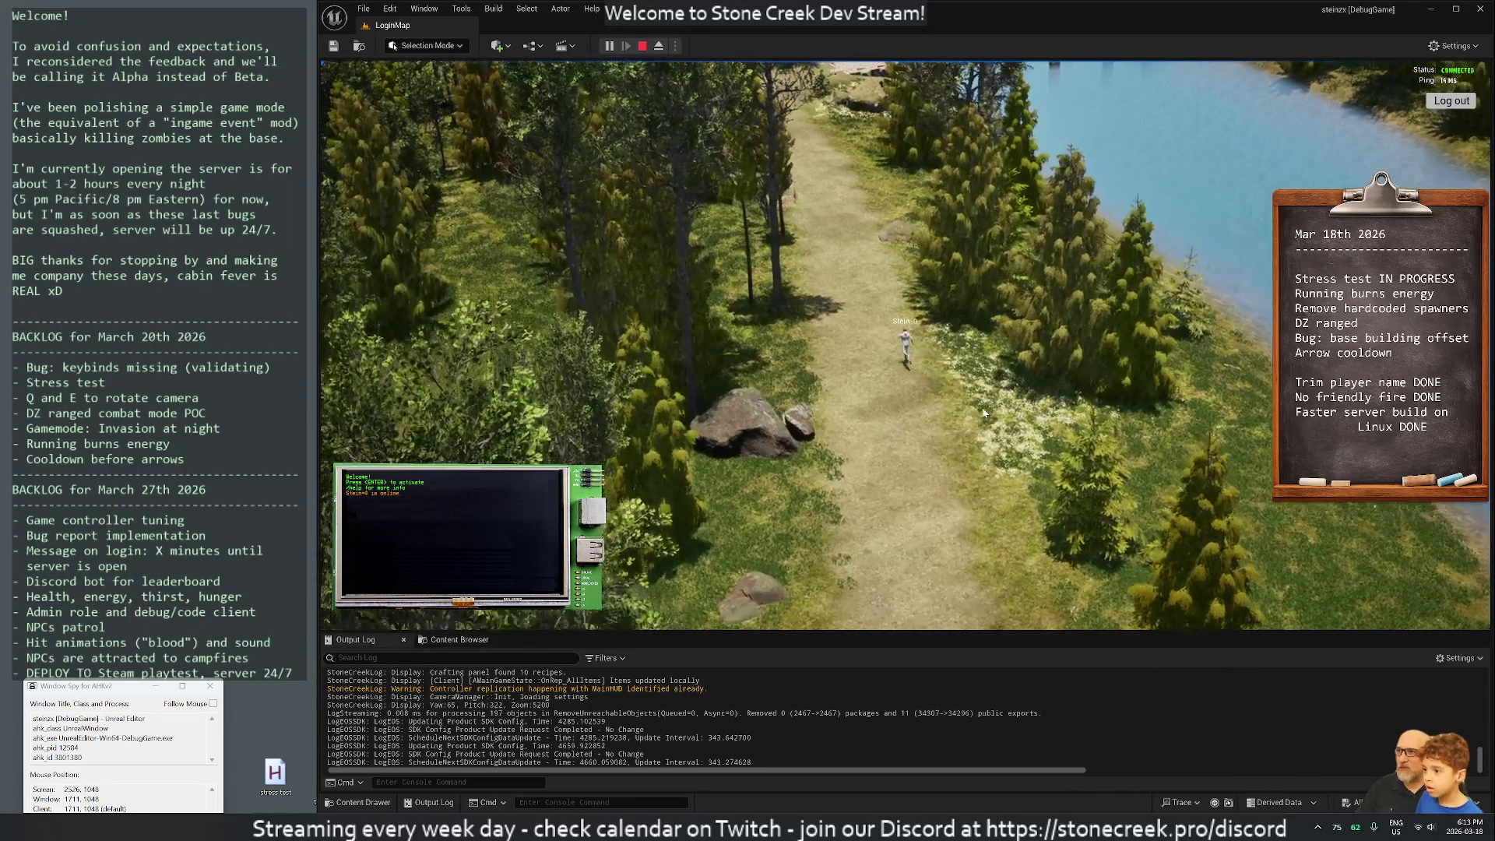
Run up the path across the wooden bridge to the far bank, then open the F1 admin panel.
key("w")
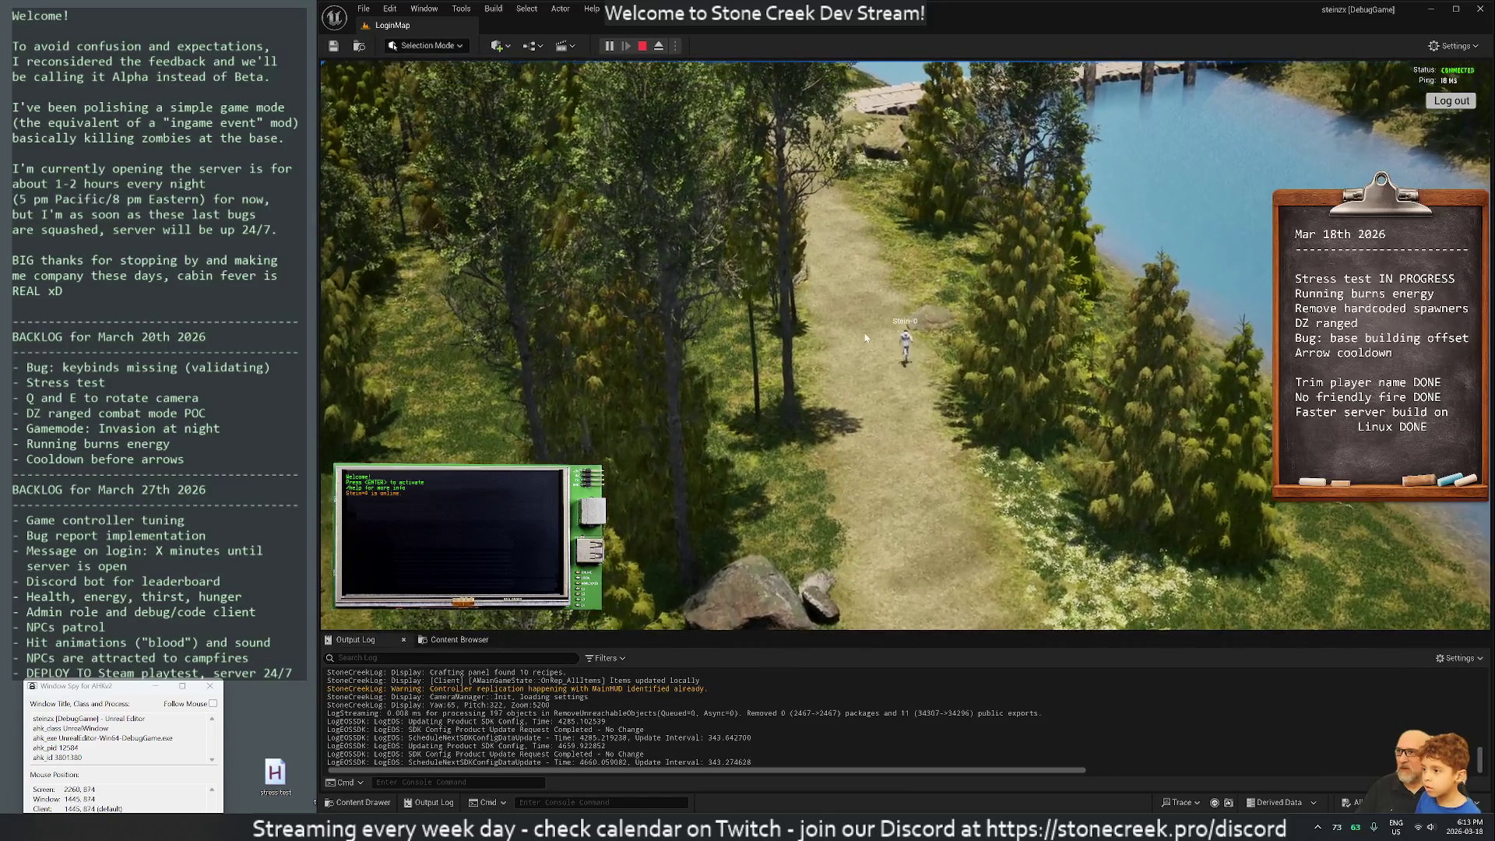
key("w")
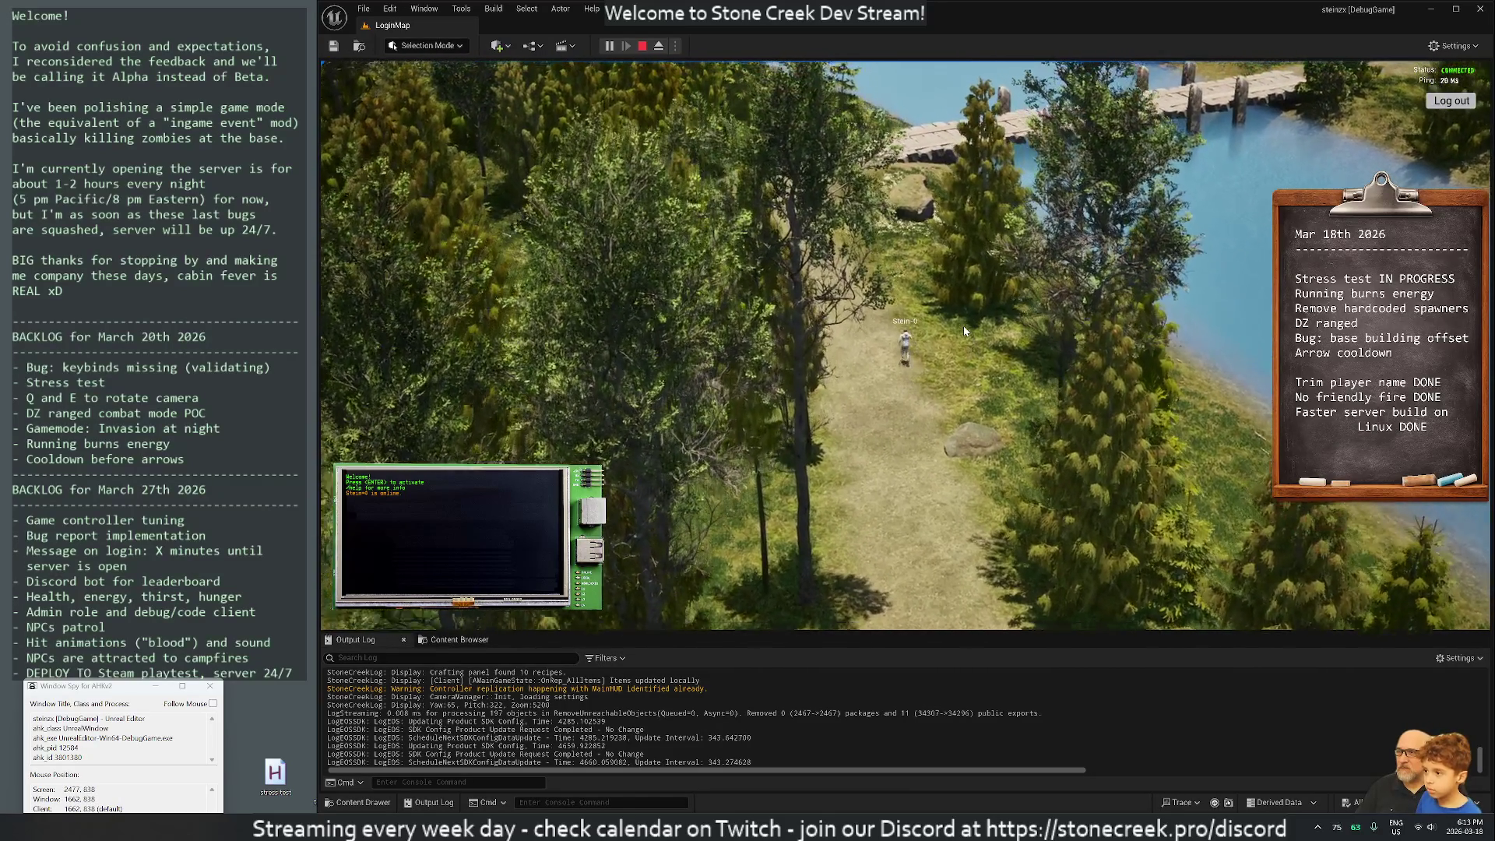
key("w")
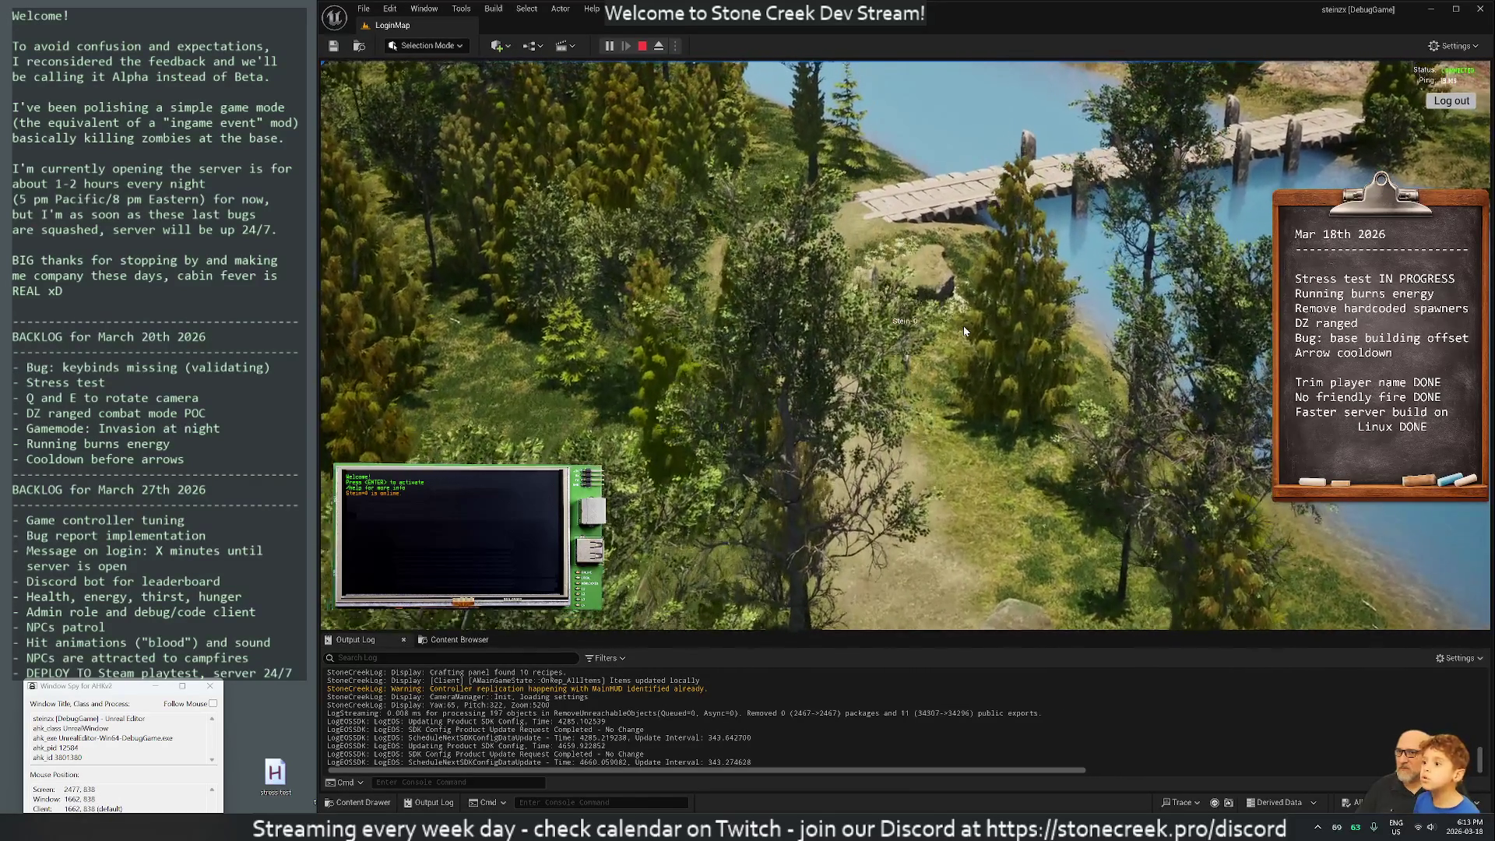
key("w")
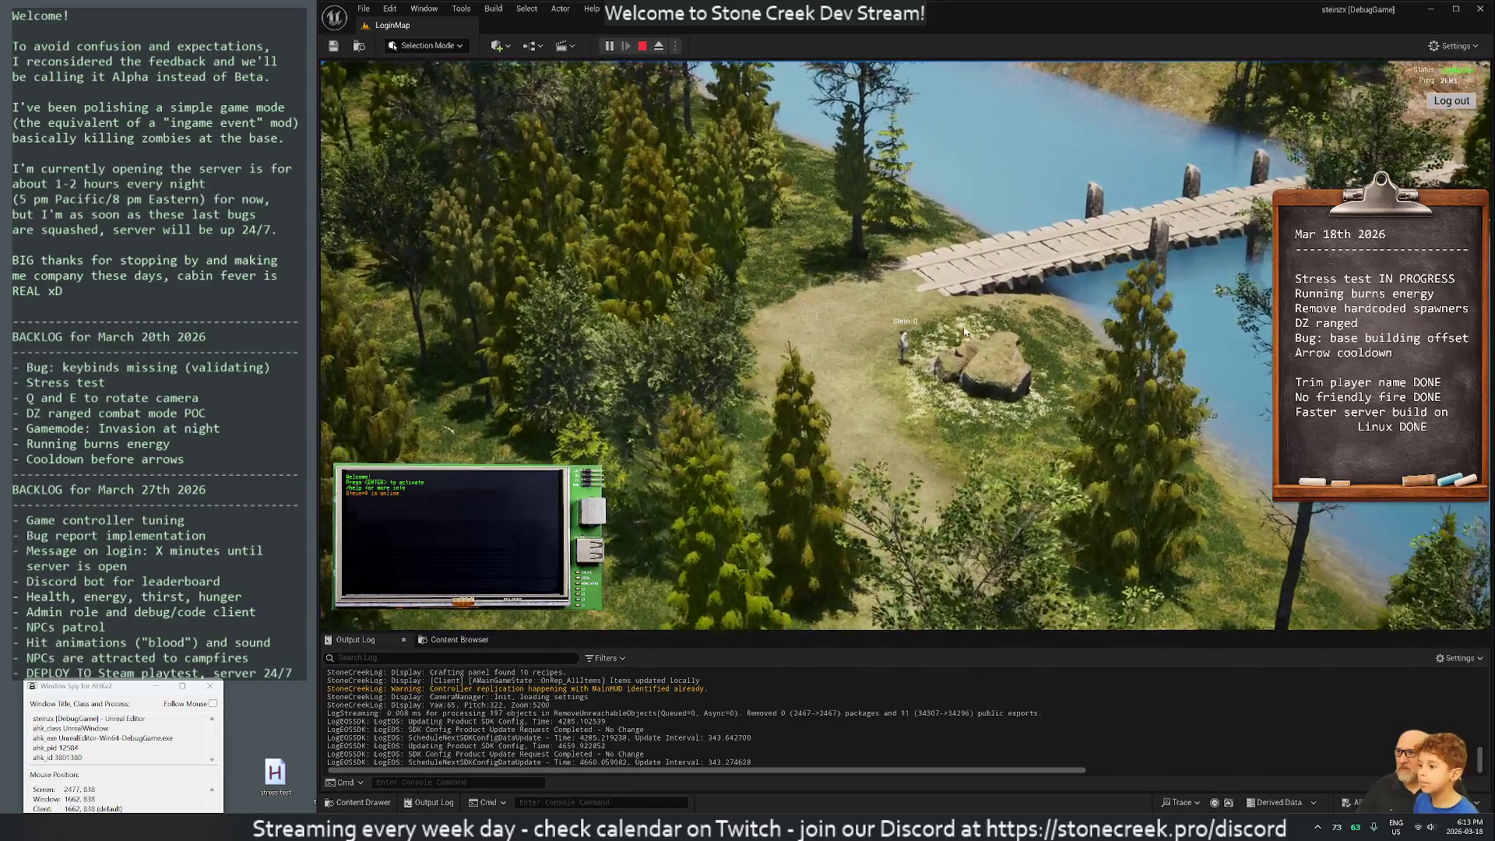
key("w")
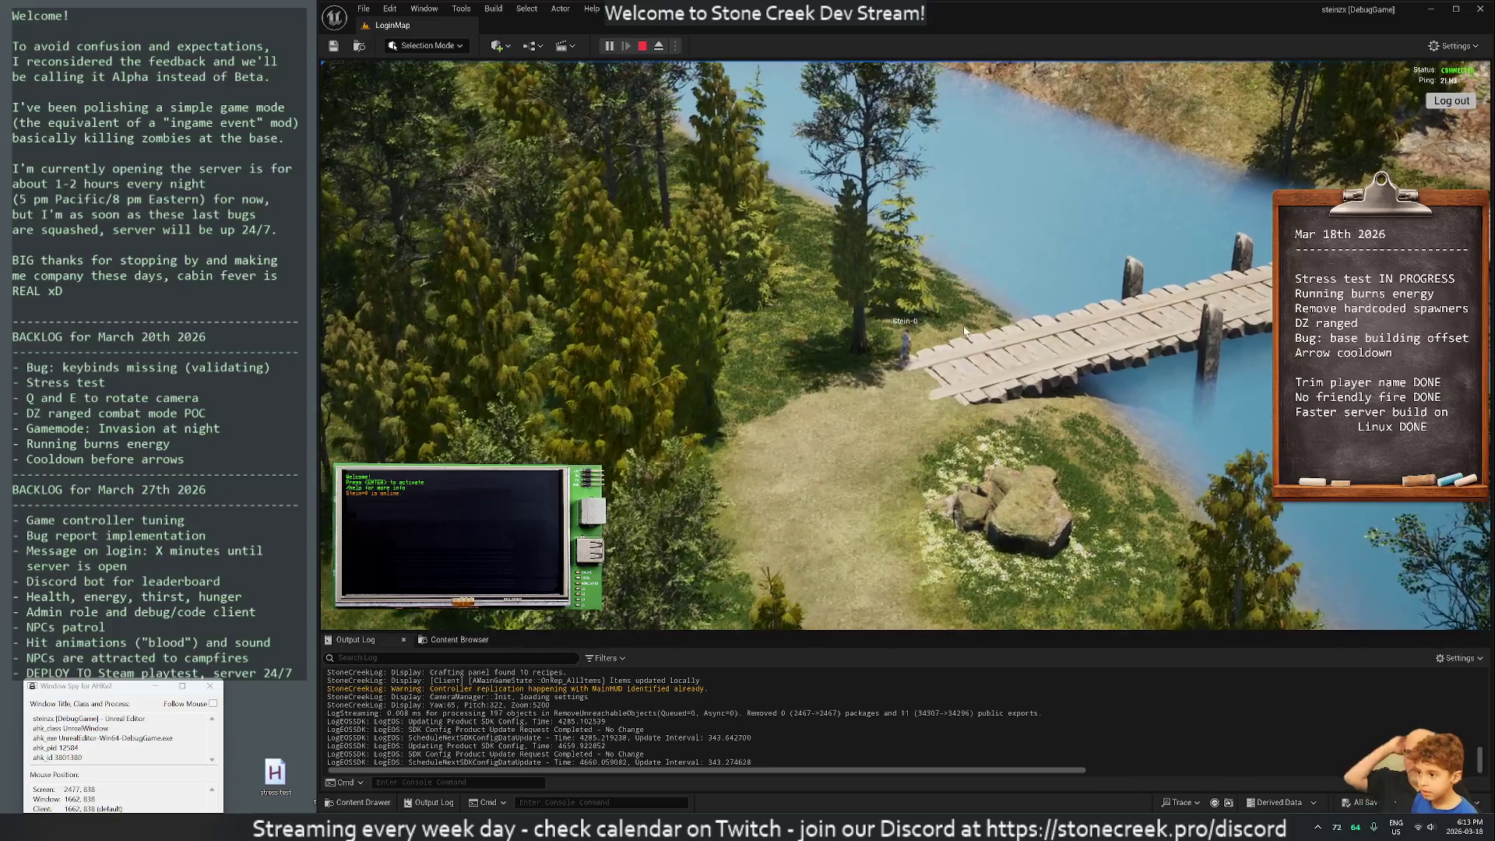
key("w")
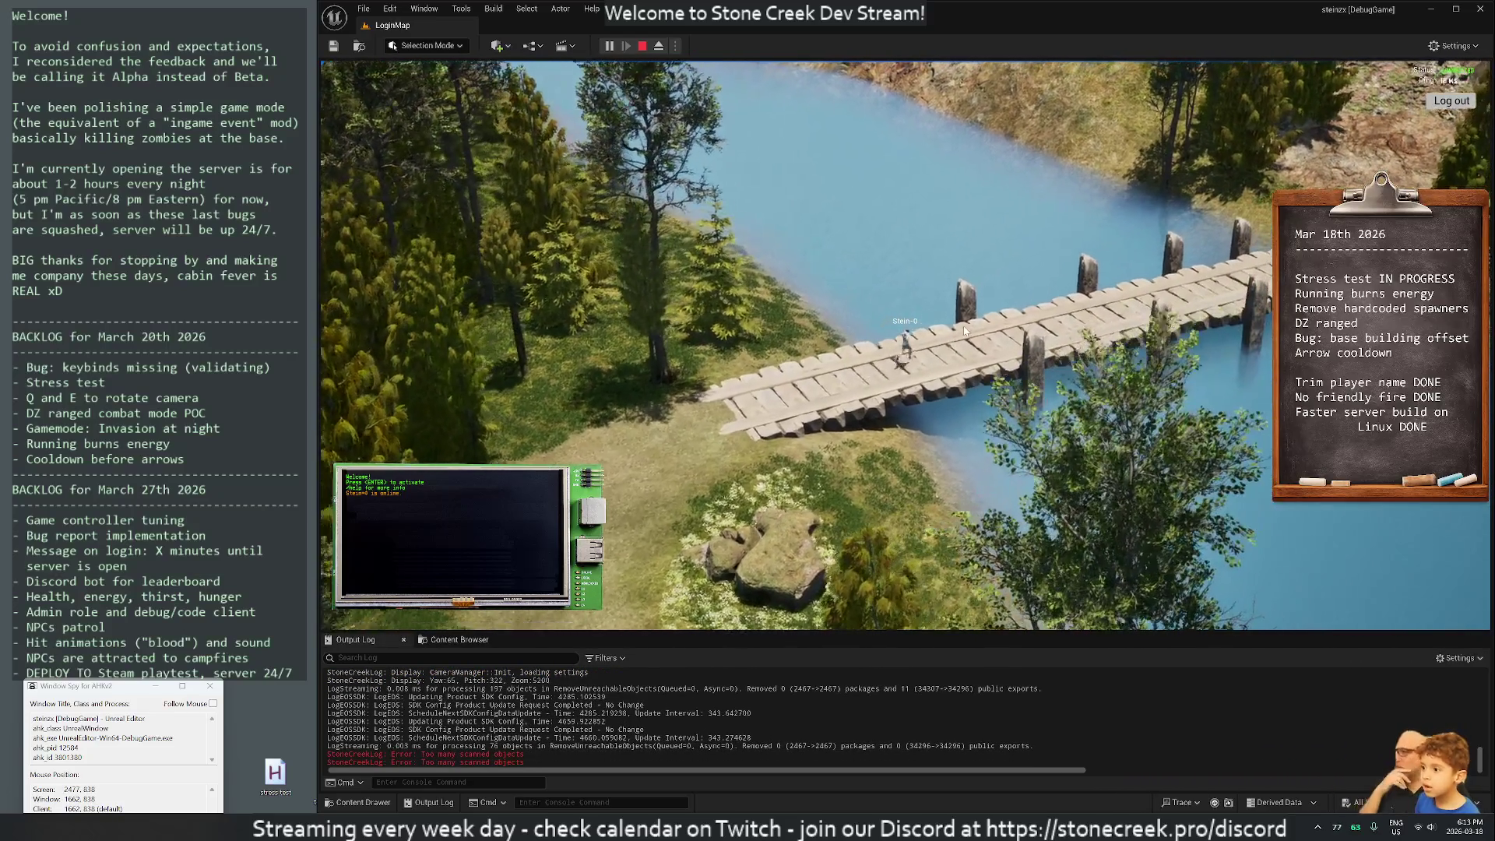
key("w")
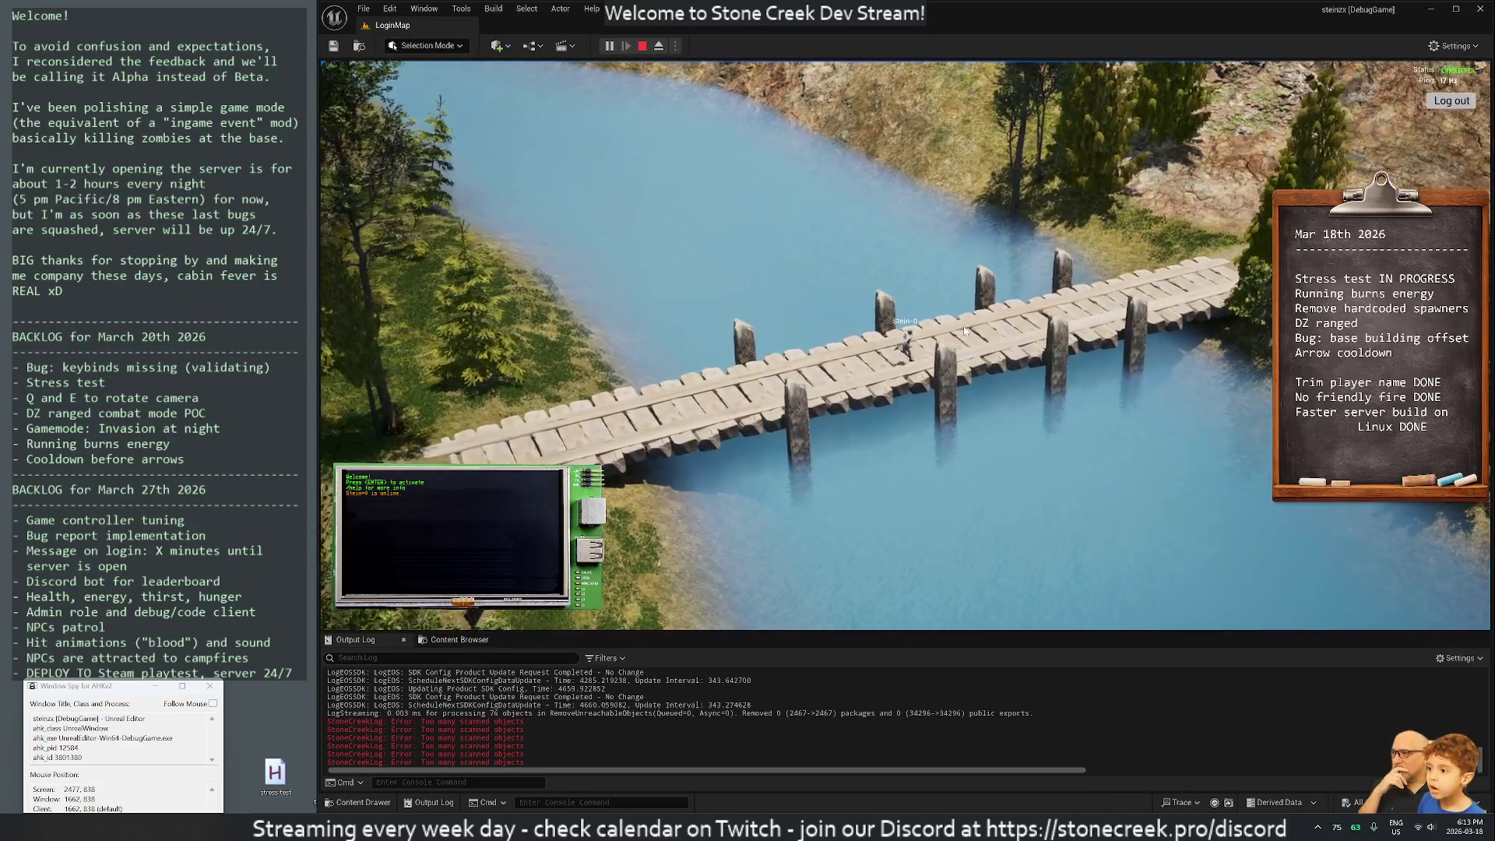
key("w")
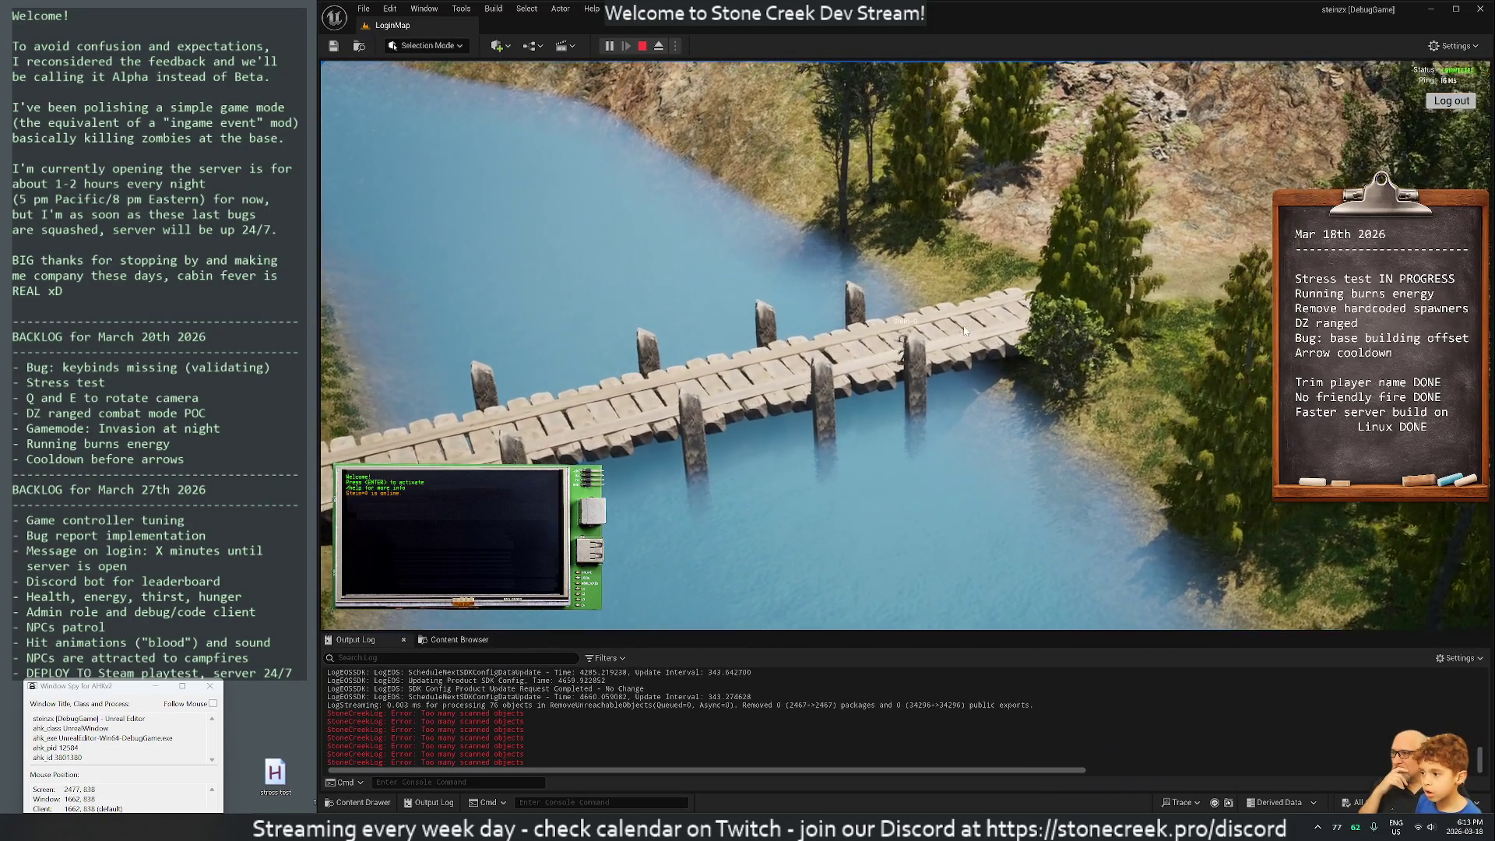
key("w")
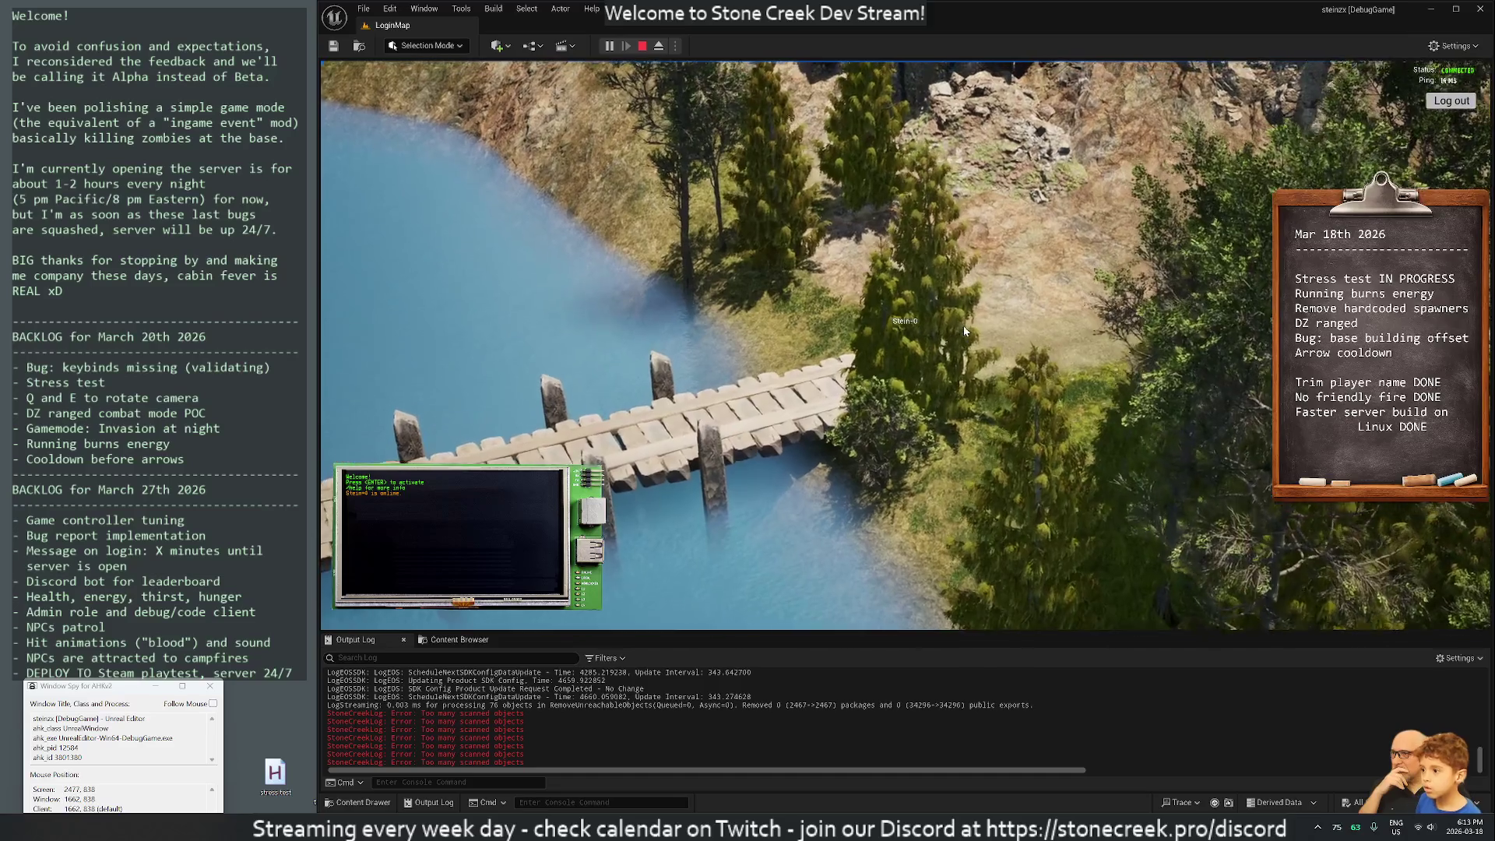
key("w")
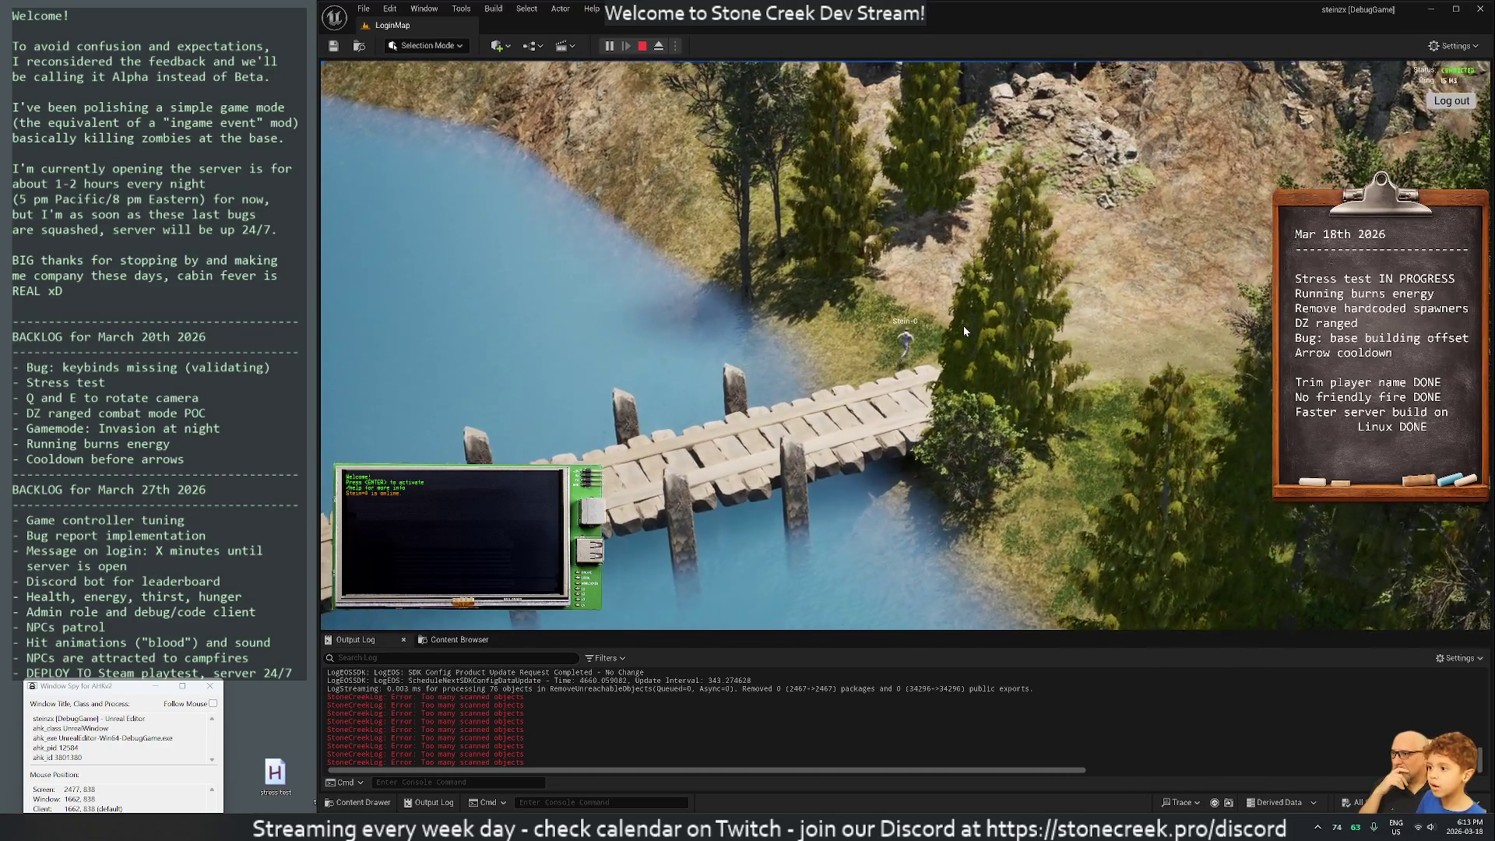
key("w")
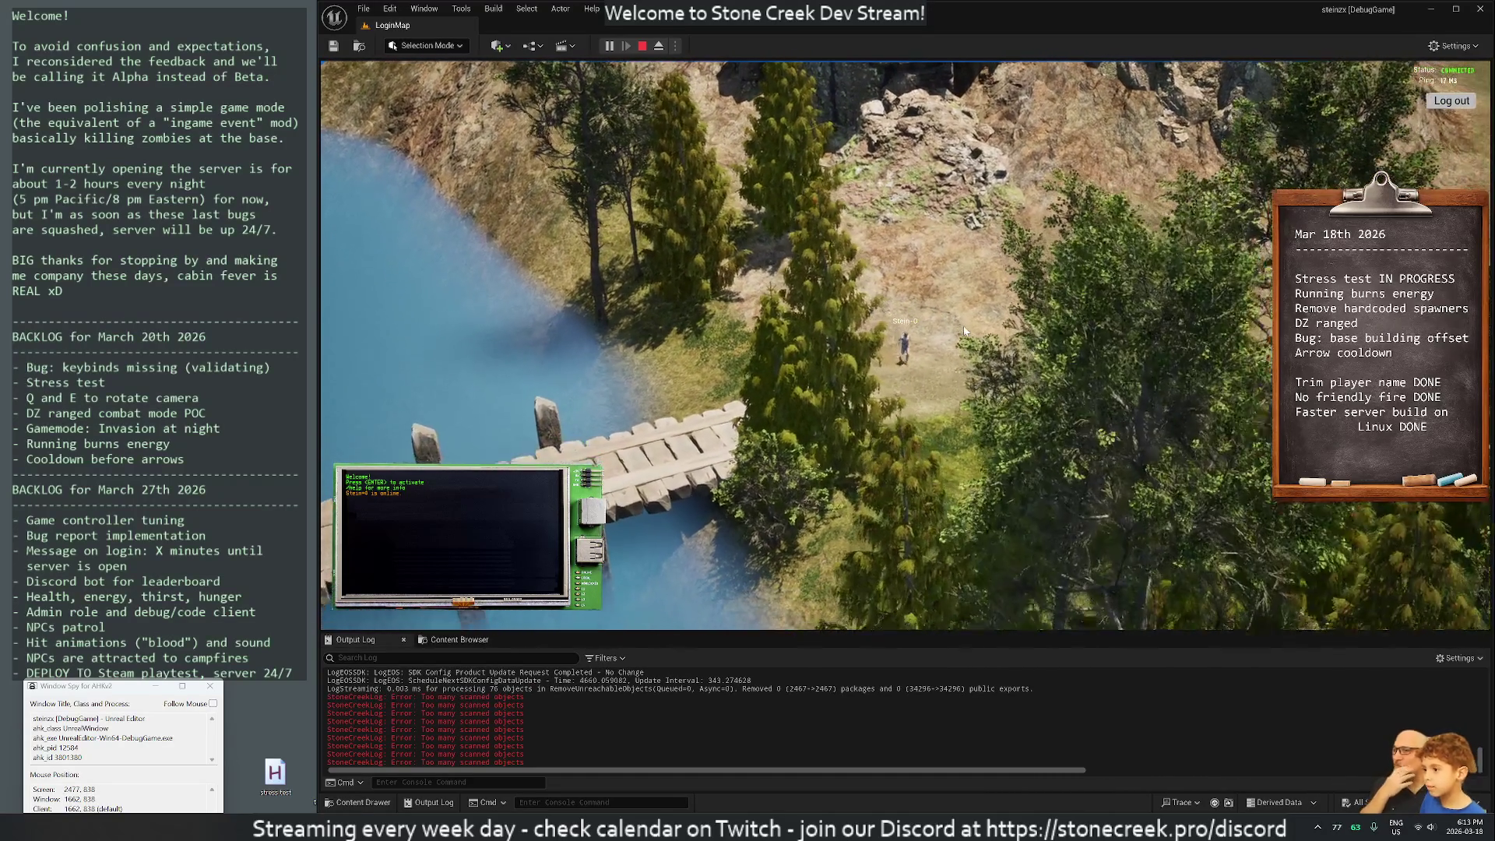
key("s")
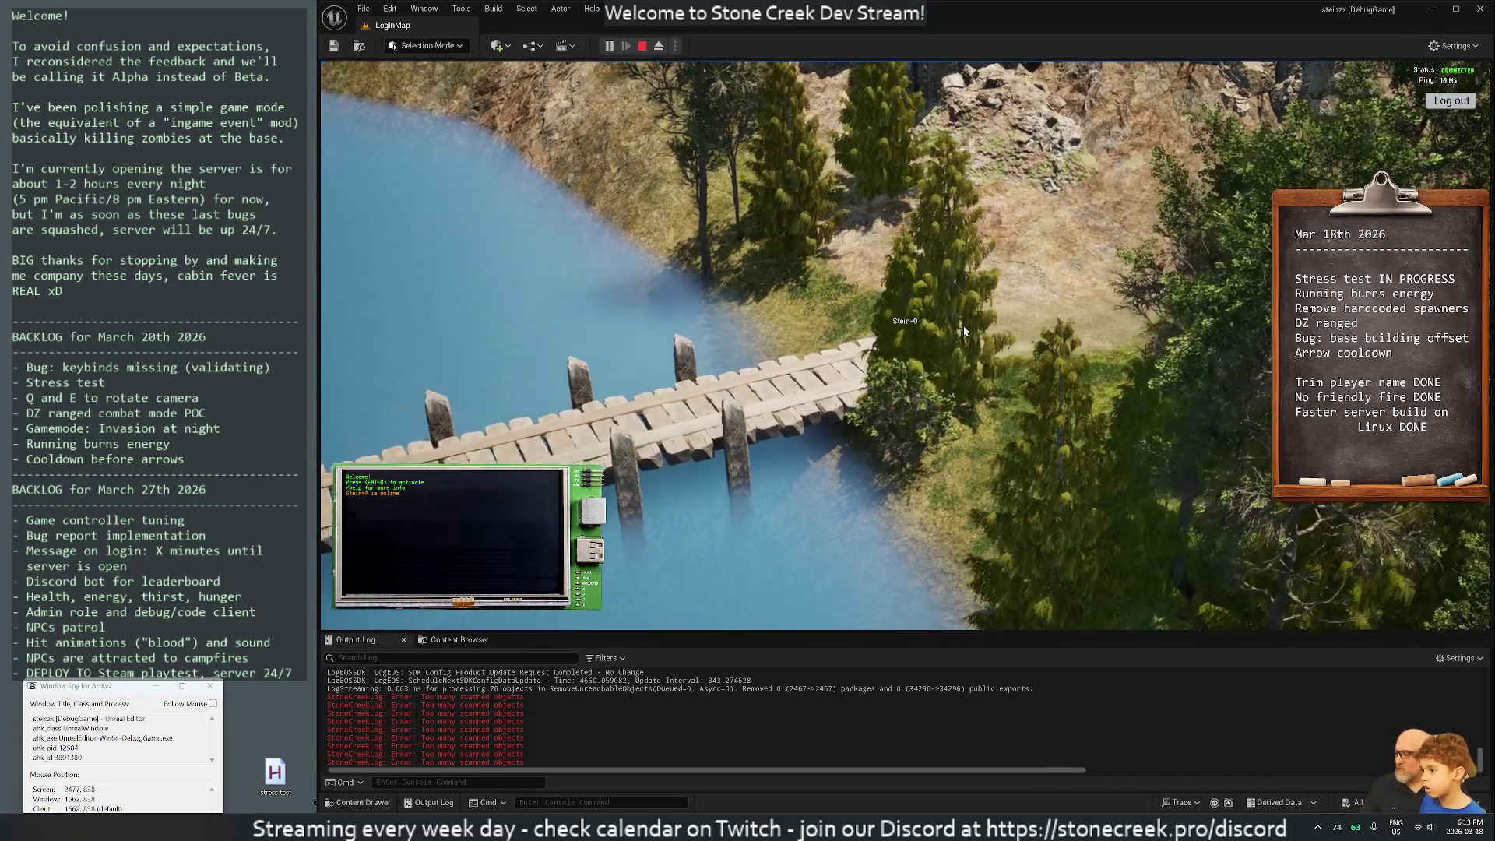
key("F1")
key("s")
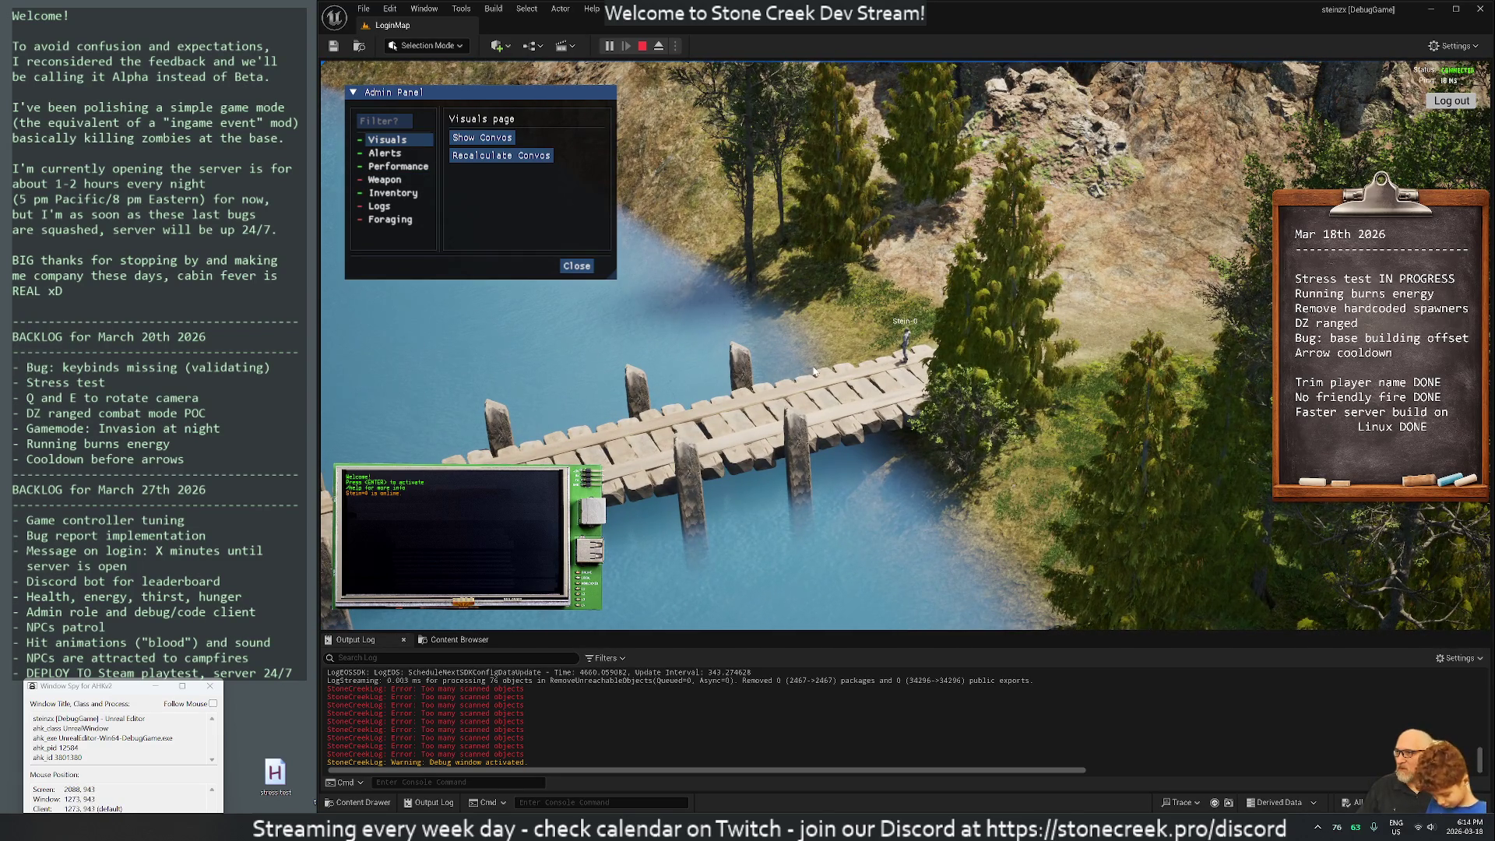
Move the character off the bridge onto the bank and back toward the bridge.
key("a")
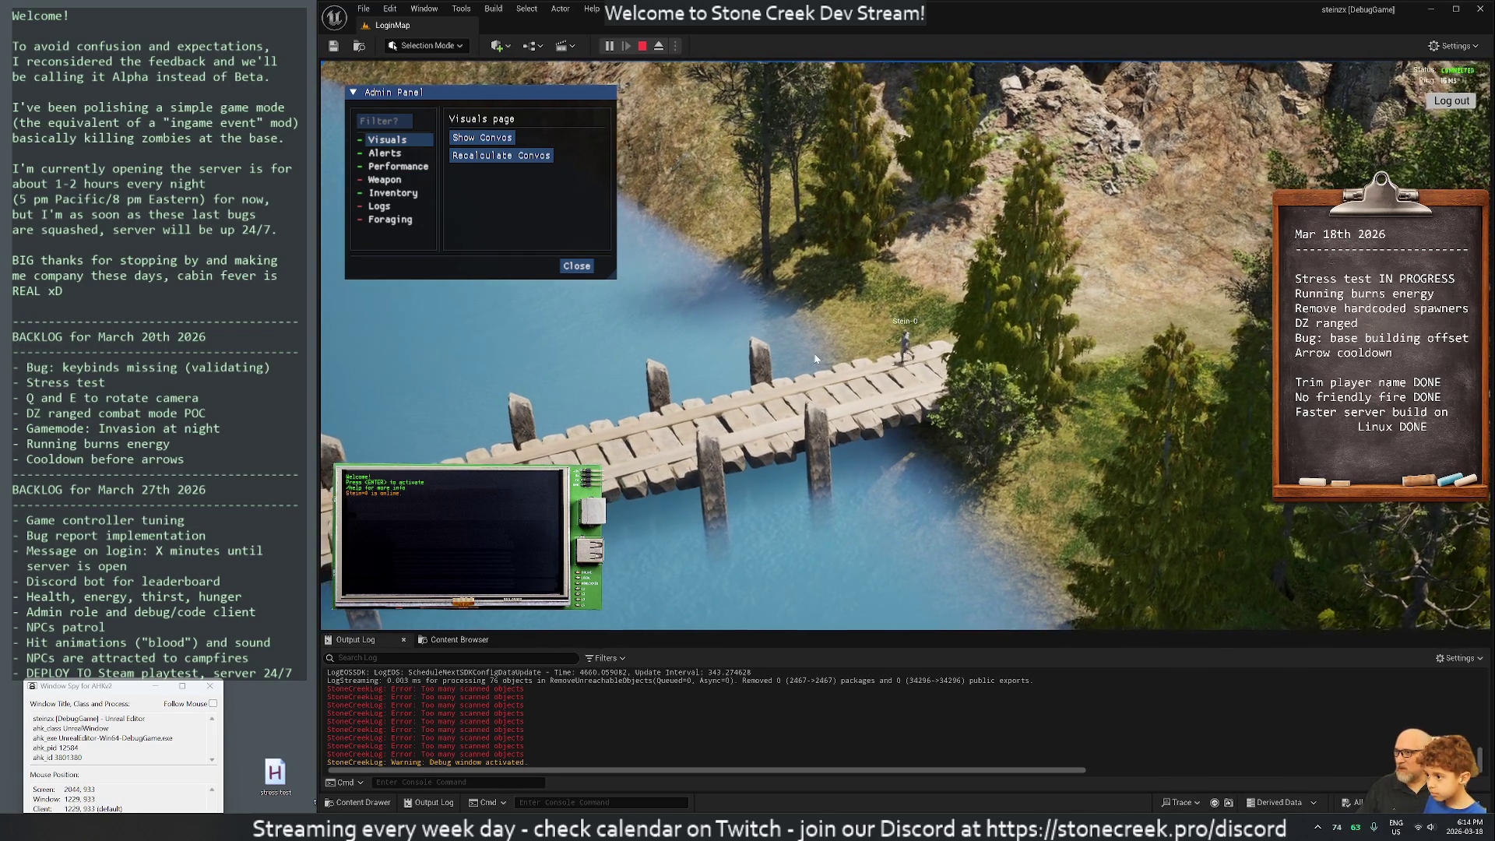
key("a")
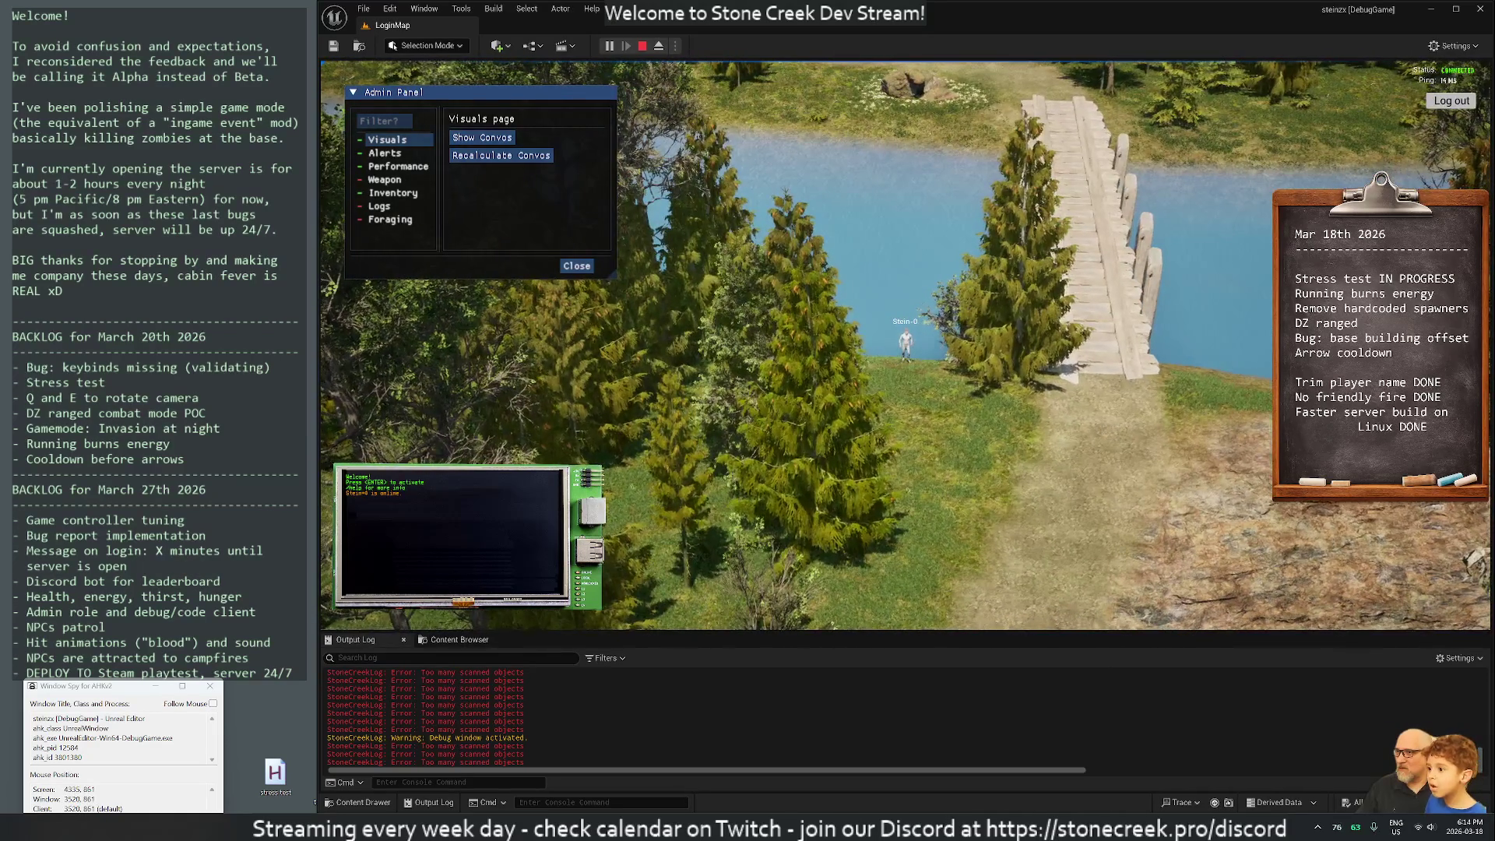
key("w")
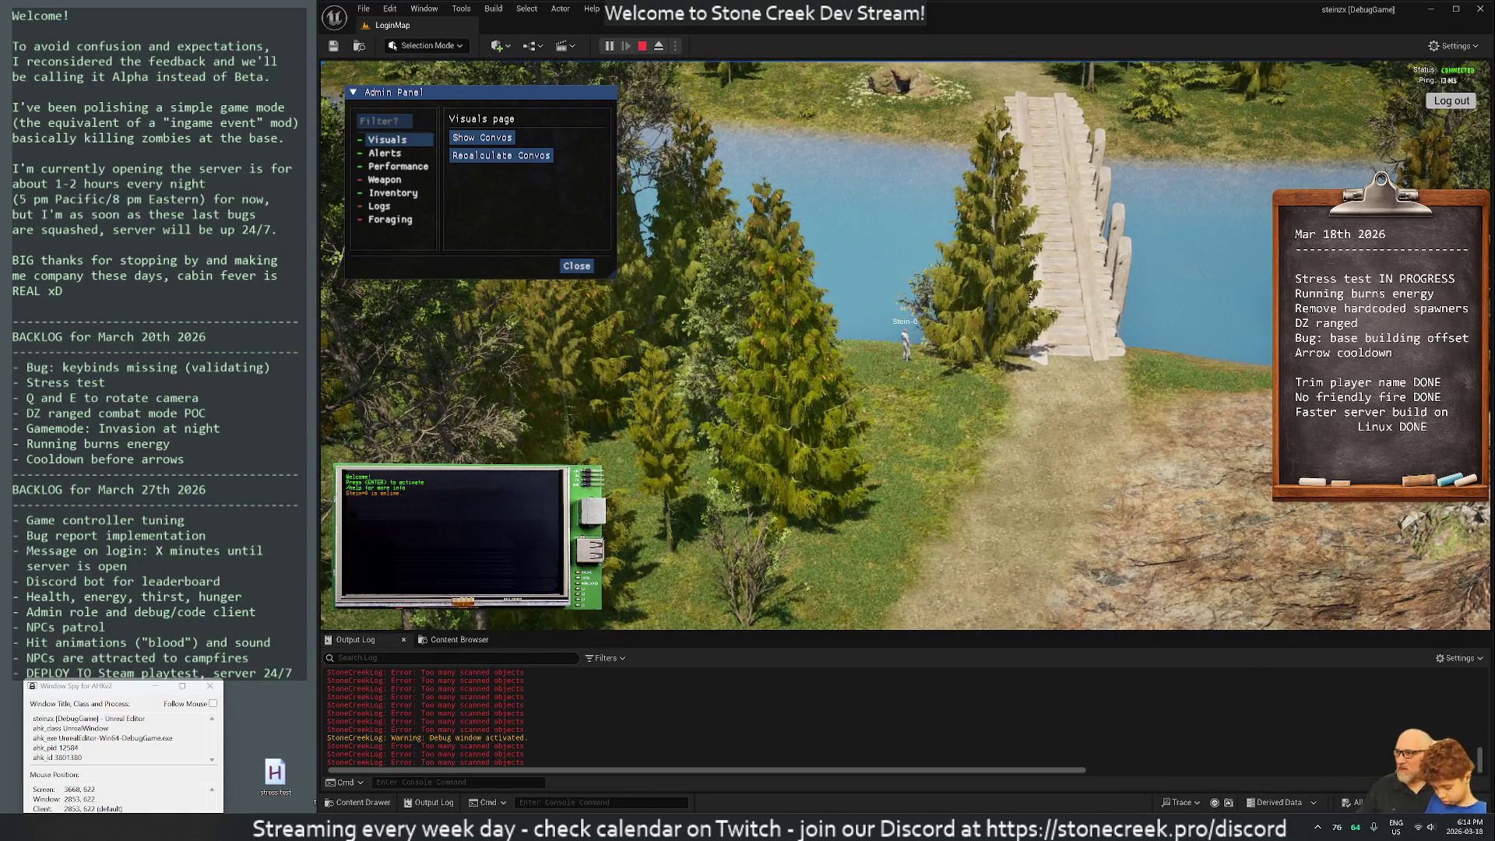
key("s")
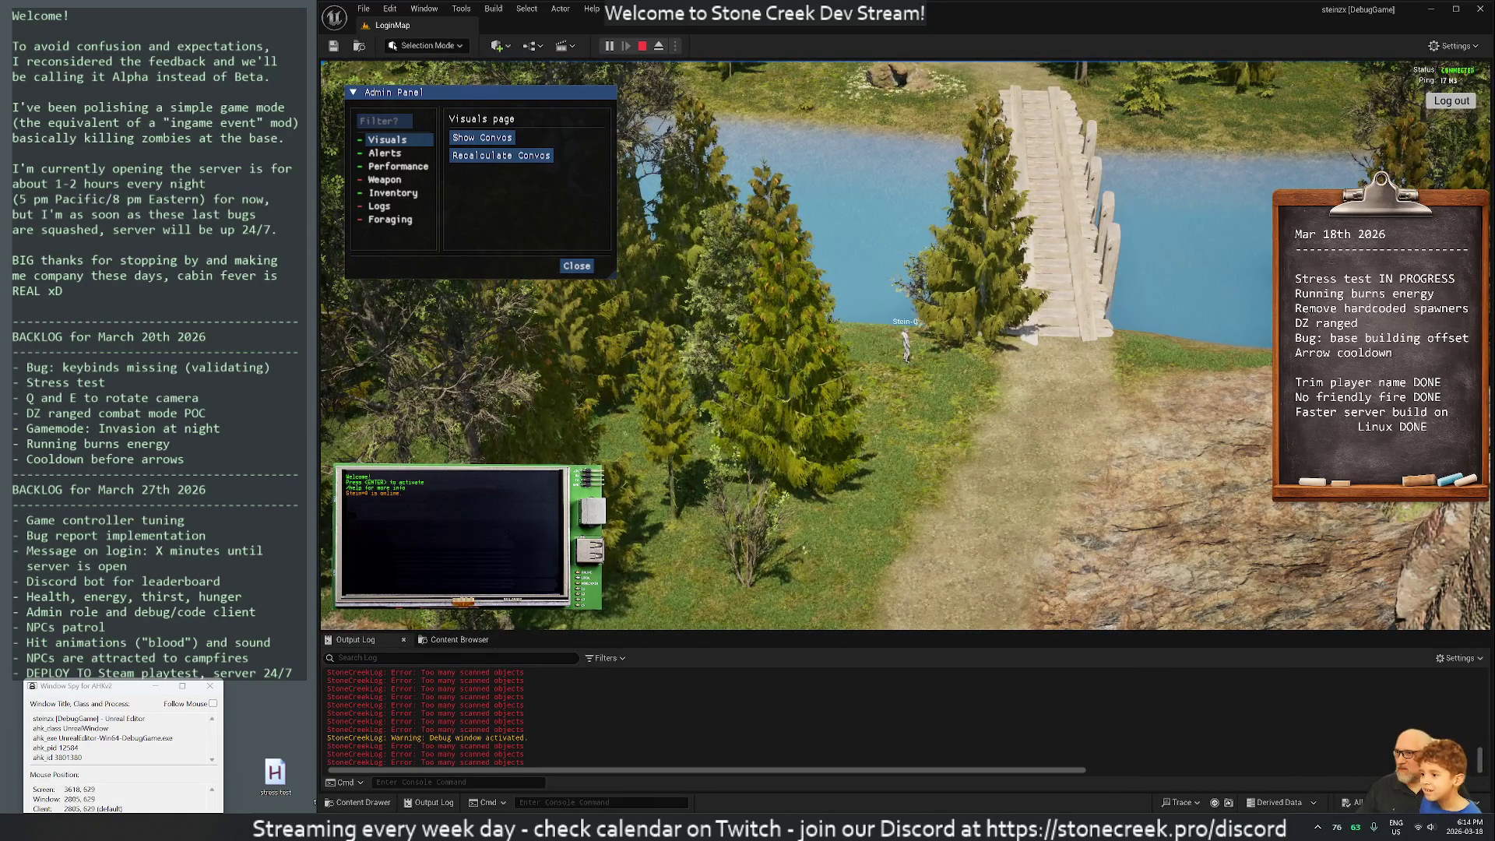
Rotate the game camera around the character with repeated E presses.
key("e")
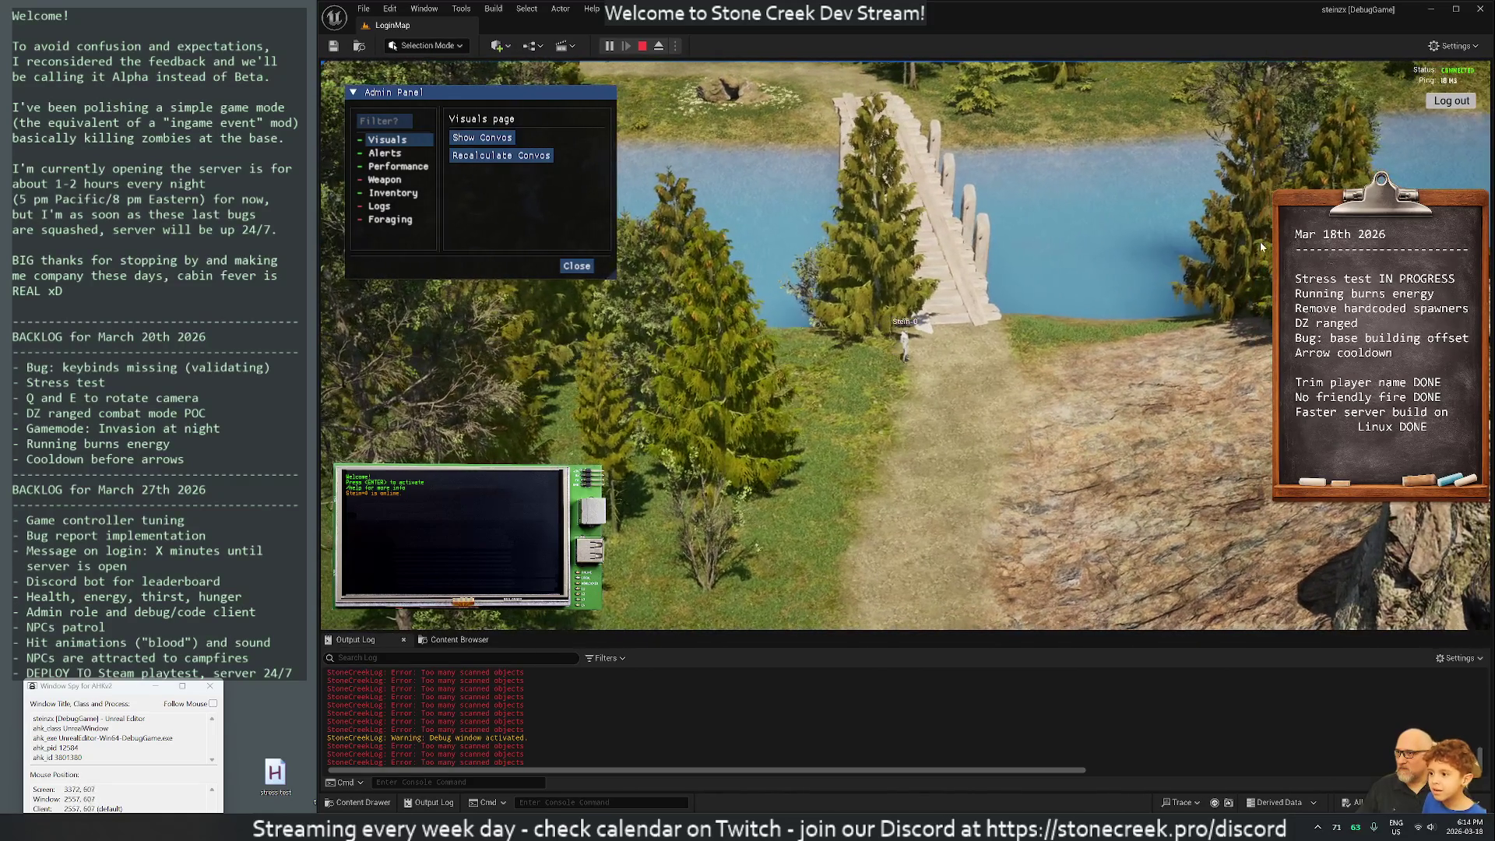
key("e")
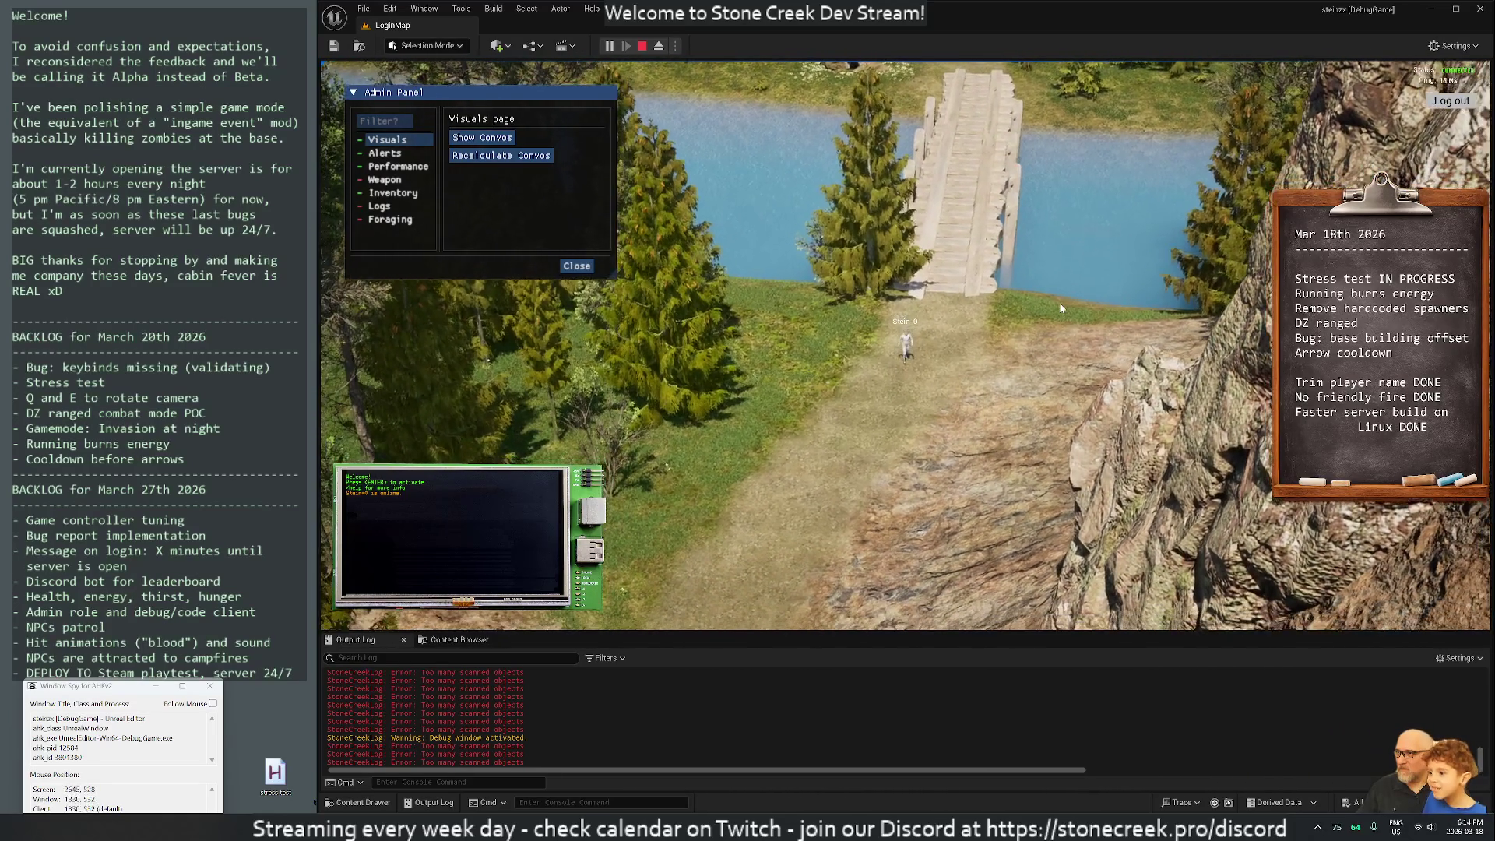
key("e")
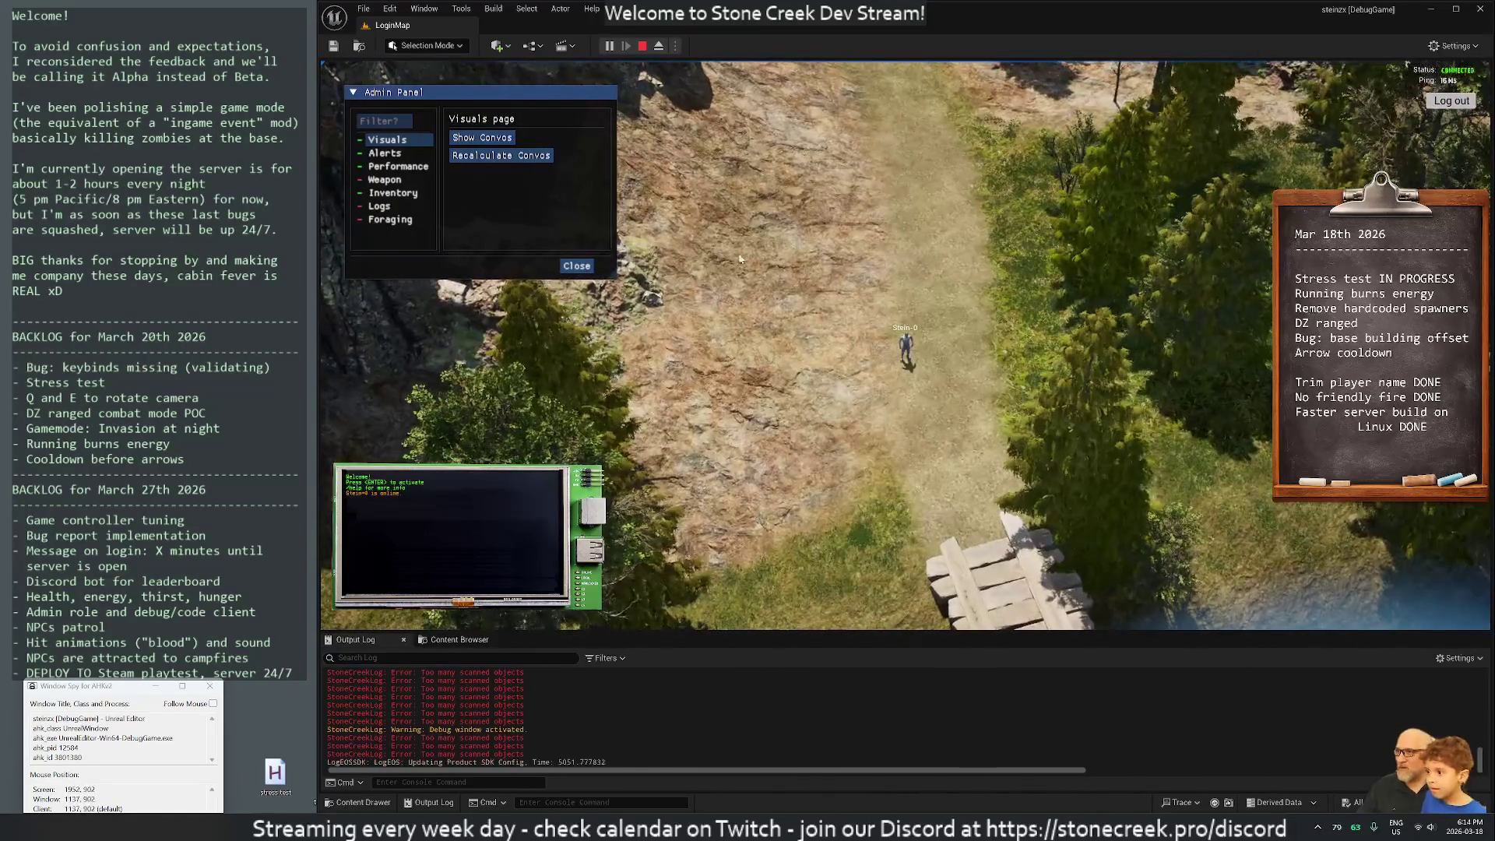
key("e")
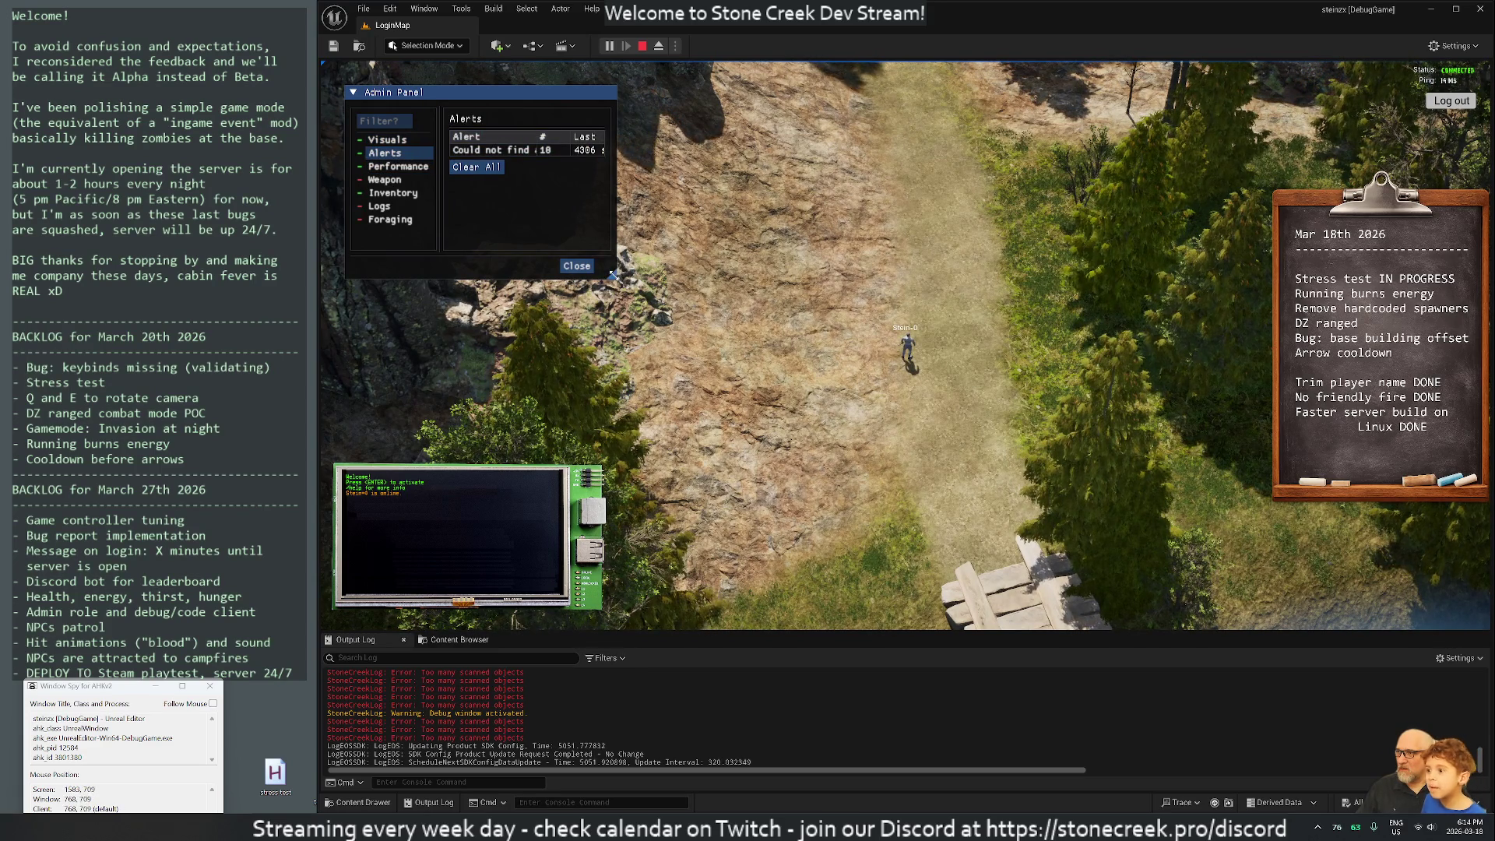
Nudge the Admin Panel slightly and show its Performance Metrics page with per-function timings.
left_click_drag(608, 95, 590, 109)
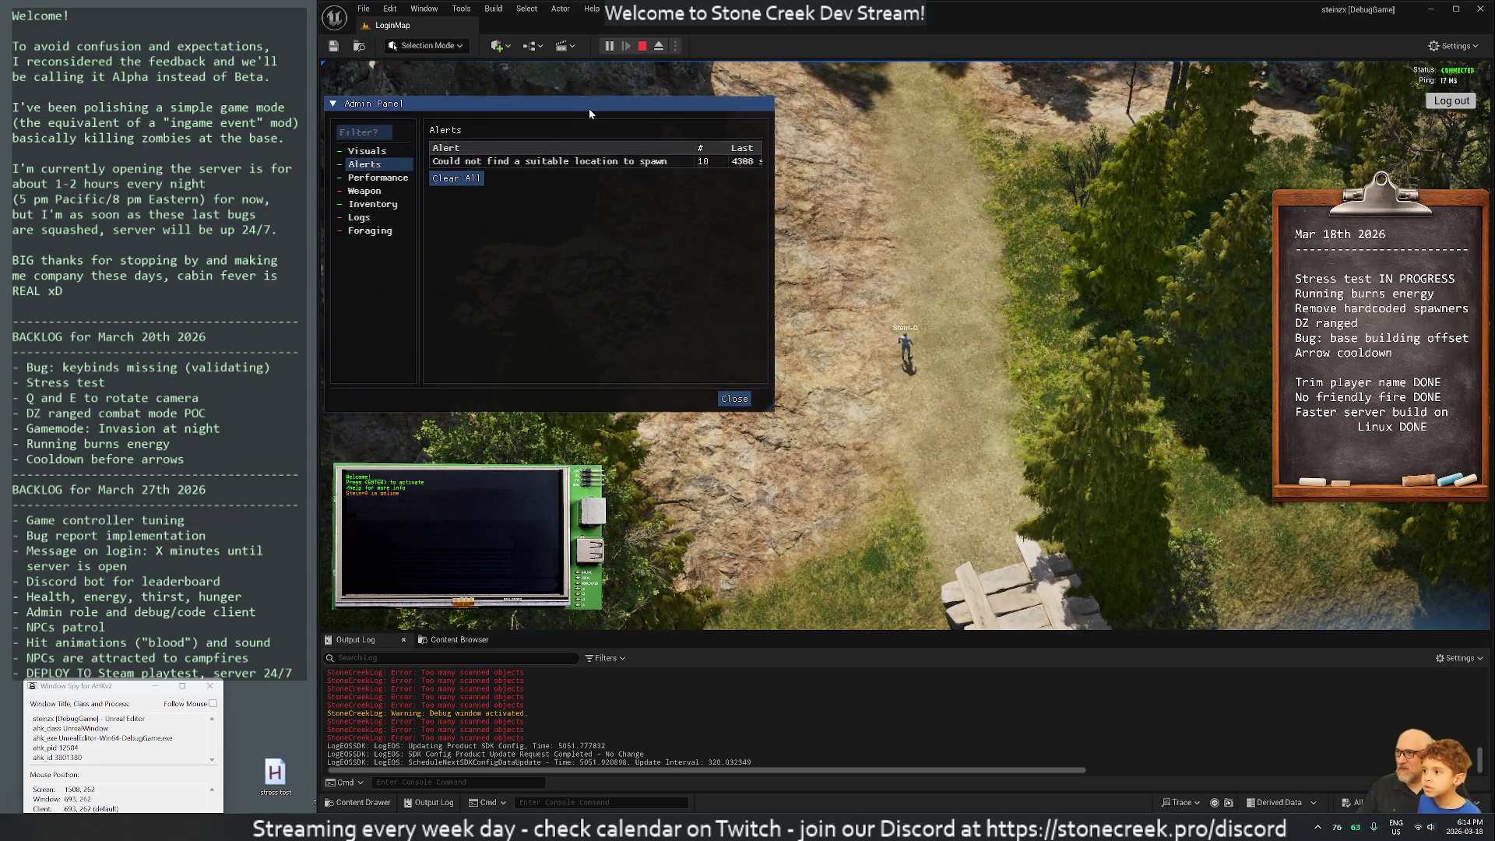
left_click(381, 182)
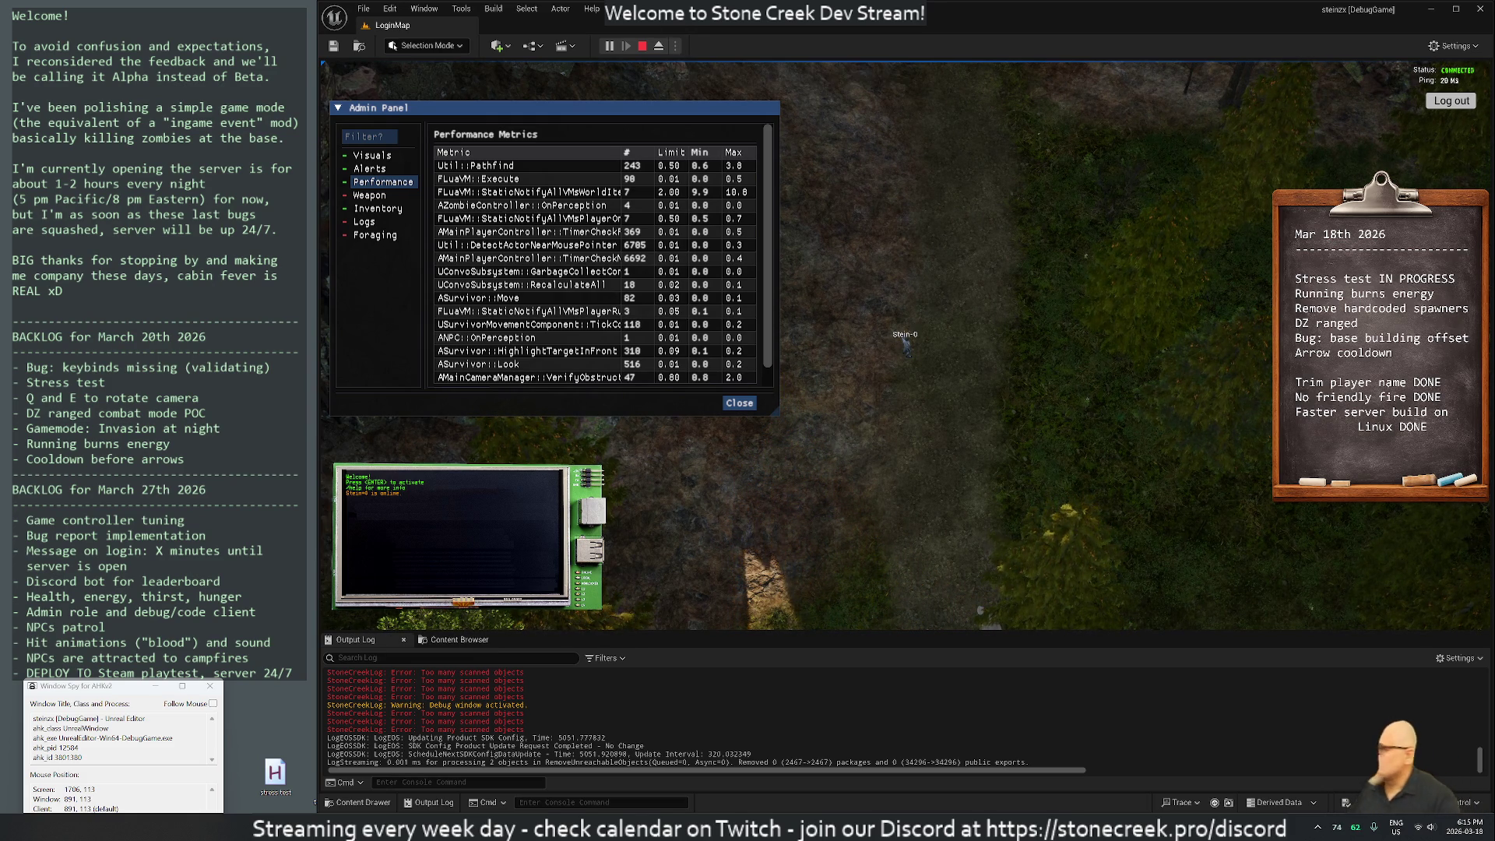
Turn the game camera with E, then stop the Stone Creek play-in-editor session.
key("e")
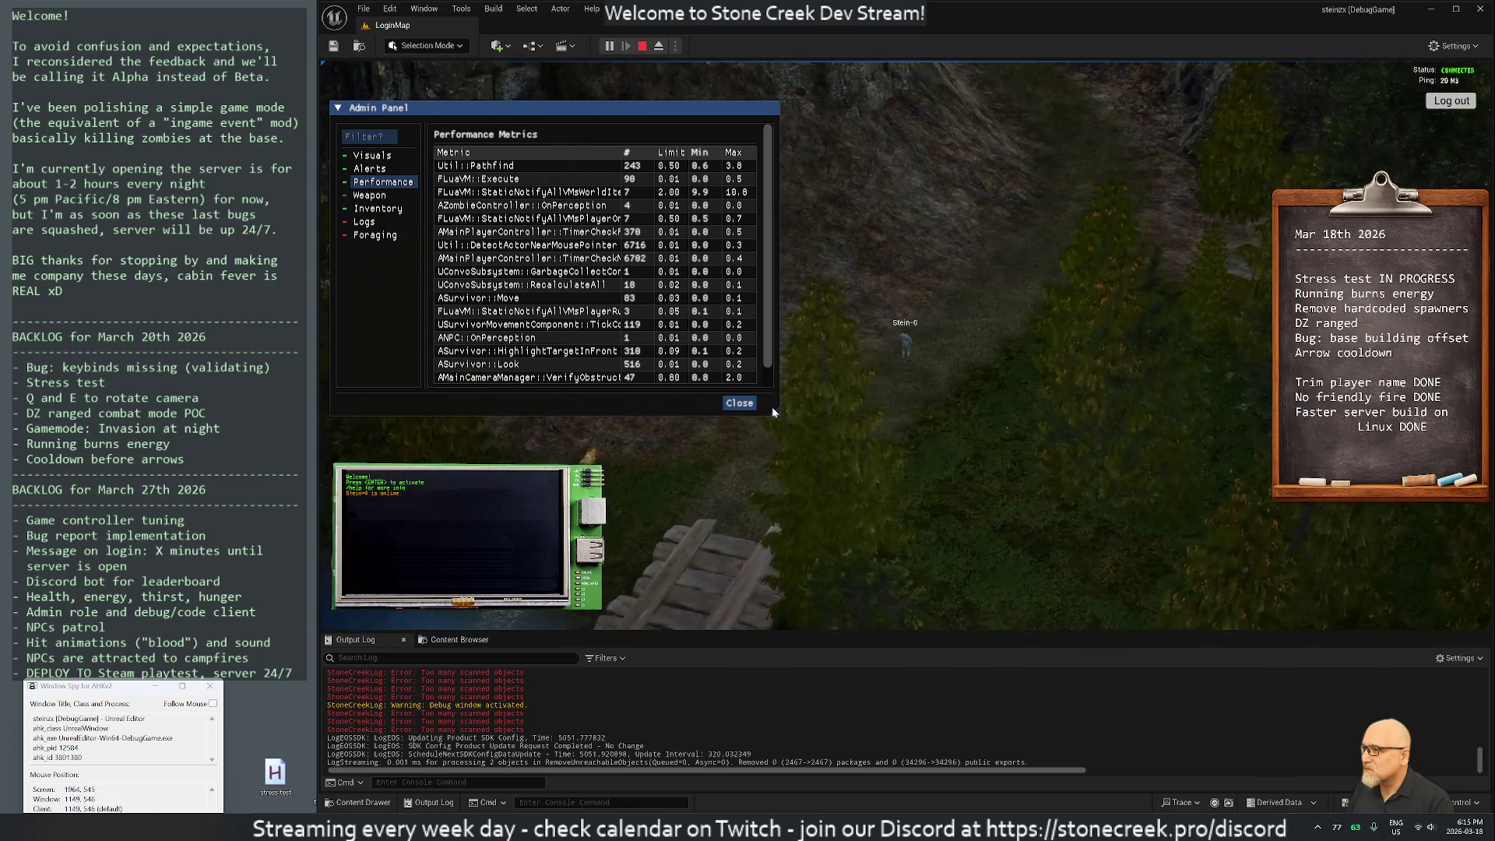
left_click(644, 46)
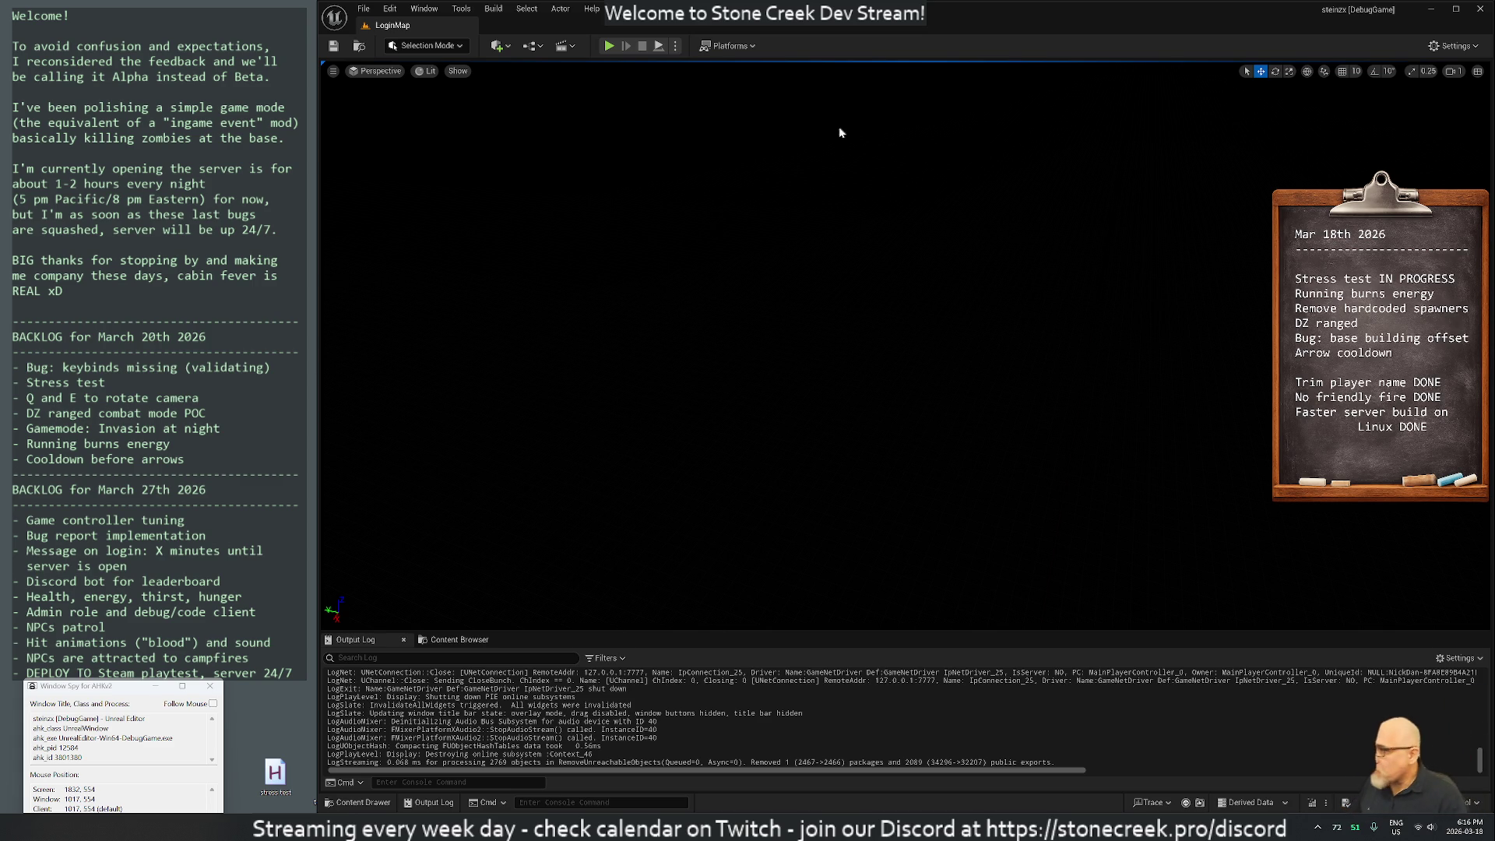
left_click(609, 46)
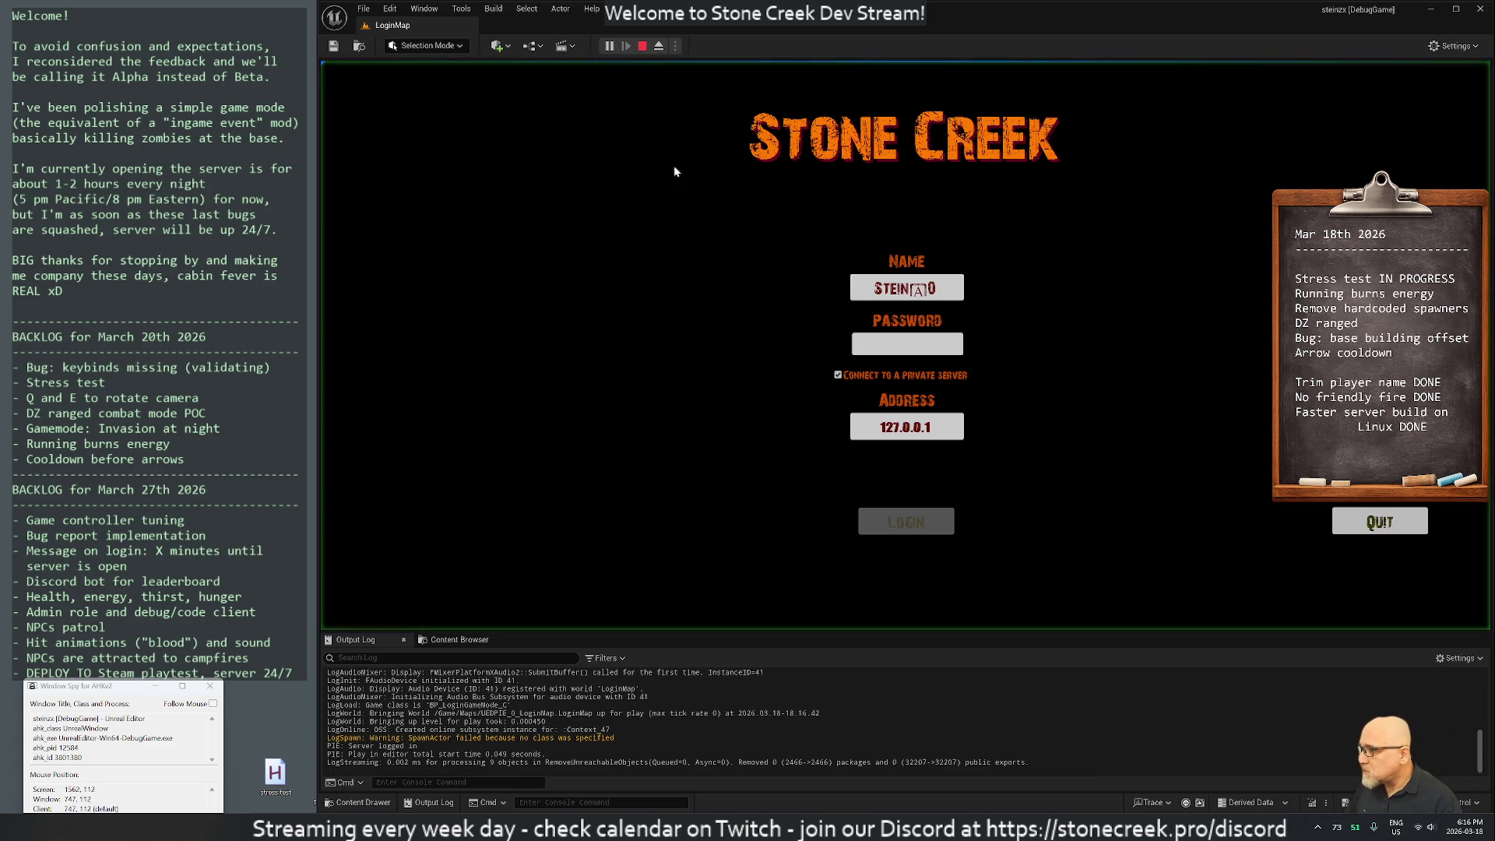
left_click(904, 344)
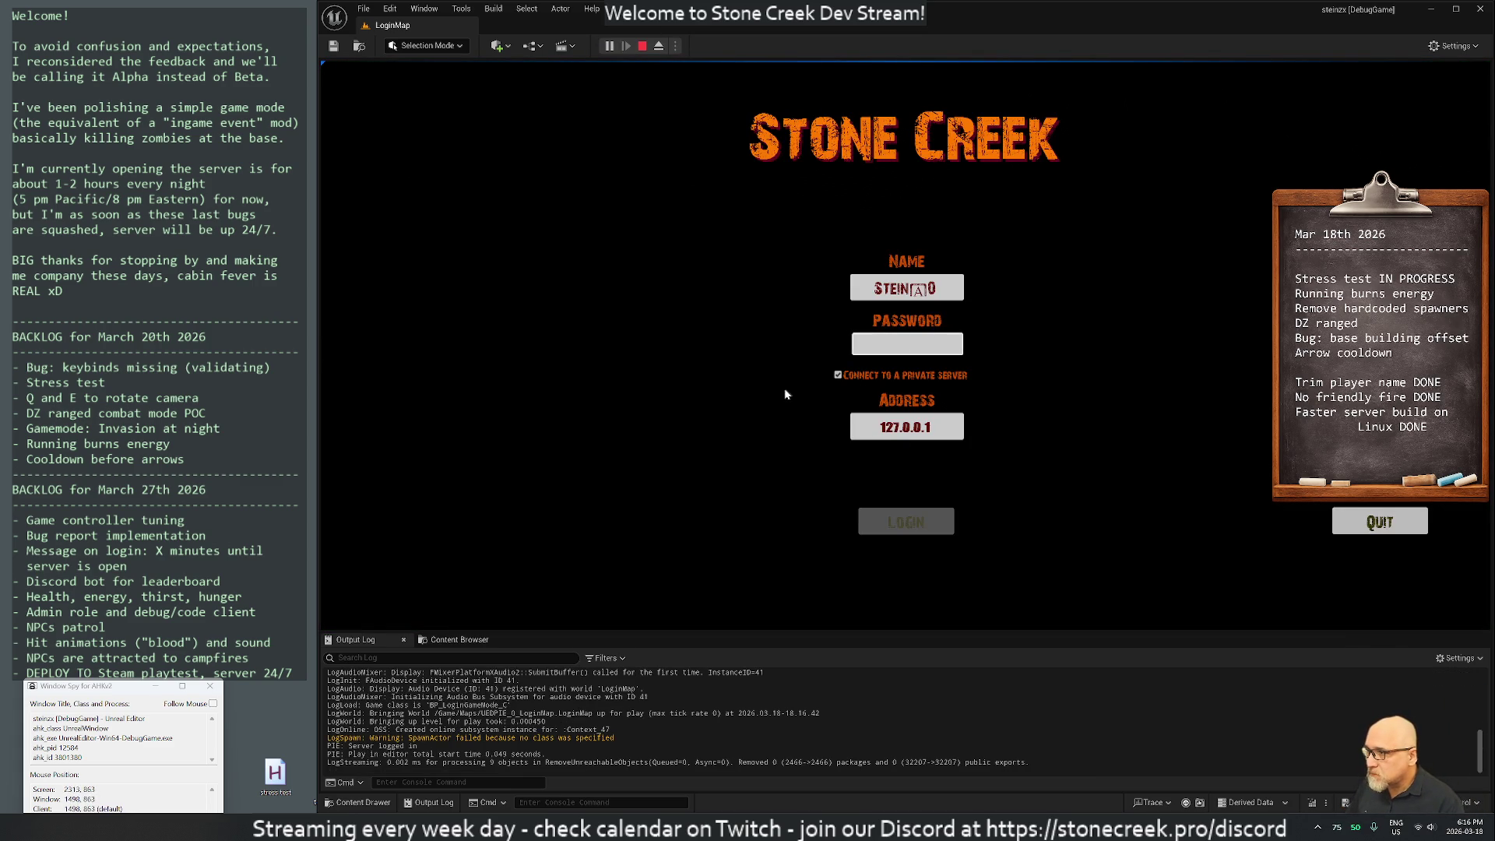
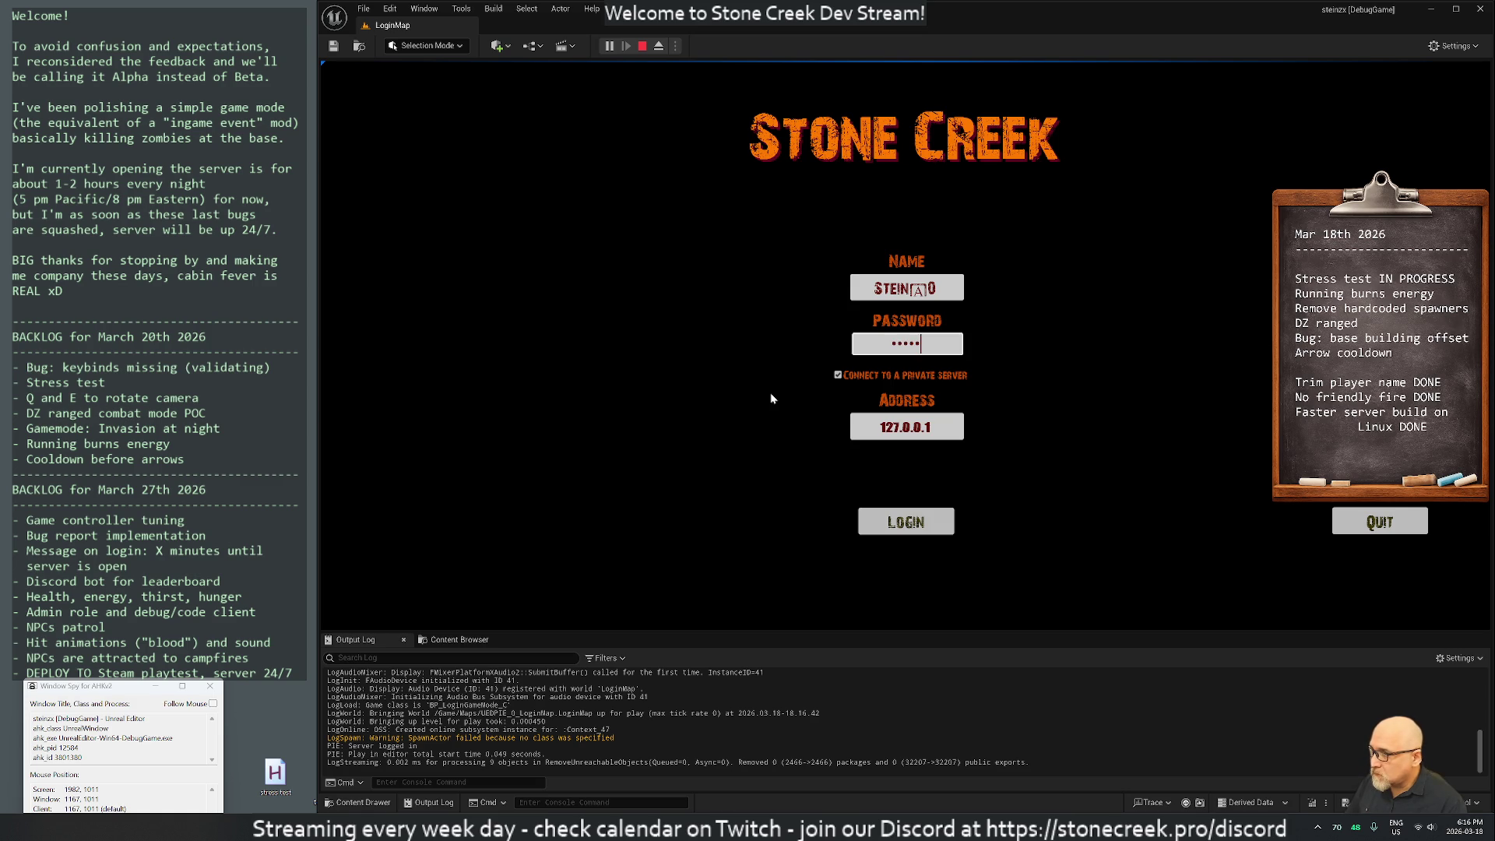
key("Return")
left_click(906, 343)
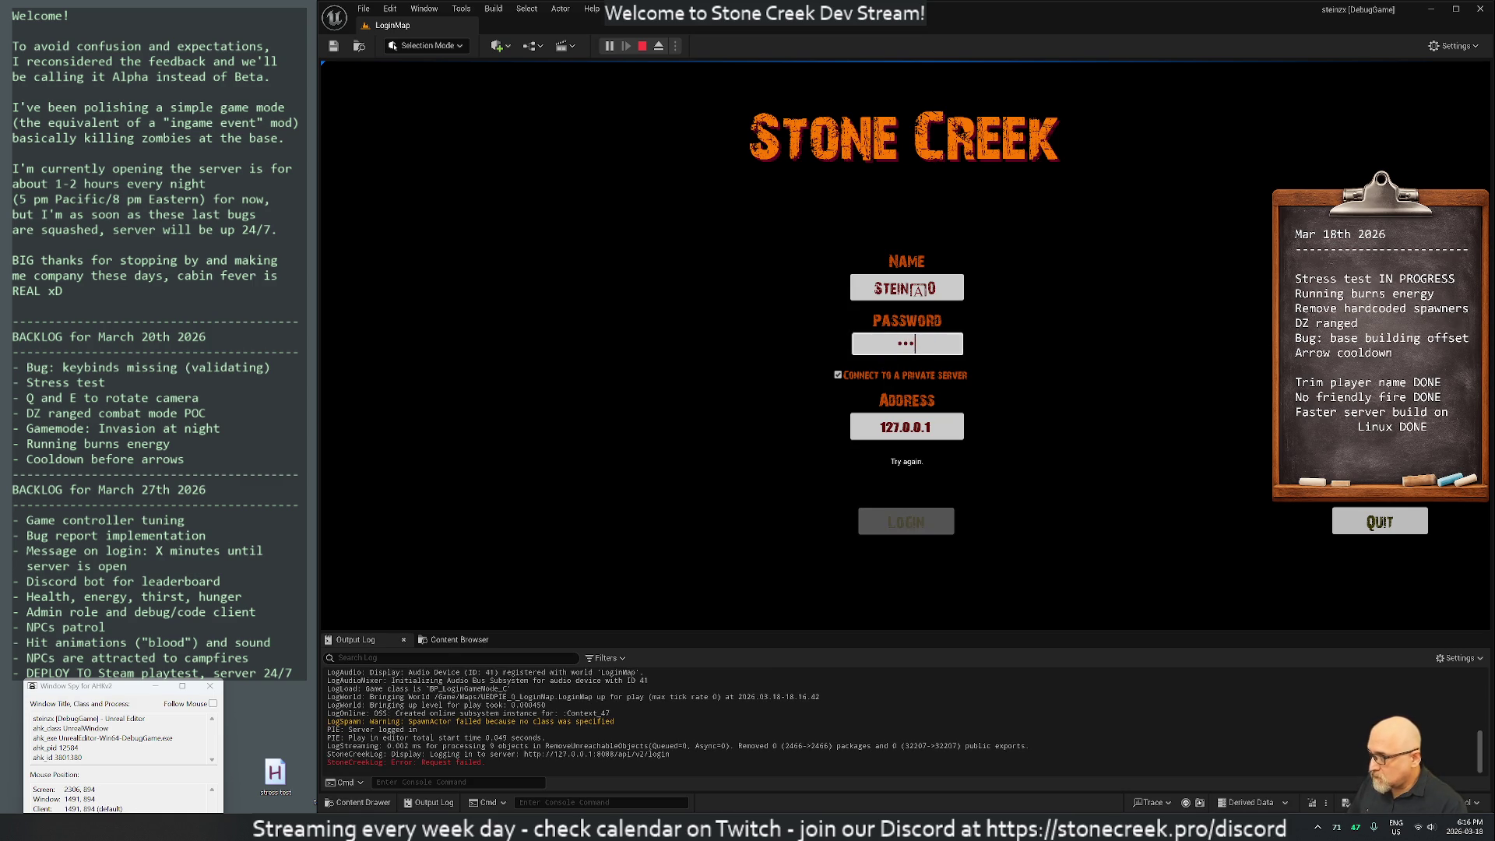
key("Return")
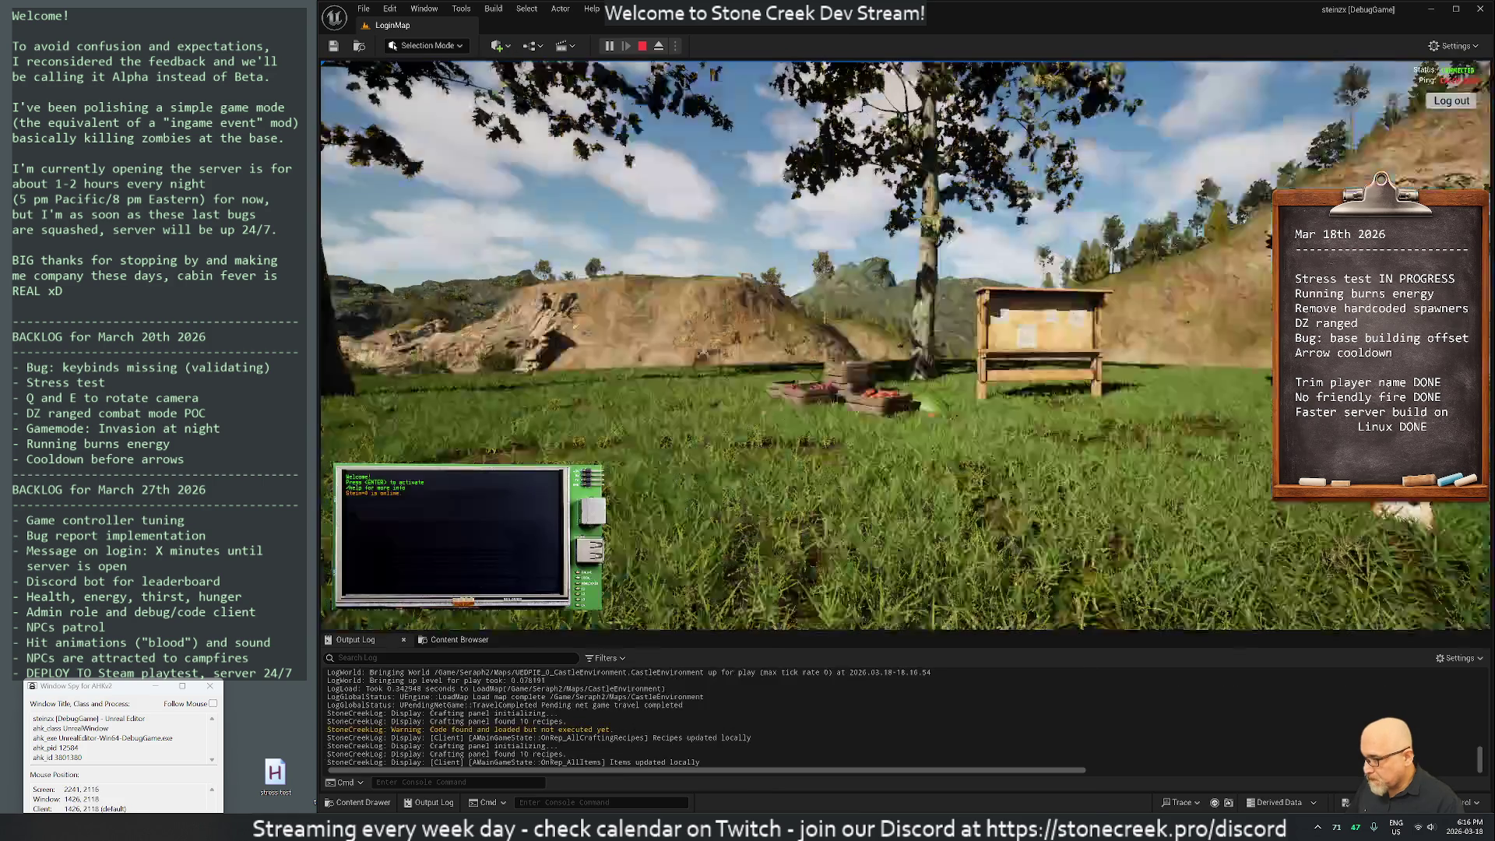
mouse_move(859, 828)
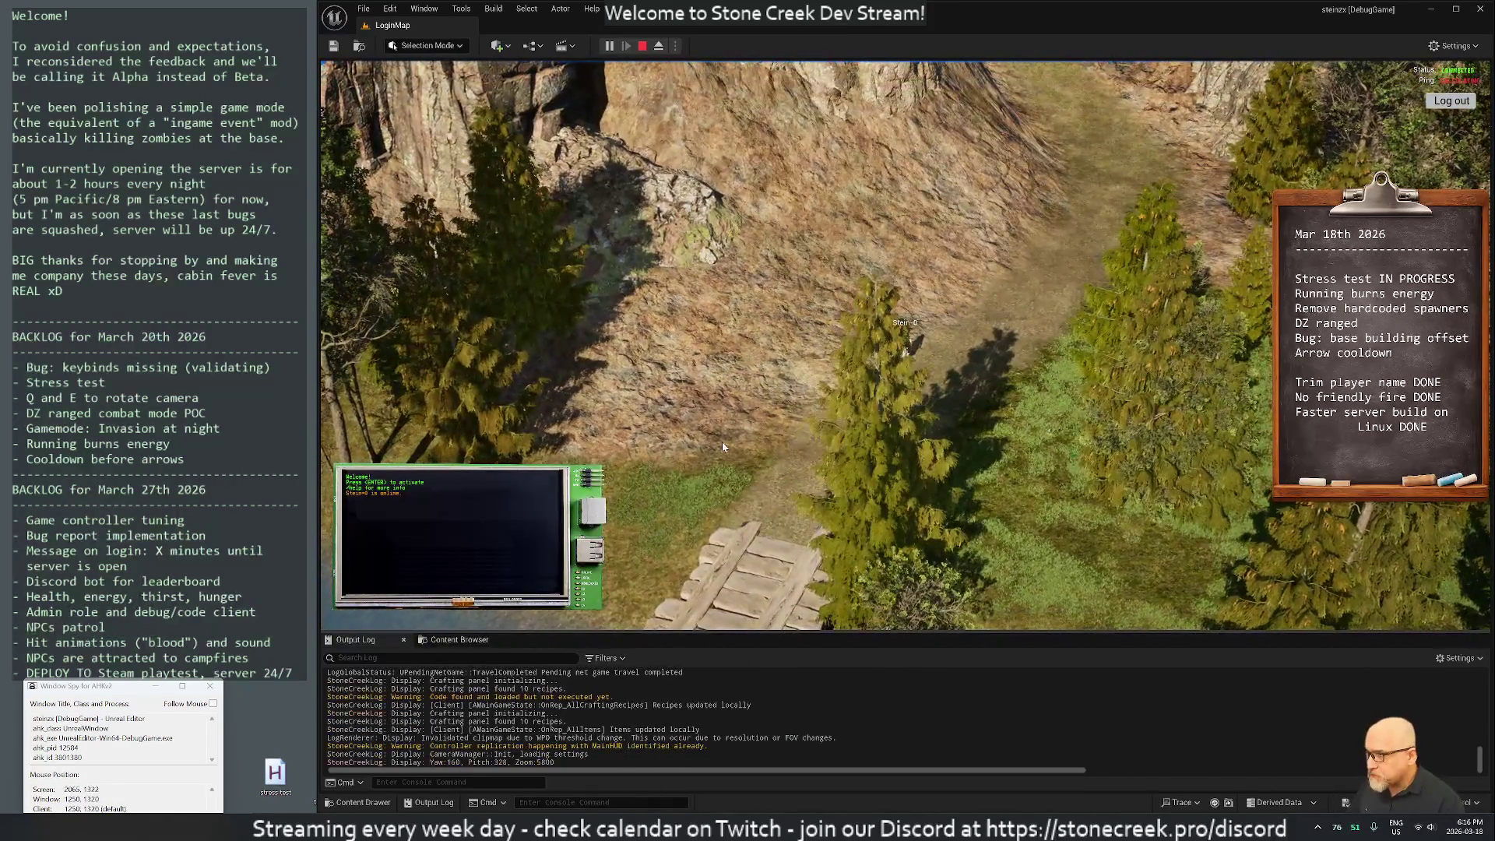
left_click(723, 442)
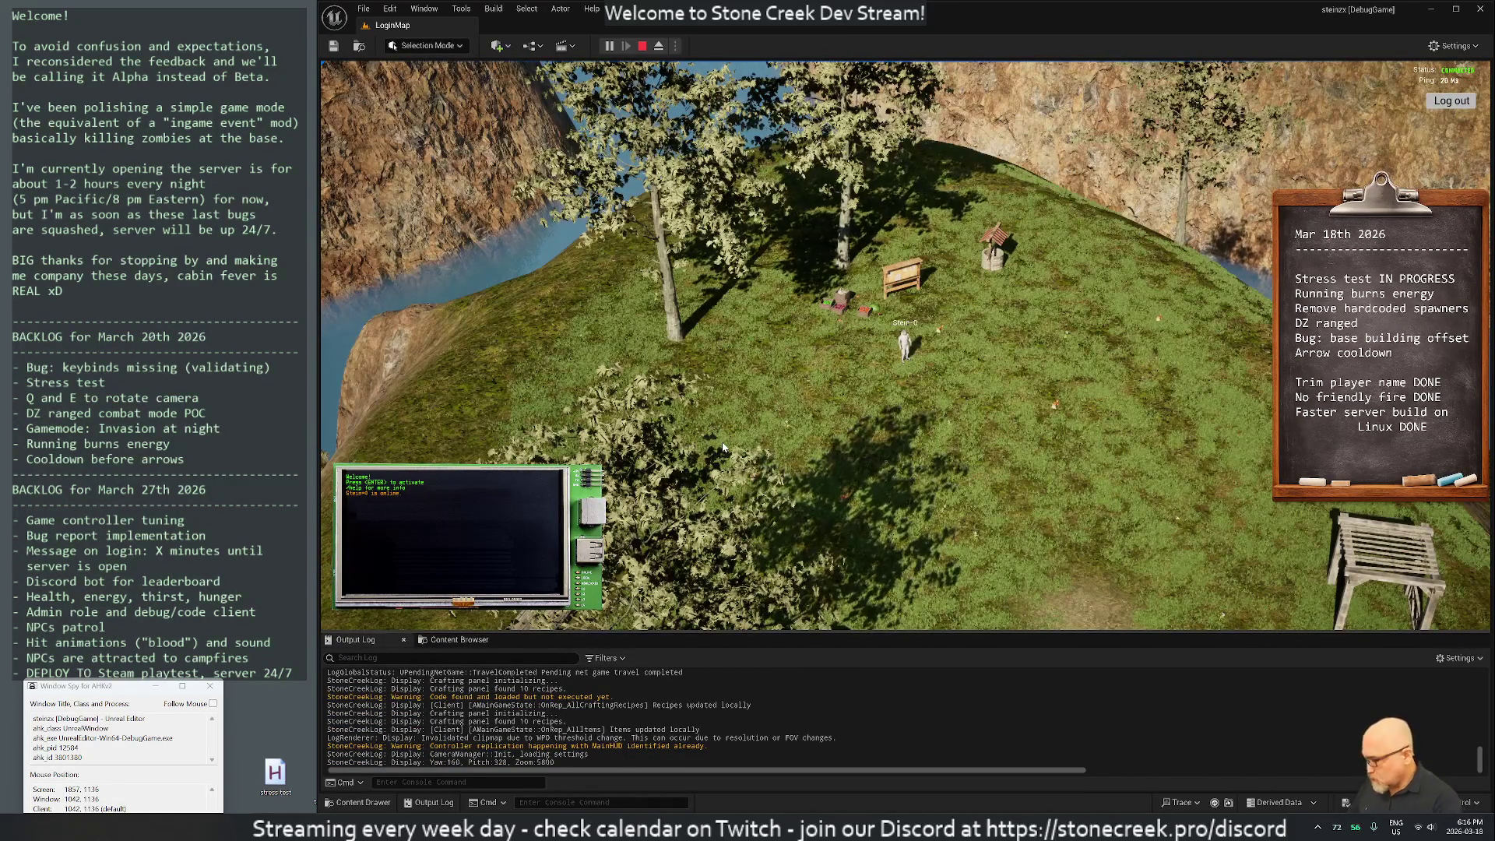
key("F1")
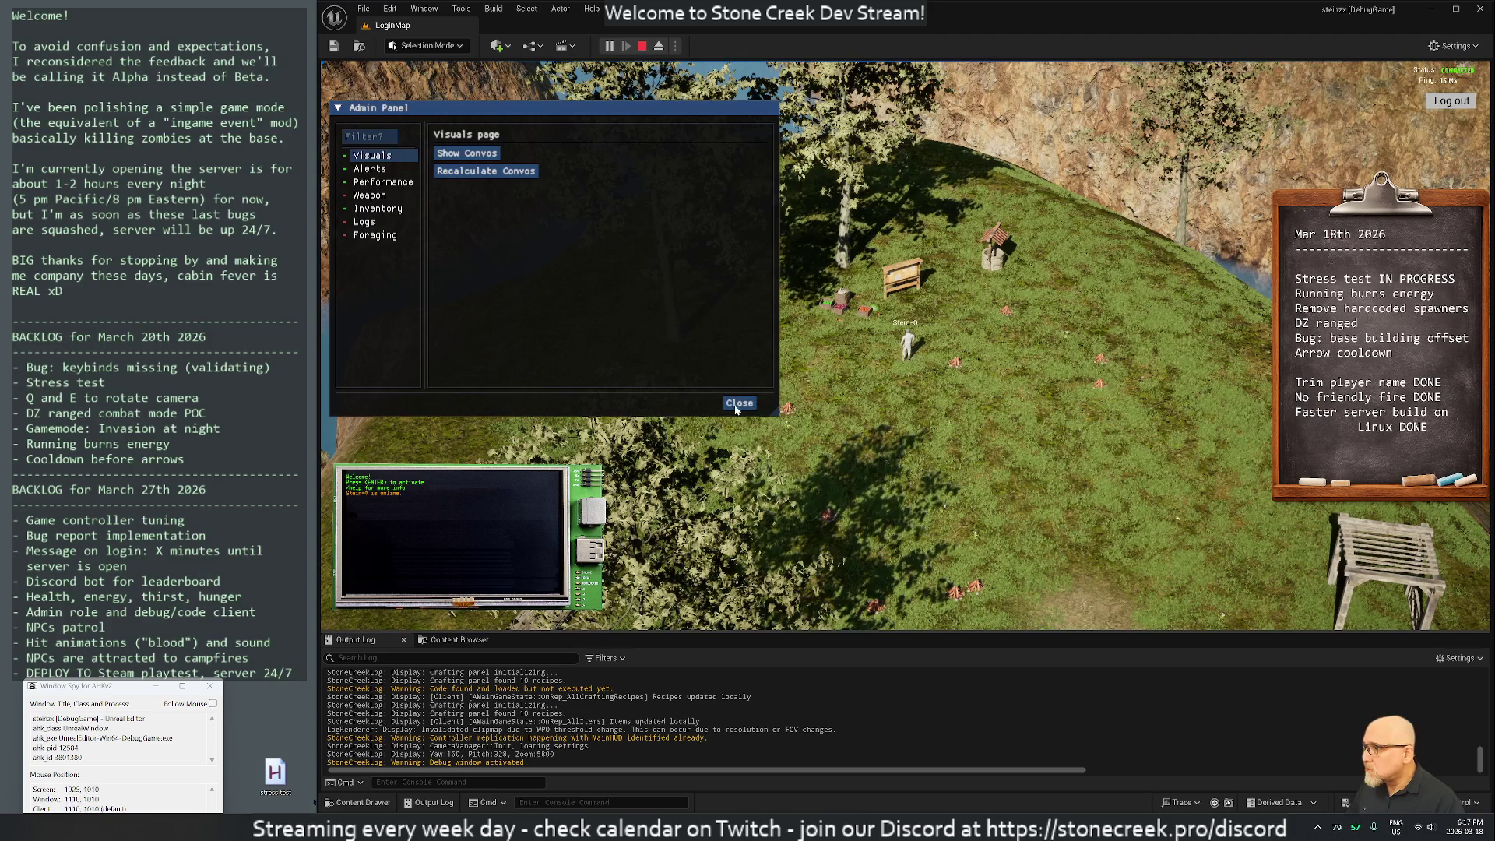
key("Escape")
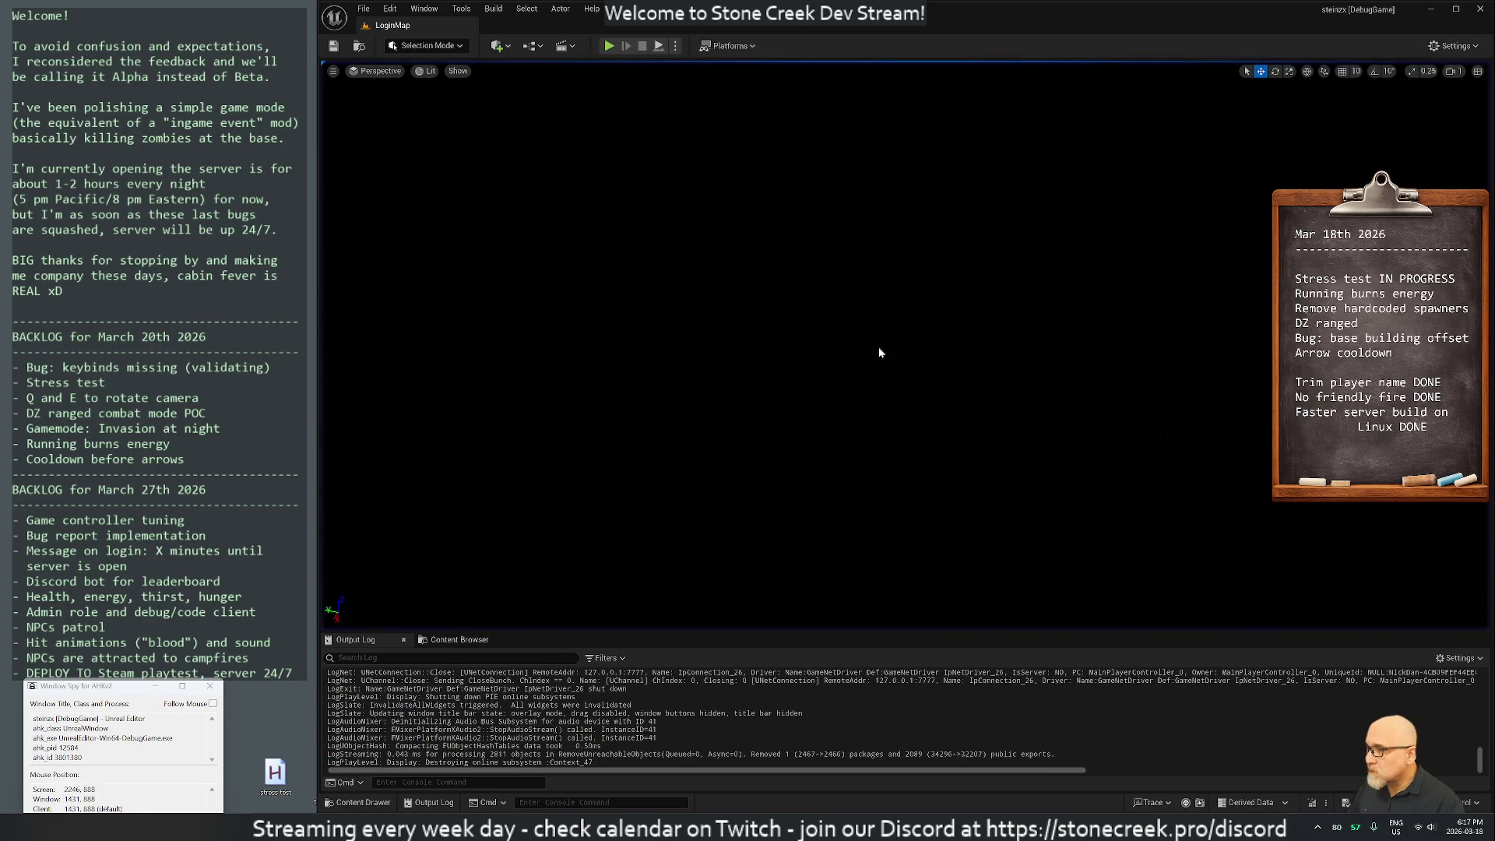
Start a new PIE session, log in with the account password, and recall the countdown command in Cygwin.
left_click(609, 46)
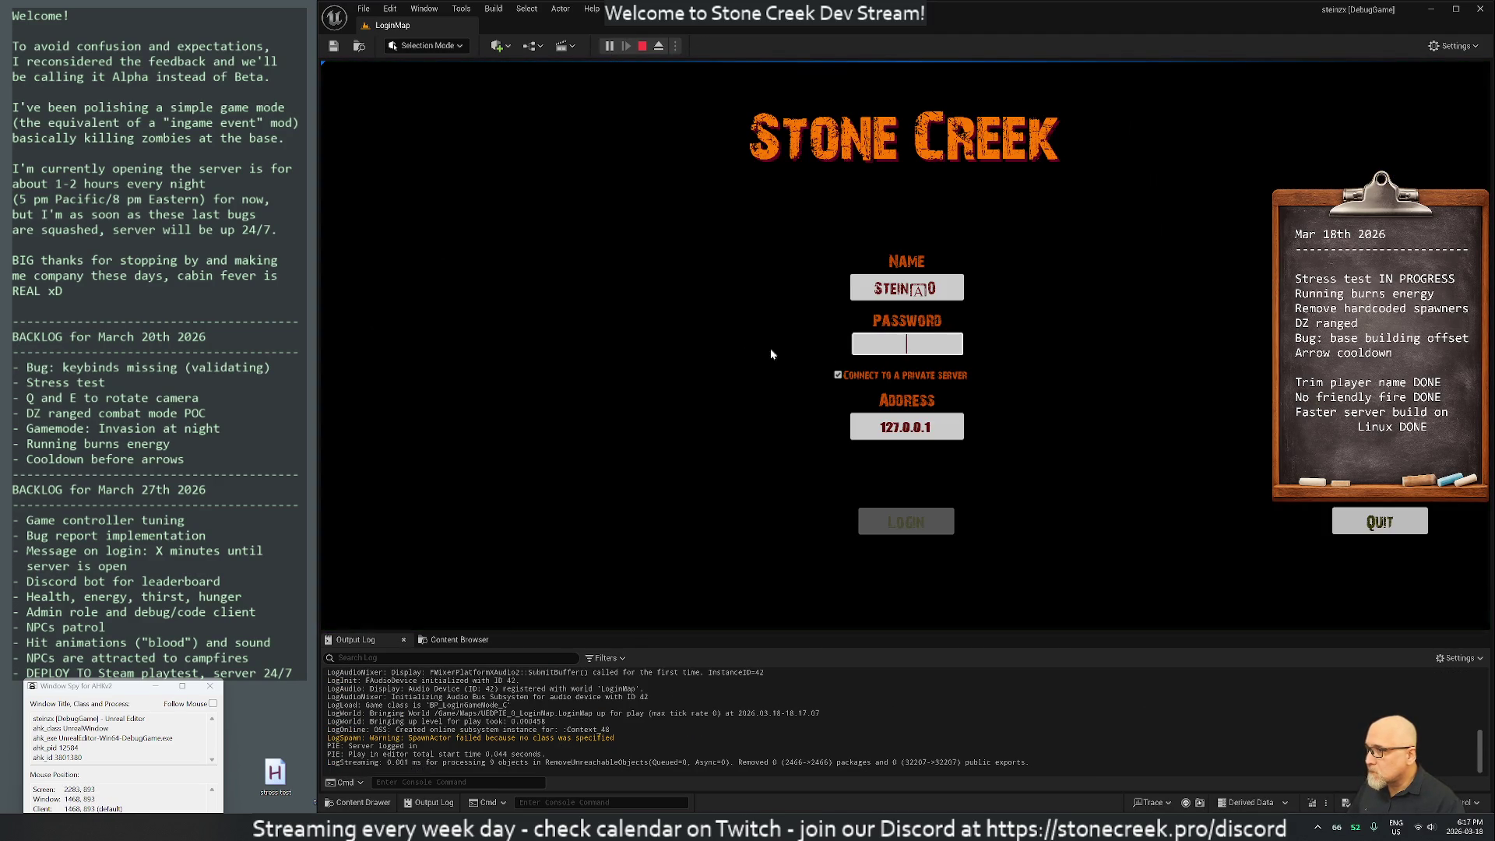
key("Return")
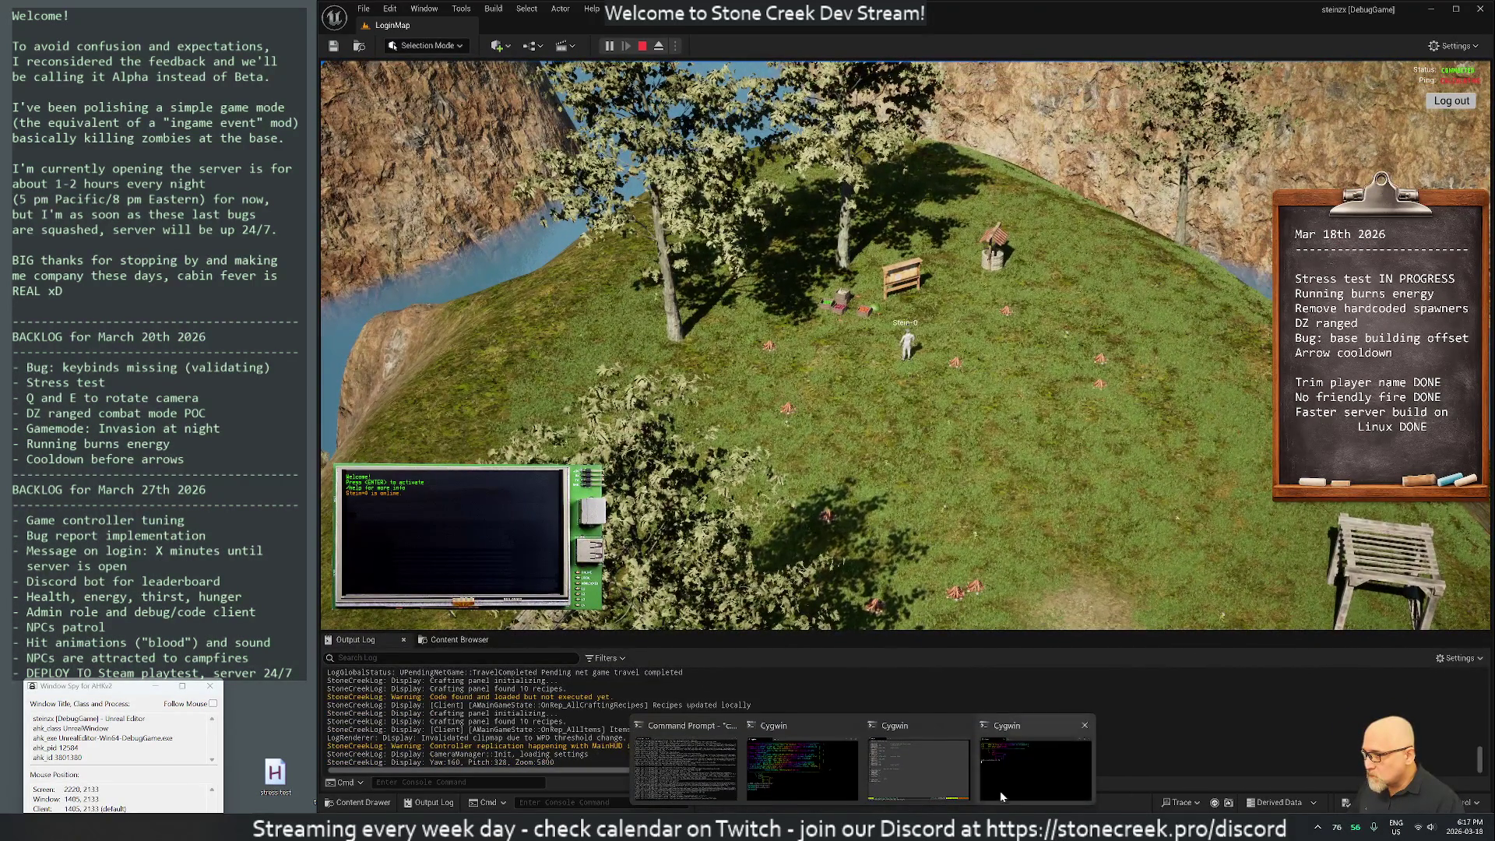
left_click(994, 793)
key("Up")
Run countdown.sh with 30 instead of 10, then return to the Stone Creek game.
key("BackSpace")
key("BackSpace")
type("30")
key("Return")
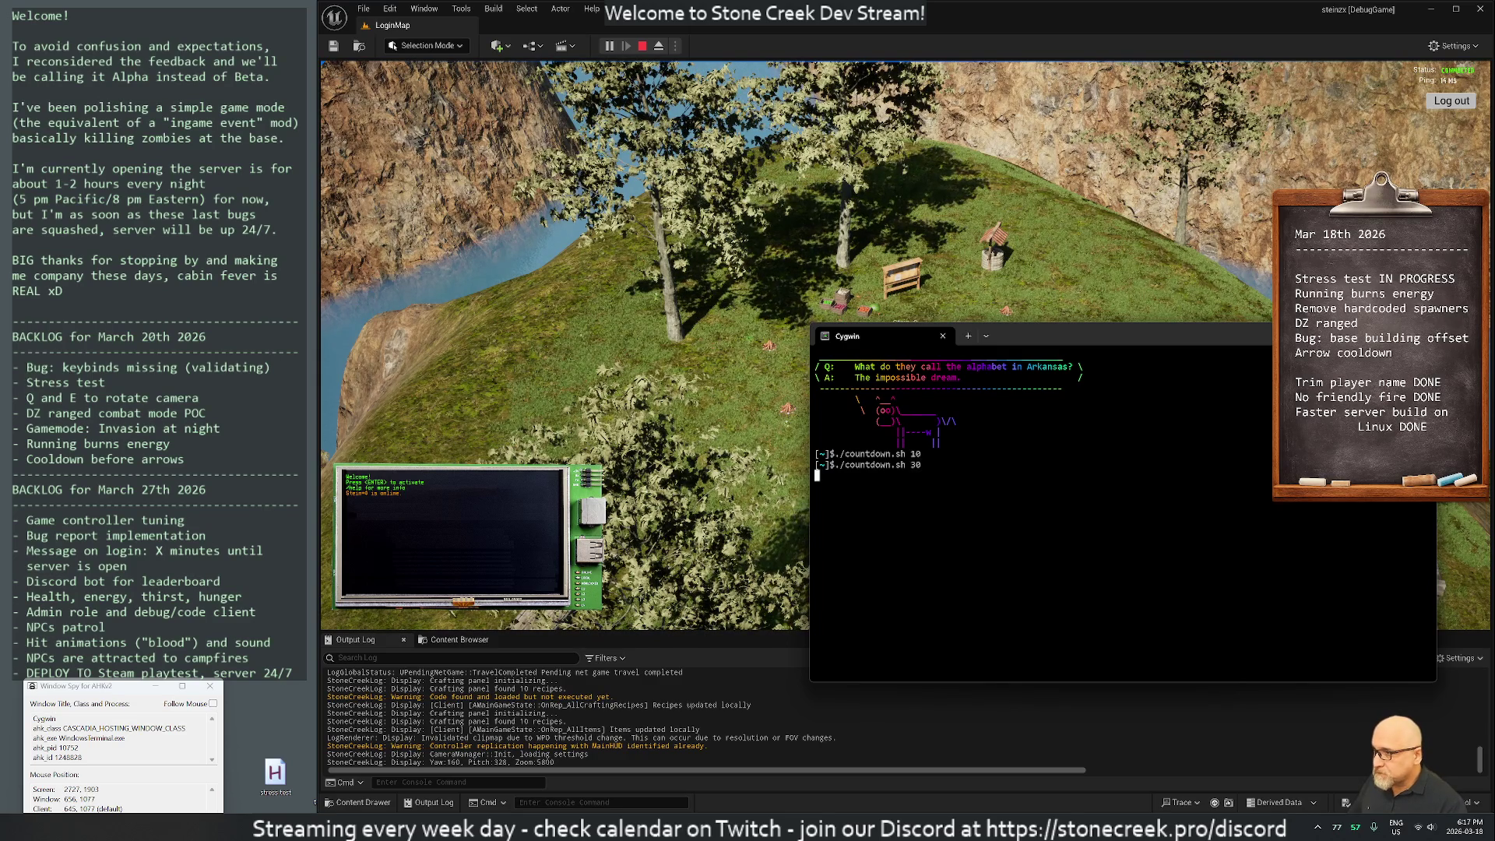
key("alt+Tab")
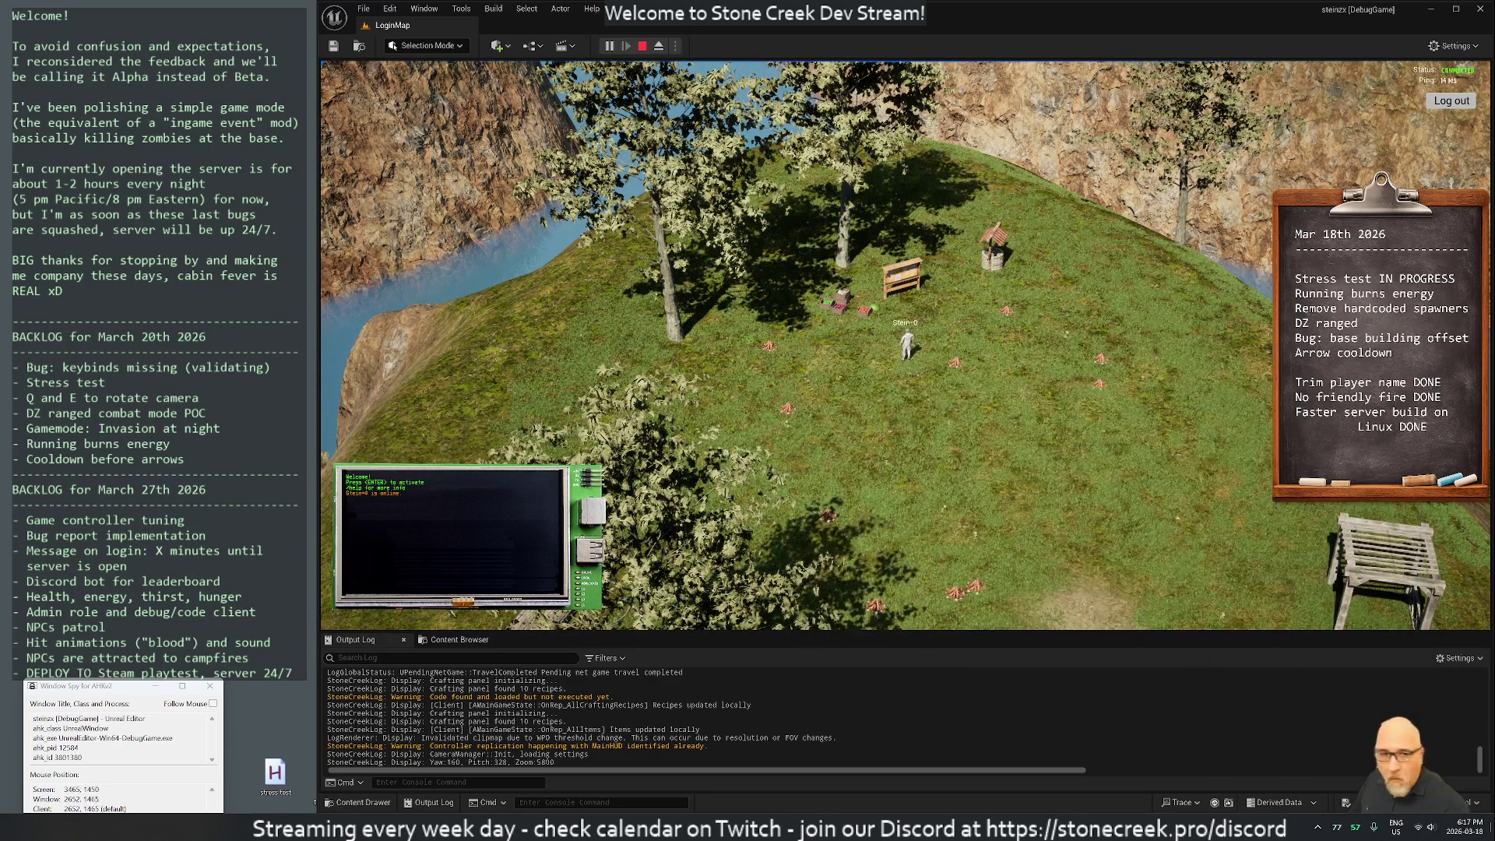